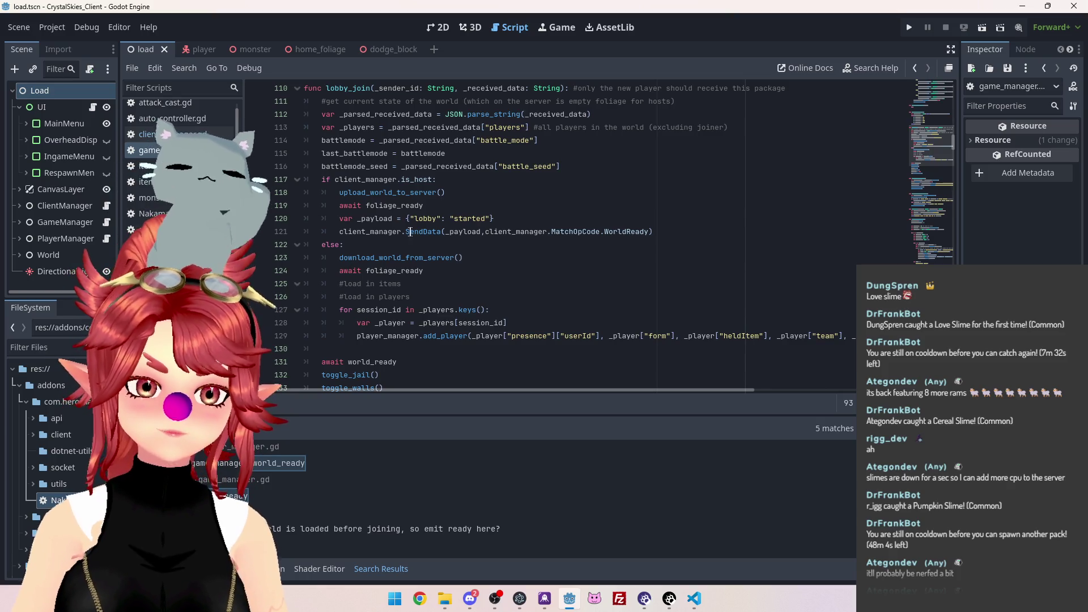
Change 'world' to 'grass' in the upload and download calls on lines 118 and 123
scroll(397, 236, up, 1)
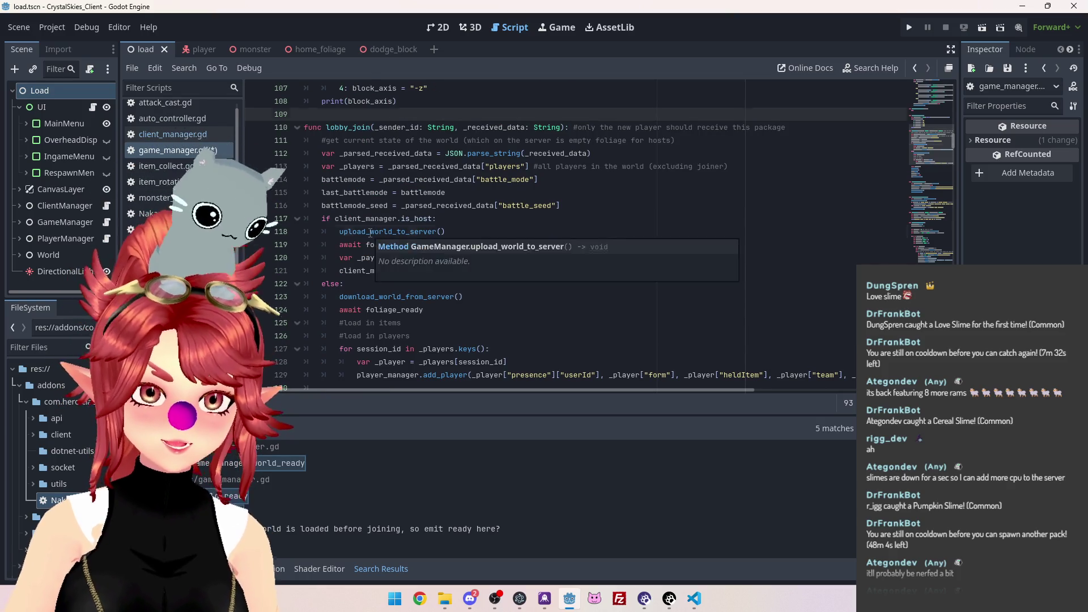
drag(370, 232, 395, 233)
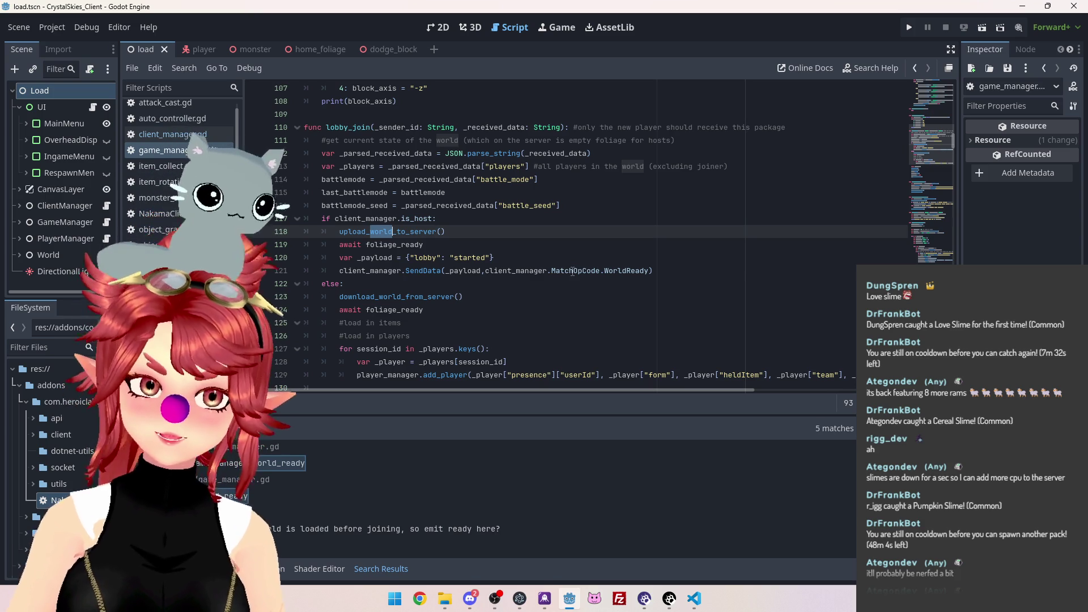
text(grass)
double_click(389, 296)
text(grass)
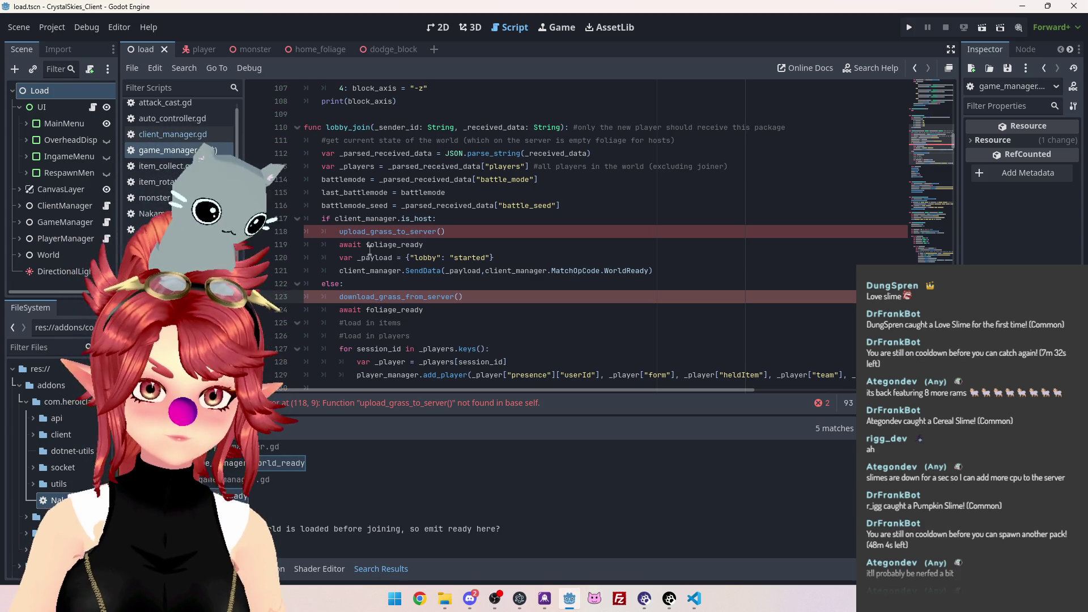
Make the awaits on lines 119 and 124 wait for grass_ready instead of foliage_ready
drag(370, 244, 402, 245)
text(=gr)
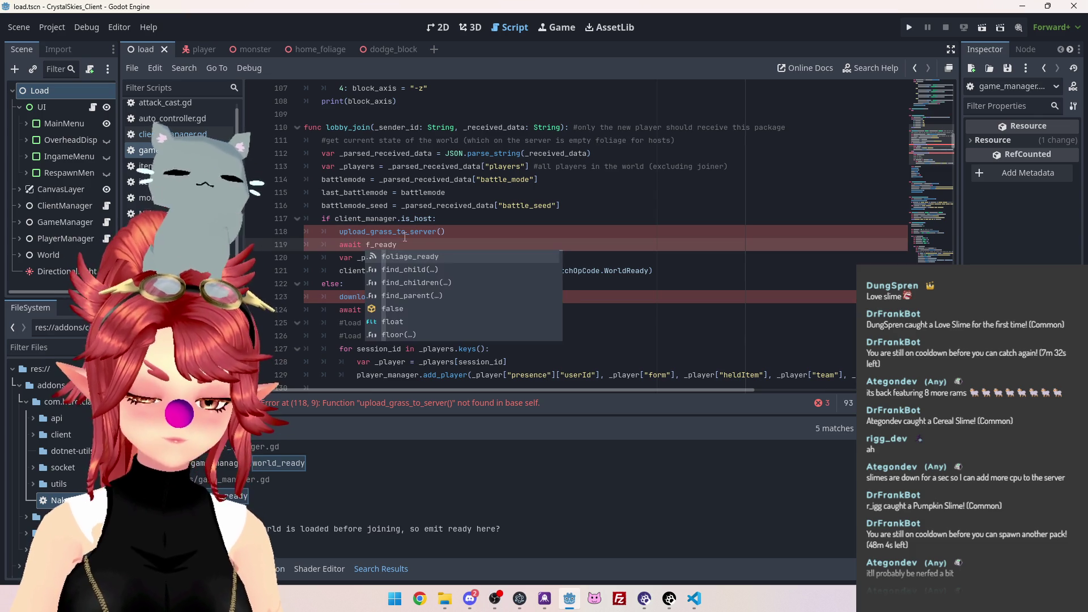
key(BackSpace)
key(BackSpace)
key(BackSpace)
text(gra)
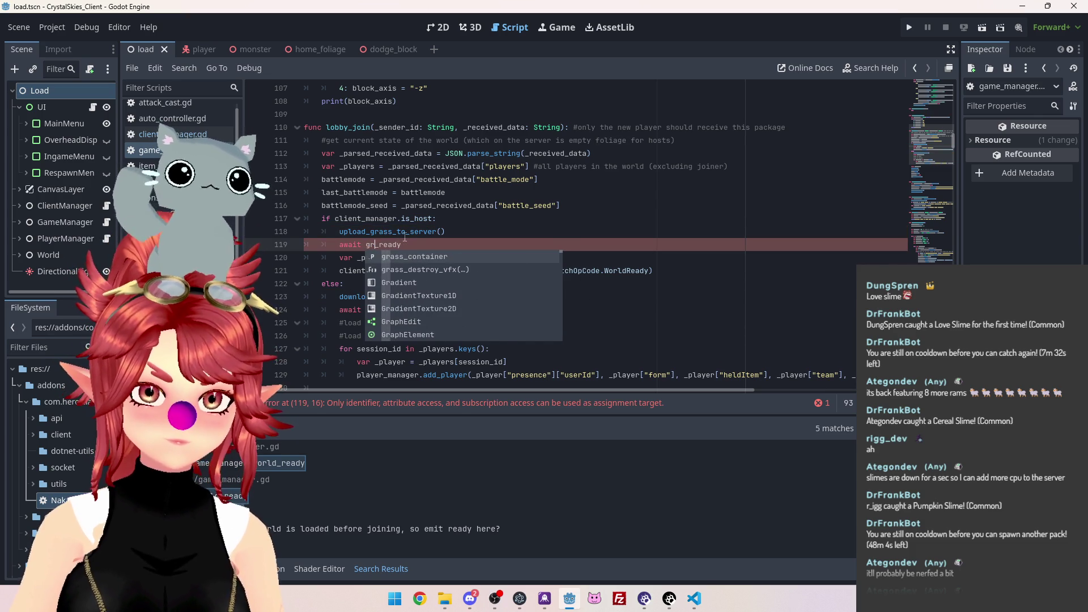
text(ss)
key(Escape)
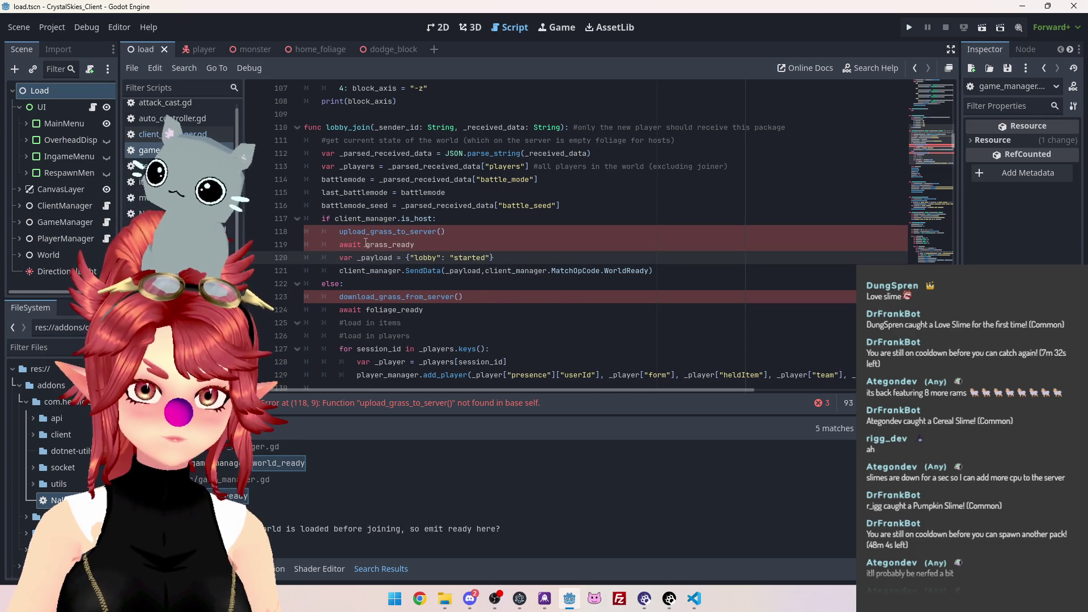
drag(367, 245, 389, 245)
key(ctrl+c)
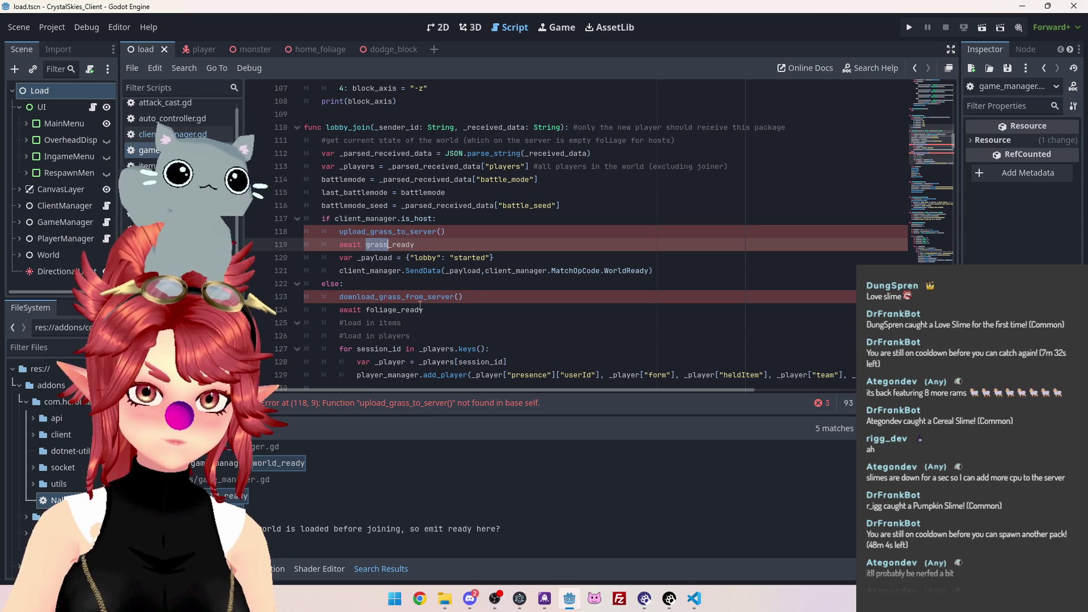
double_click(368, 311)
key(ctrl+v)
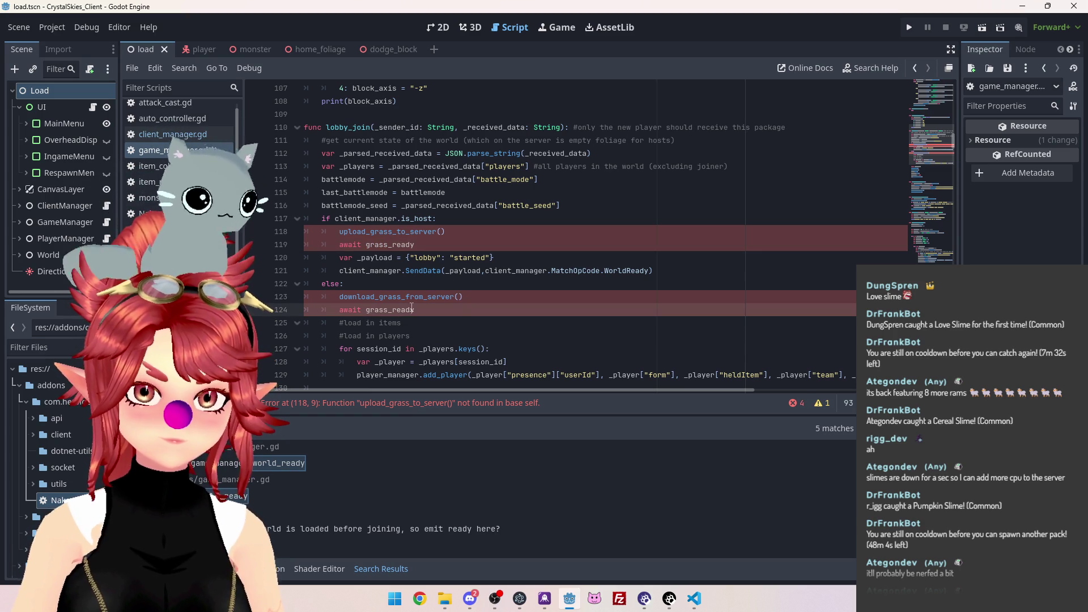
mouse_move(951, 144)
mouse_down()
mouse_move(943, 223)
mouse_move(940, 80)
mouse_move(946, 107)
mouse_up()
Rename the foliage_ready signal declaration on line 40 to grass_ready
scroll(405, 219, down, 2)
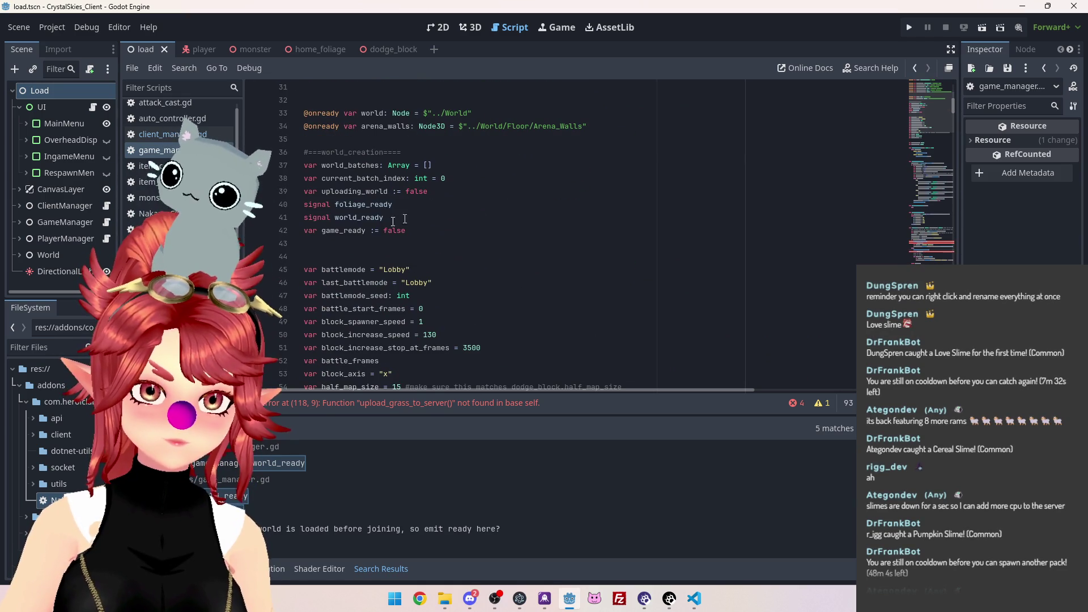
double_click(337, 204)
text(grass)
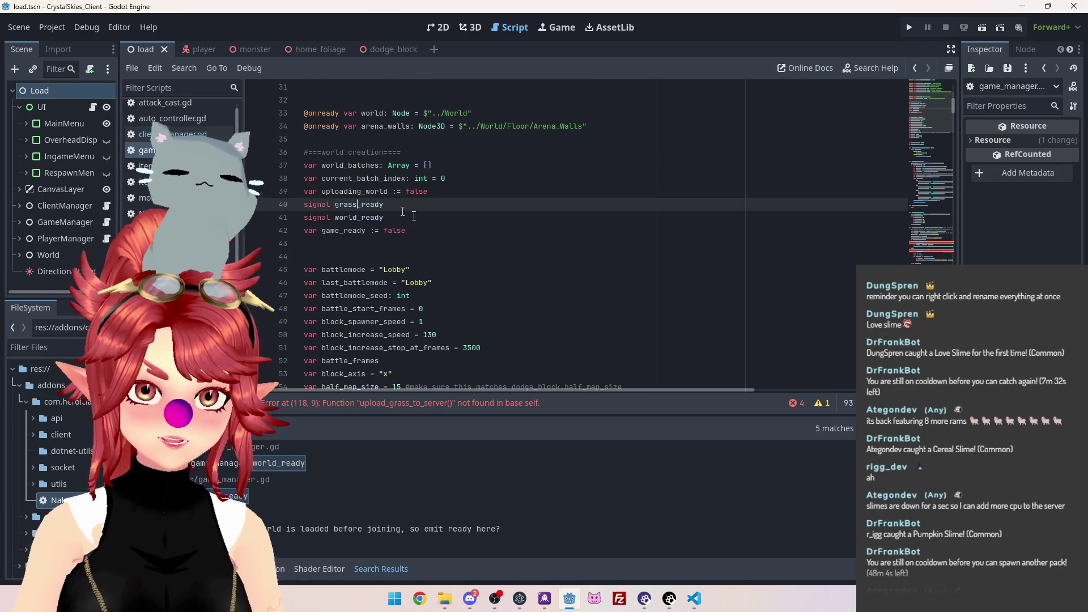
key(Down)
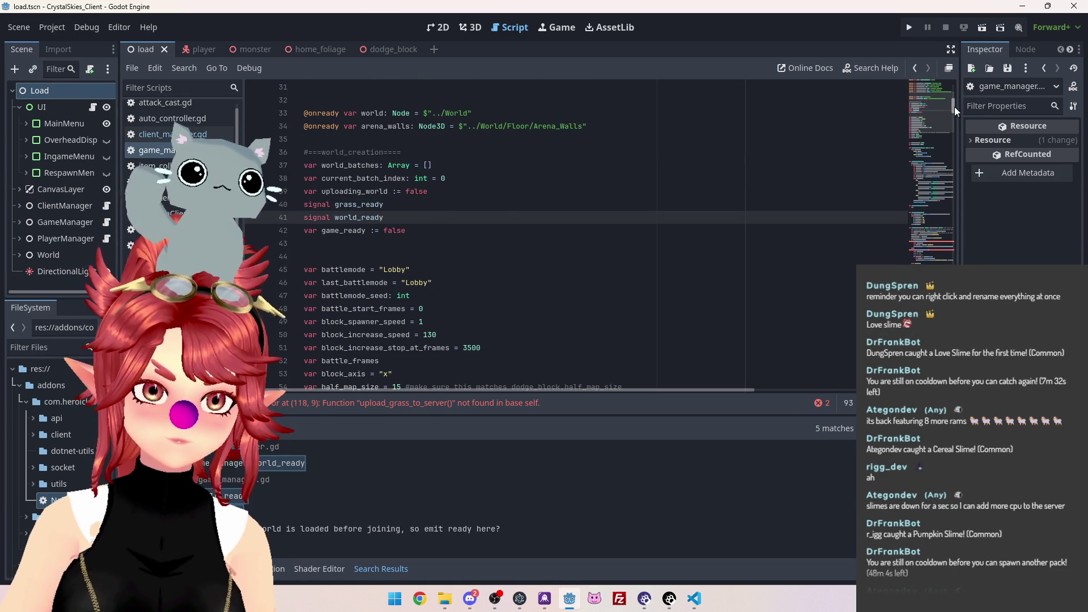
Rename the functions on lines 140 and 149 to upload_foliage_to_server and download_foliage_from_server
drag(955, 107, 954, 132)
scroll(423, 238, down, 10)
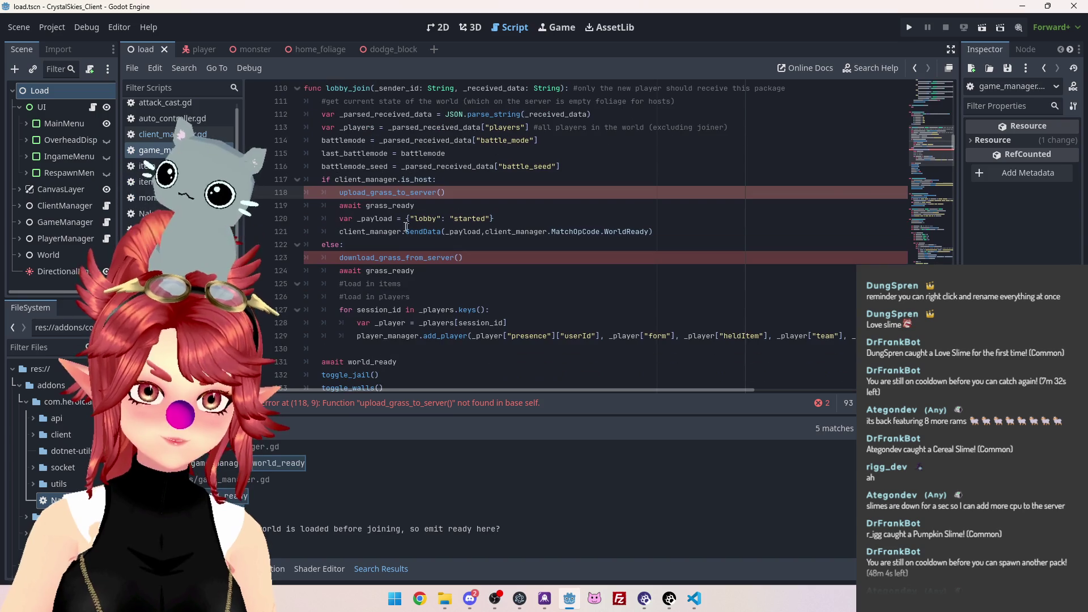
scroll(954, 142, down, 6)
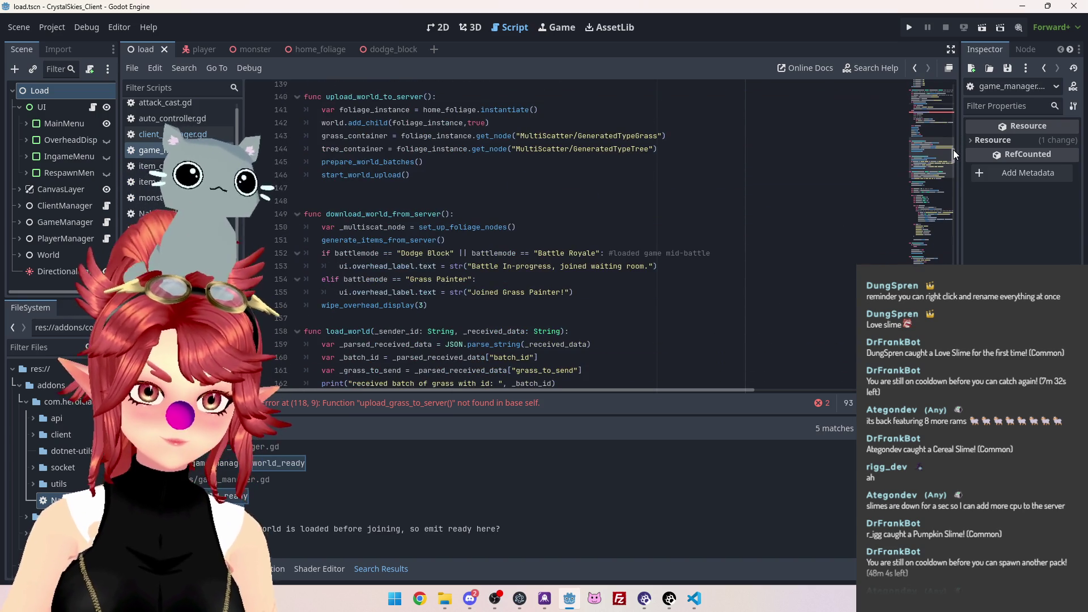
scroll(327, 185, down, 2)
double_click(375, 175)
text(grass)
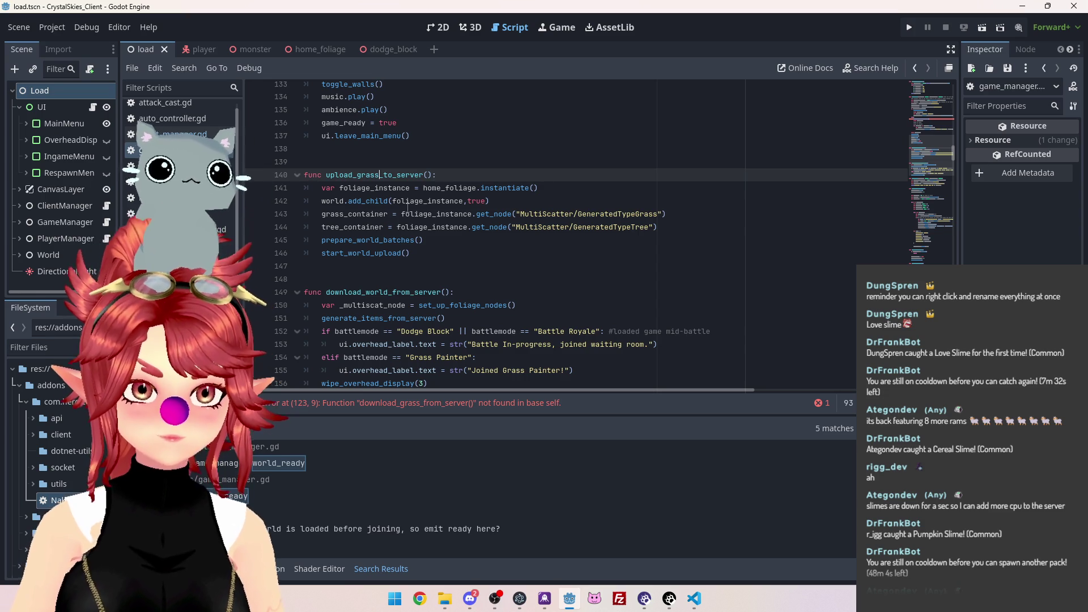
key(ctrl+z)
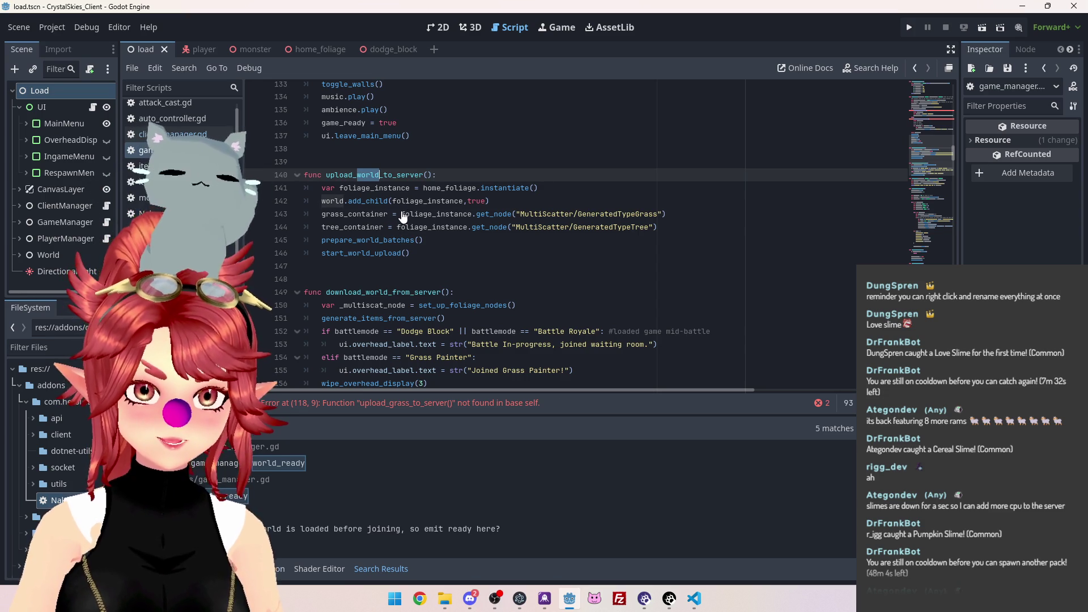
text(foliage)
drag(357, 174, 388, 175)
click(370, 292)
double_click(370, 292)
text(foliage)
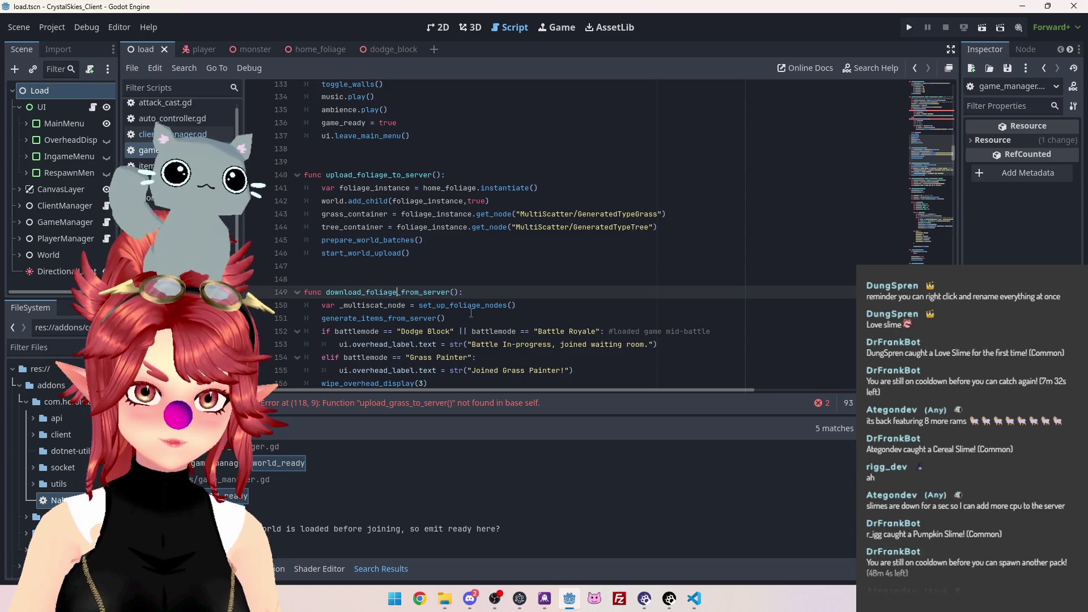
Jump to the unresolved-function error on line 118
scroll(471, 313, down, 1)
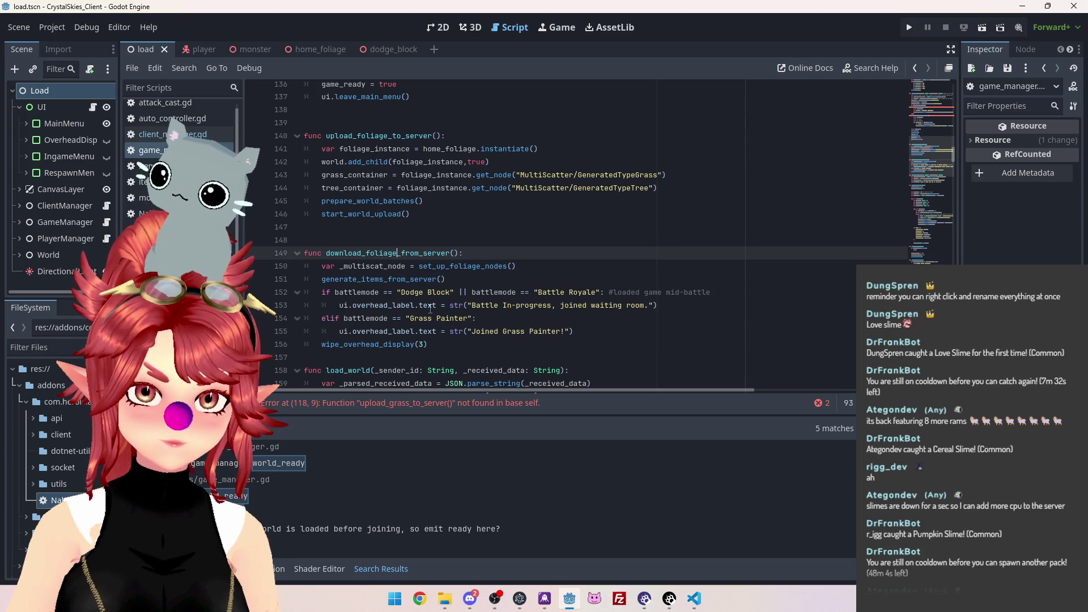
scroll(431, 309, up, 1)
click(439, 412)
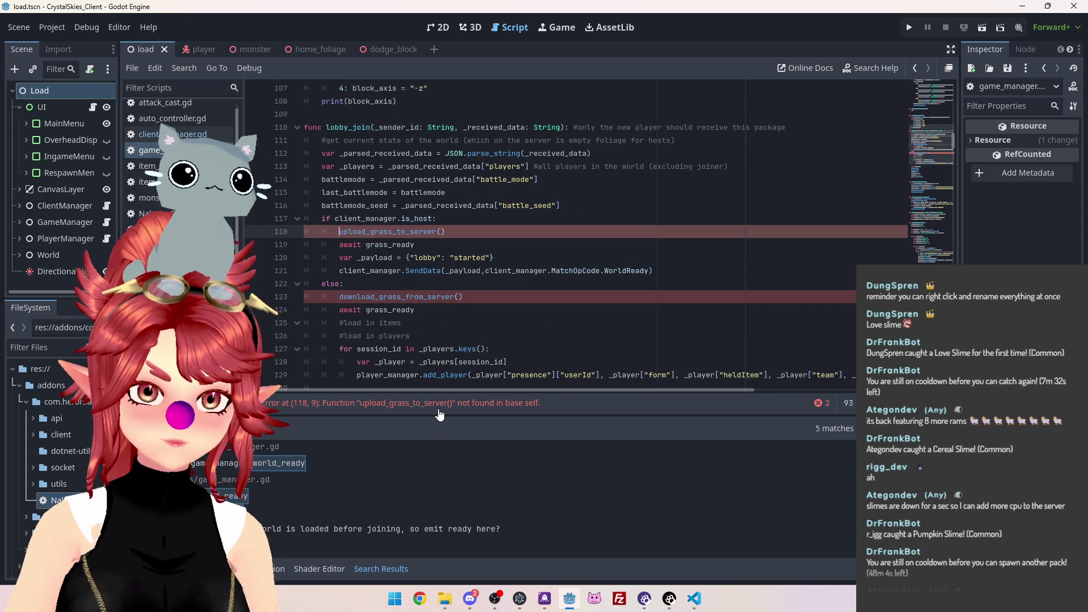
Change the calls on lines 118 and 123 to upload_foliage_to_server and download_foliage_from_server
drag(370, 232, 392, 232)
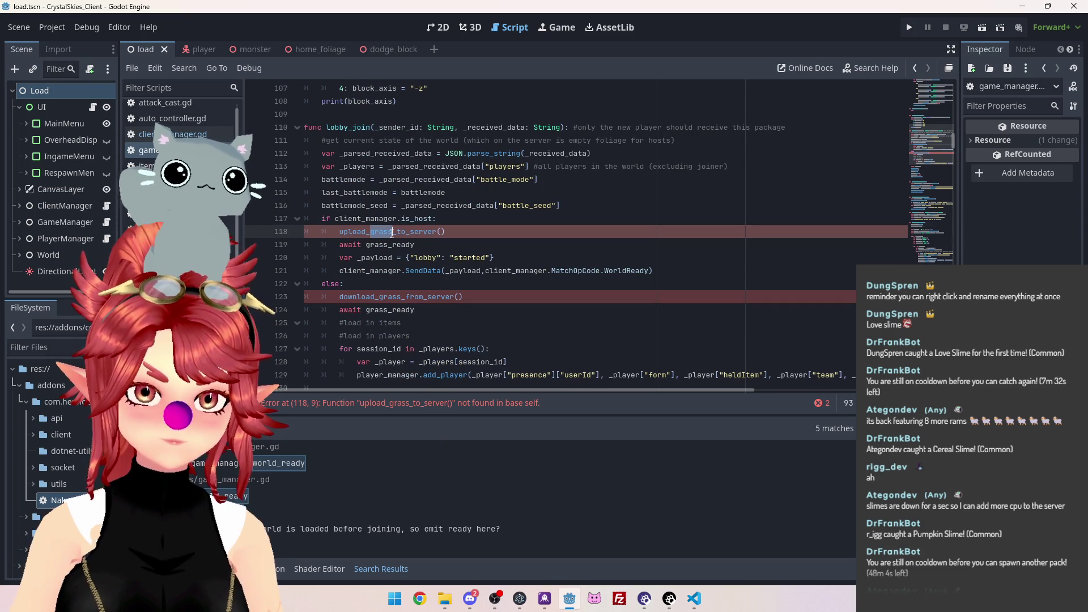
text(foliage)
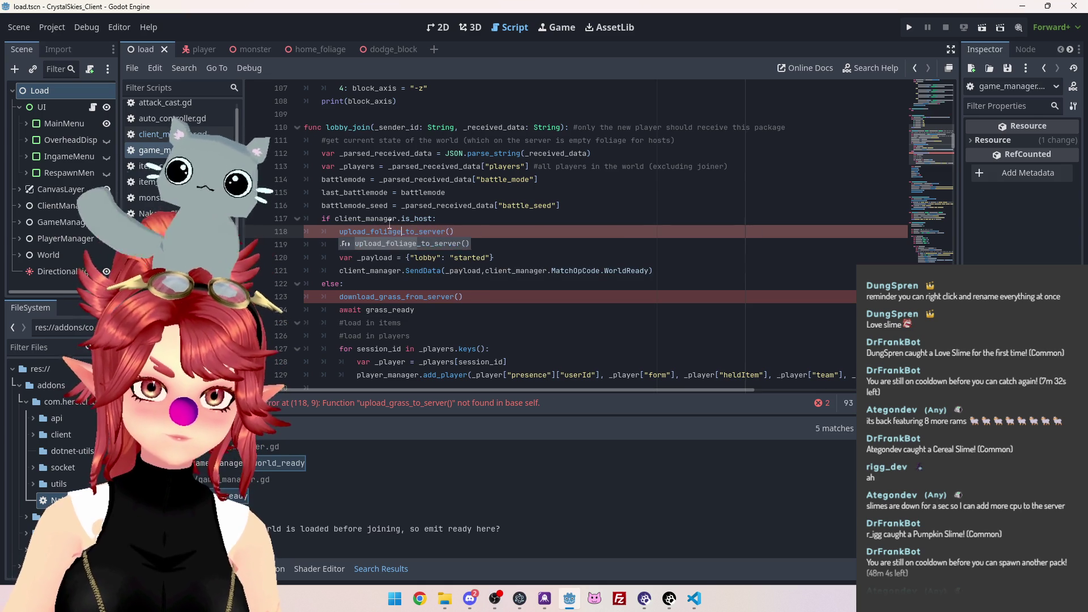
drag(379, 297, 399, 297)
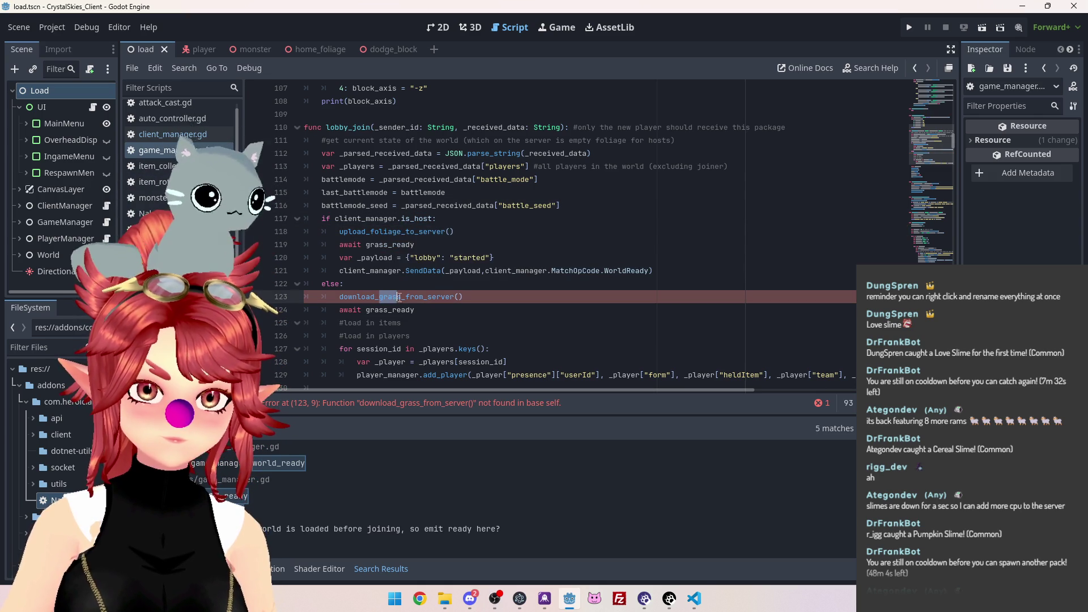
text(foliage)
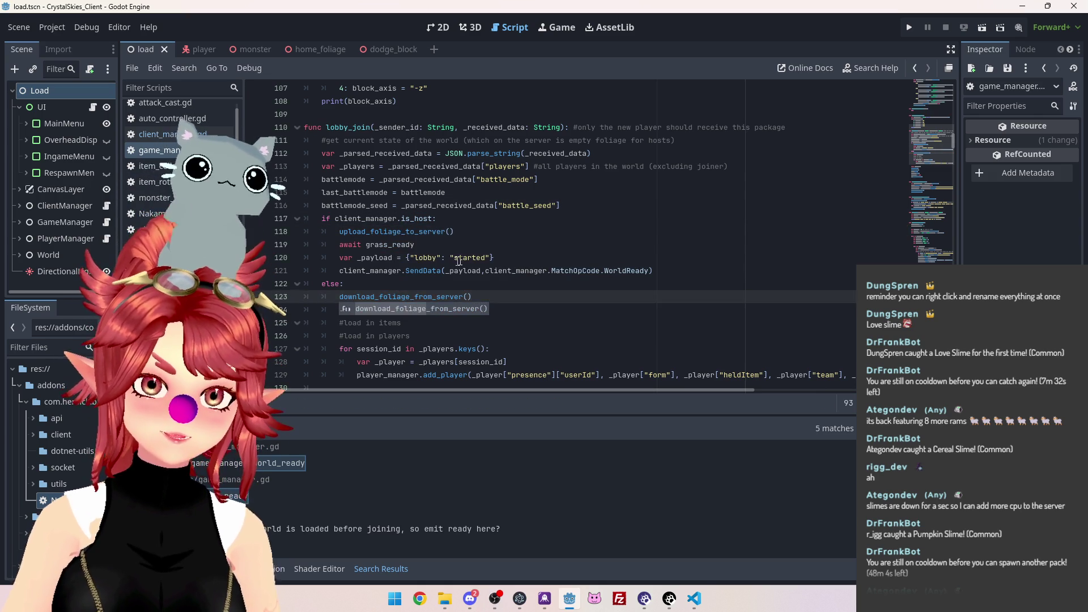
click(449, 232)
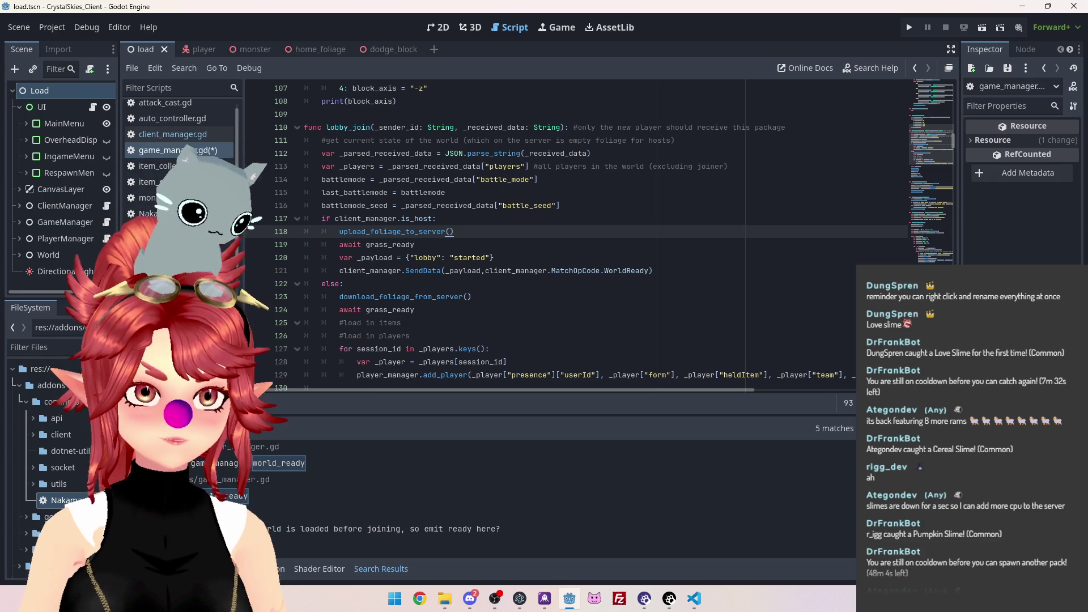
right_click(375, 217)
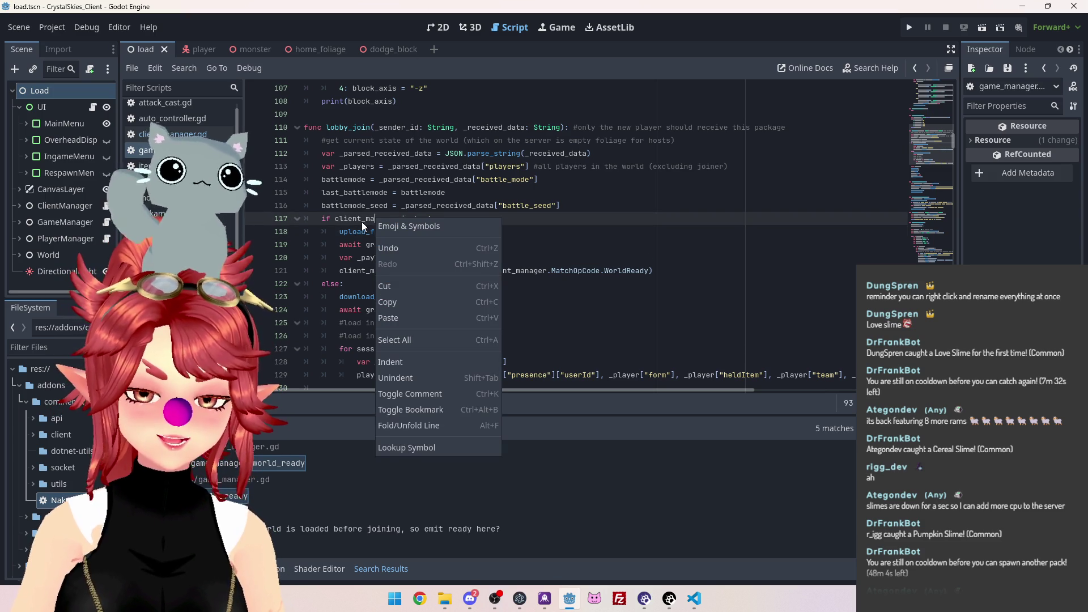
Dismiss the context menu and review the ends of lines 118 and 124
click(548, 158)
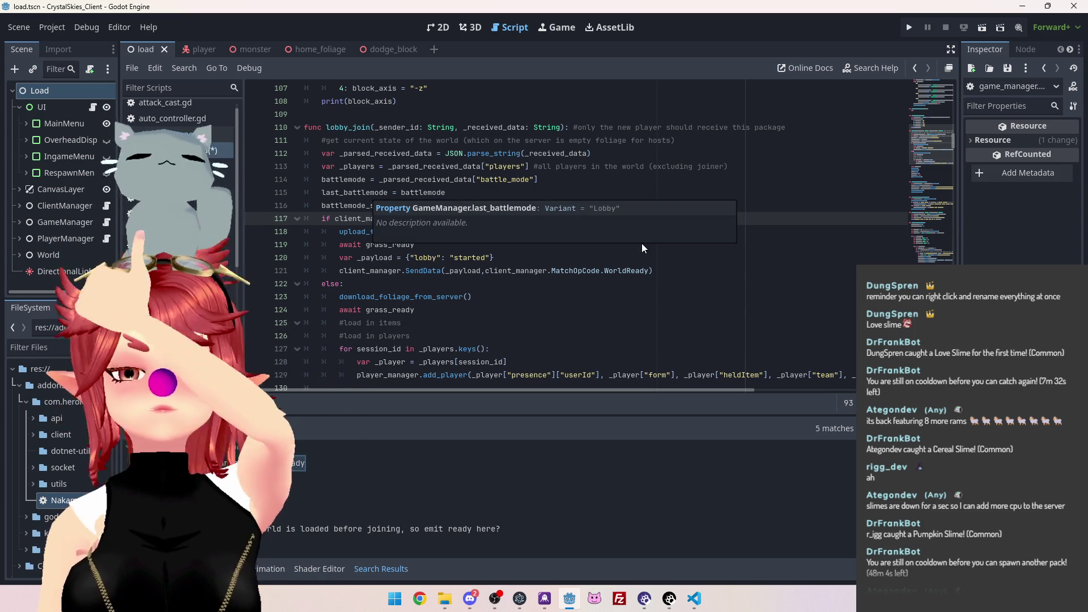
click(518, 230)
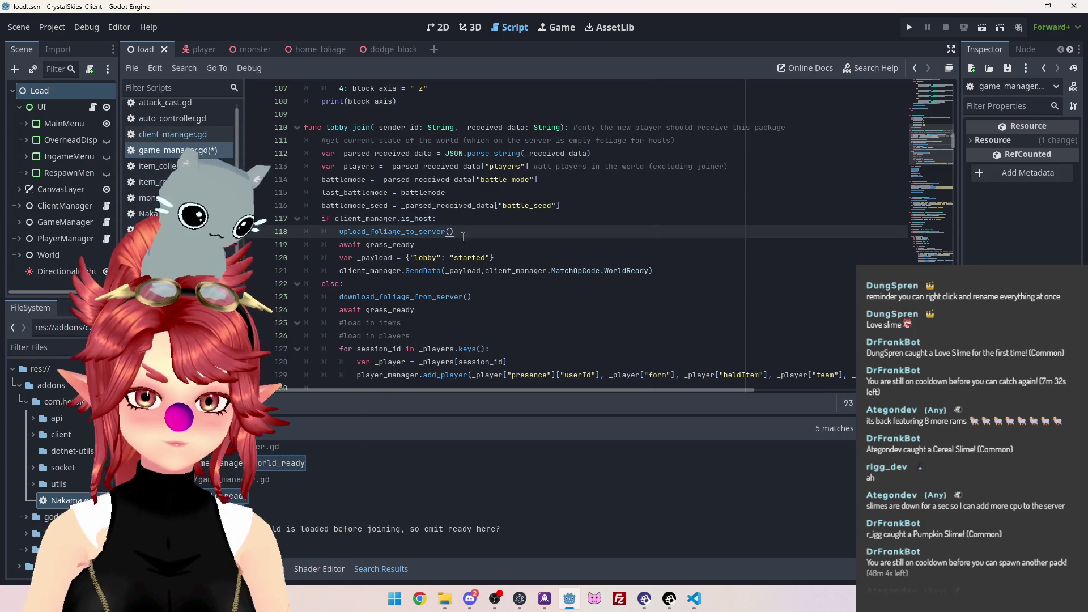
scroll(464, 237, down, 1)
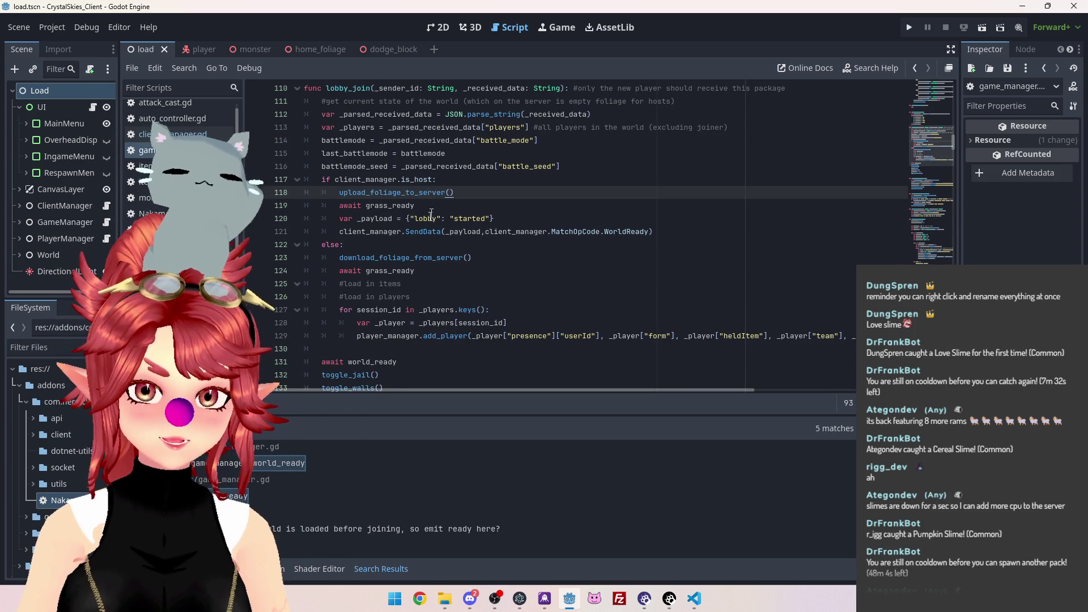
click(423, 272)
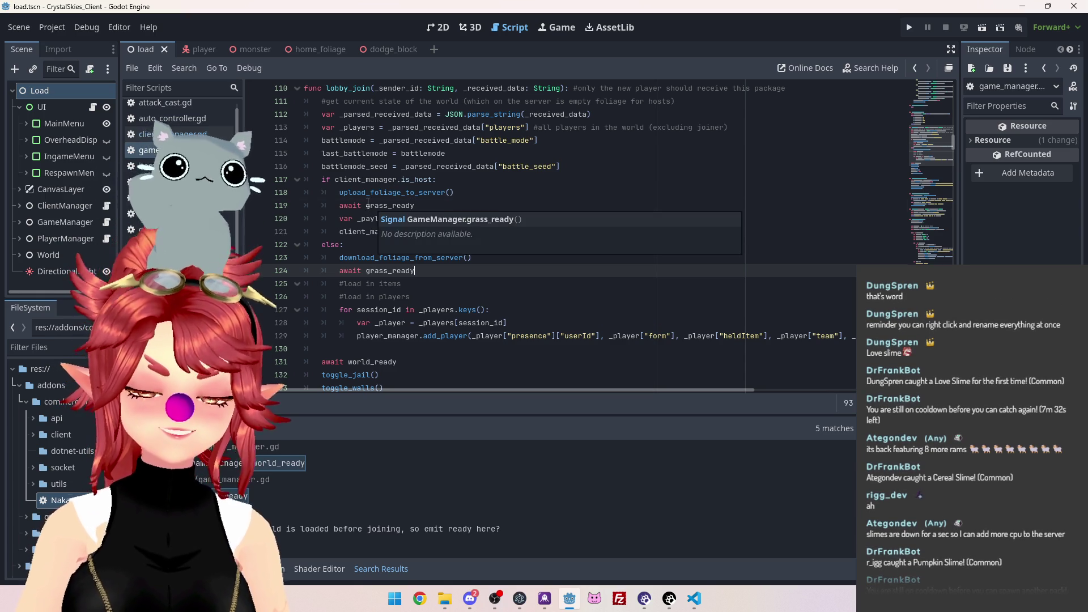
Try foliage on the line 119 and 124 awaits, then restore grass_ready on line 119
drag(366, 205, 388, 205)
text(foliage)
drag(365, 206, 399, 205)
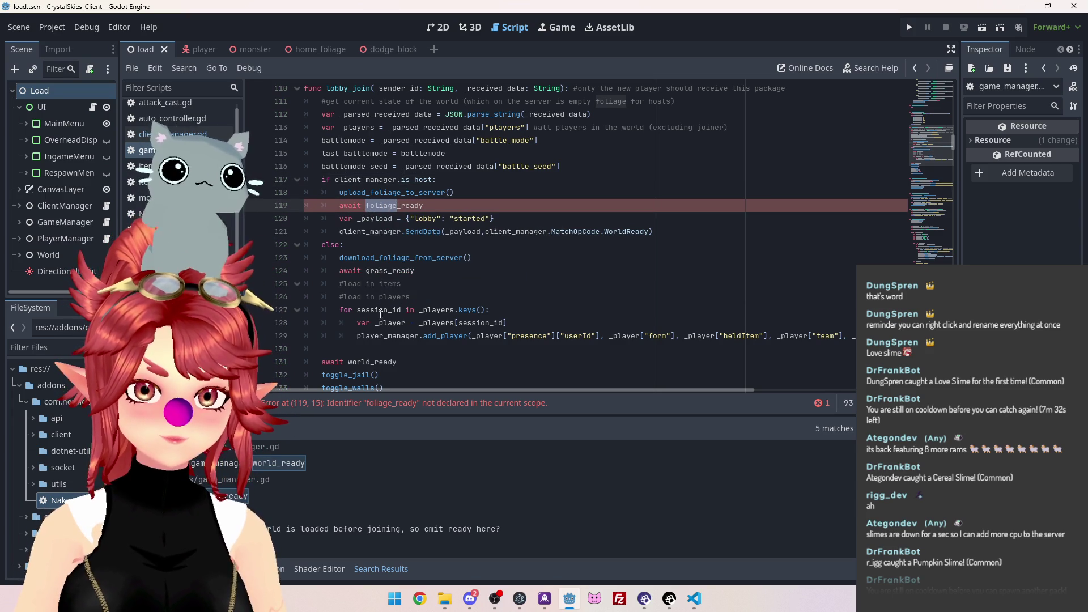
key(ctrl+c)
double_click(377, 270)
key(ctrl+v)
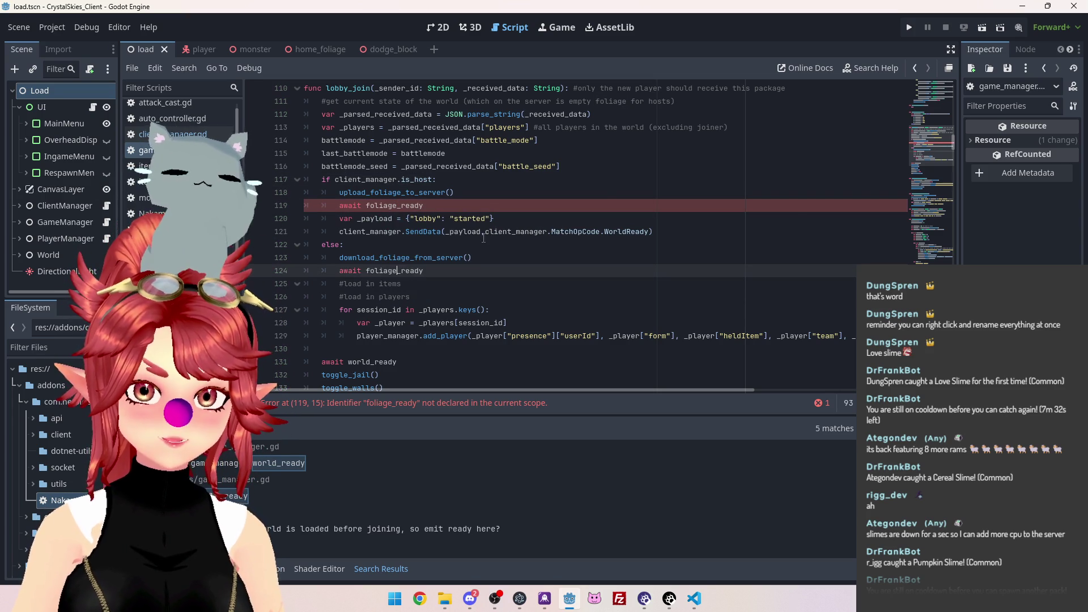
key(ctrl+z)
key(ctrl+c)
double_click(381, 205)
key(ctrl+v)
click(407, 218)
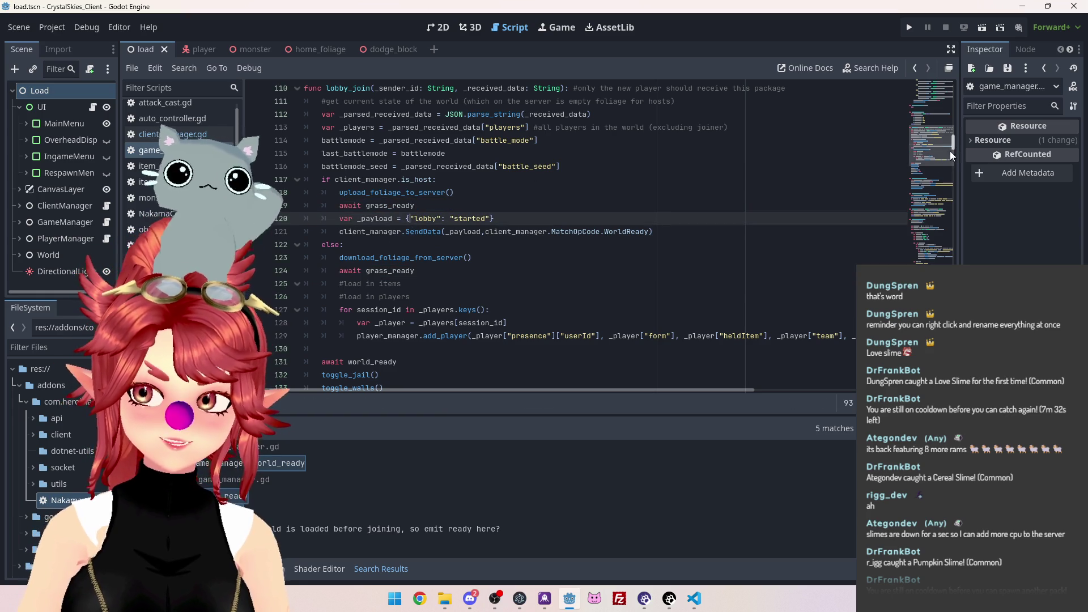
Check grass_ready's context menu for a rename option, then jump to its declaration
drag(365, 205, 415, 205)
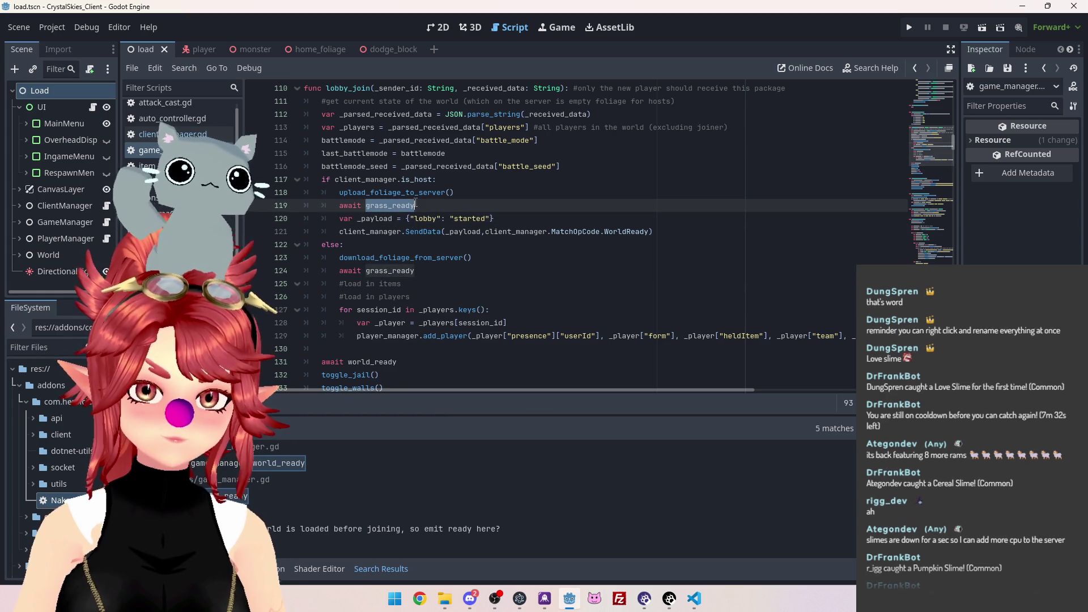
right_click(394, 206)
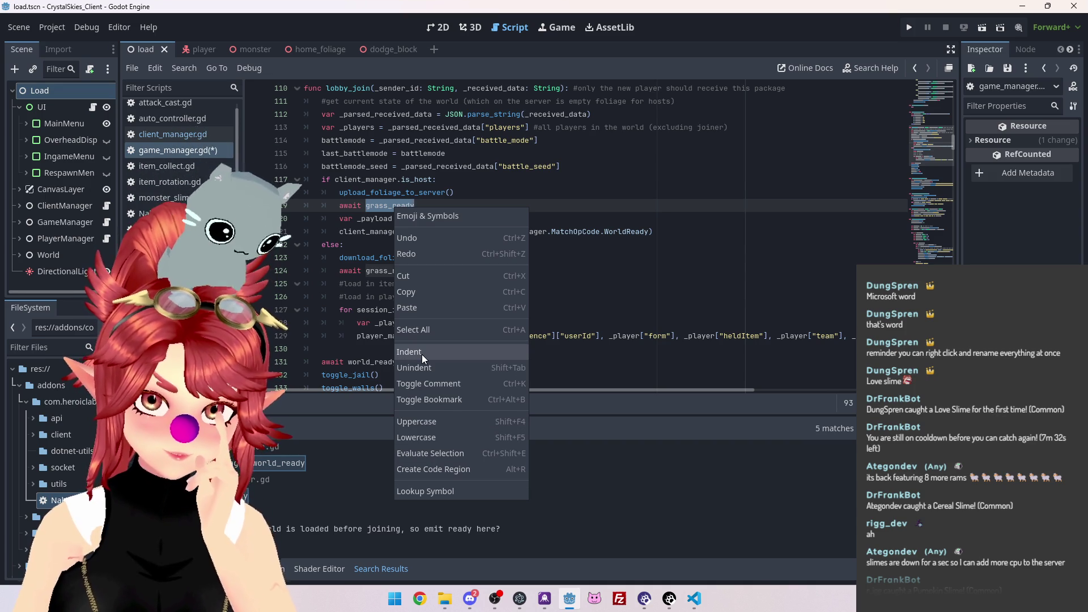
click(377, 206)
click(377, 205)
right_click(376, 206)
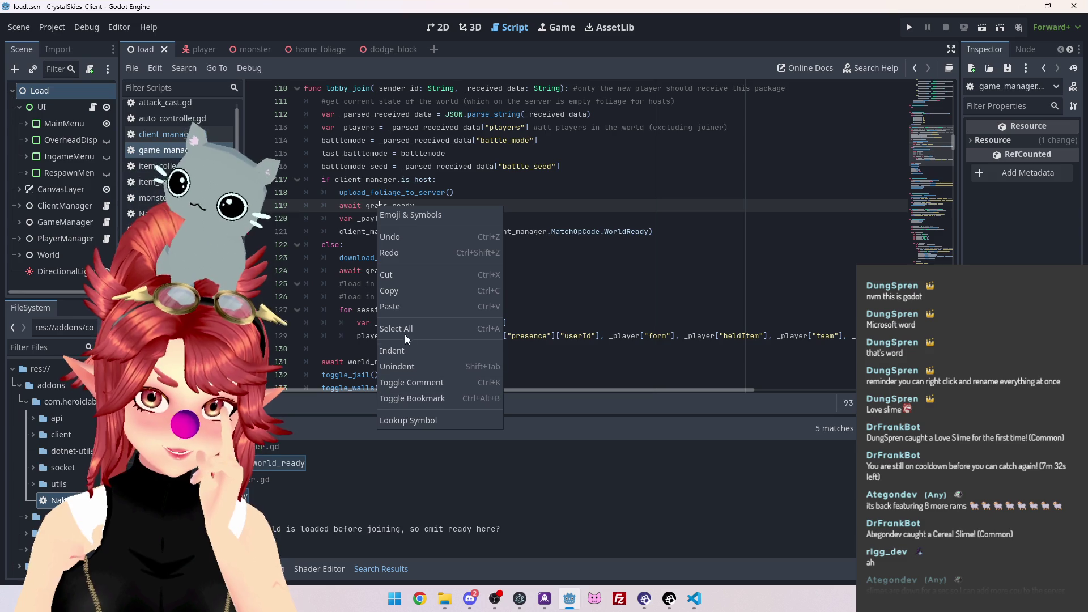
click(373, 162)
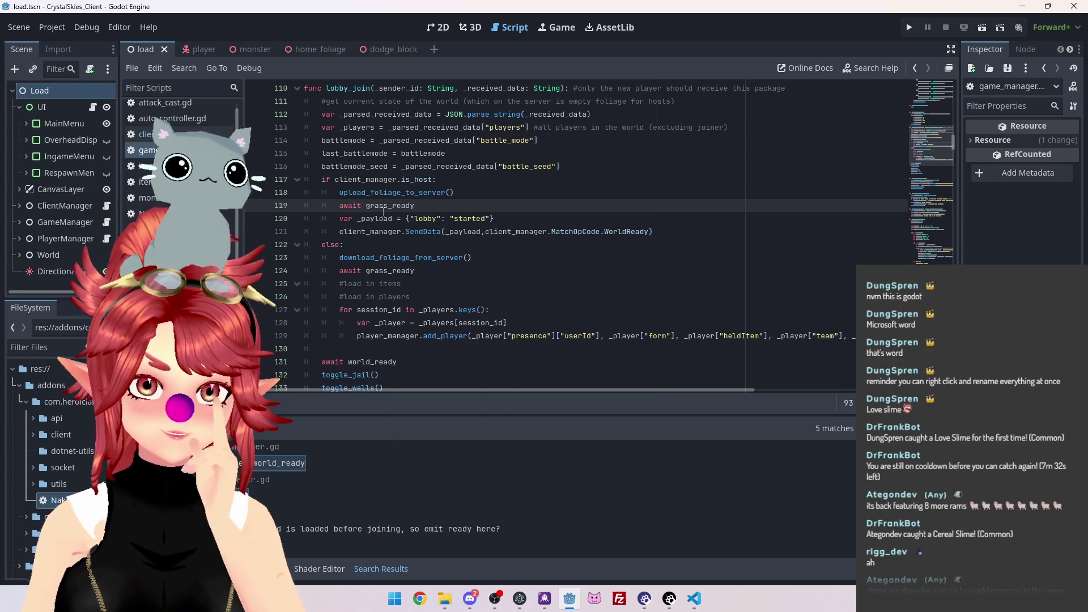
double_click(384, 206)
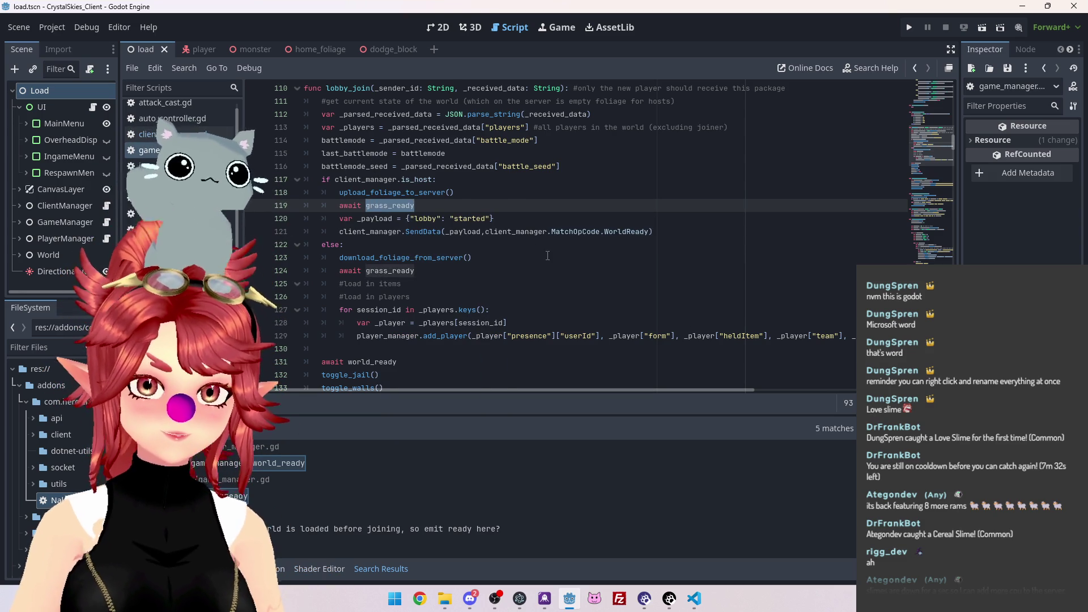
key(F3)
key(F3)
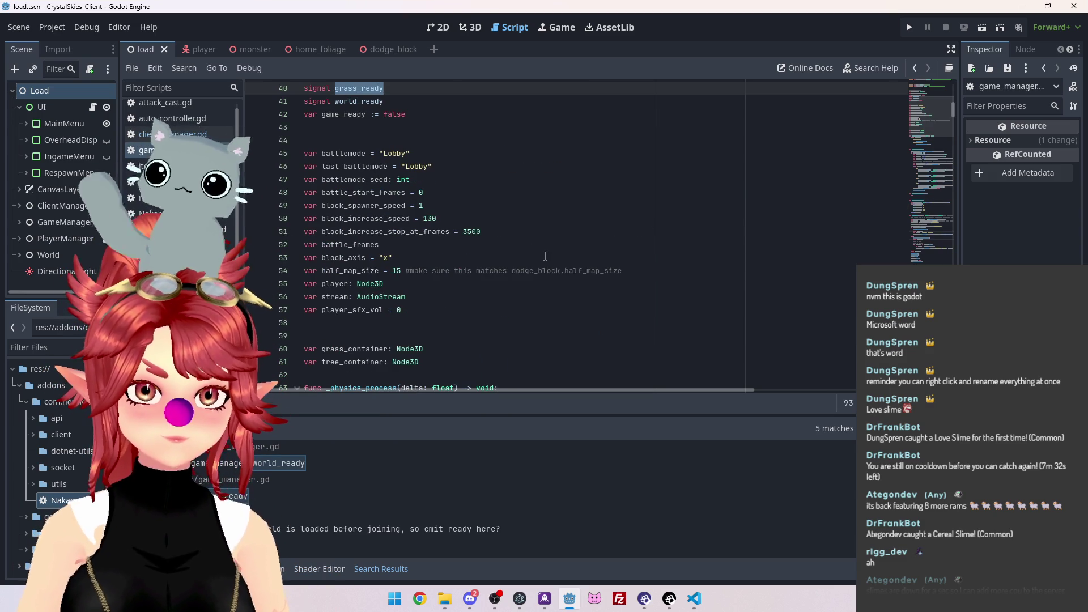
Change both lobby_join awaits from grass_ready to foliage_ready
key(alt+Left)
text(foliage)
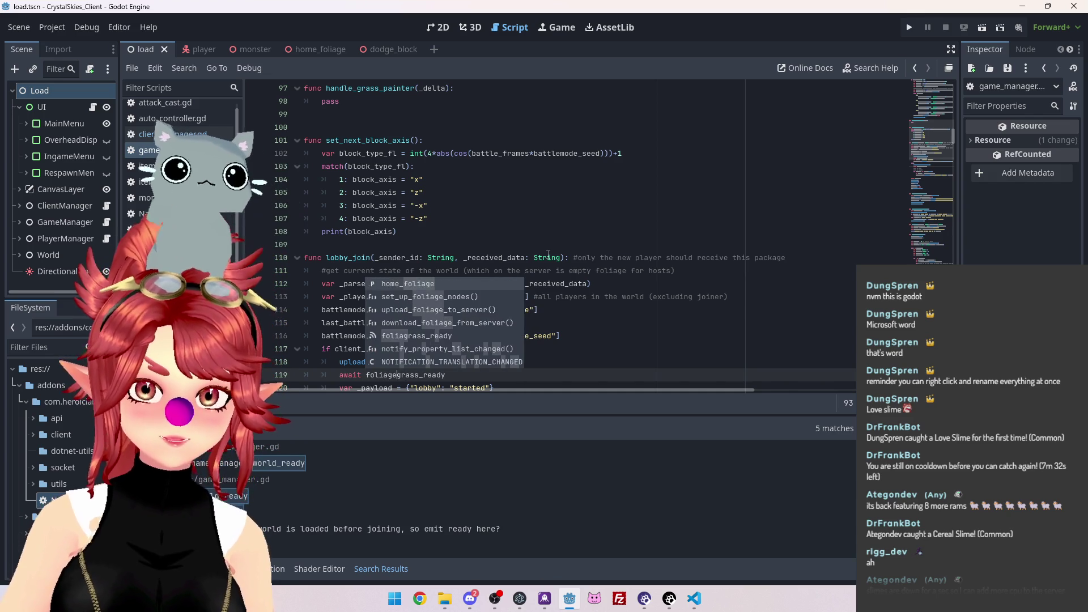
key(Delete)
key(Delete)
key(Delete)
scroll(651, 220, down, 4)
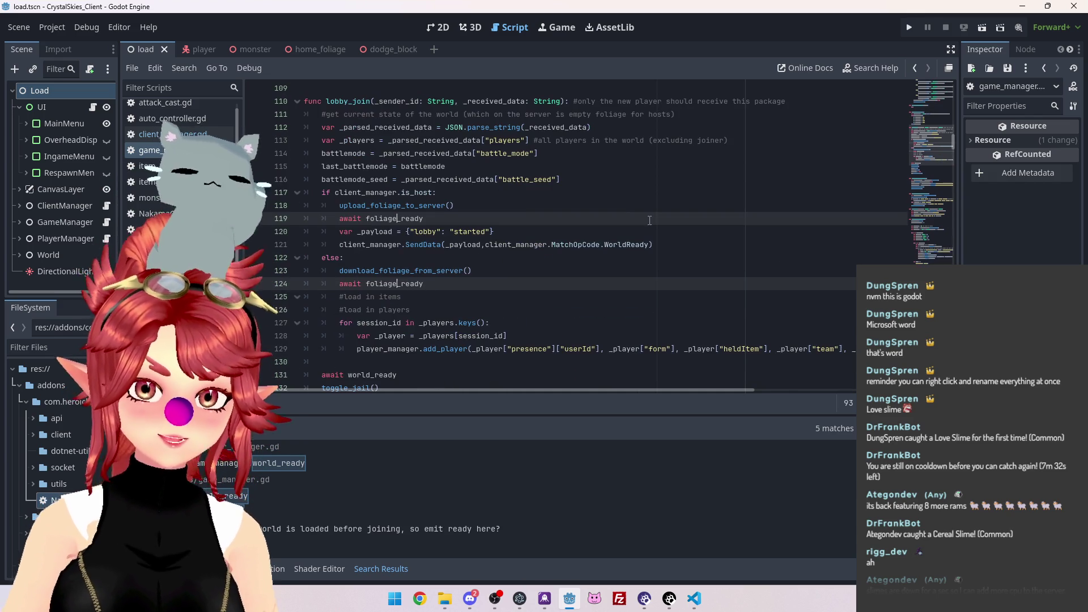
click(553, 166)
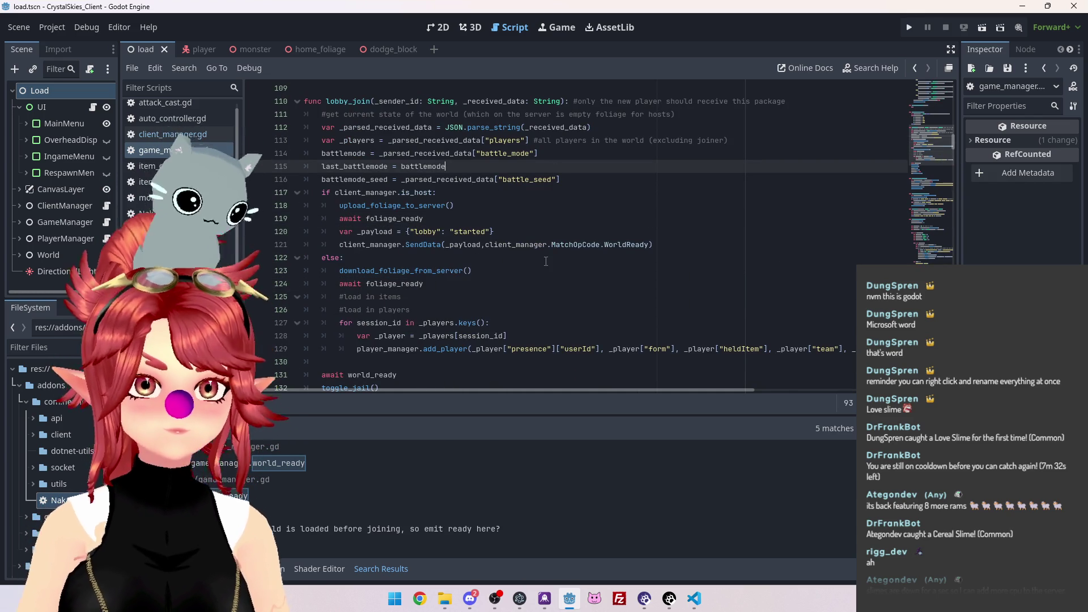
Review lobby_join's lines 114–116 and the 'load in items' and 'load in players' comments
scroll(420, 179, up, 1)
scroll(420, 179, down, 1)
mouse_move(421, 179)
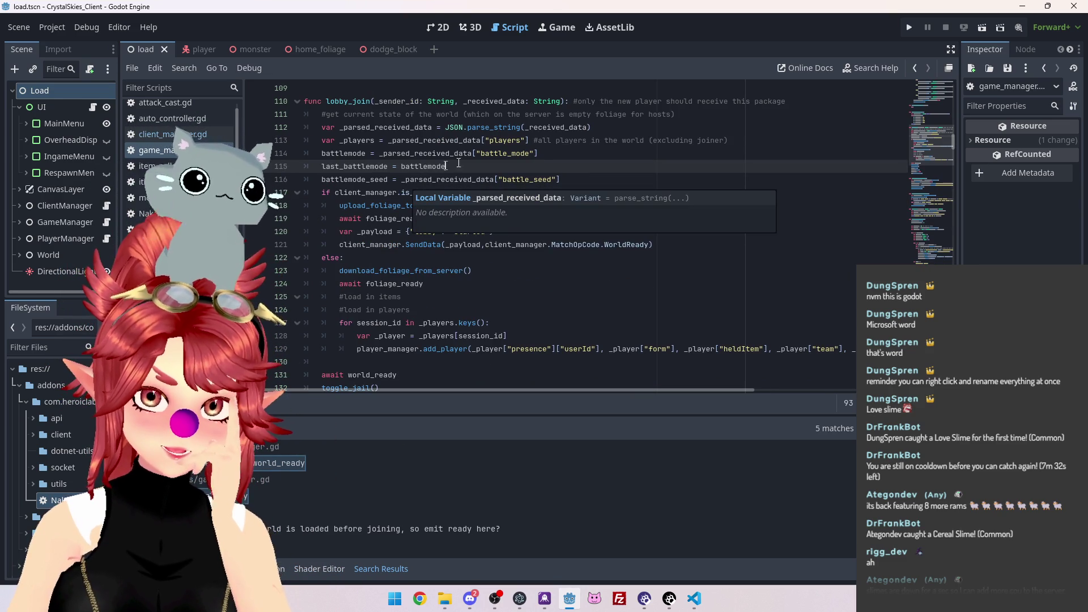
click(549, 158)
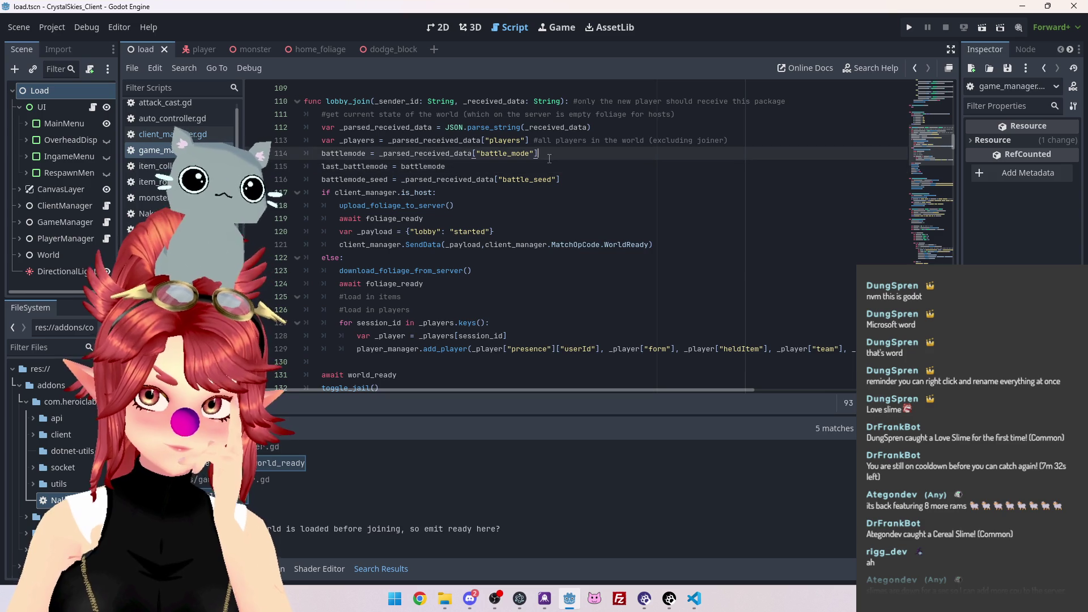
click(611, 179)
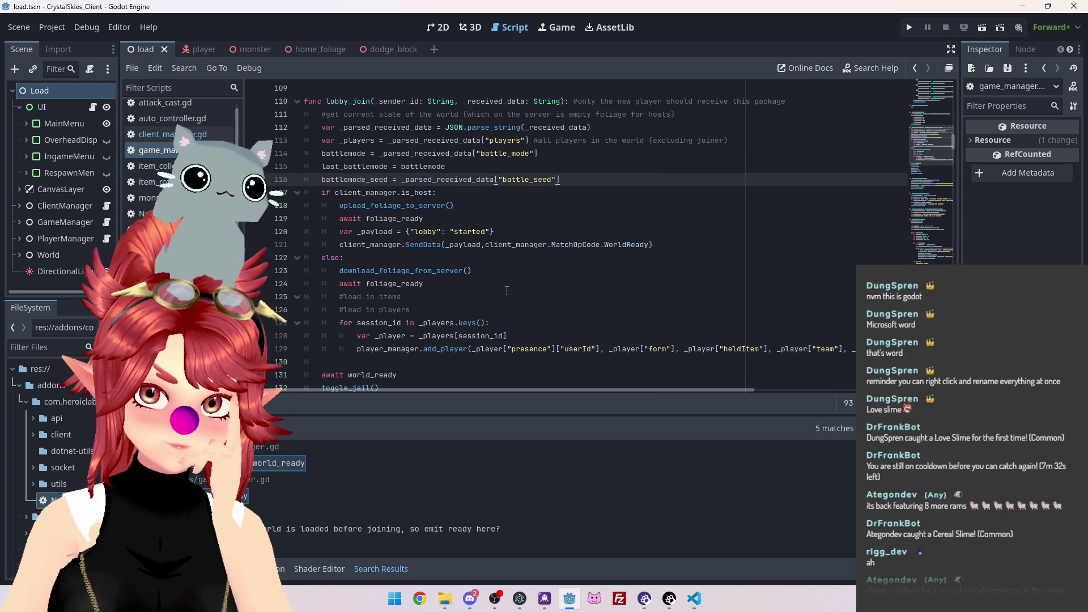
scroll(506, 291, down, 2)
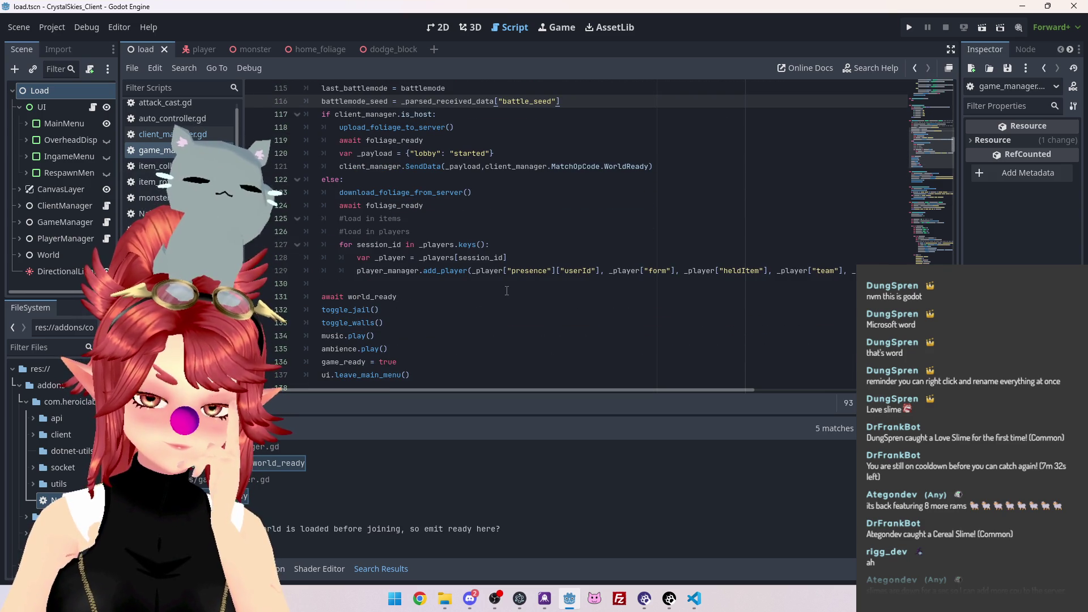
scroll(507, 291, up, 1)
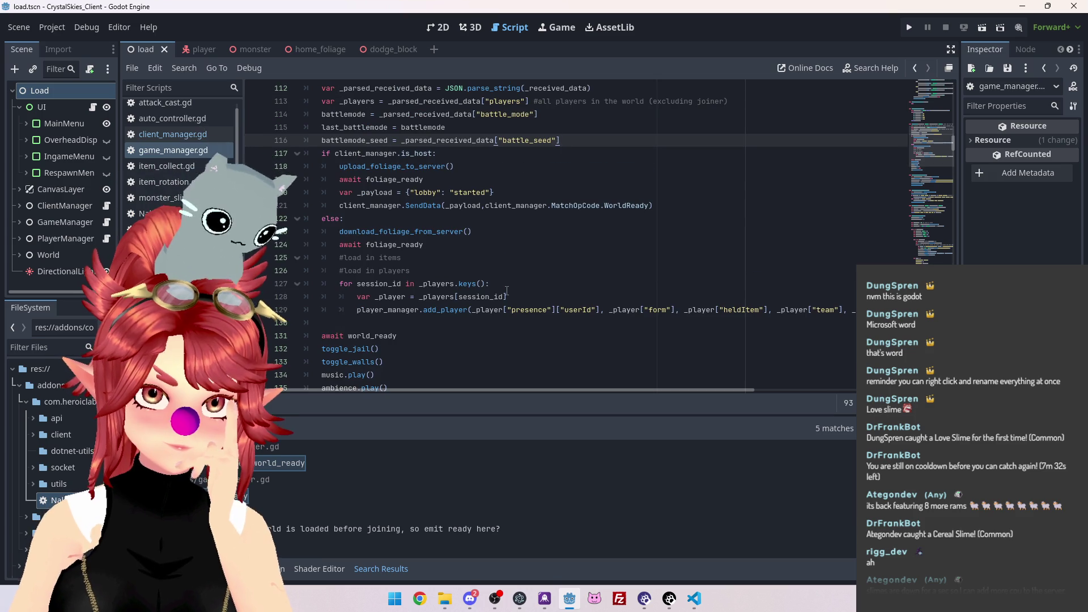
drag(412, 254, 347, 256)
click(433, 271)
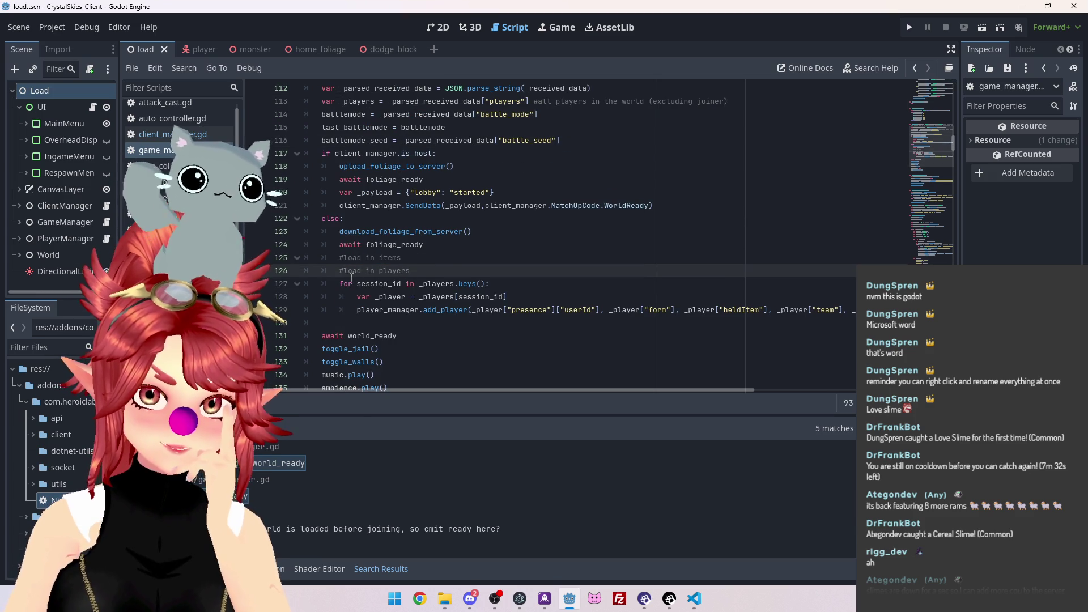
click(455, 258)
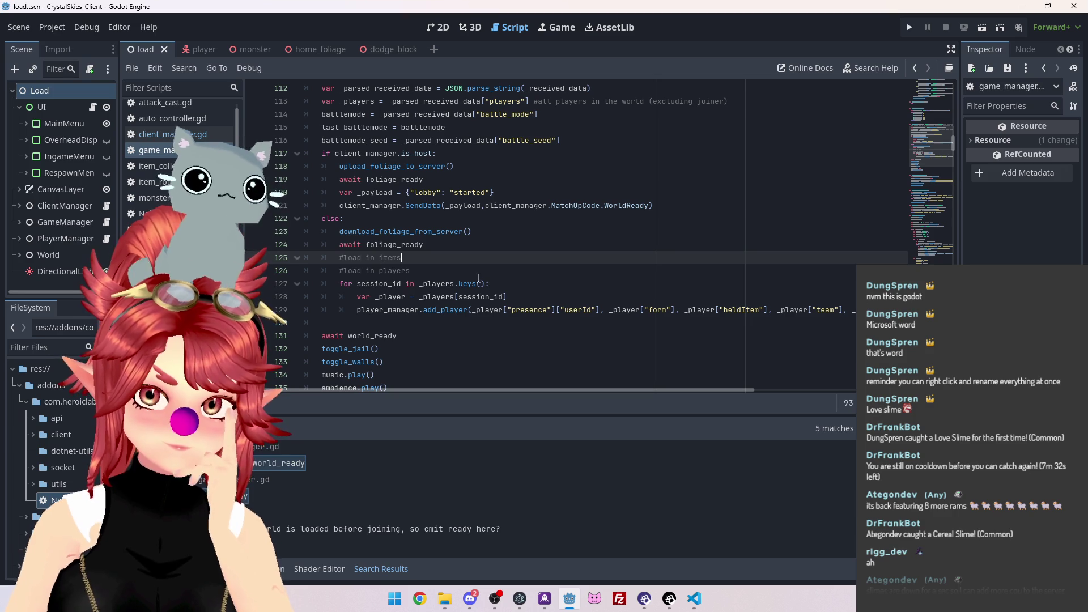
scroll(467, 290, down, 1)
scroll(392, 208, down, 1)
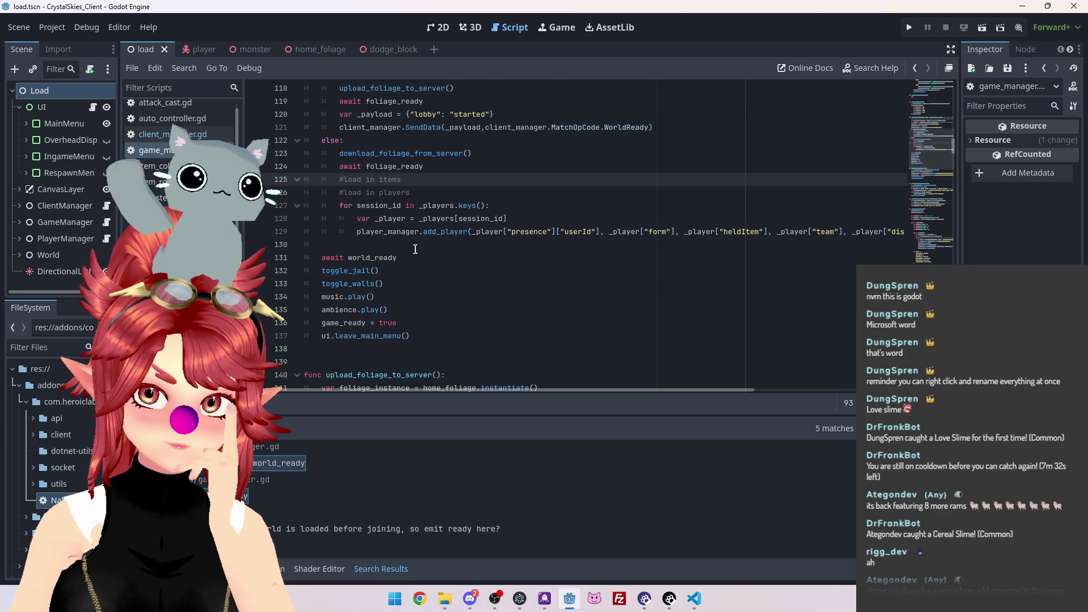
Select the game_ready = true and ui.leave_main_menu() lines at the end of lobby_join
click(387, 244)
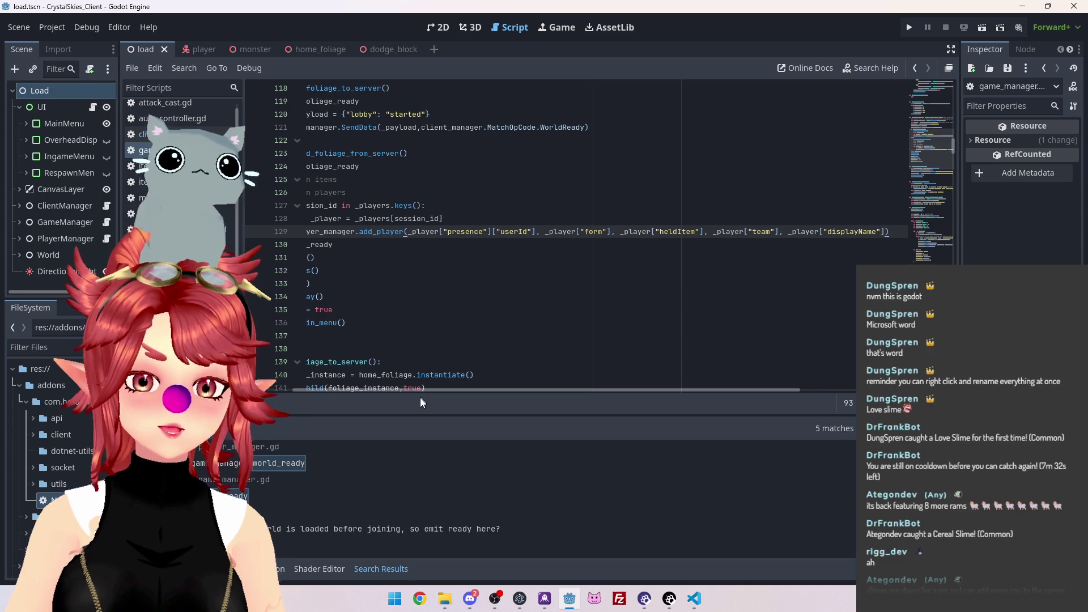
scroll(419, 392, left, 3)
mouse_move(373, 244)
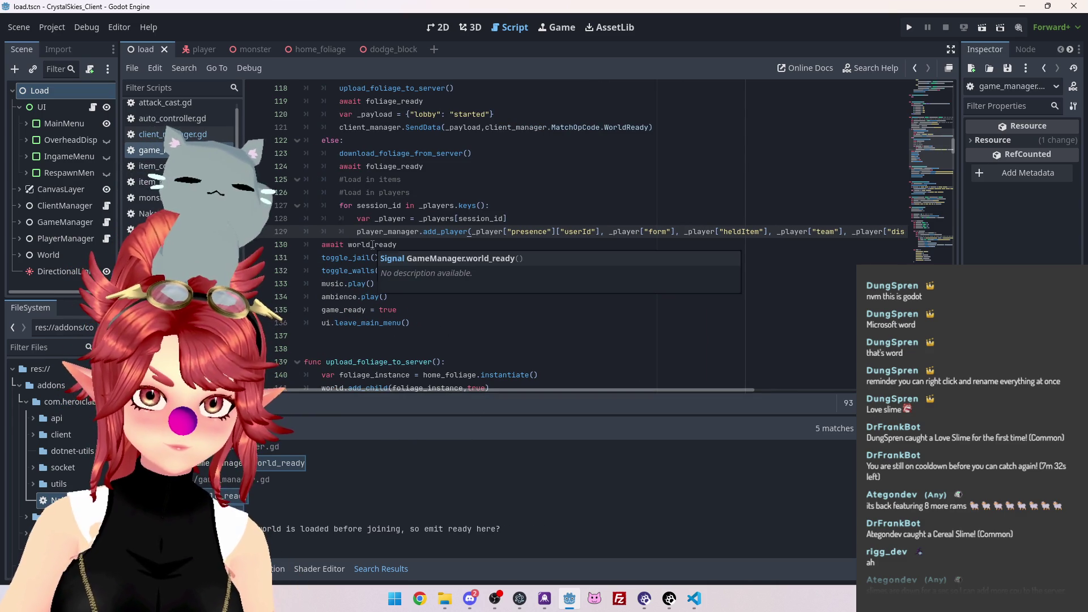
drag(322, 257, 407, 270)
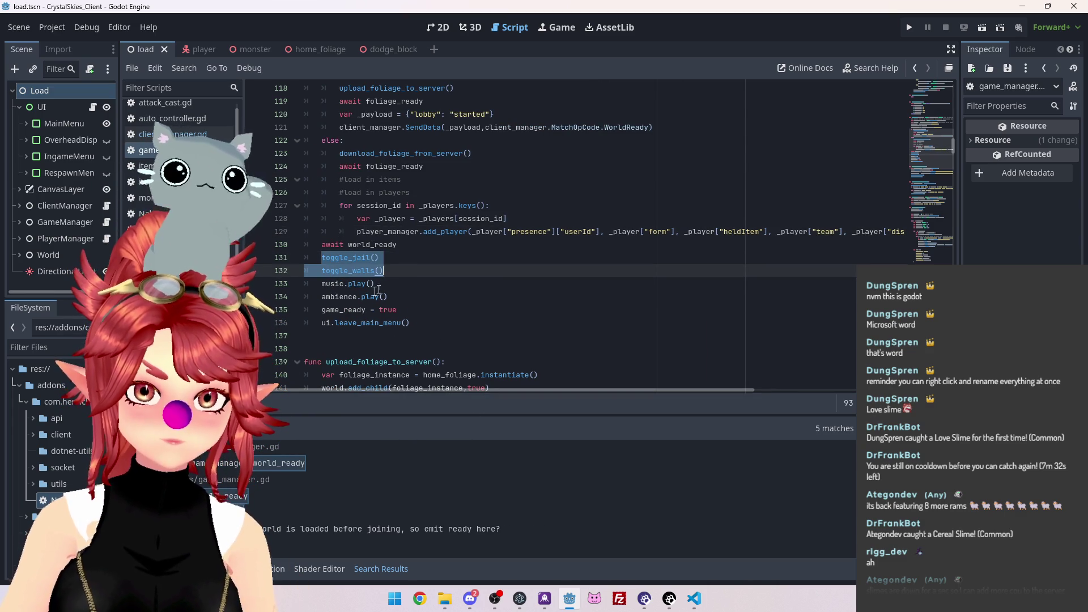
click(379, 258)
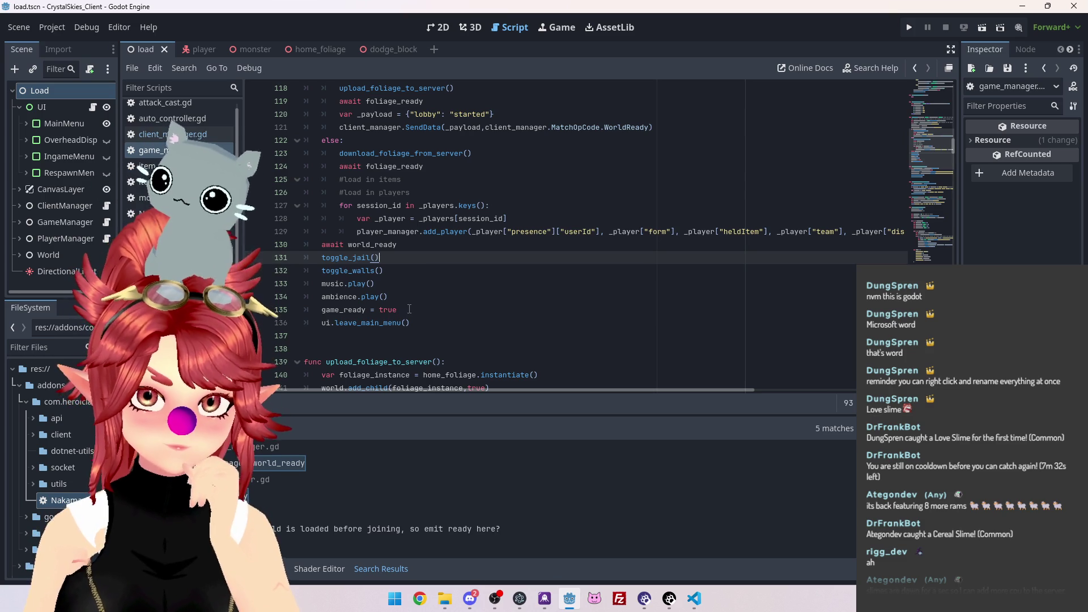
drag(398, 310, 322, 309)
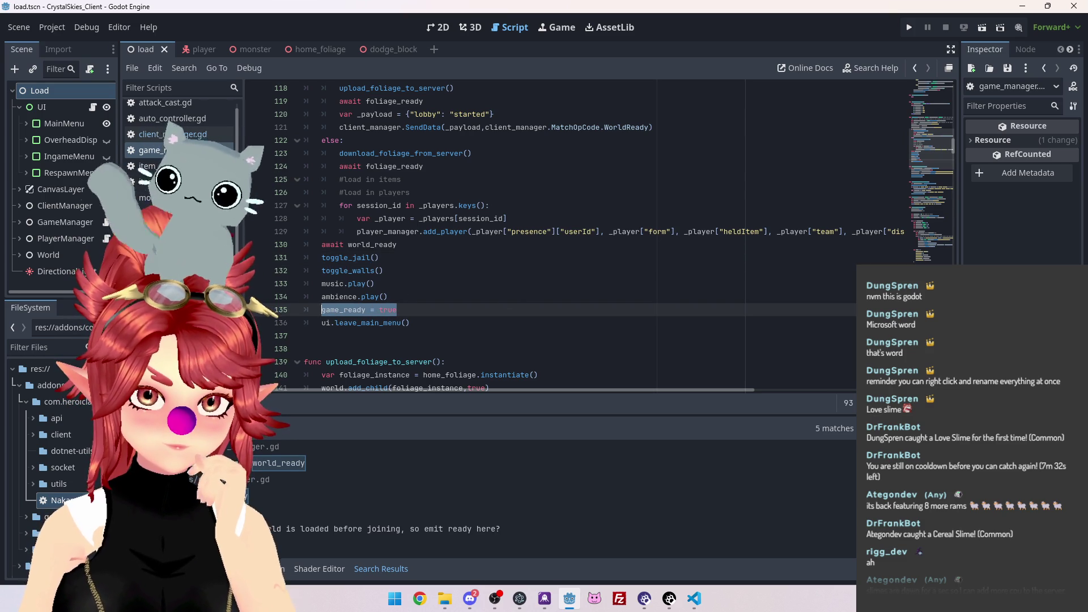
drag(410, 322, 322, 310)
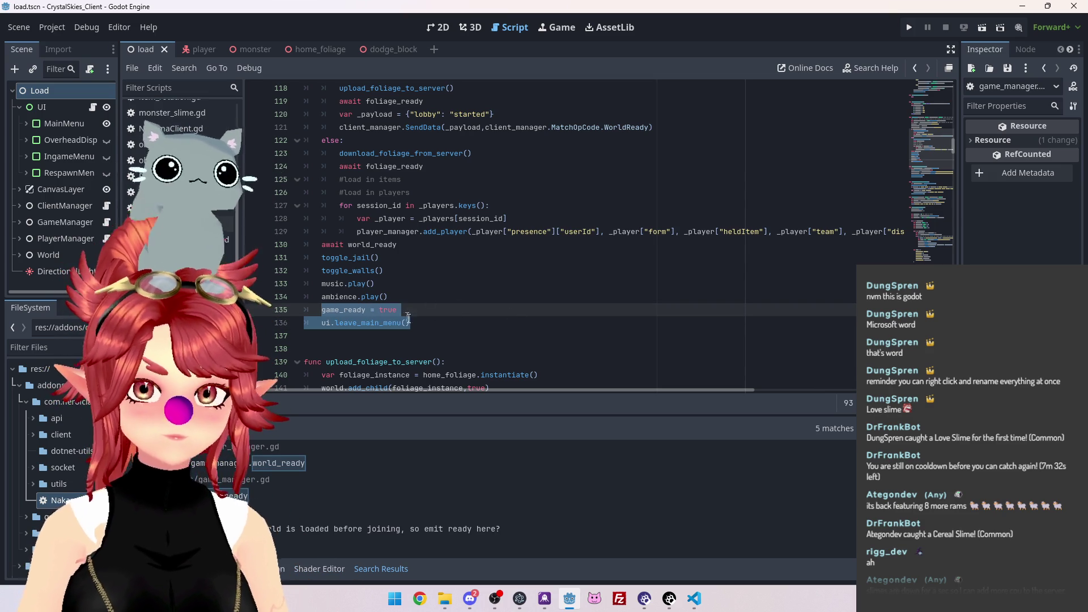
scroll(397, 198, up, 4)
Paste game_ready = true and ui.leave_main_menu() after the lobby join call in the lobby creation script, indented
scroll(381, 146, down, 2)
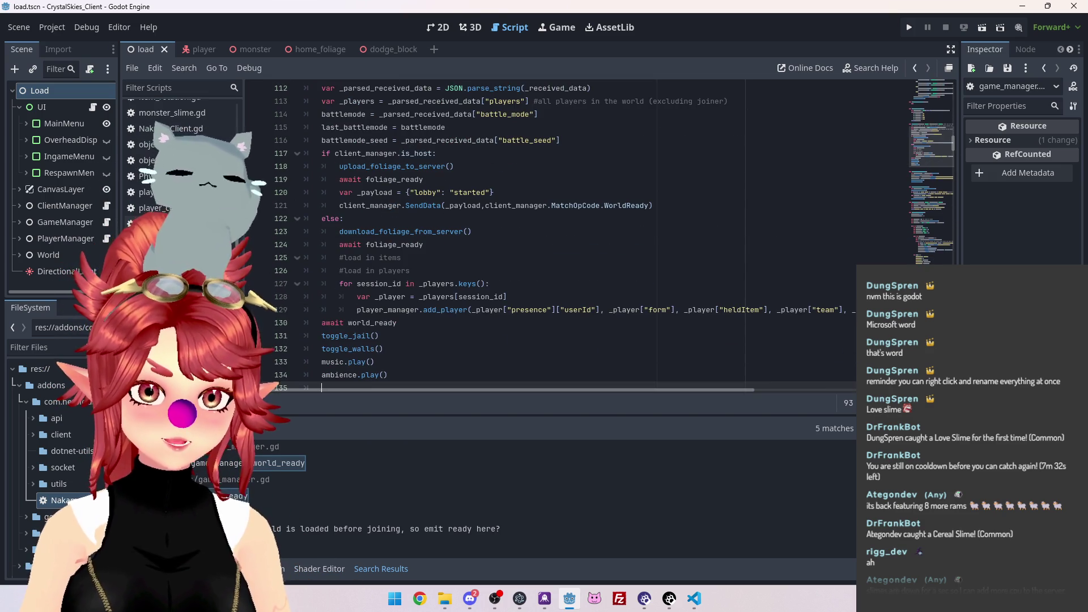
key(alt+Left)
scroll(404, 233, down, 2)
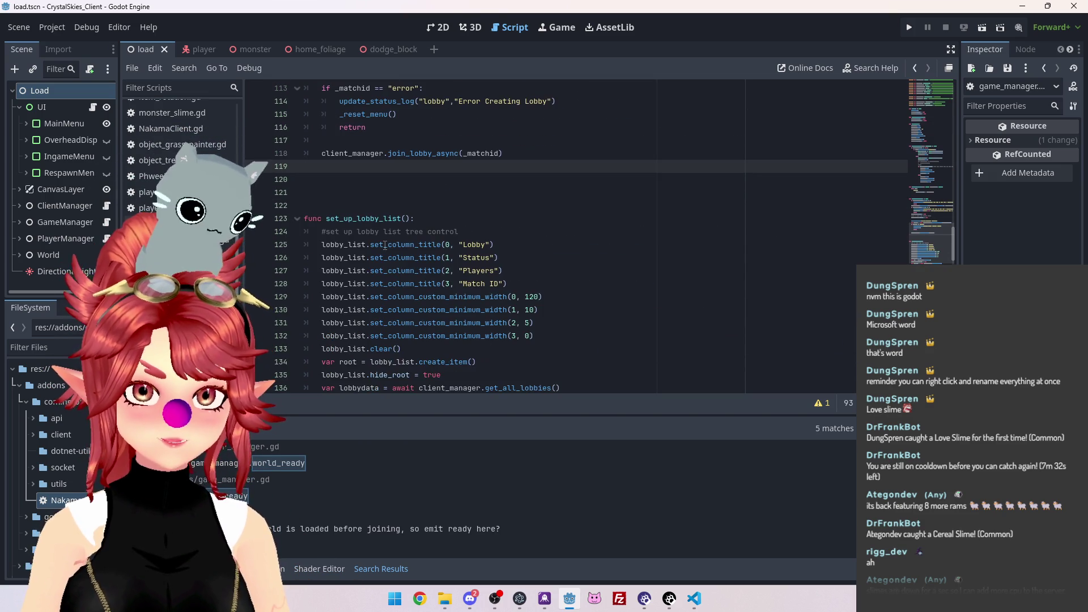
scroll(442, 261, up, 6)
key(ctrl+v)
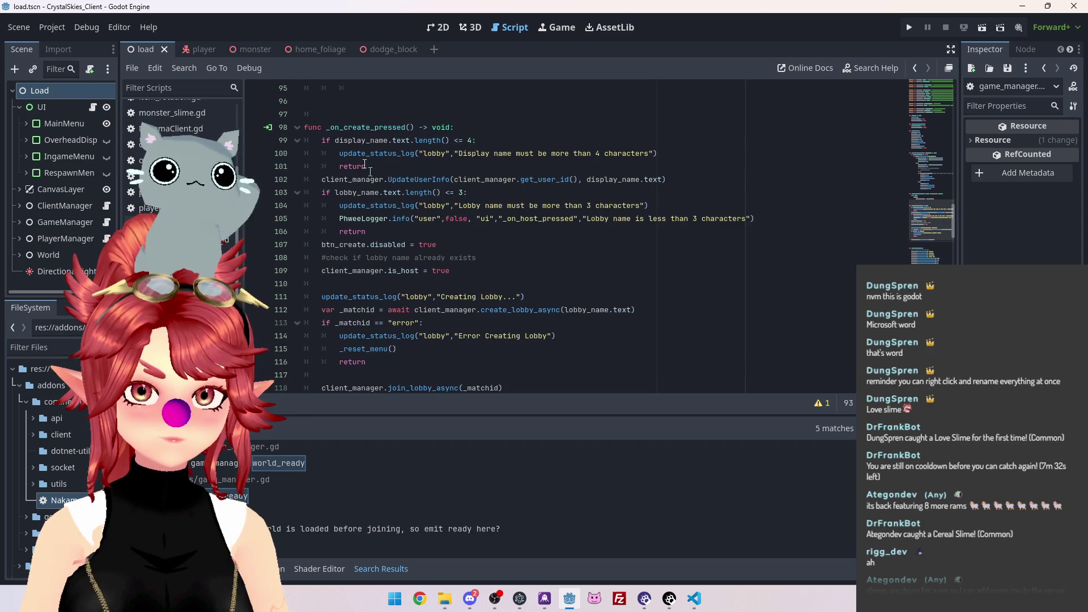
scroll(397, 255, down, 3)
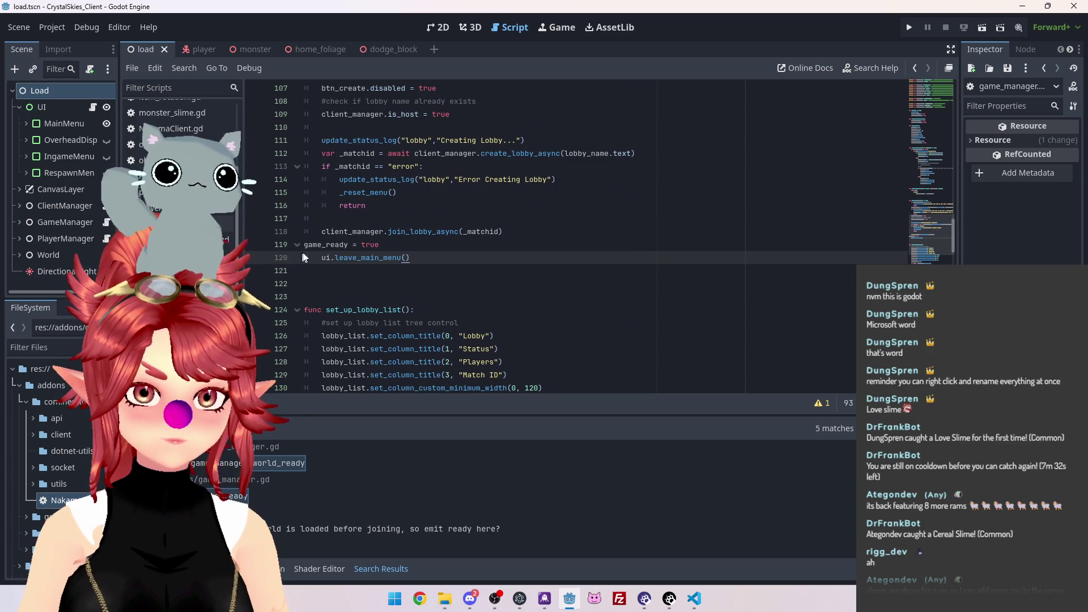
click(302, 245)
key(Tab)
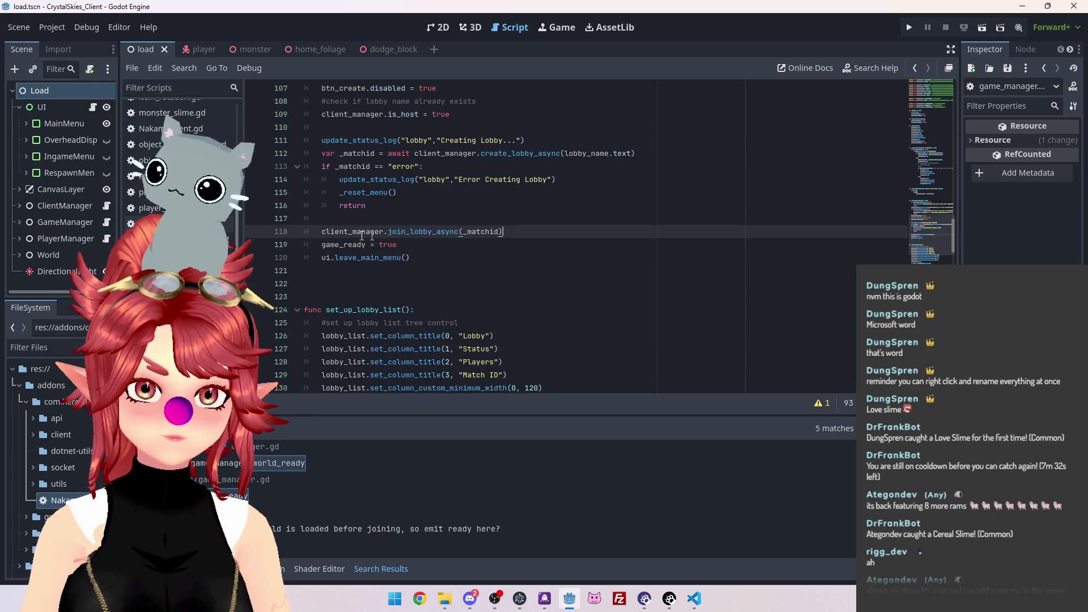
key(Return)
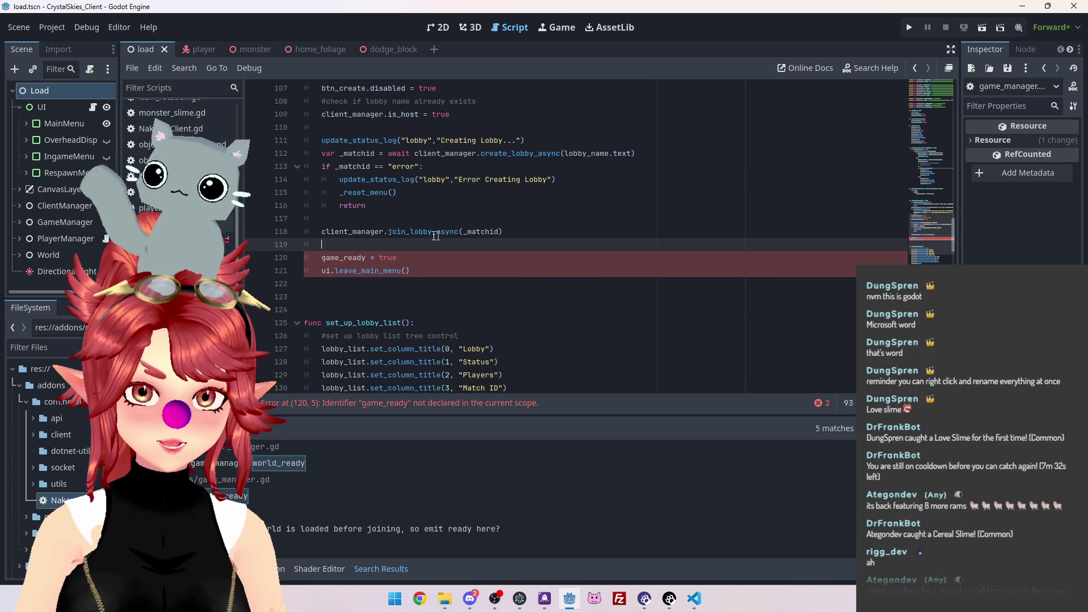
Start 'await client_manager.worl' on a new line, then follow through to lobby_join in game_manager.gd
text(await wo)
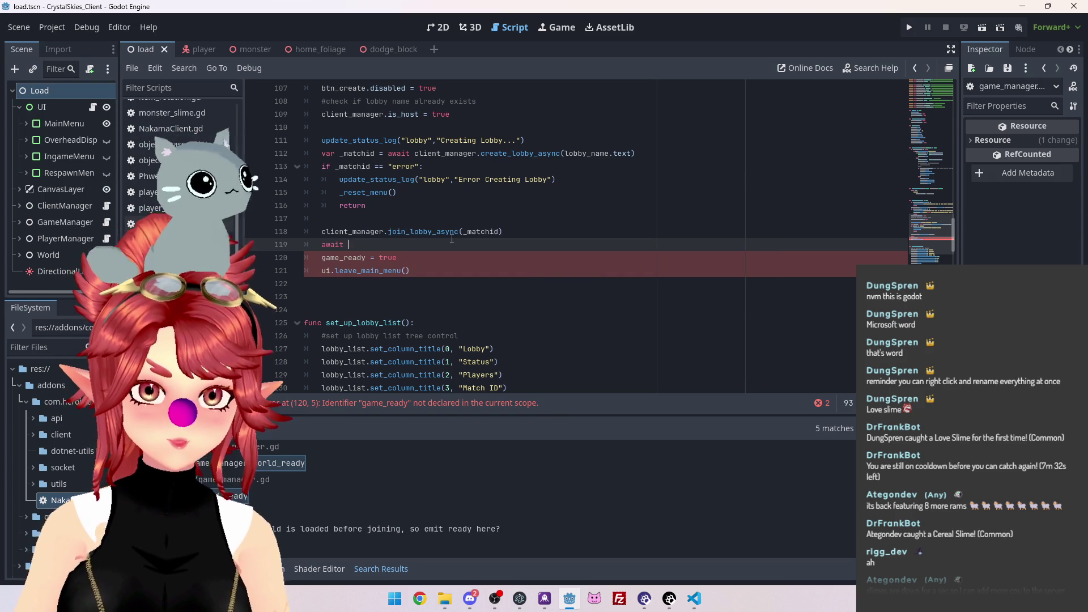
key(BackSpace)
key(BackSpace)
text(client_man)
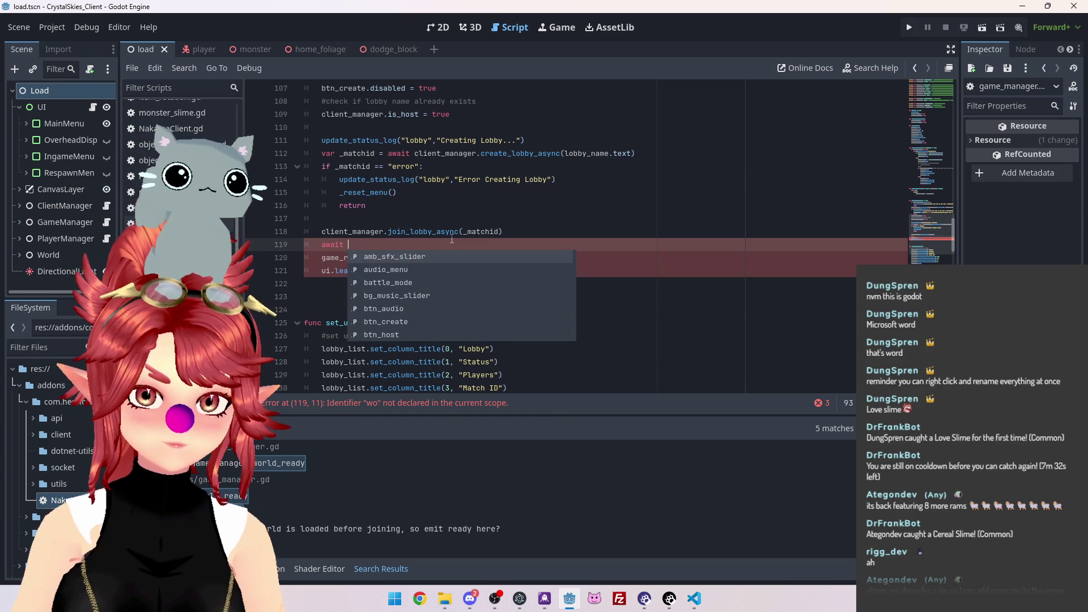
key(Return)
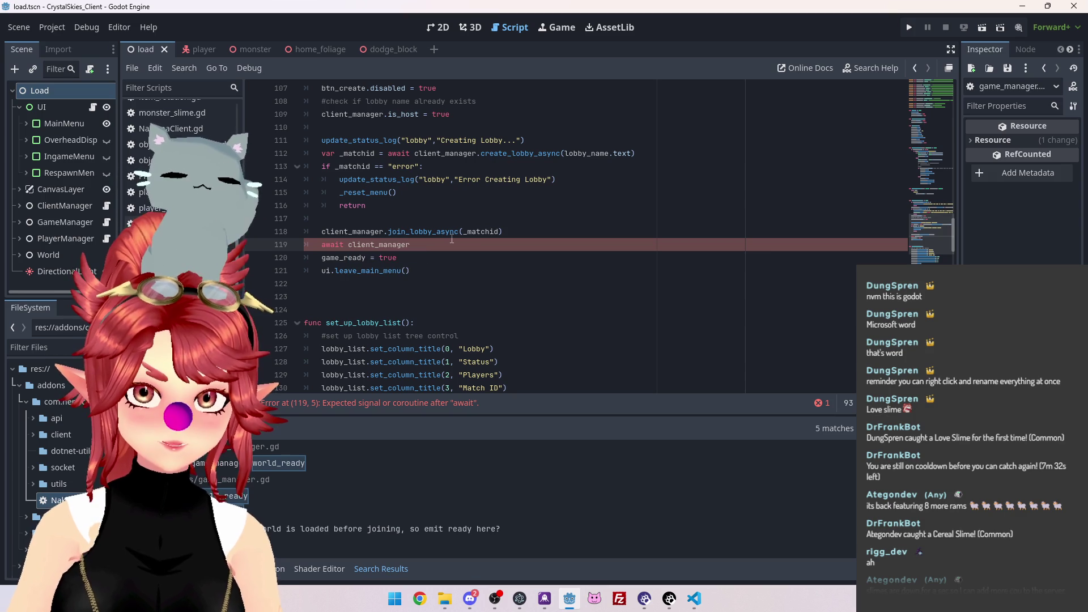
text(.worl)
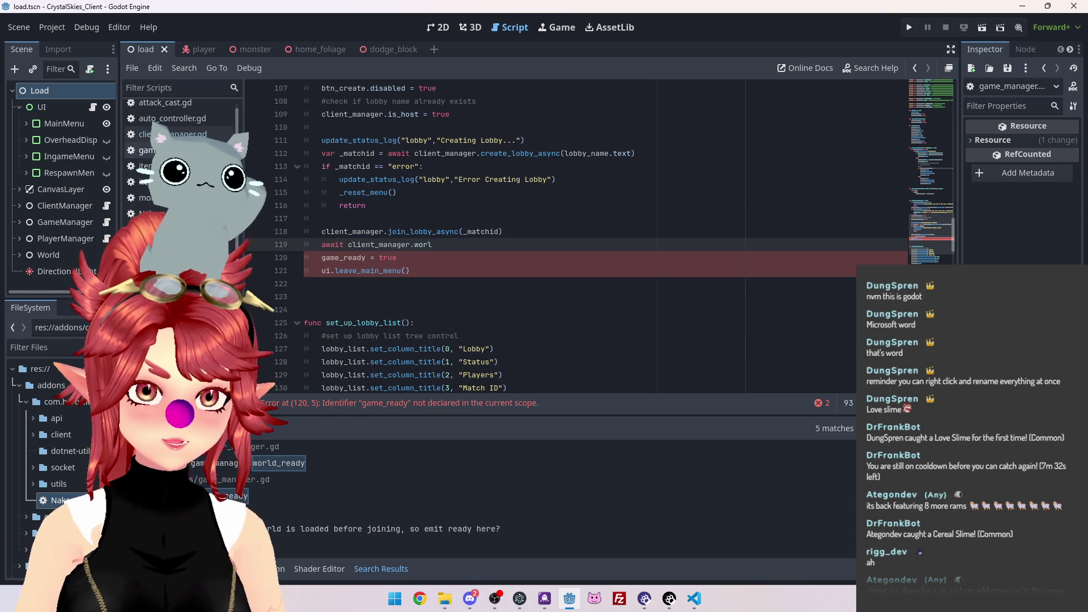
click(170, 134)
ctrl+click(424, 192)
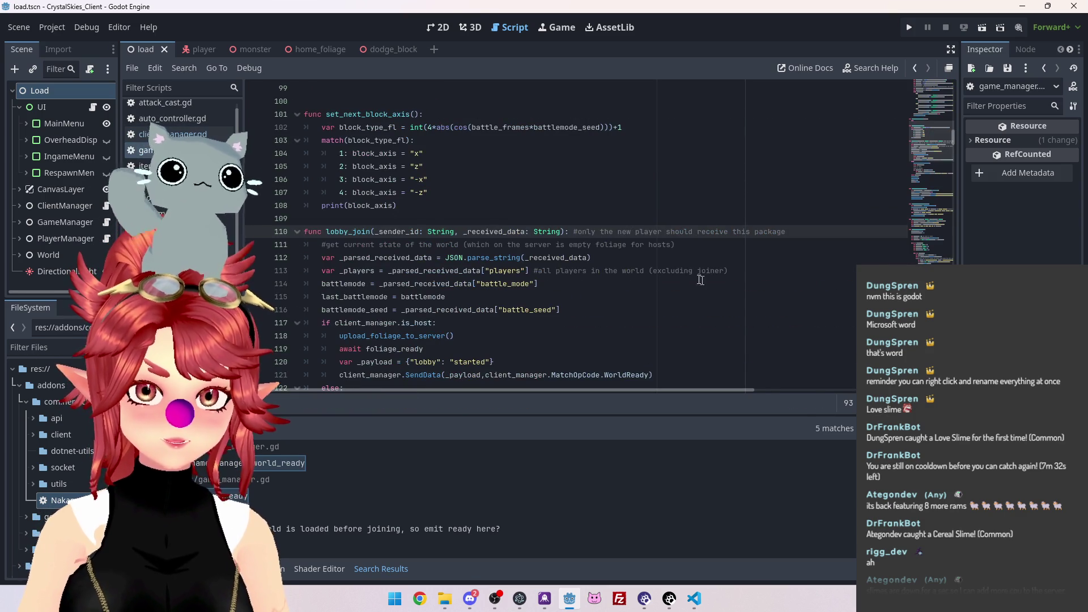
Review the host branch's payload, SendData call and 'await world_ready' on line 130
scroll(416, 255, down, 5)
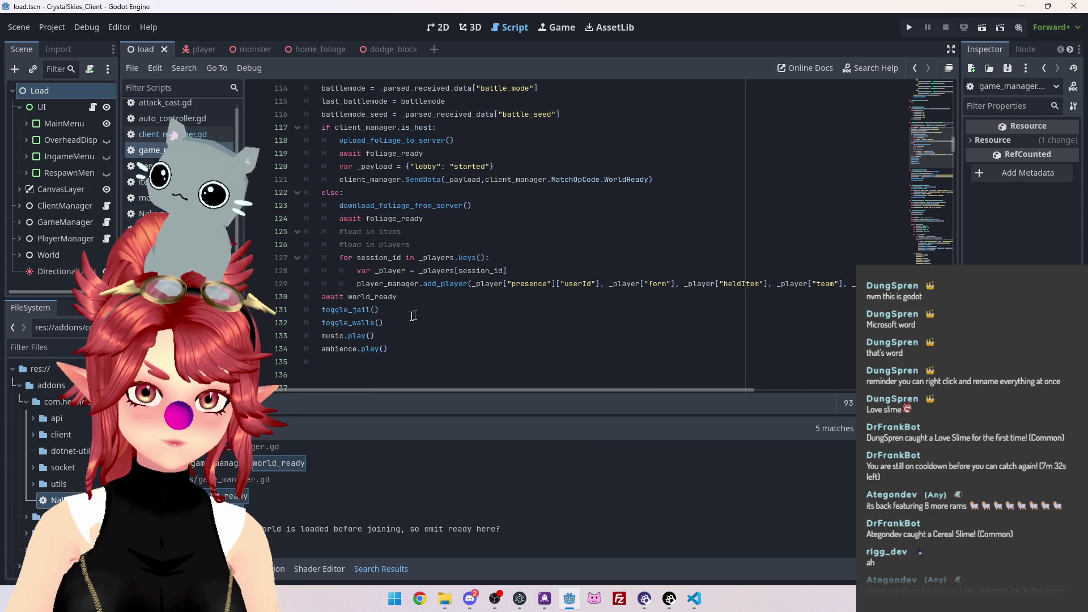
double_click(380, 297)
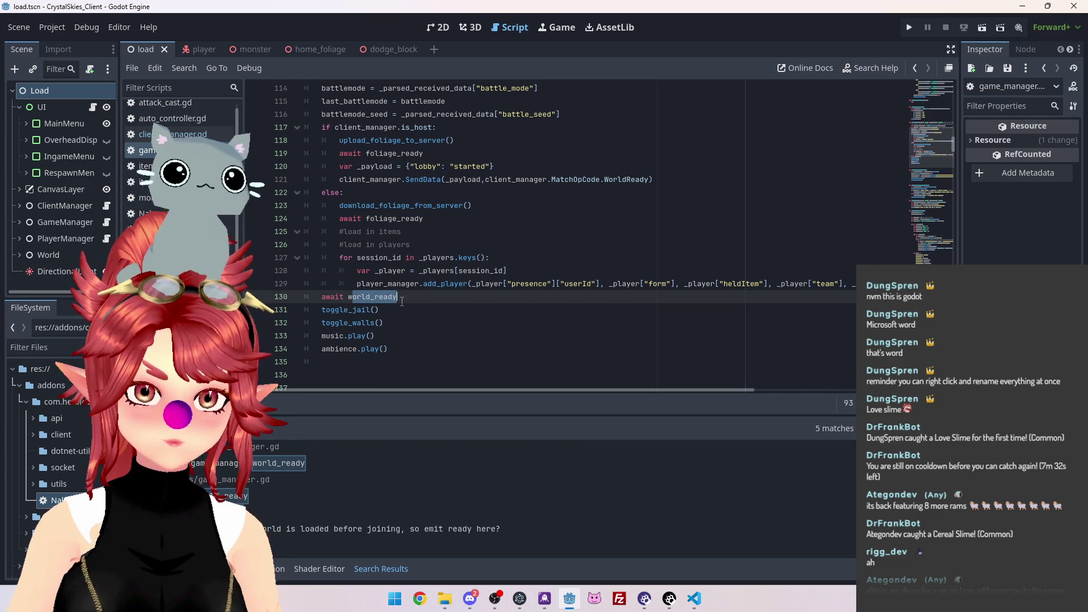
scroll(388, 247, up, 3)
drag(355, 193, 447, 191)
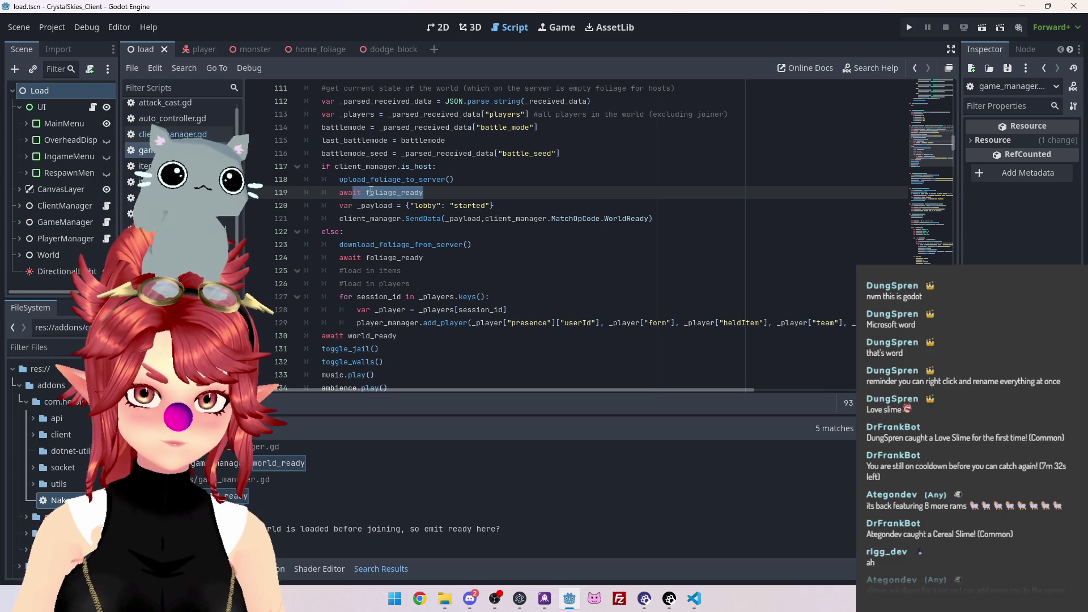
click(521, 208)
mouse_move(493, 206)
mouse_down()
mouse_move(338, 206)
mouse_move(516, 208)
mouse_up()
click(527, 218)
mouse_move(653, 218)
mouse_down()
mouse_move(342, 218)
mouse_move(340, 205)
mouse_up()
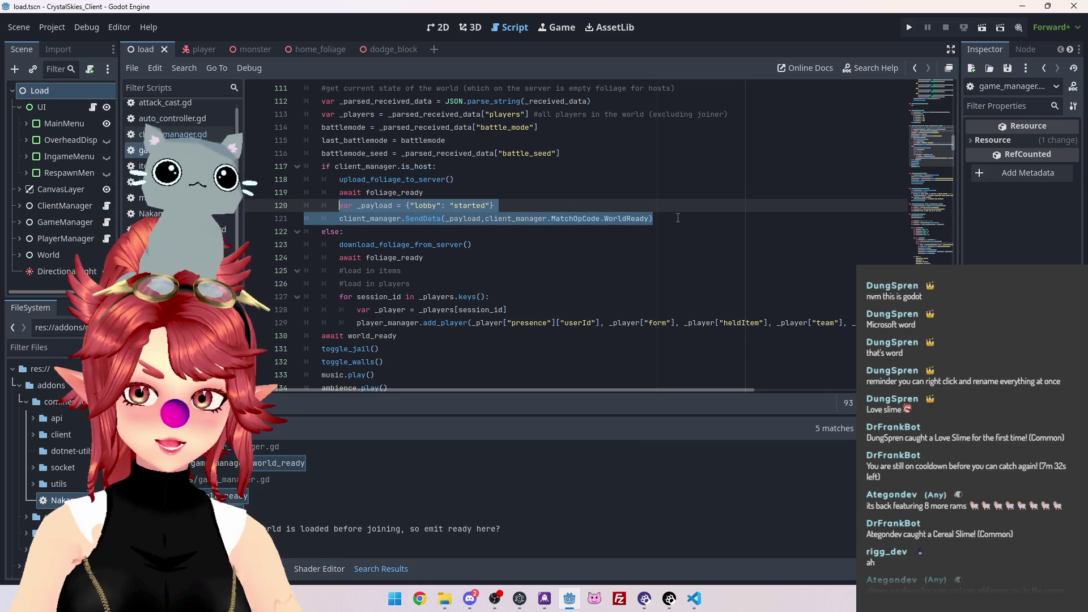
mouse_move(665, 222)
mouse_down()
mouse_move(375, 219)
mouse_move(339, 206)
mouse_up()
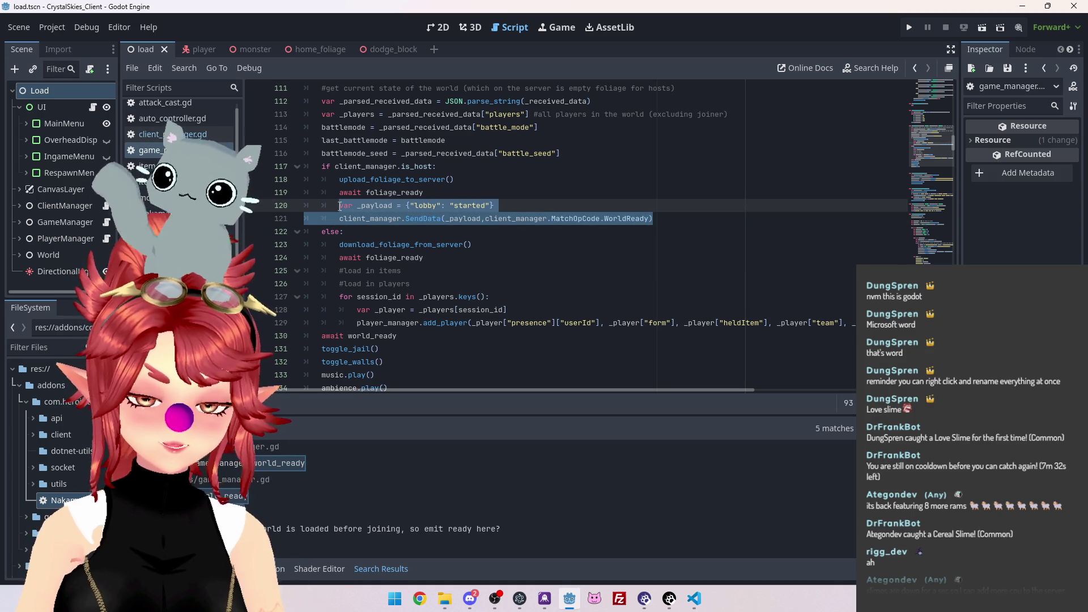
scroll(414, 187, down, 1)
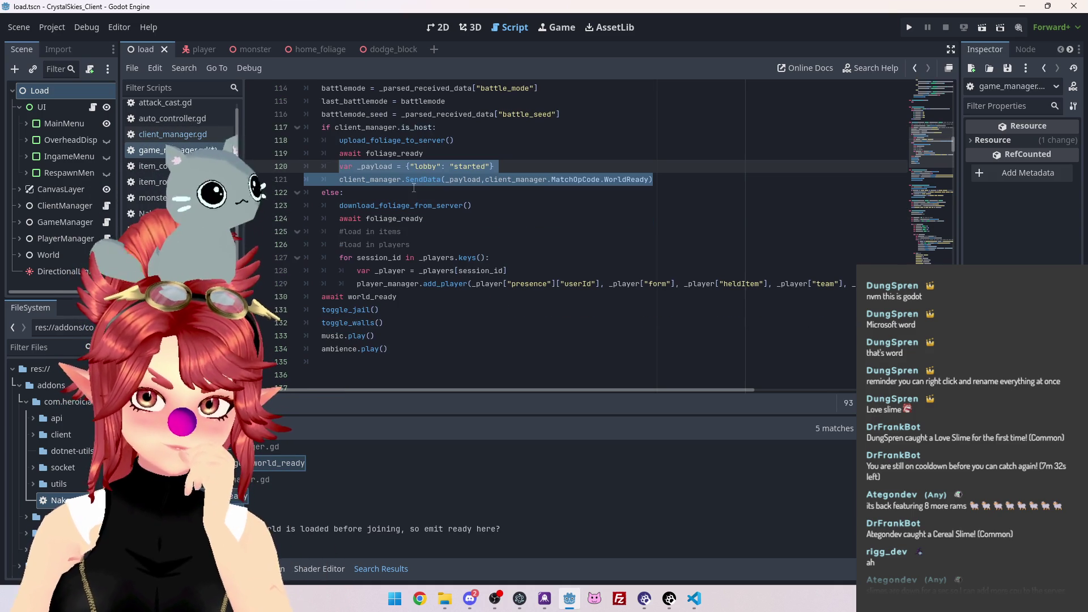
drag(398, 297, 321, 296)
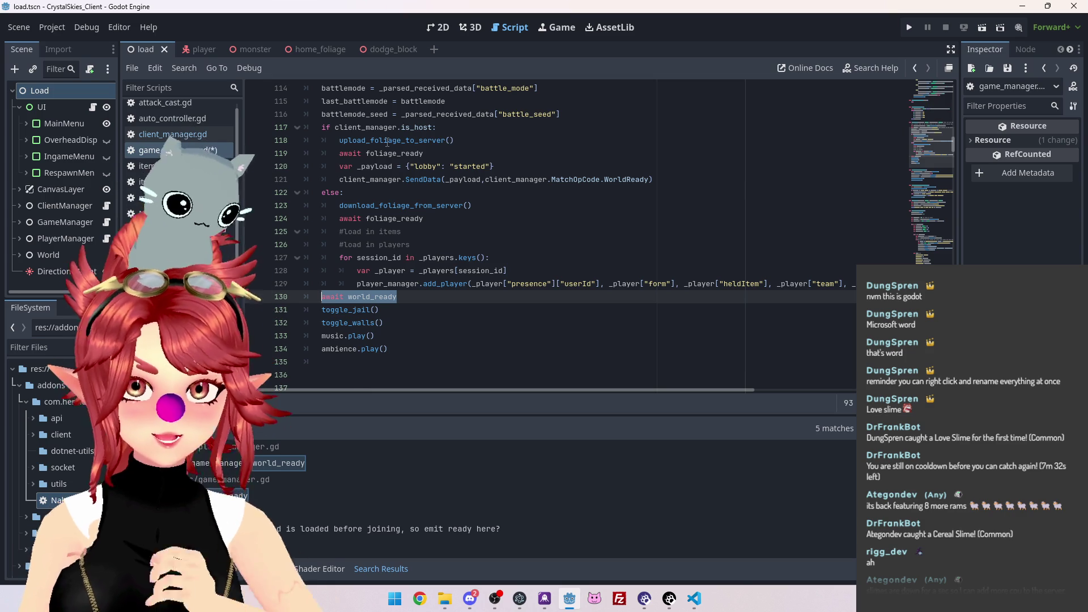
Trace through to send_current_batch and change world_ready.emit() to foliage_ready.emit() on line 210
ctrl+click(388, 143)
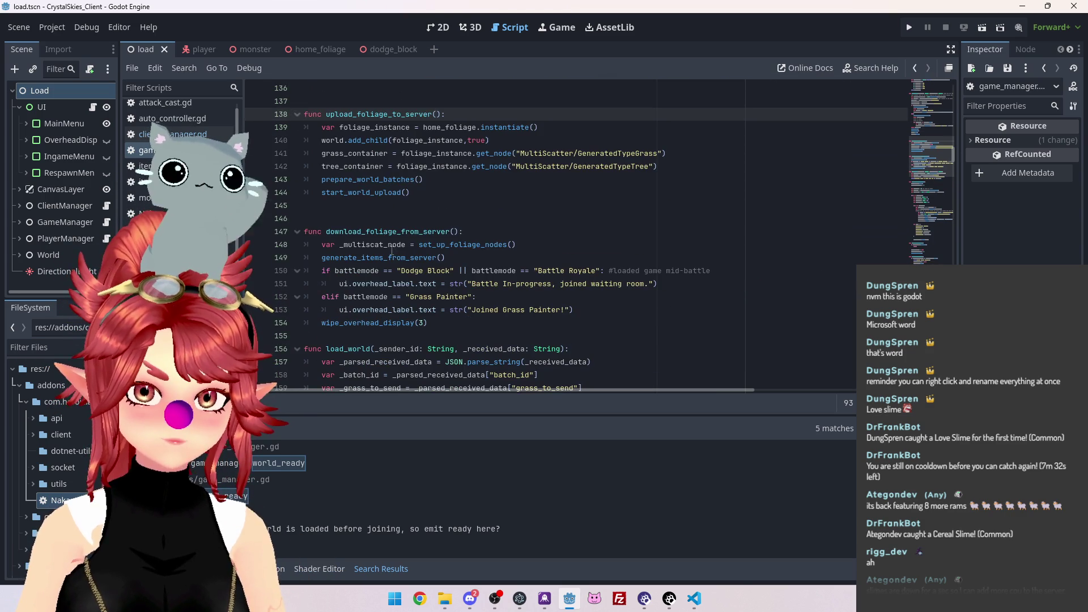
ctrl+click(379, 188)
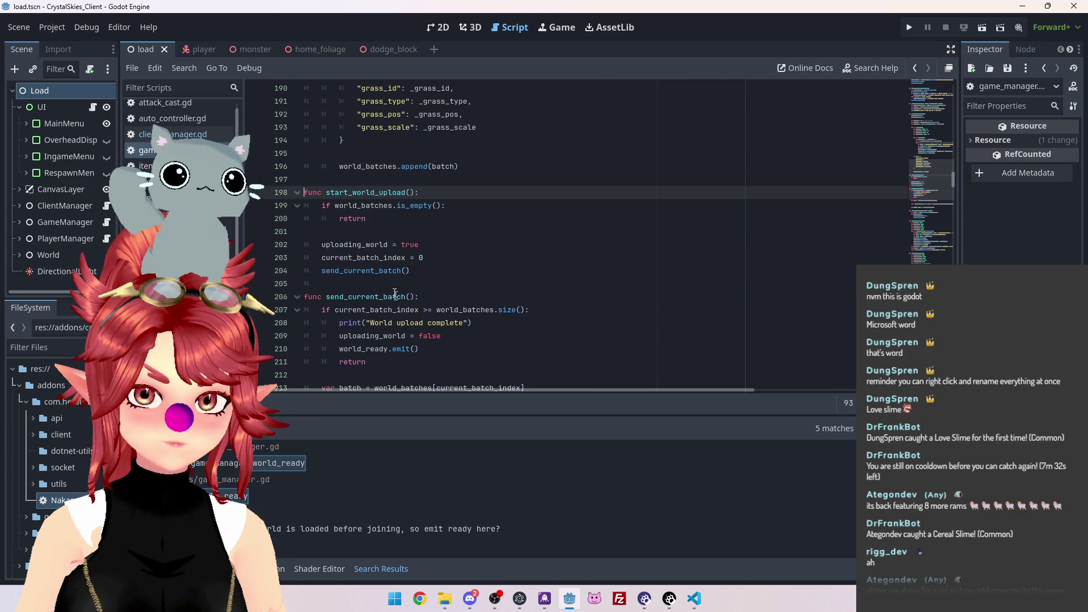
ctrl+click(384, 278)
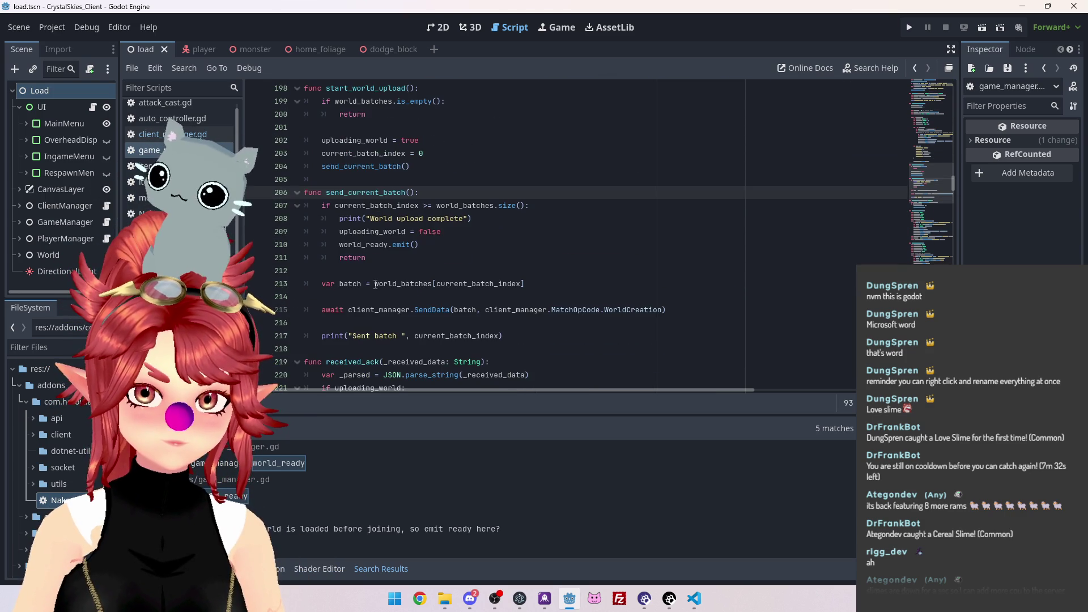
drag(340, 245, 362, 244)
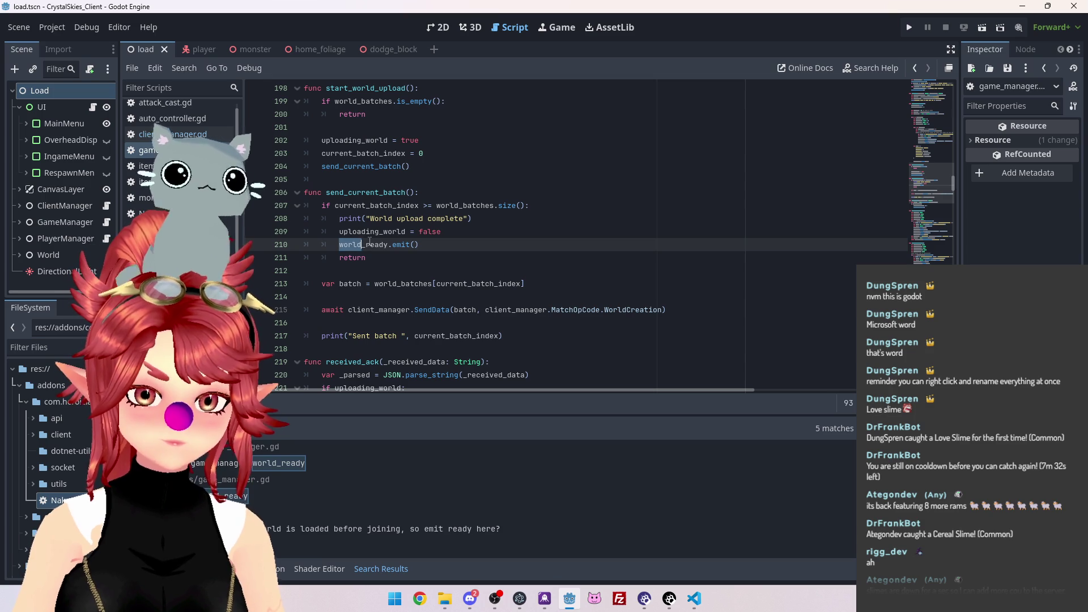
text(foliage_)
click(369, 232)
scroll(182, 170, down, 5)
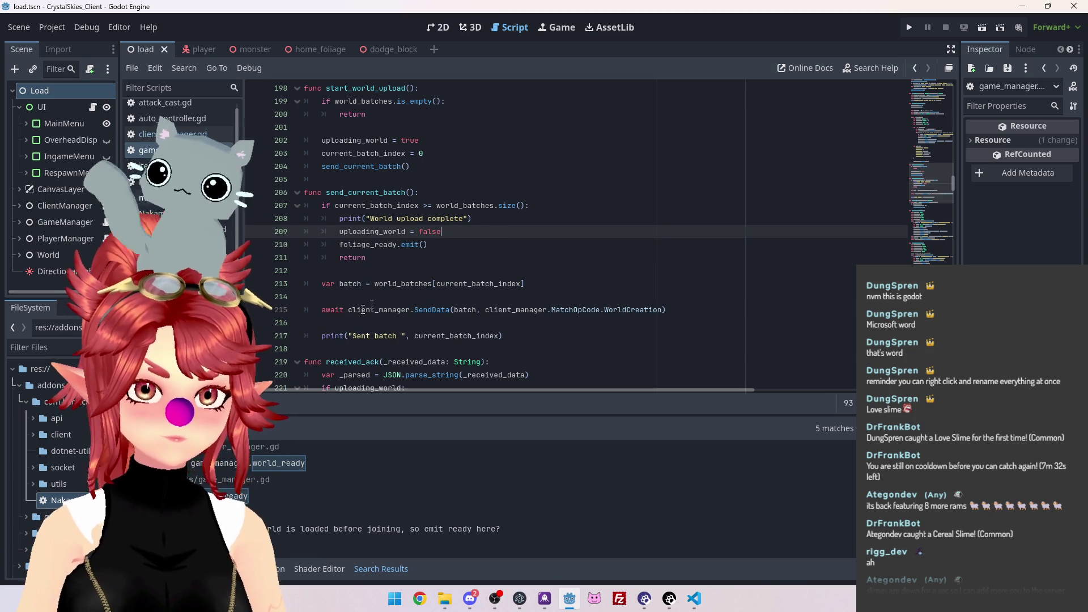
scroll(433, 276, up, 20)
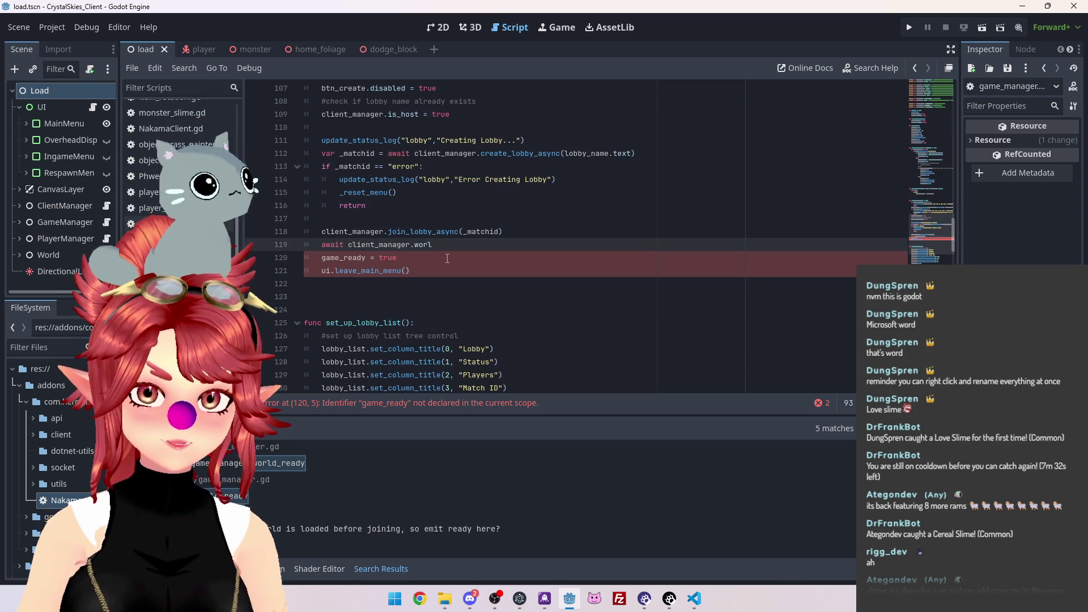
Inspect the join_lobby_async and download_foliage_from_server definitions
ctrl+click(432, 271)
scroll(411, 180, down, 4)
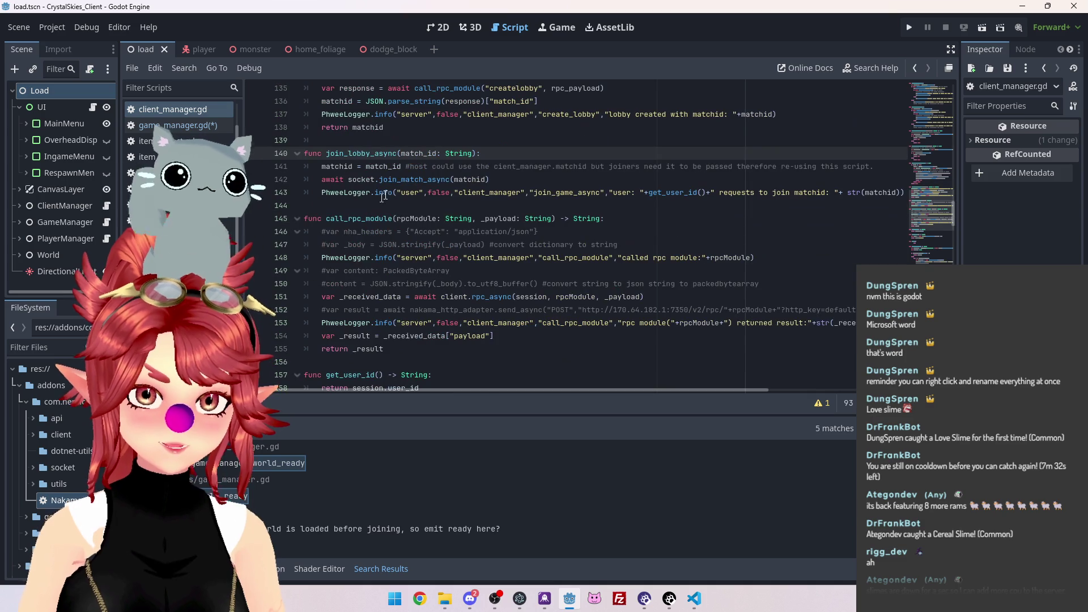
key(alt+Left)
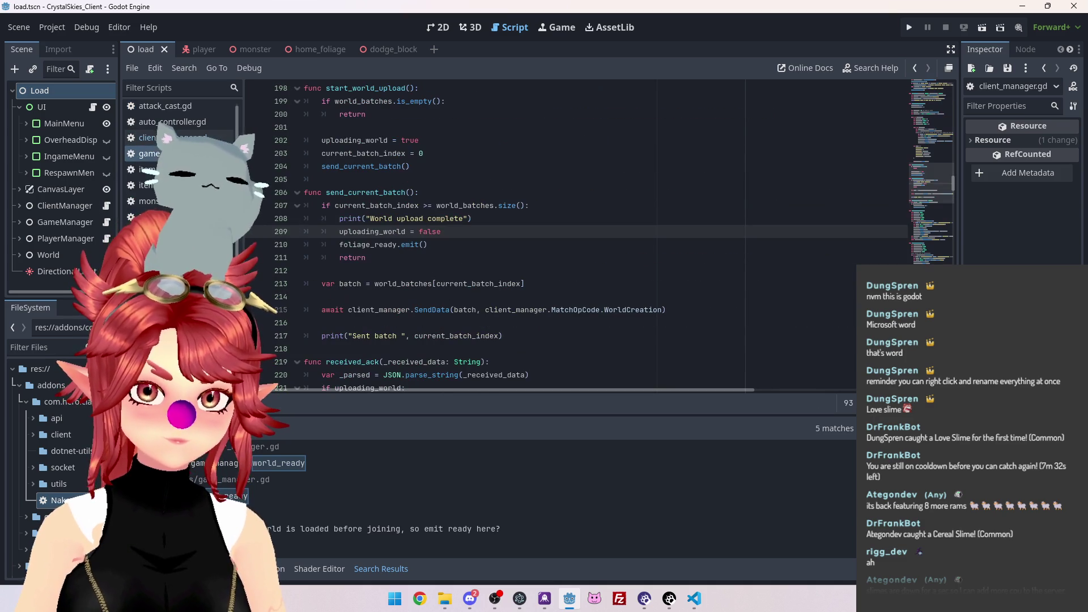
scroll(433, 262, up, 20)
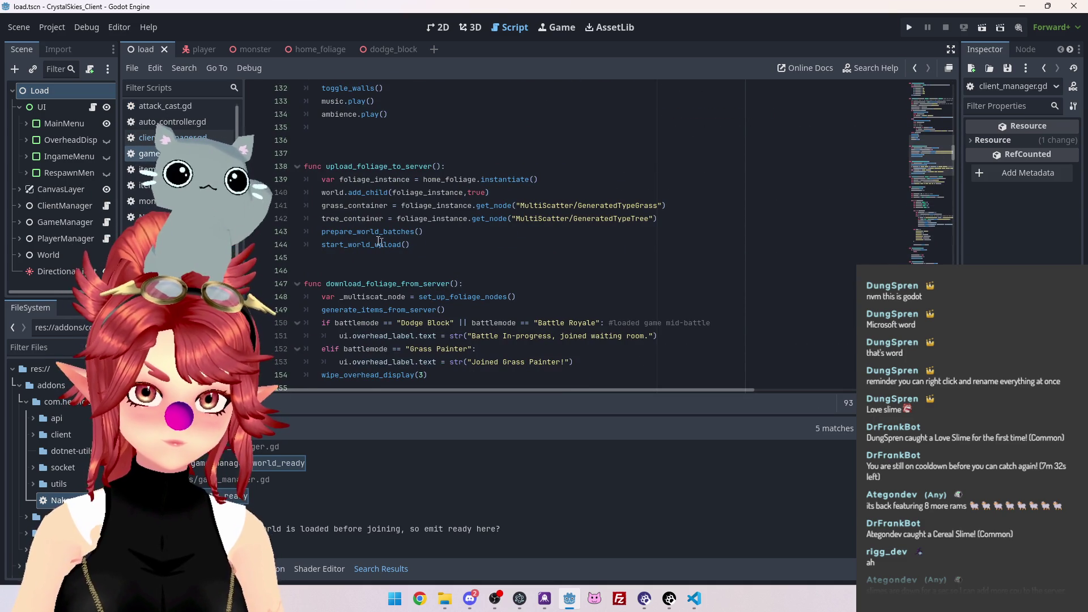
scroll(385, 242, up, 7)
scroll(385, 242, up, 5)
scroll(415, 250, down, 3)
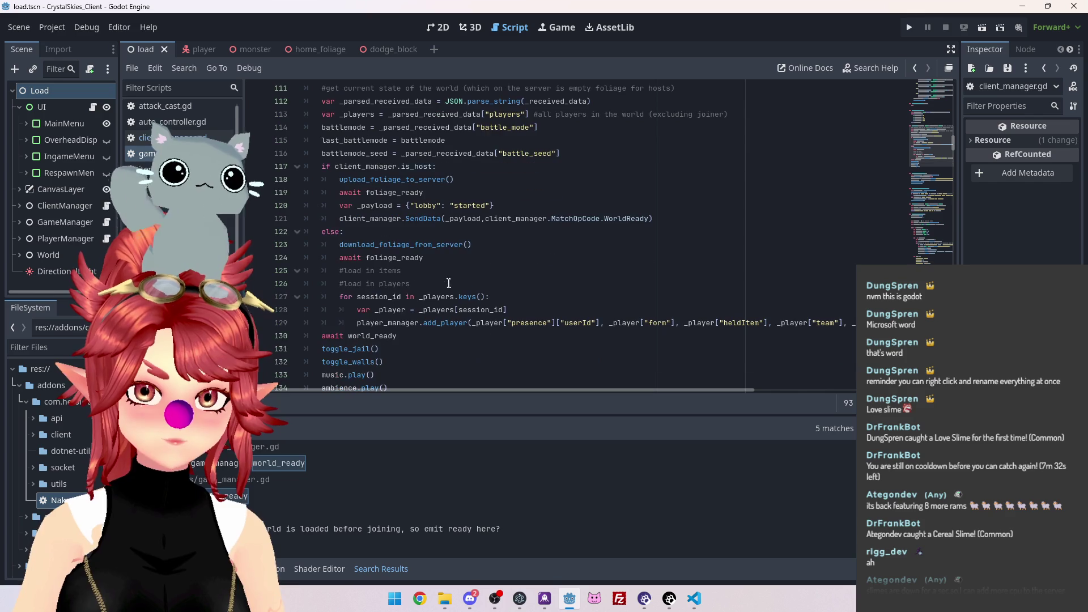
ctrl+click(415, 250)
scroll(338, 107, down, 3)
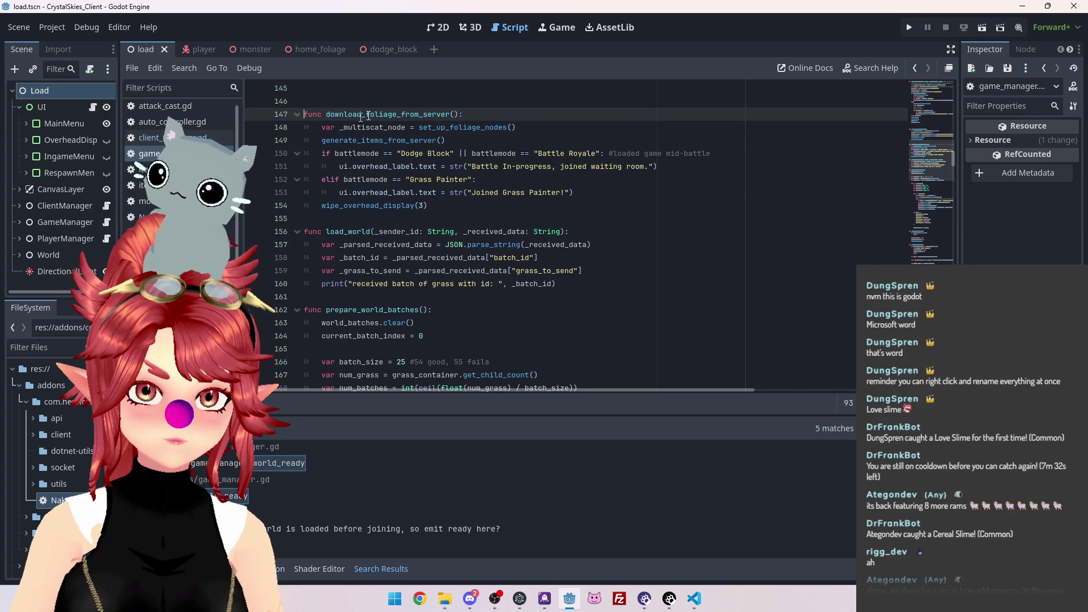
click(491, 112)
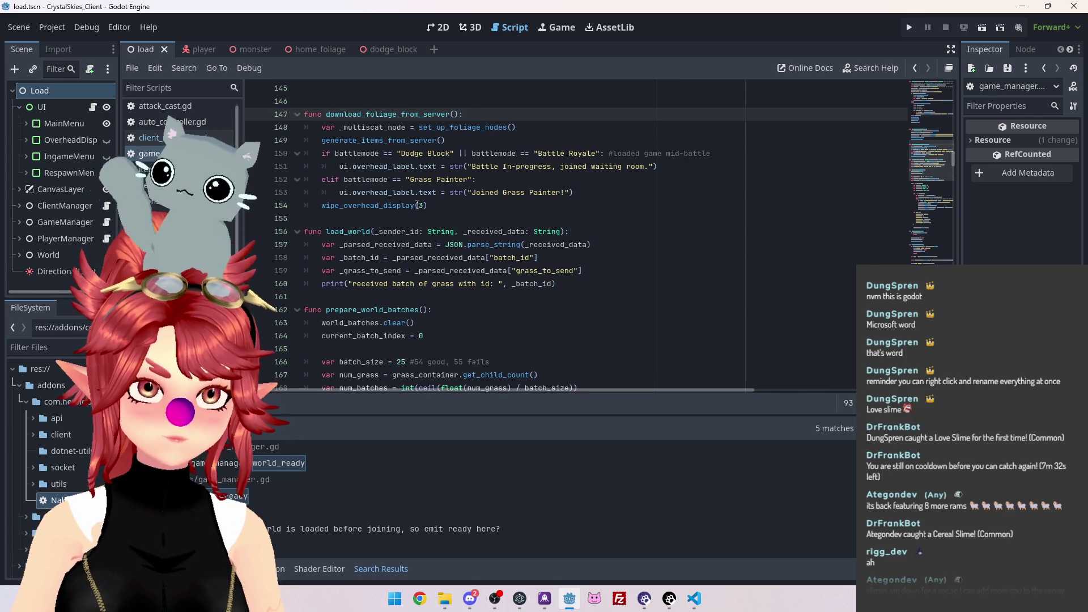
scroll(418, 206, up, 1)
Switch through the open scripts back to game_manager.gd, after the host branch's SendData call
click(178, 139)
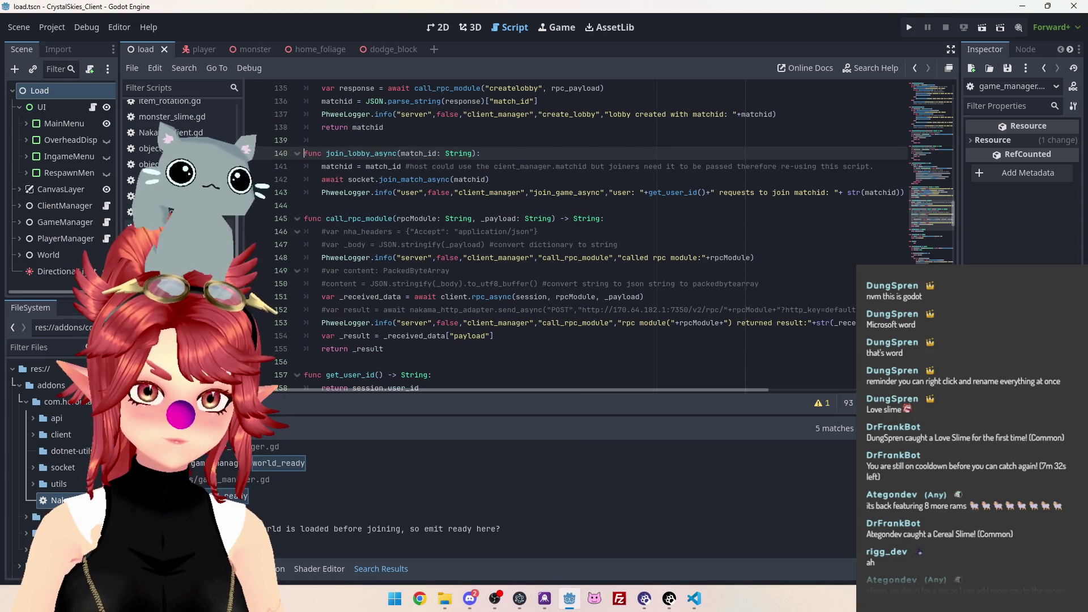
click(147, 197)
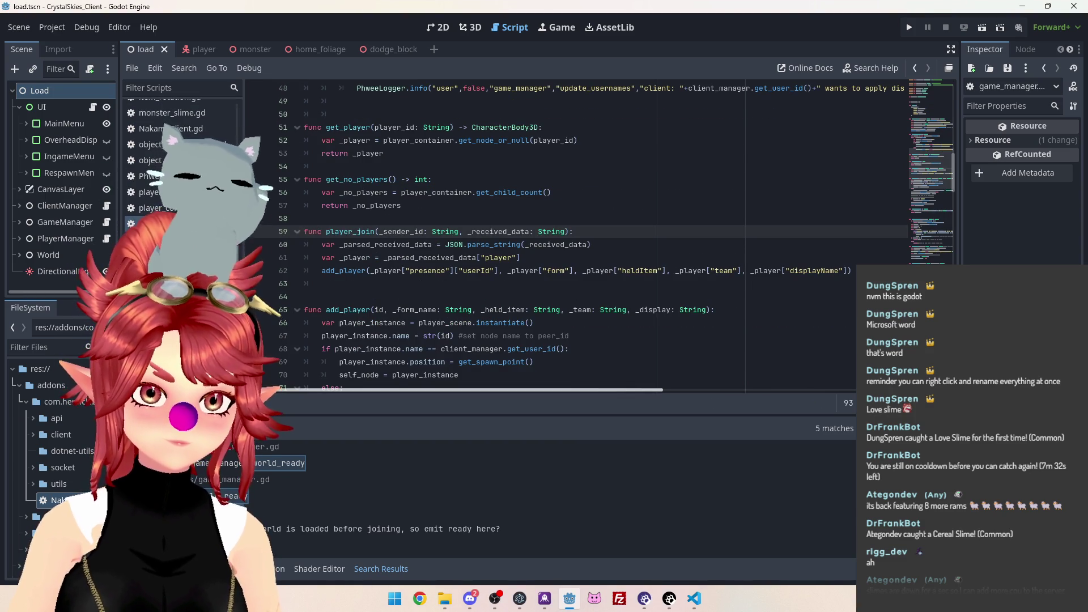
click(147, 223)
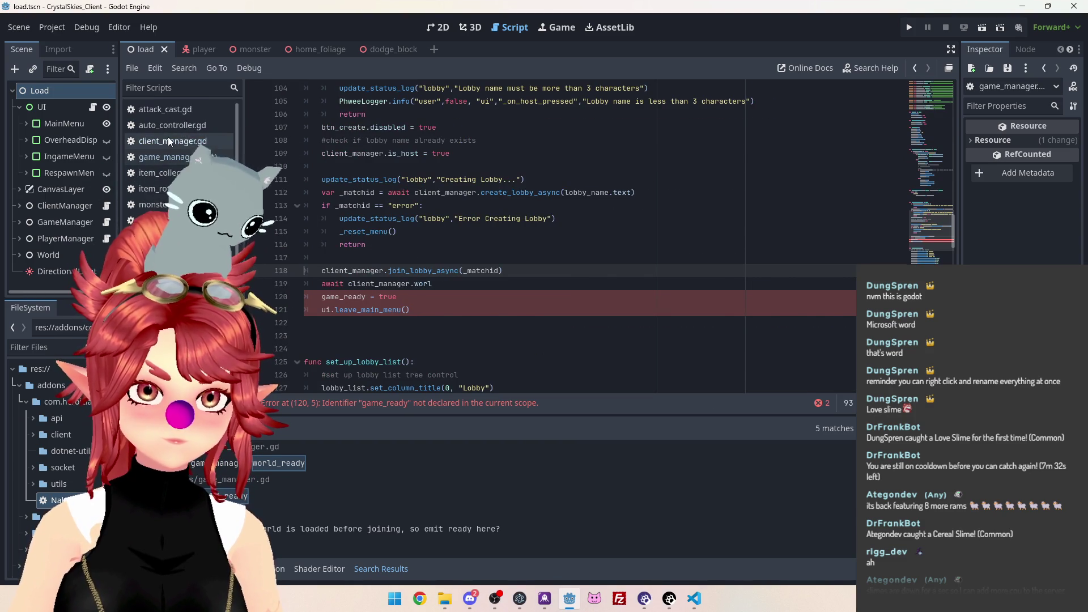
click(169, 141)
click(149, 157)
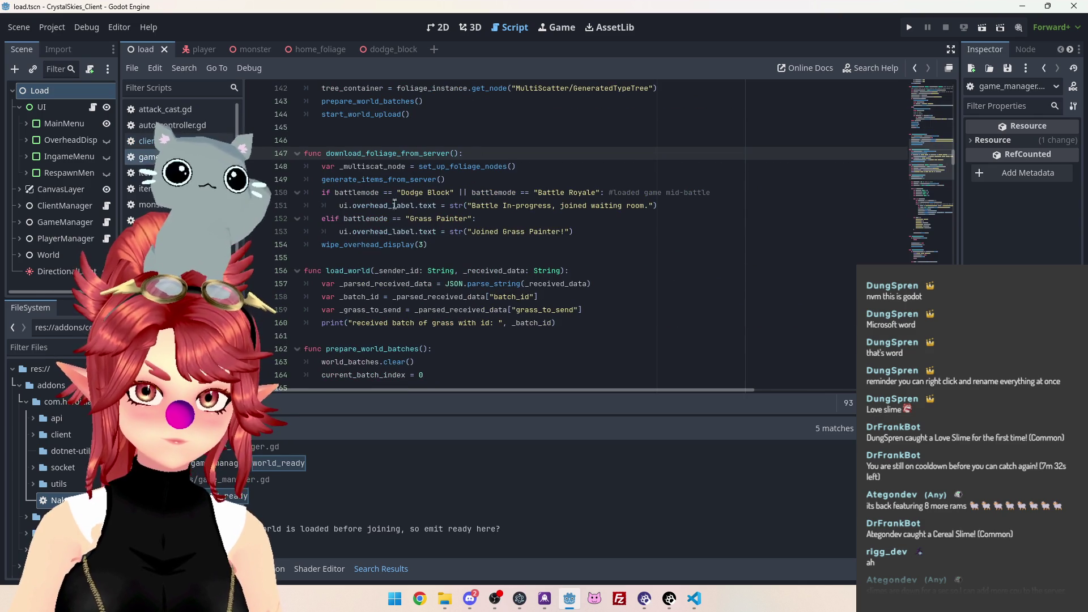
scroll(376, 164, up, 9)
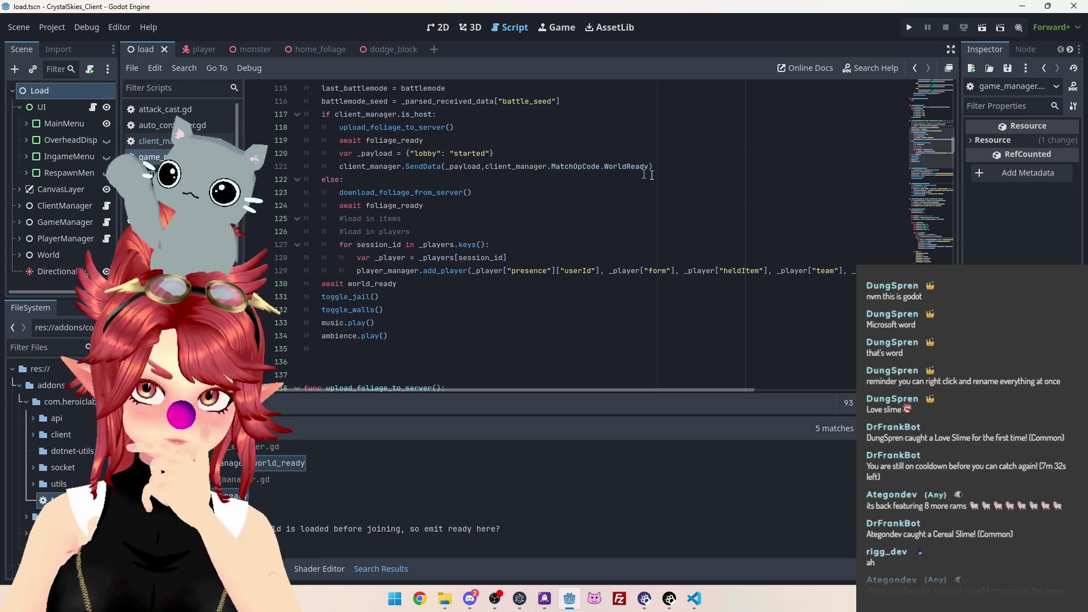
click(674, 166)
Add a world_ready.emit line below the host branch's WorldReady SendData call
key(Return)
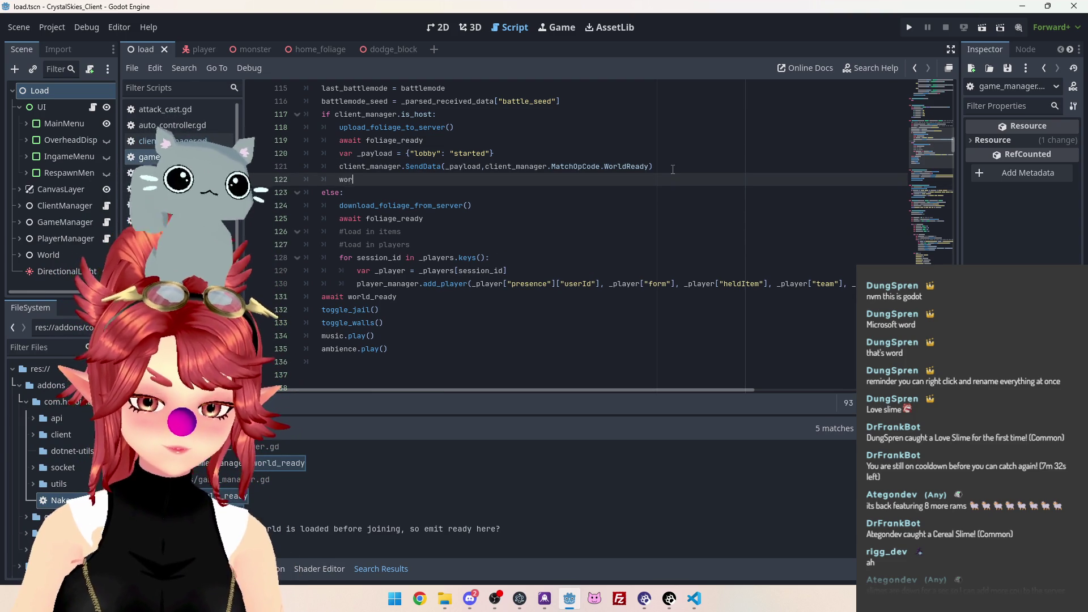
text(ld)
key(Down)
key(Down)
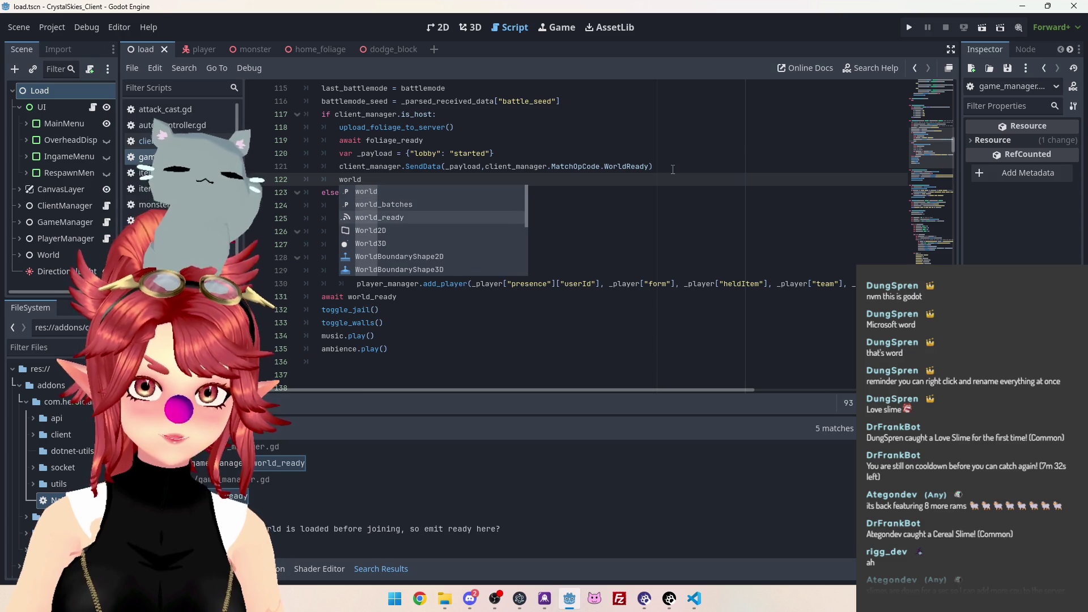
key(Return)
text(emit)
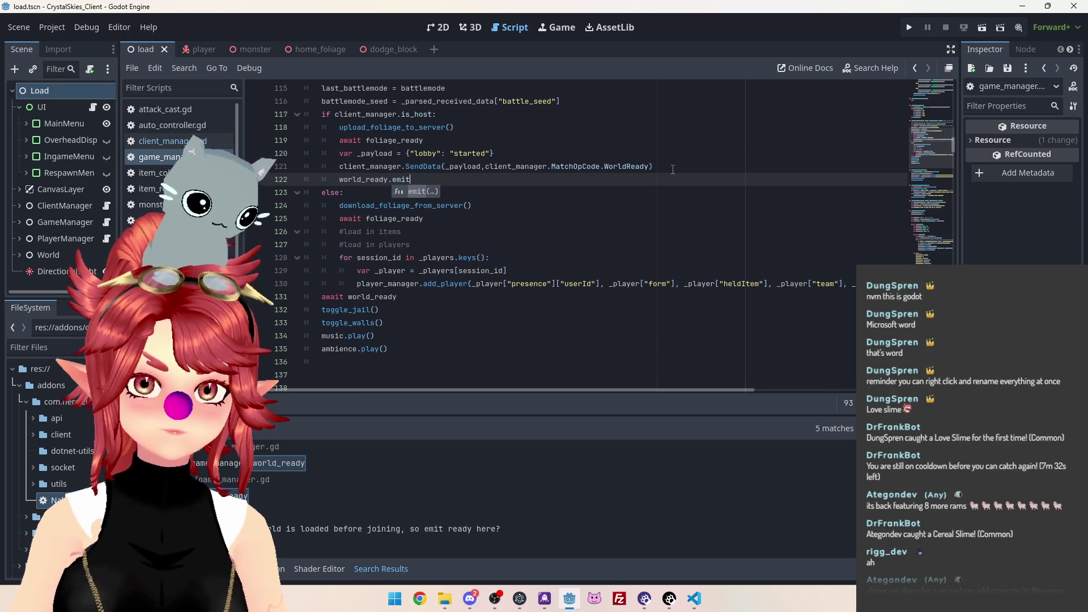
click(411, 164)
drag(339, 179, 416, 180)
key(ctrl+c)
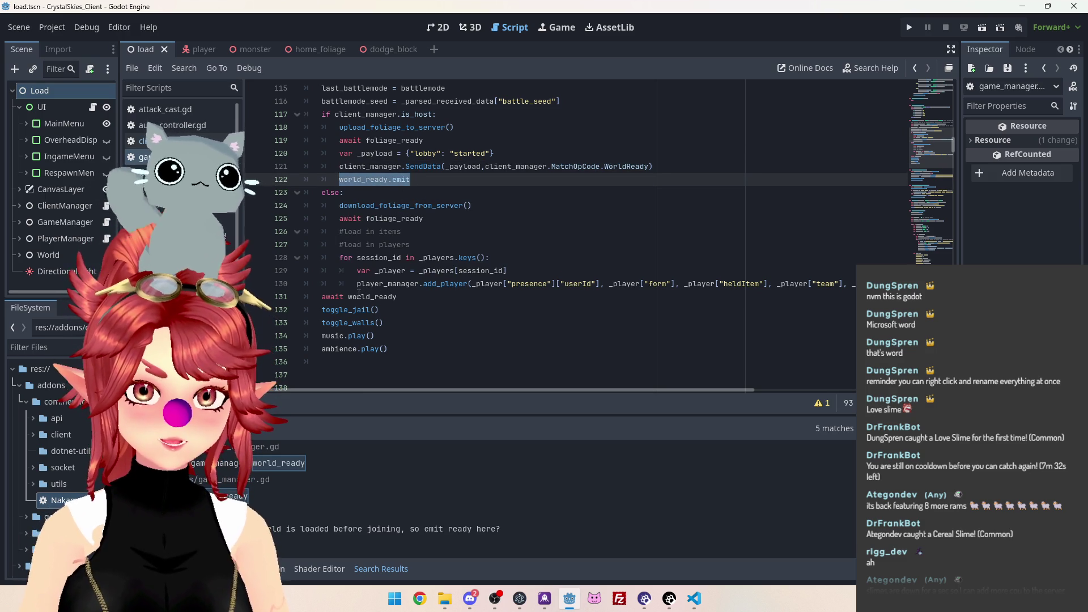
Paste world_ready.emit at the end of the else branch, just above await world_ready
click(322, 296)
key(Return)
key(Up)
key(Tab)
key(Tab)
key(ctrl+v)
key(Down)
key(Down)
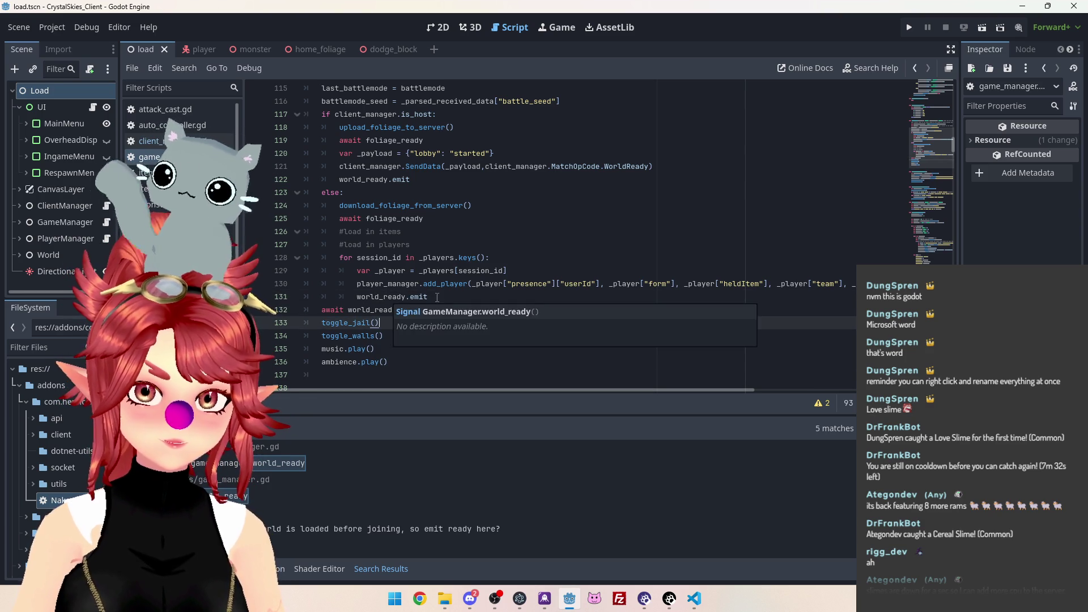
click(332, 310)
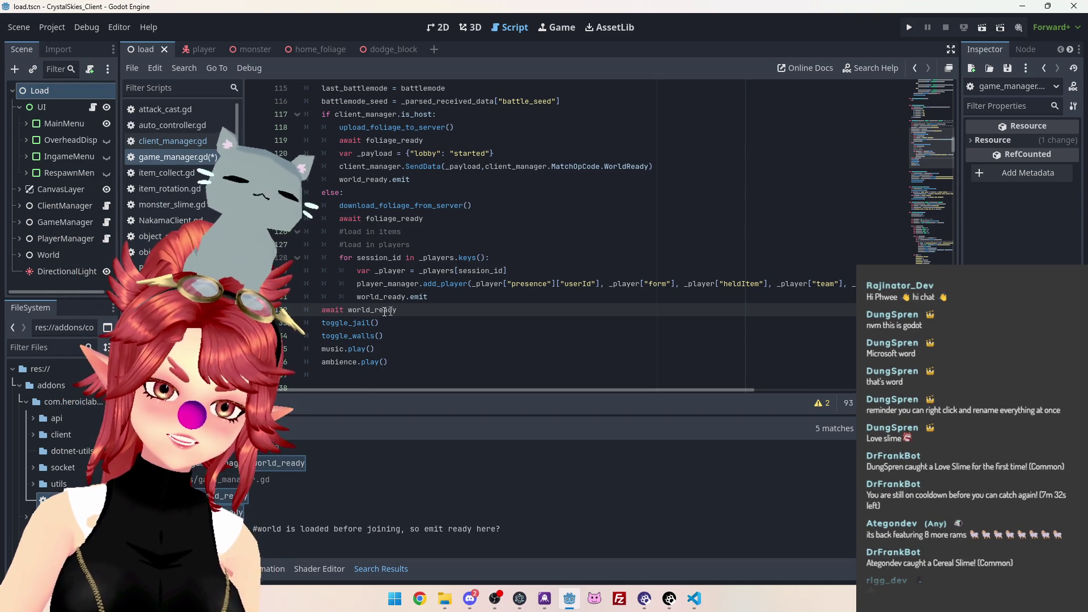
Compare the host and joiner world_ready.emit lines with the await line and start removing the emits
drag(337, 180, 438, 179)
click(395, 297)
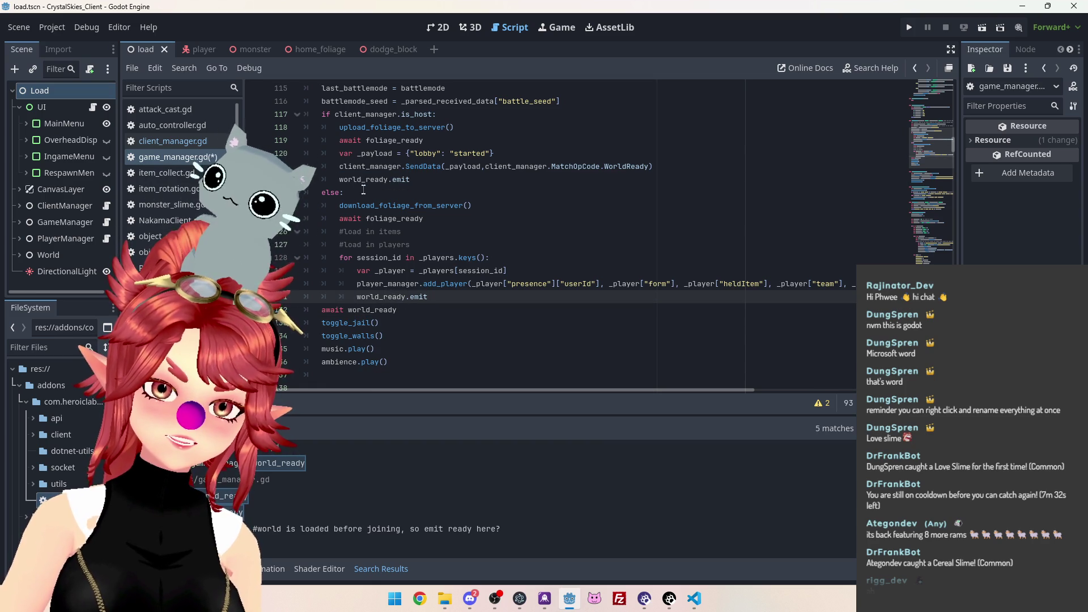
drag(340, 180, 437, 181)
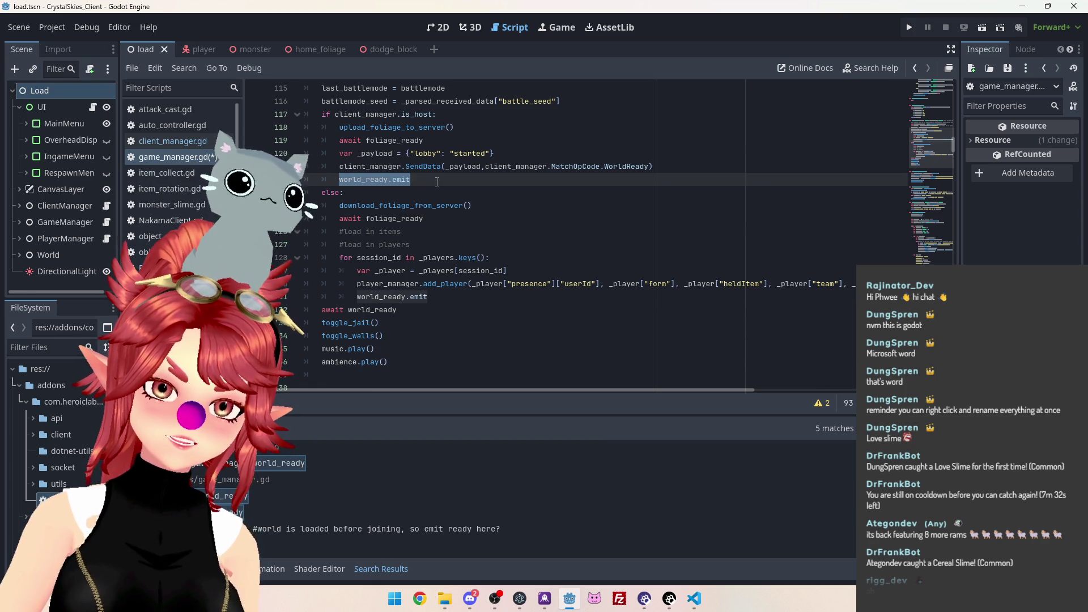
click(390, 180)
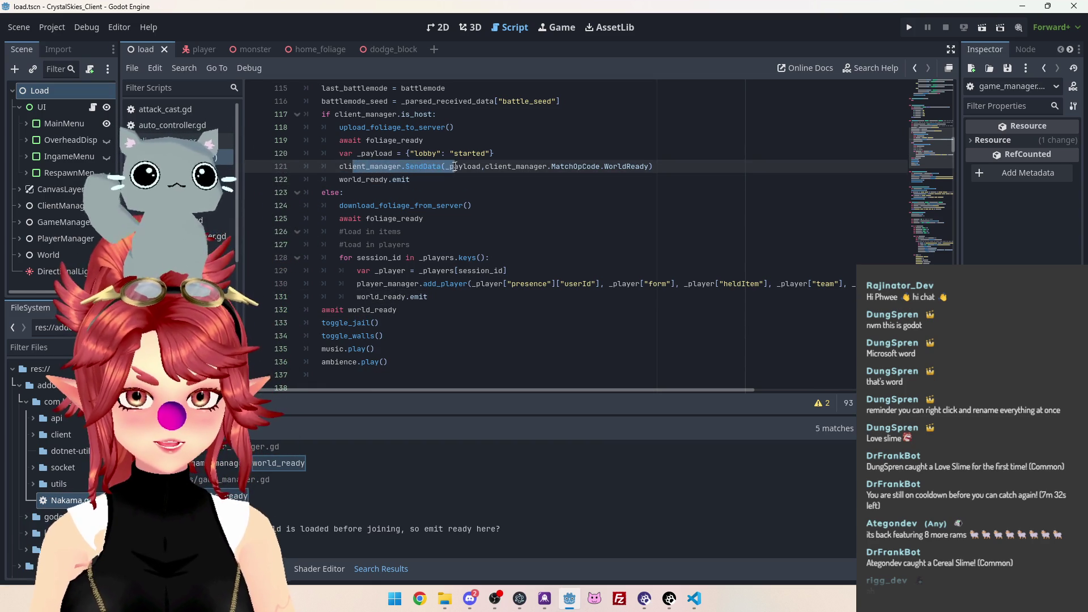
drag(323, 310, 399, 310)
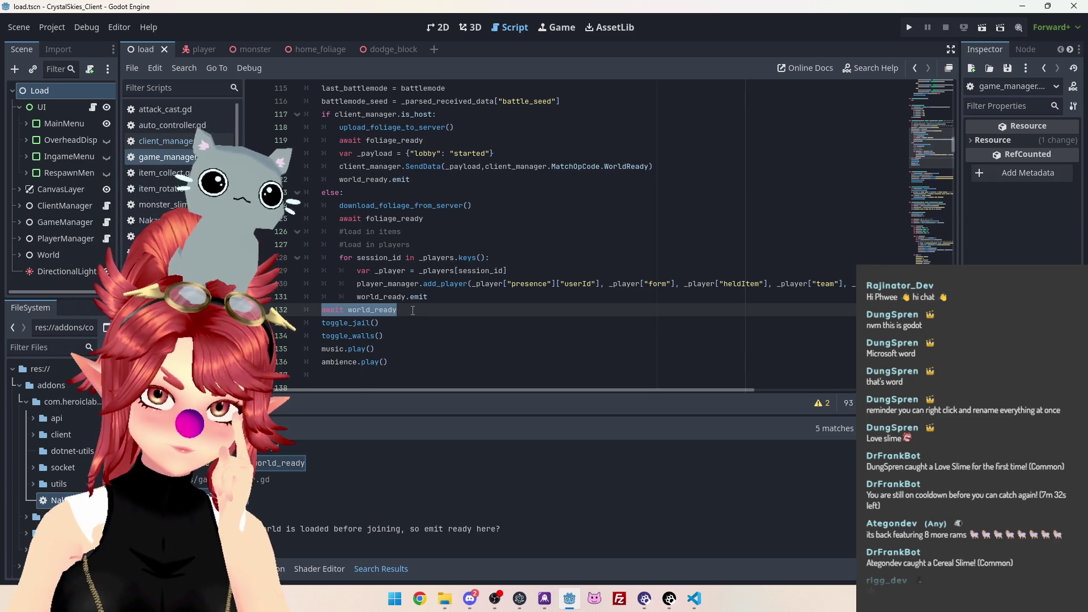
drag(358, 297, 428, 297)
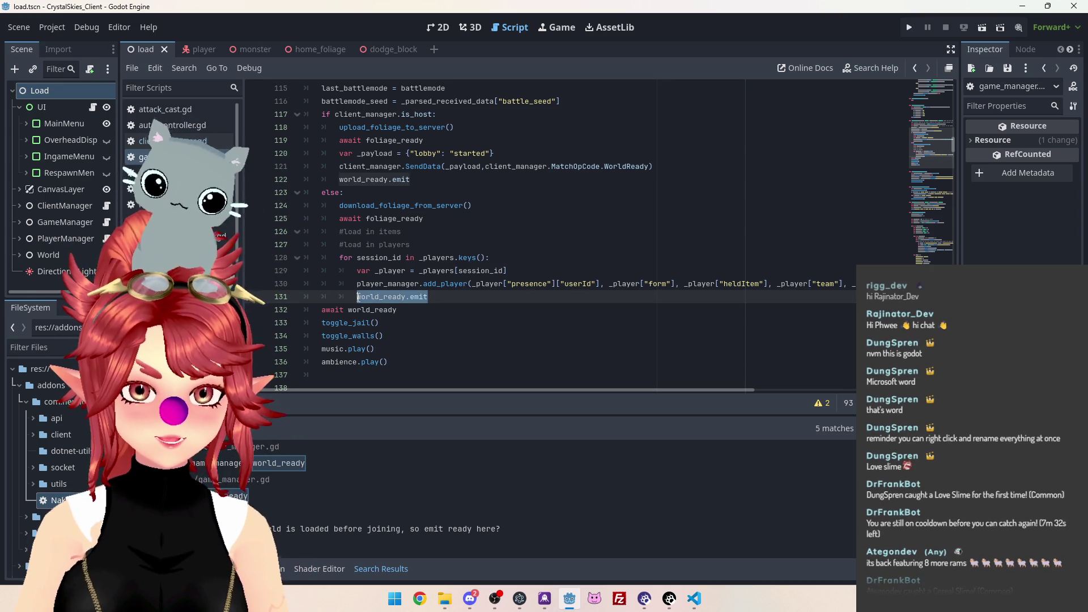
key(Delete)
drag(410, 179, 340, 179)
Replace the branch emit and await world_ready with one world_ready.emit moved below ambience.play()
key(Delete)
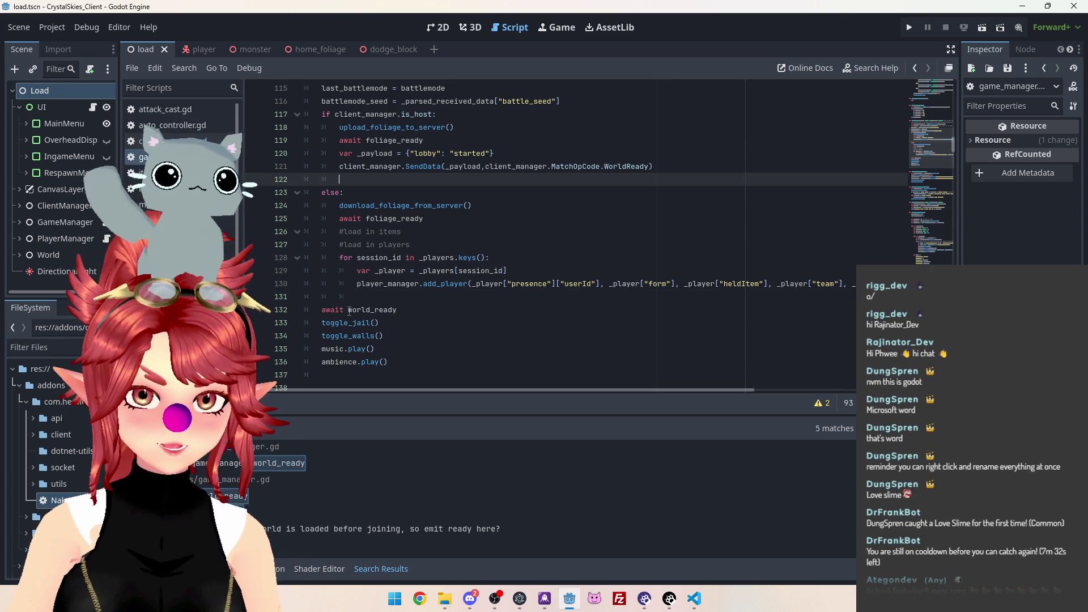
drag(348, 310, 324, 309)
key(Delete)
click(399, 306)
text(.emit)
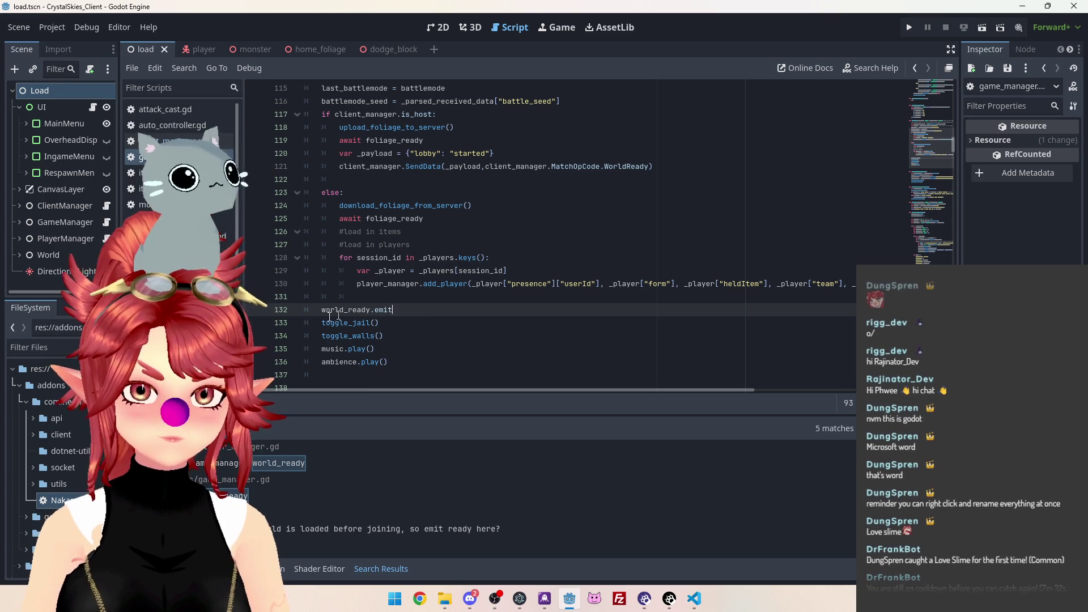
key(alt+Down)
key(alt+Down)
key(alt+Down)
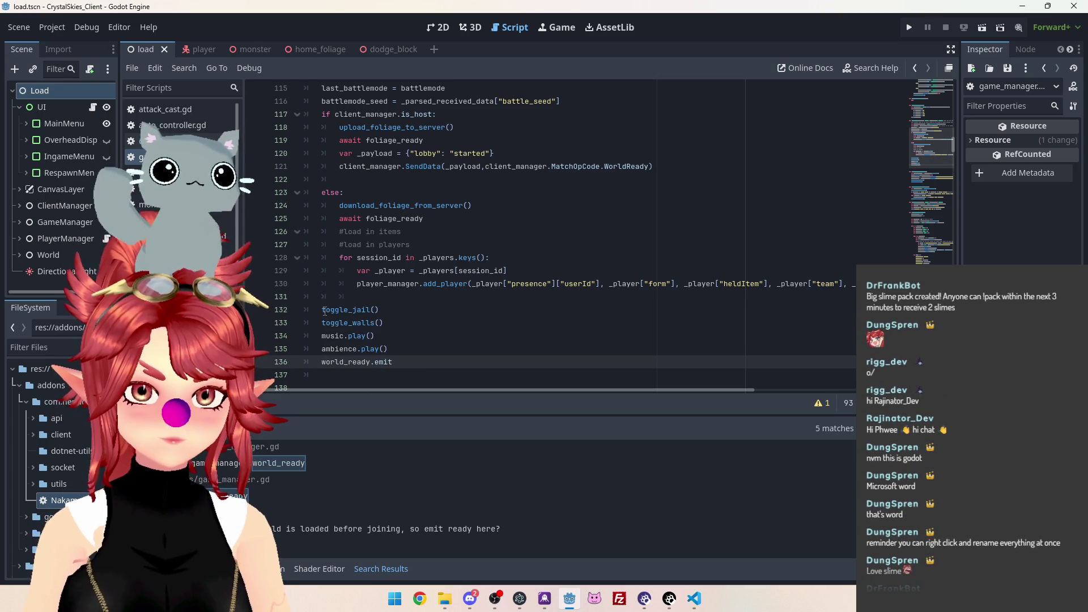
Remove the leftover blank lines above toggle_jail and after the host branch's SendData call
key(shift+Up)
key(shift+Up)
key(shift+Up)
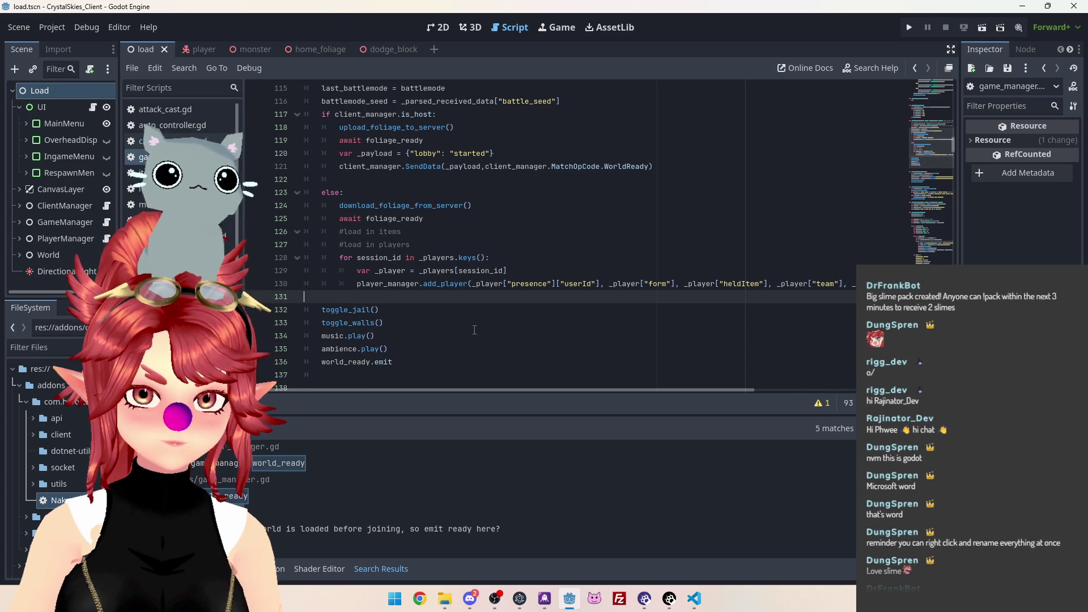
key(alt+Up)
scroll(399, 391, left, 3)
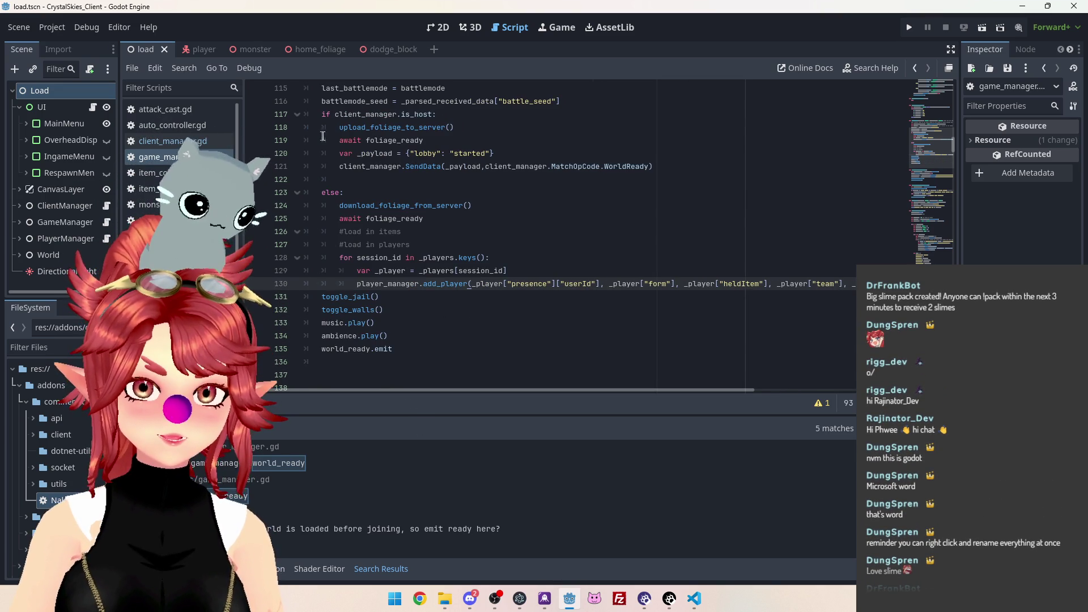
scroll(374, 153, up, 2)
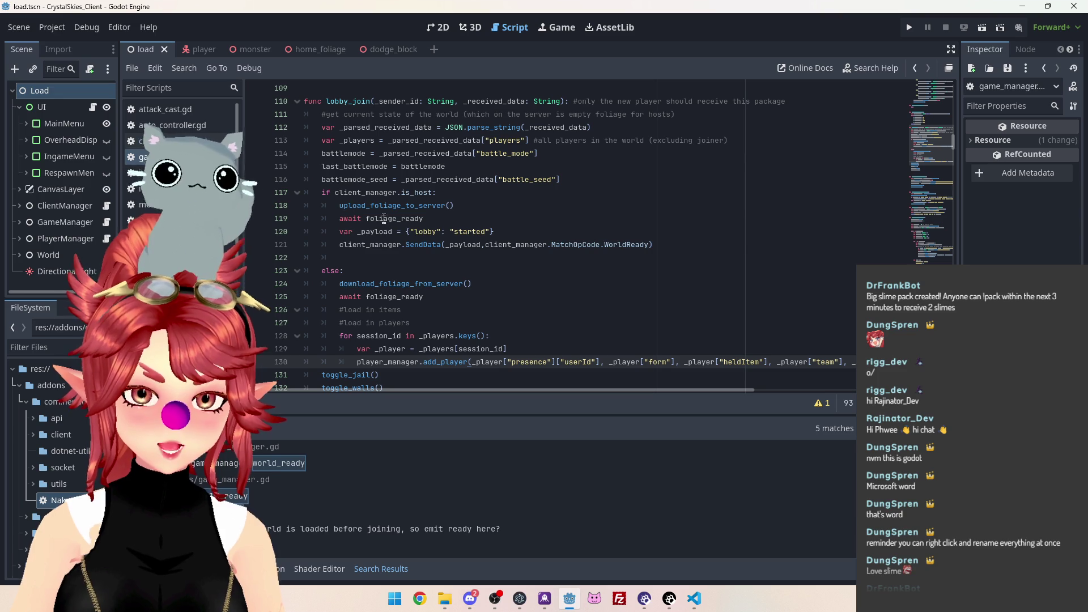
scroll(368, 170, down, 2)
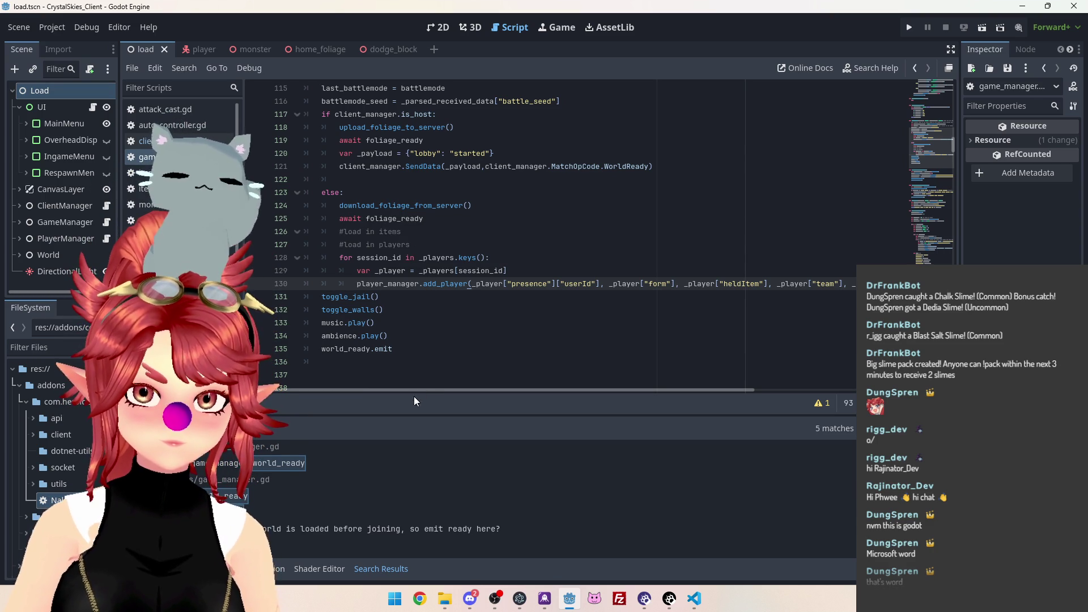
click(409, 182)
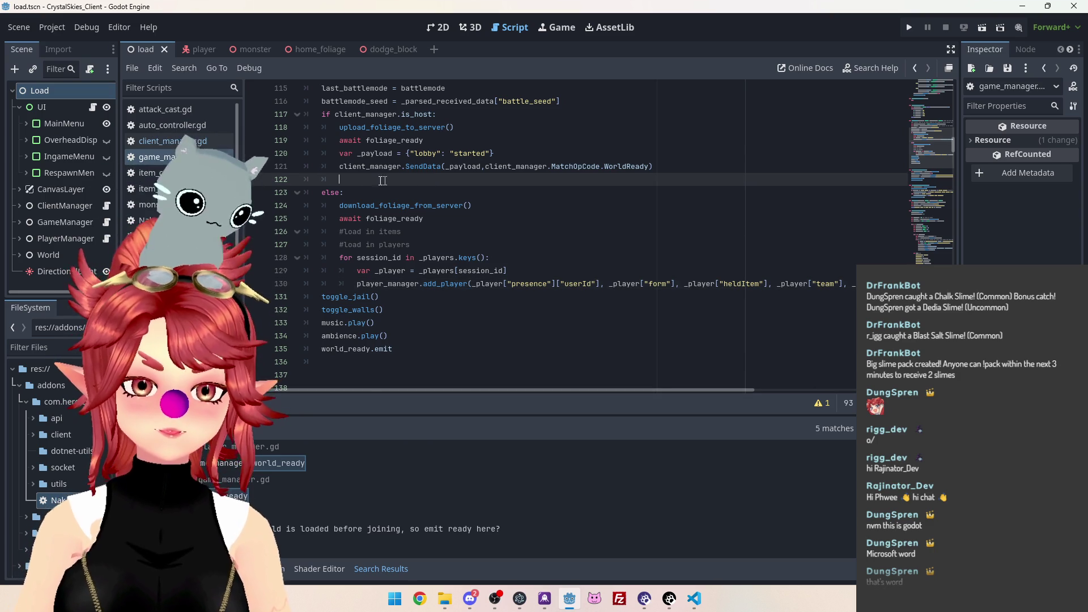
key(BackSpace)
drag(605, 166, 650, 164)
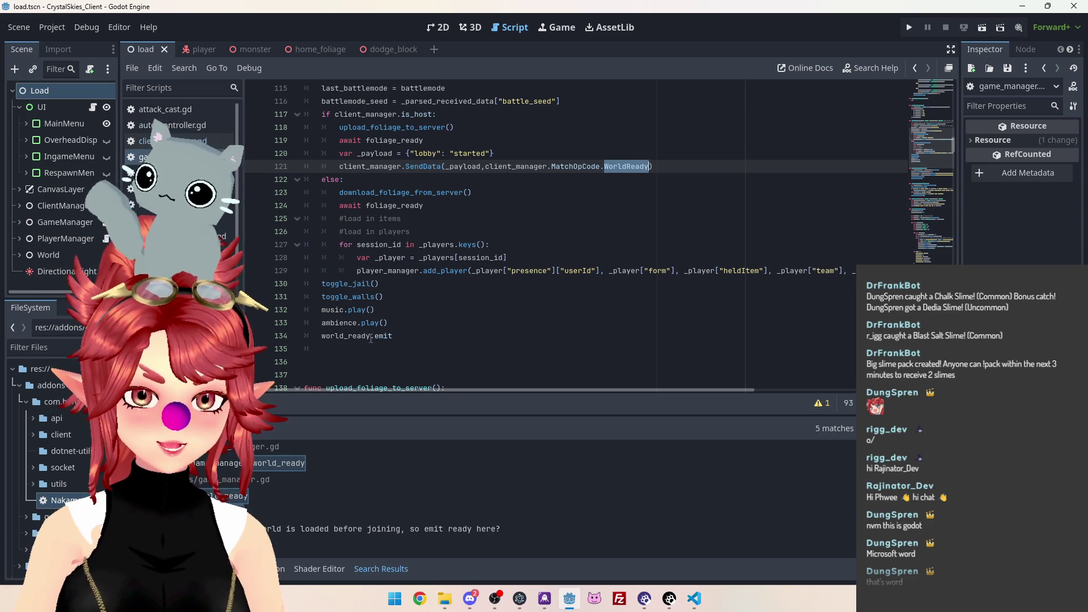
Rename world_ready to world_loaded in the final emit and declaration, and foliage_ready to foliage_loaded
drag(370, 336, 351, 336)
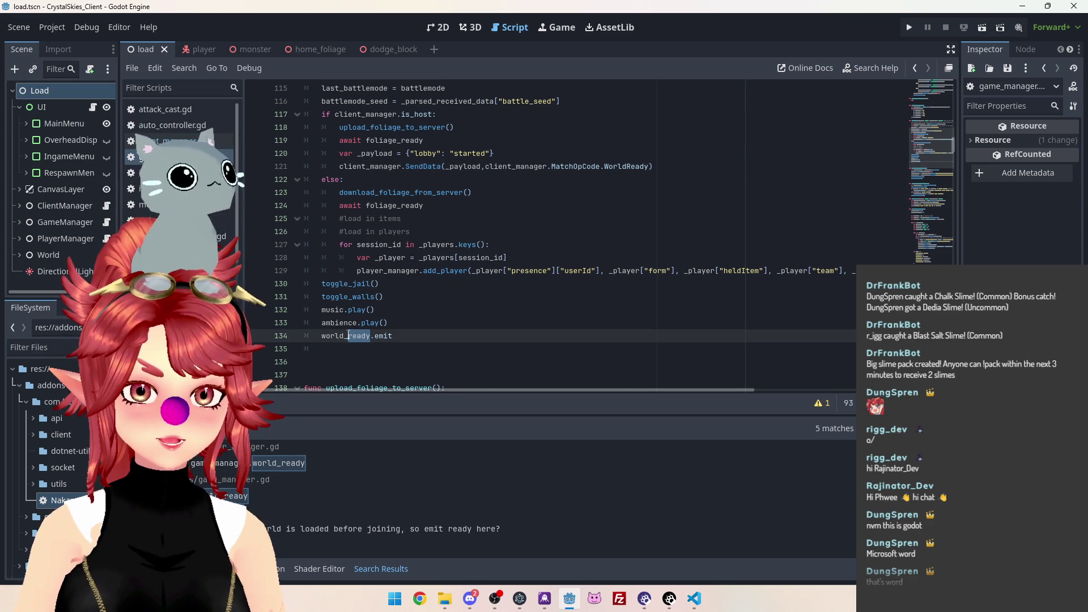
text(loaded)
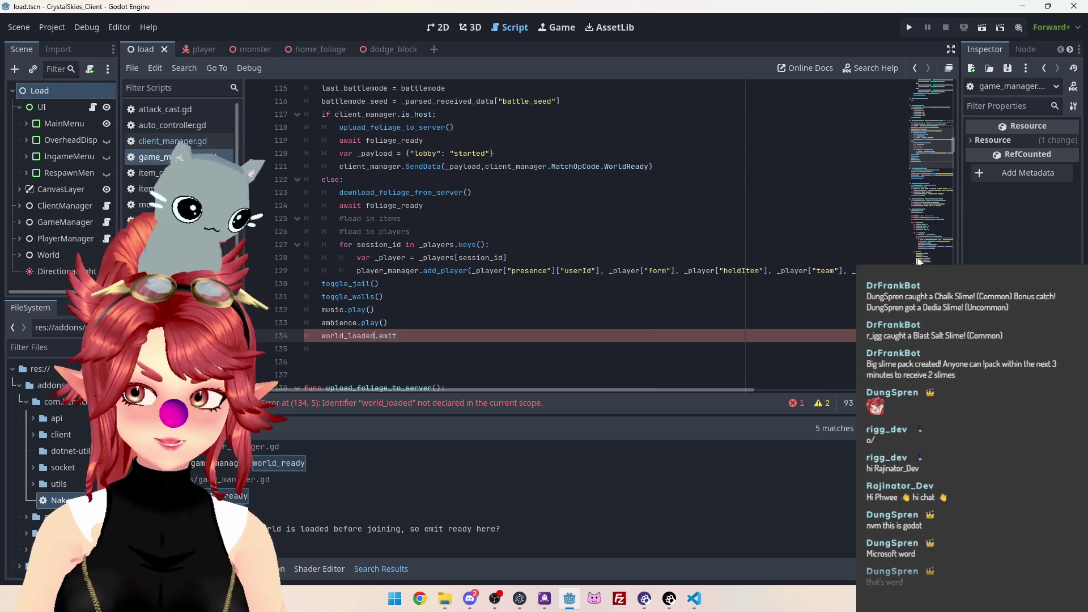
mouse_move(953, 149)
mouse_down()
mouse_move(957, 87)
mouse_move(957, 109)
mouse_up()
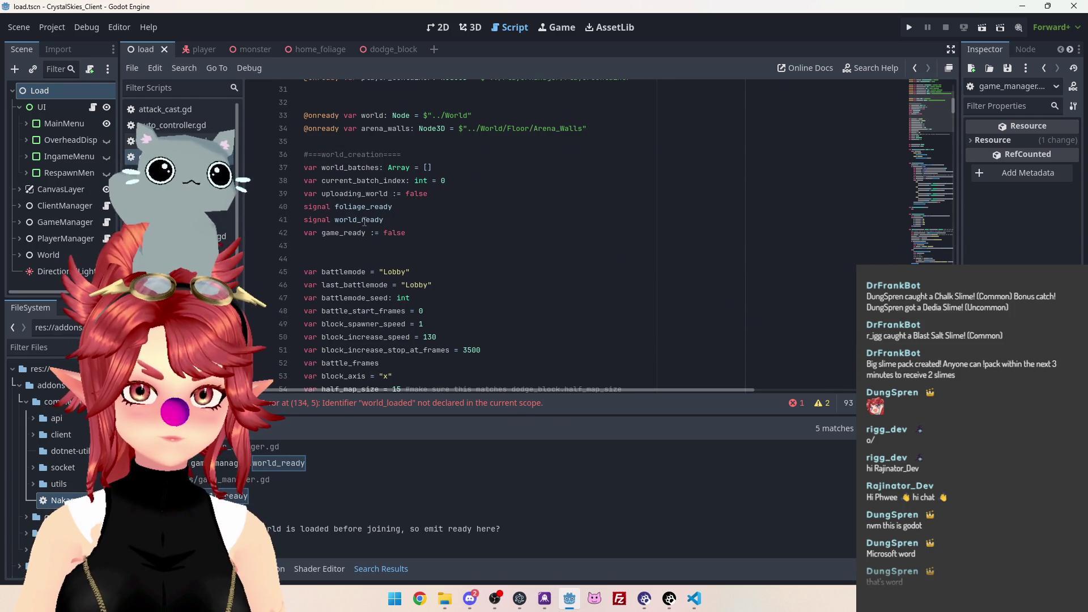
drag(363, 221, 381, 221)
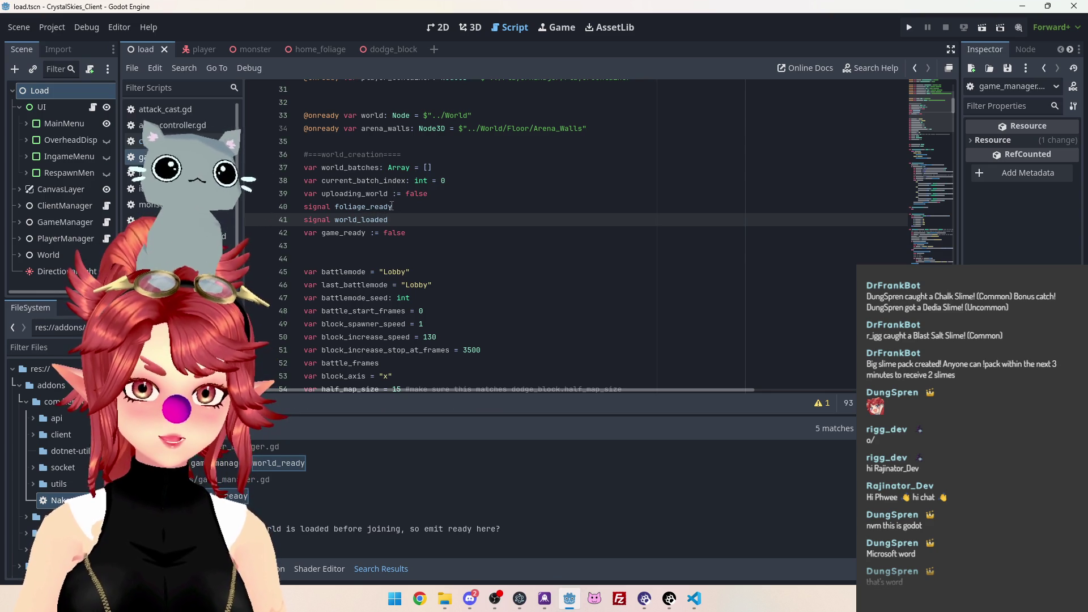
drag(393, 208, 371, 208)
text(loaded)
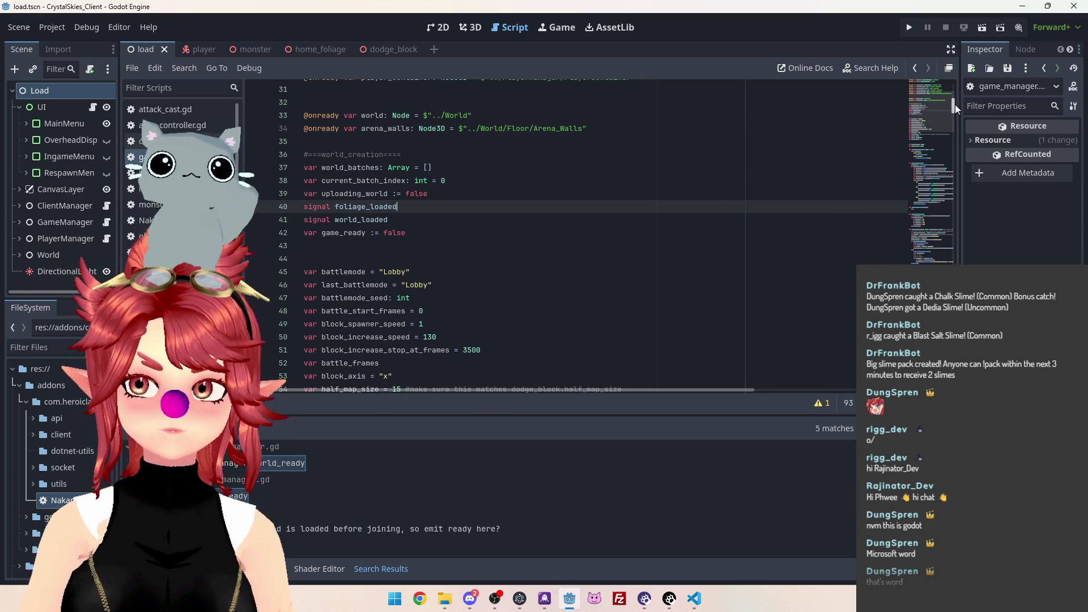
mouse_move(955, 105)
mouse_down()
mouse_move(947, 212)
mouse_move(943, 178)
mouse_up()
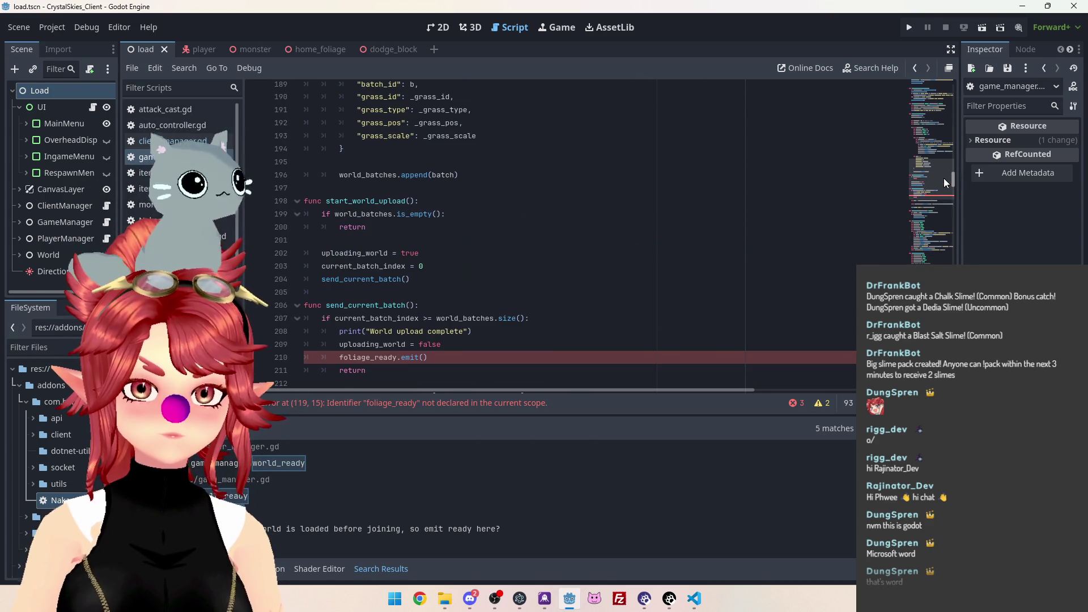
Multi-select the foliage_ready references and replace them all with foliage_loaded
scroll(379, 320, down, 1)
double_click(380, 319)
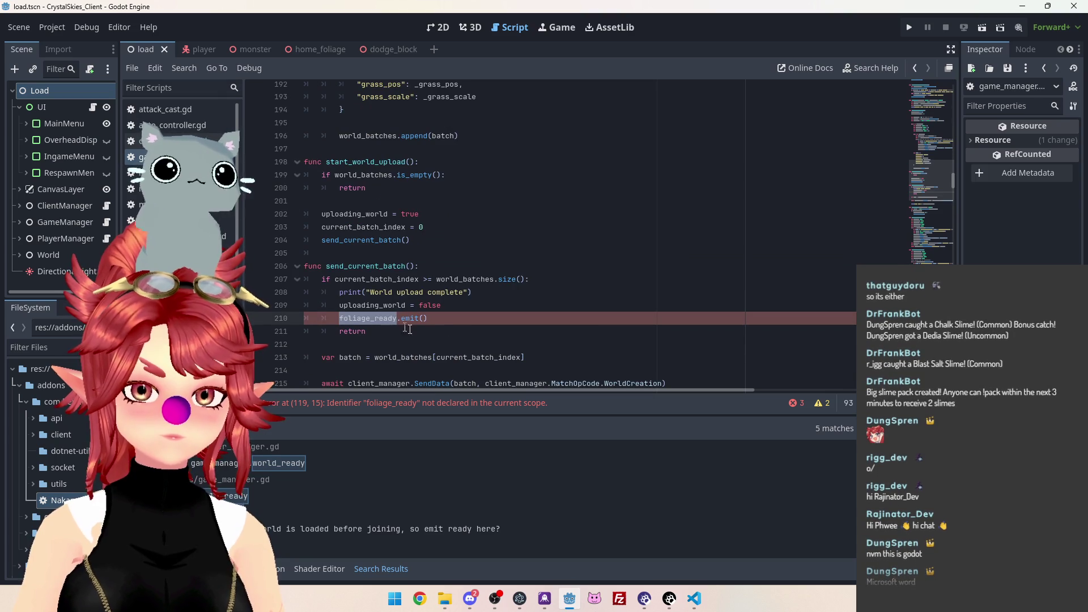
key(ctrl+d)
scroll(541, 293, up, 2)
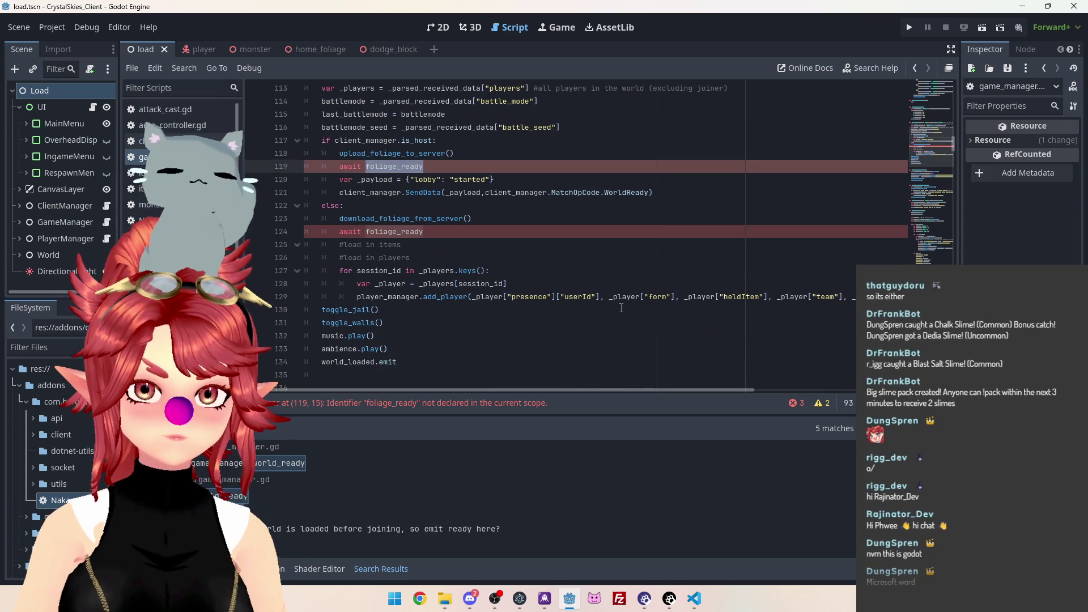
key(ctrl+d)
text(foliage.emit()
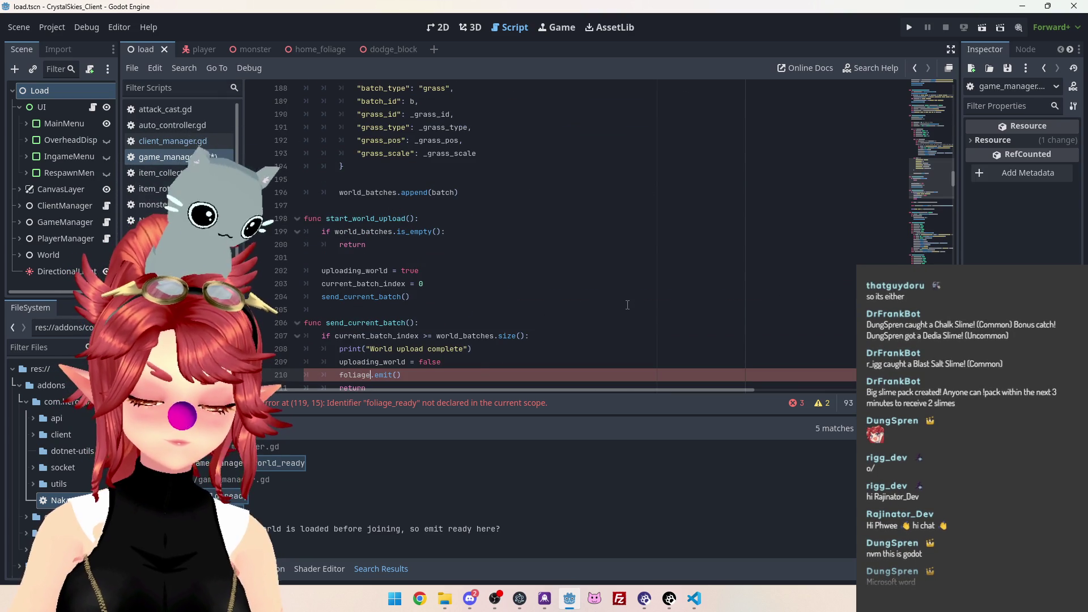
key(Down)
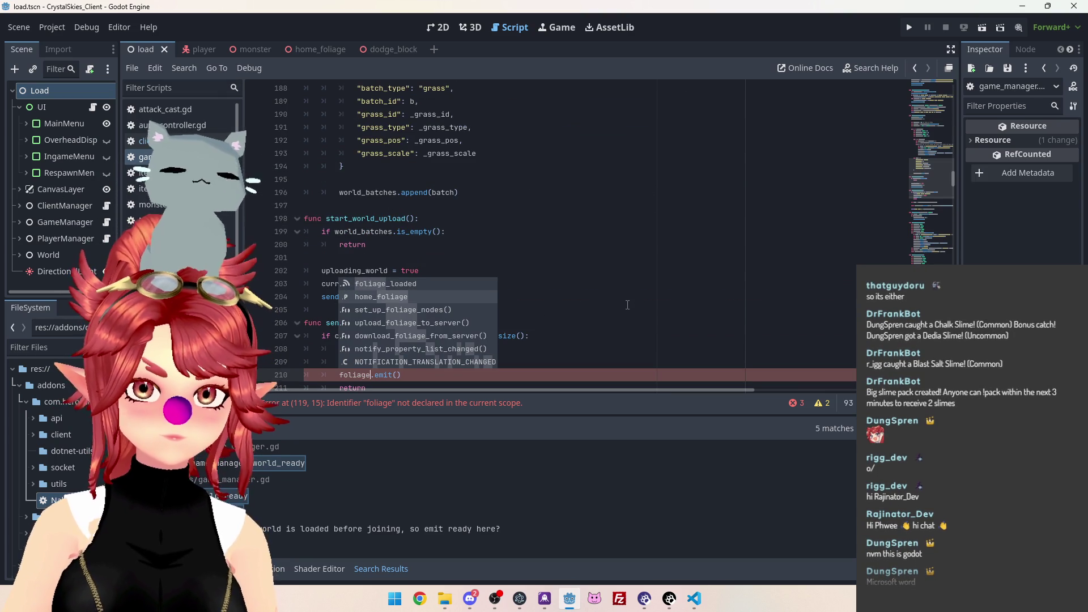
key(Up)
key(Return)
scroll(623, 289, down, 5)
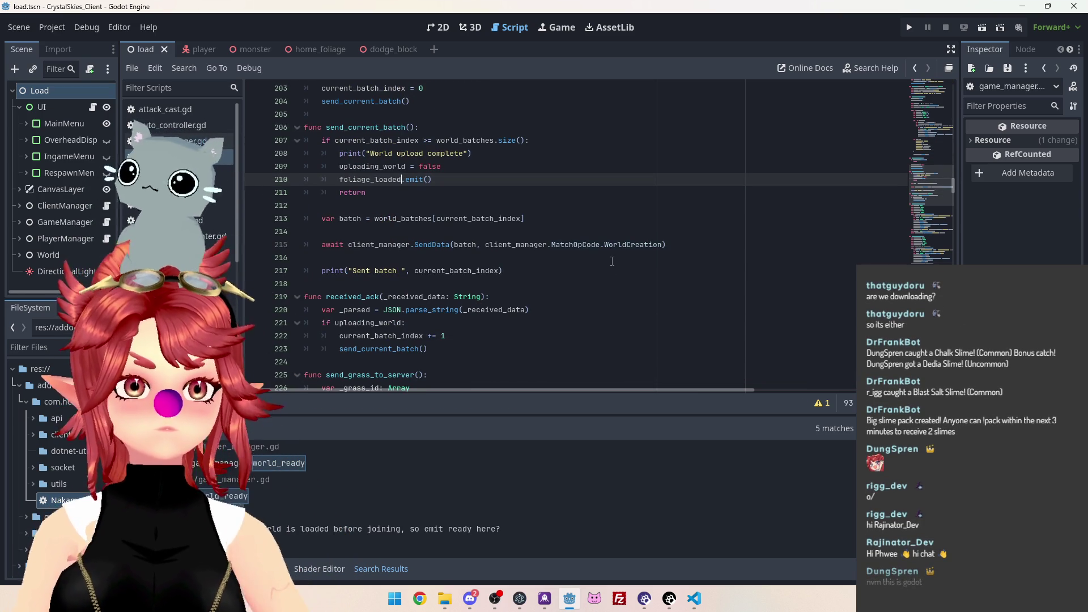
scroll(555, 225, up, 2)
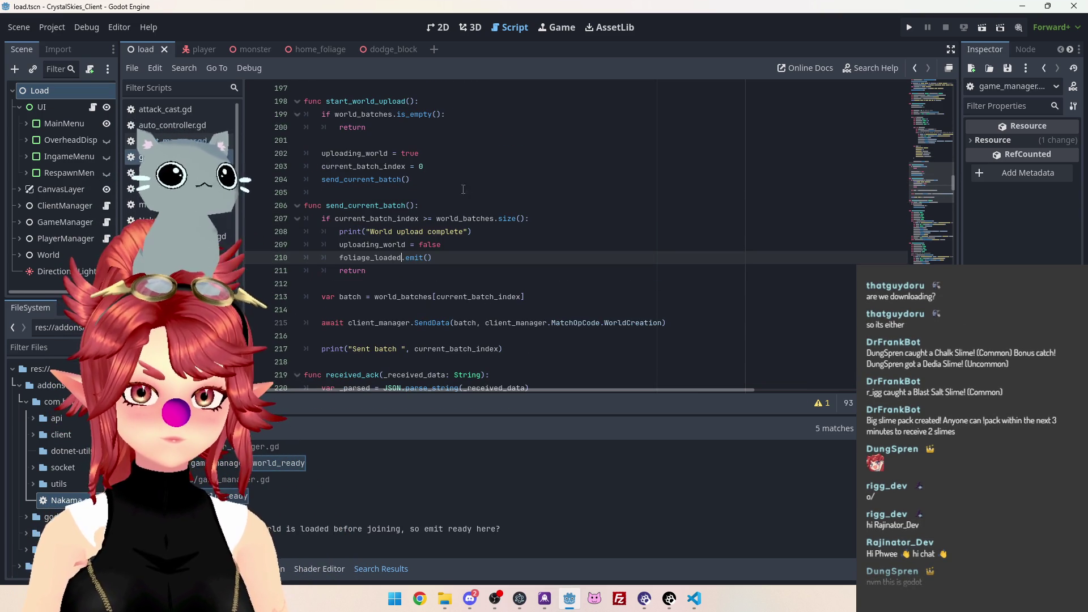
scroll(483, 180, down, 1)
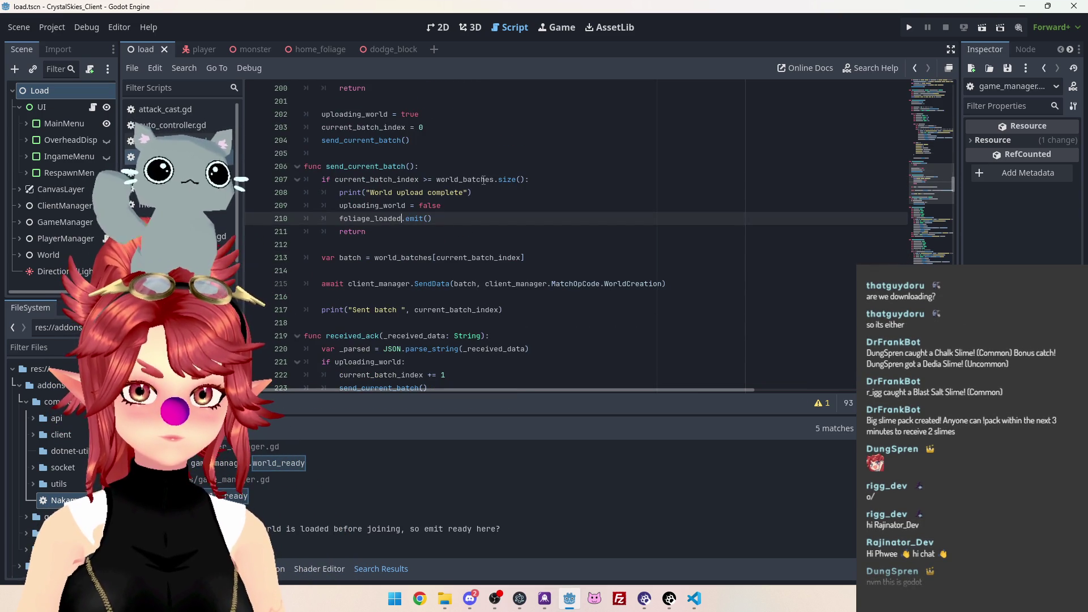
Search the whole project for the foliage_loaded.emit() call with Find in Files
mouse_move(486, 179)
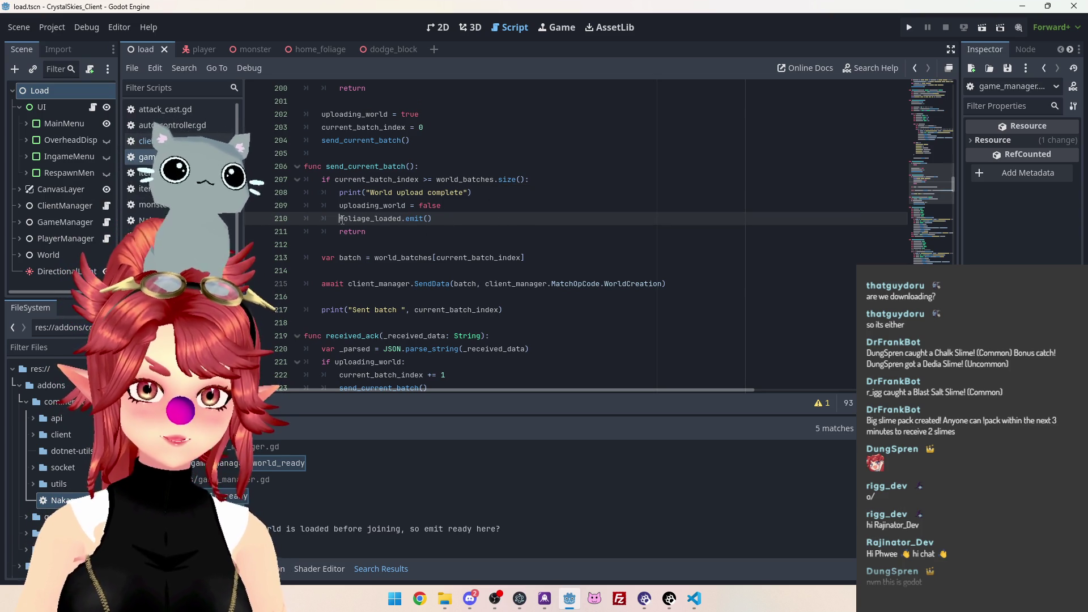
key(shift+End)
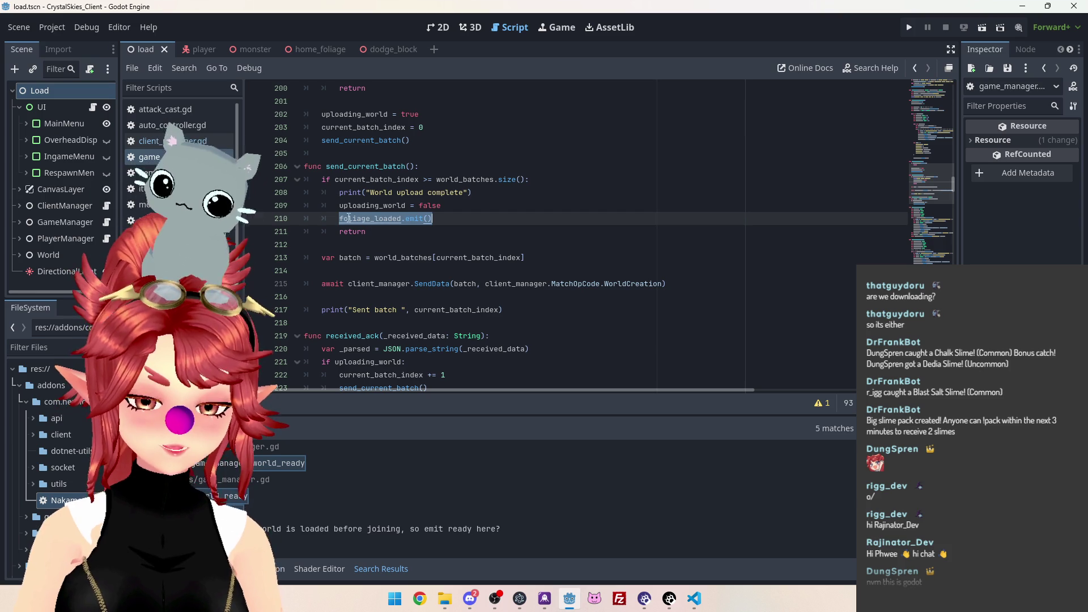
key(ctrl+shift+f)
click(540, 344)
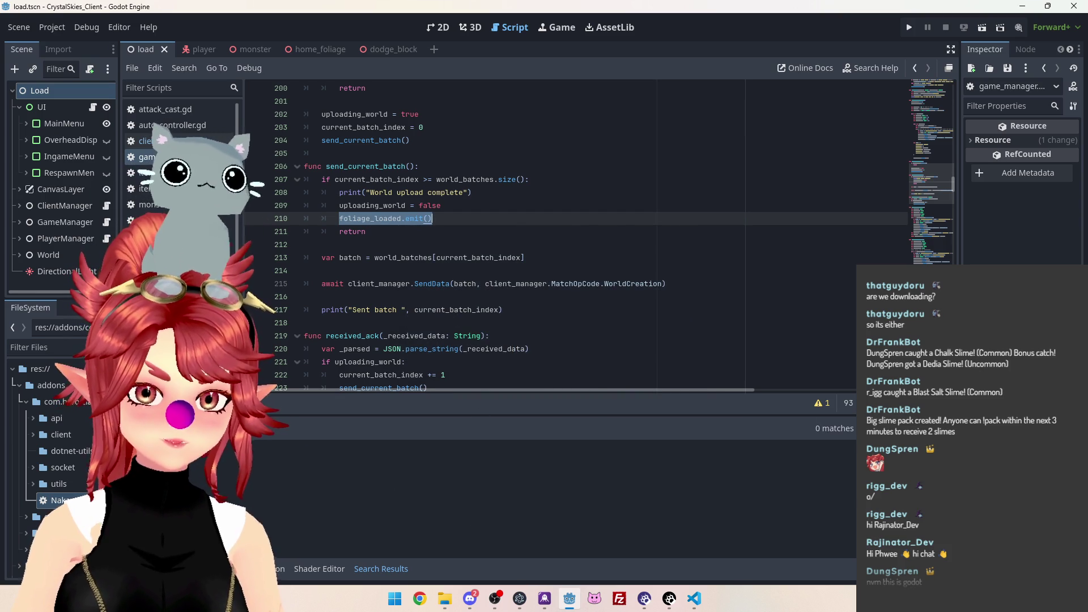
drag(339, 219, 402, 219)
Run a project-wide Find in Files for foliage_loaded and jump into client_manager.gd
key(ctrl+shift+f)
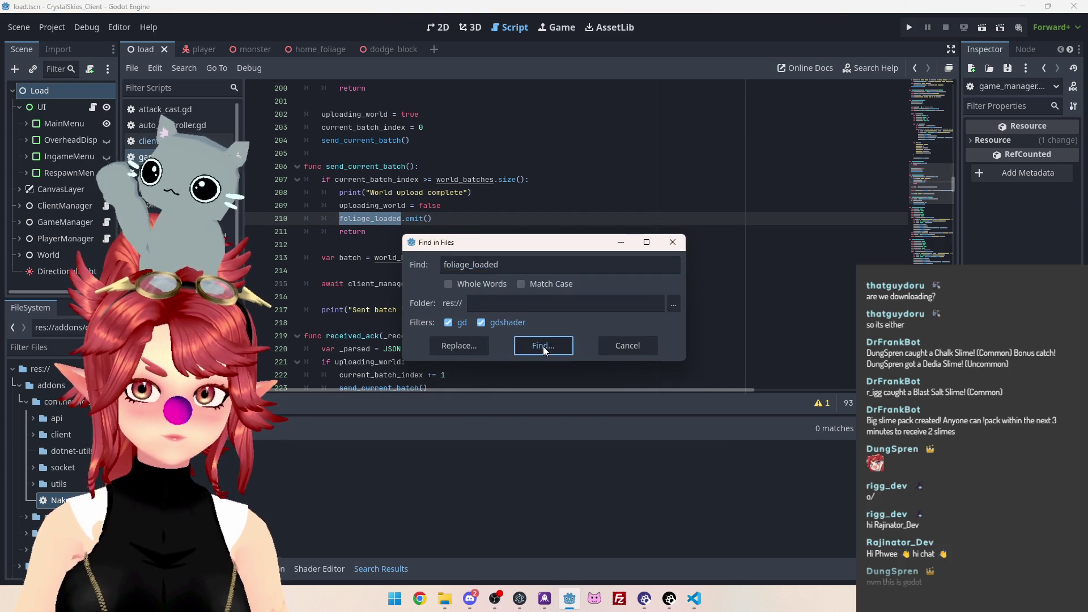
click(543, 347)
scroll(354, 203, up, 1)
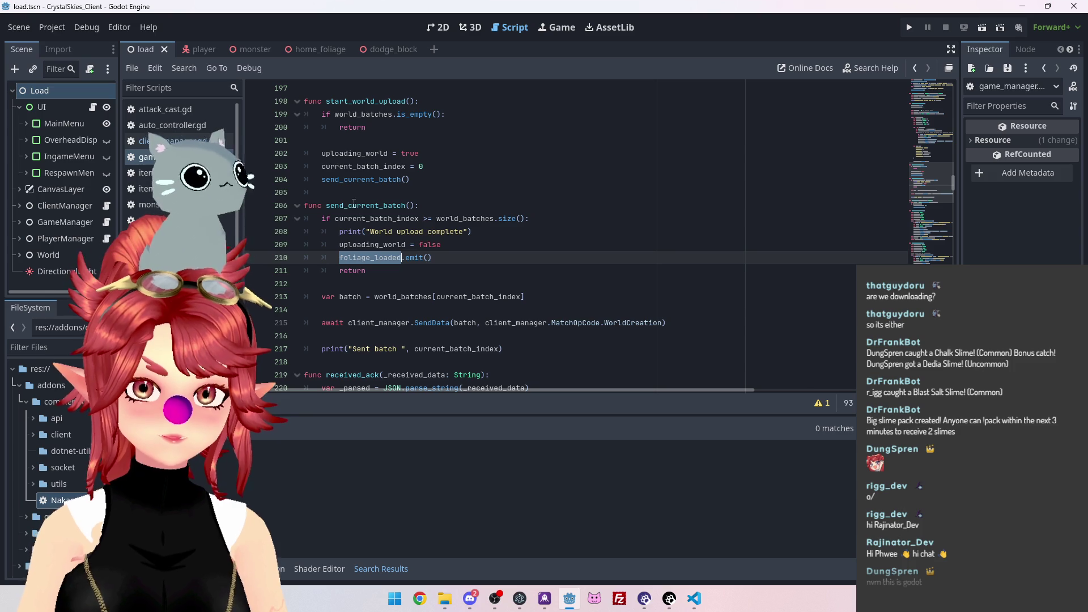
click(367, 258)
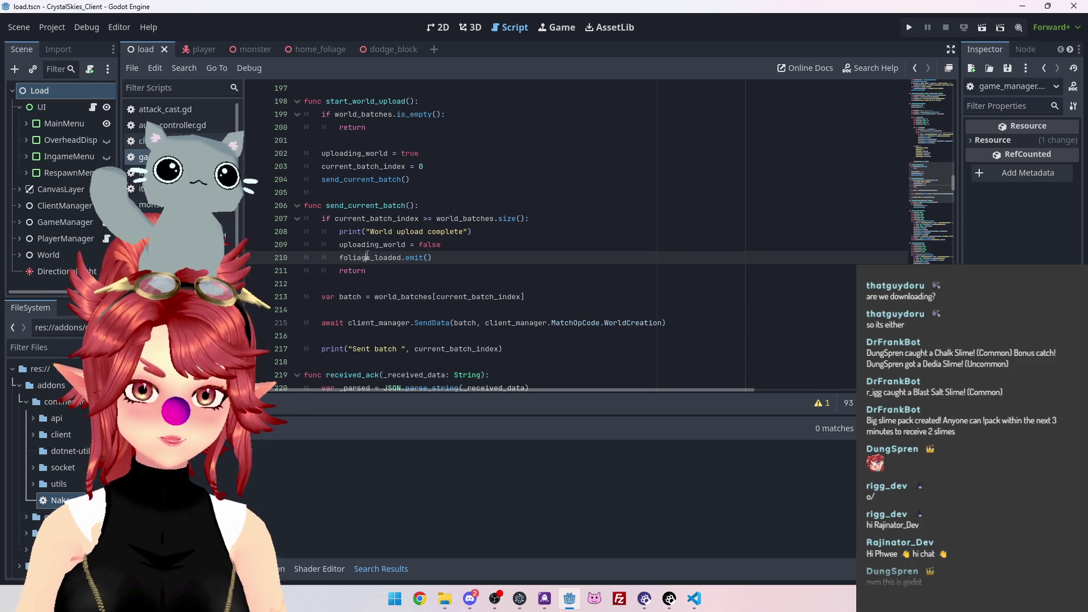
key(alt+Left)
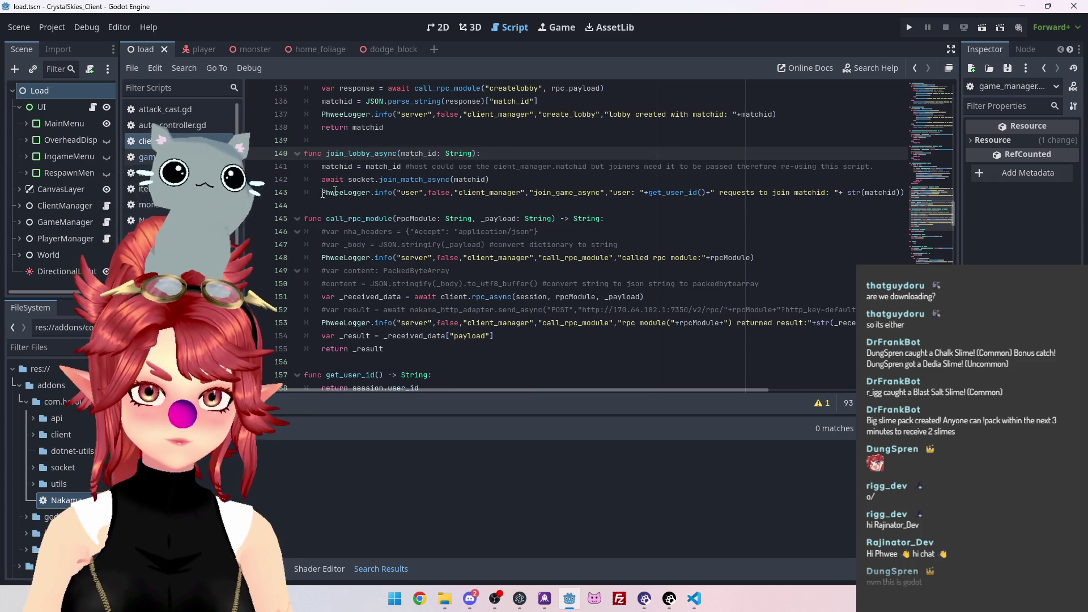
Follow the LobbyJoin handler's call into the game manager's lobby_join and read through it
scroll(361, 187, down, 20)
scroll(496, 260, down, 10)
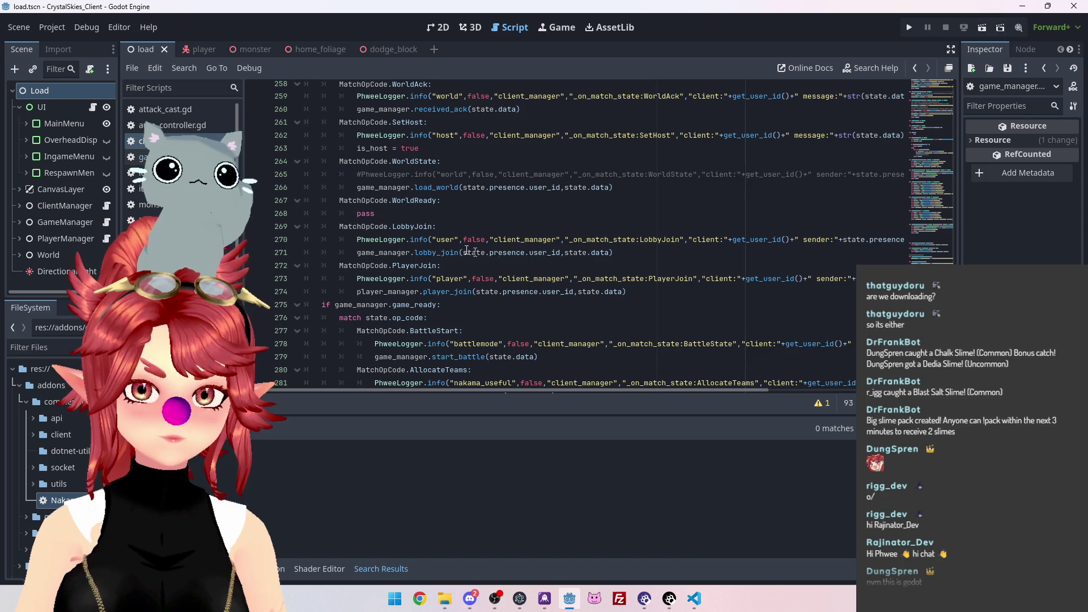
ctrl+click(437, 252)
scroll(385, 203, down, 5)
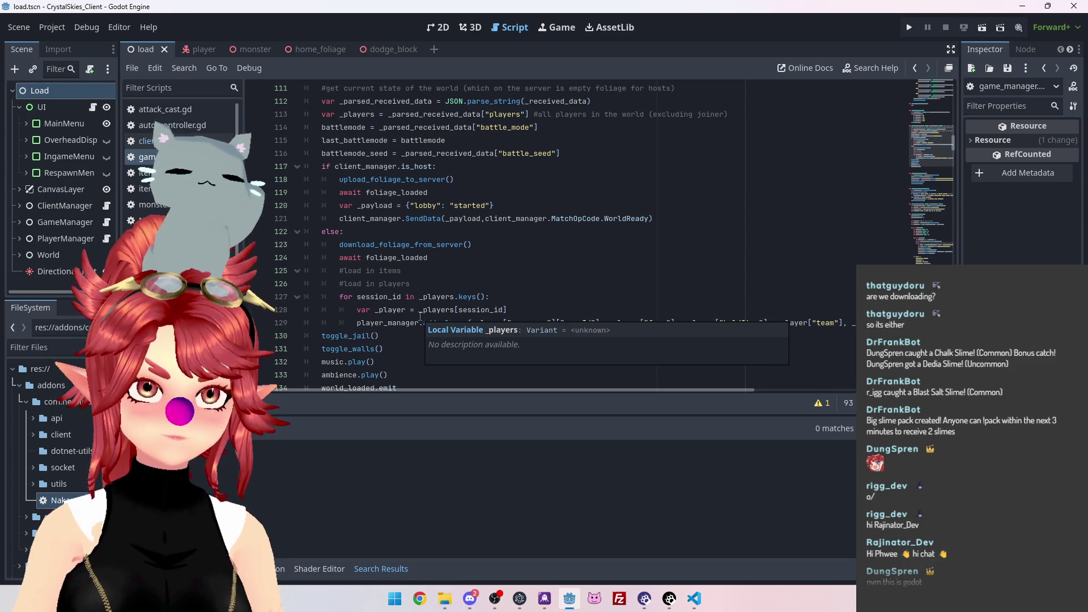
scroll(420, 318, down, 1)
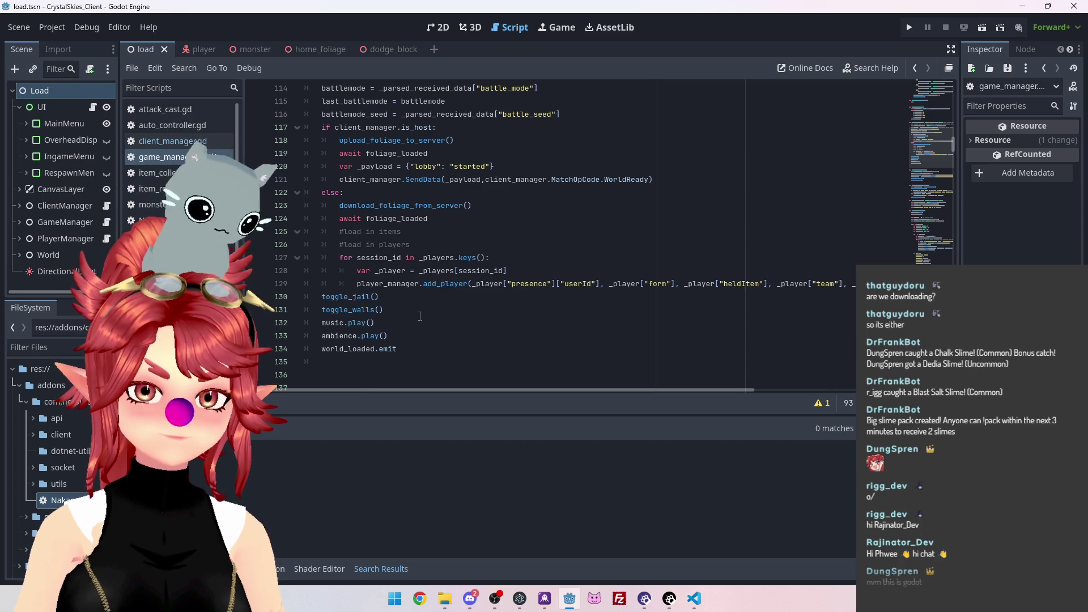
scroll(420, 316, down, 1)
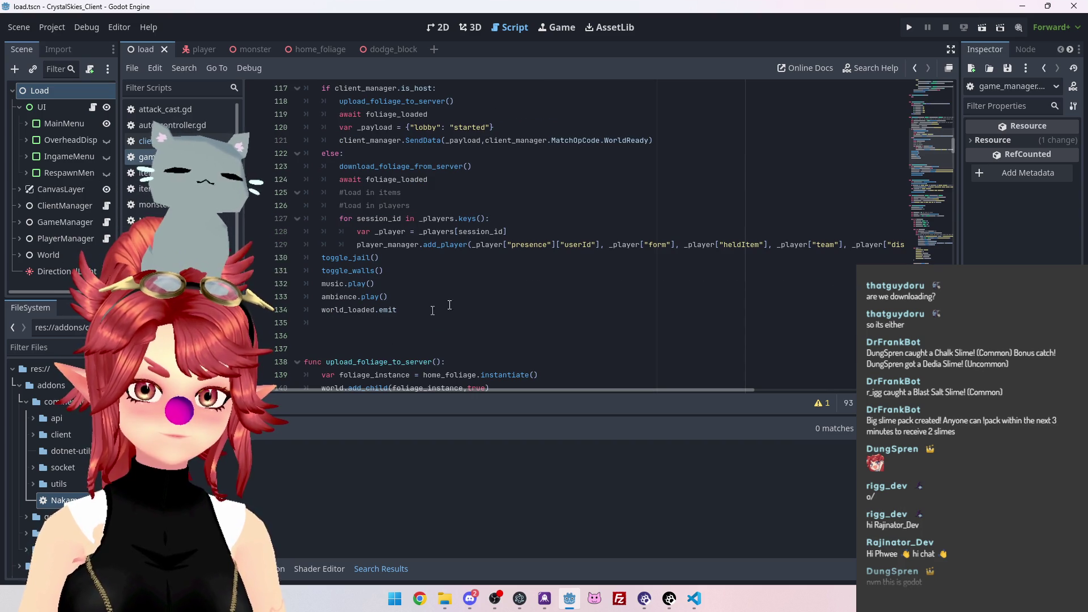
drag(956, 146, 956, 343)
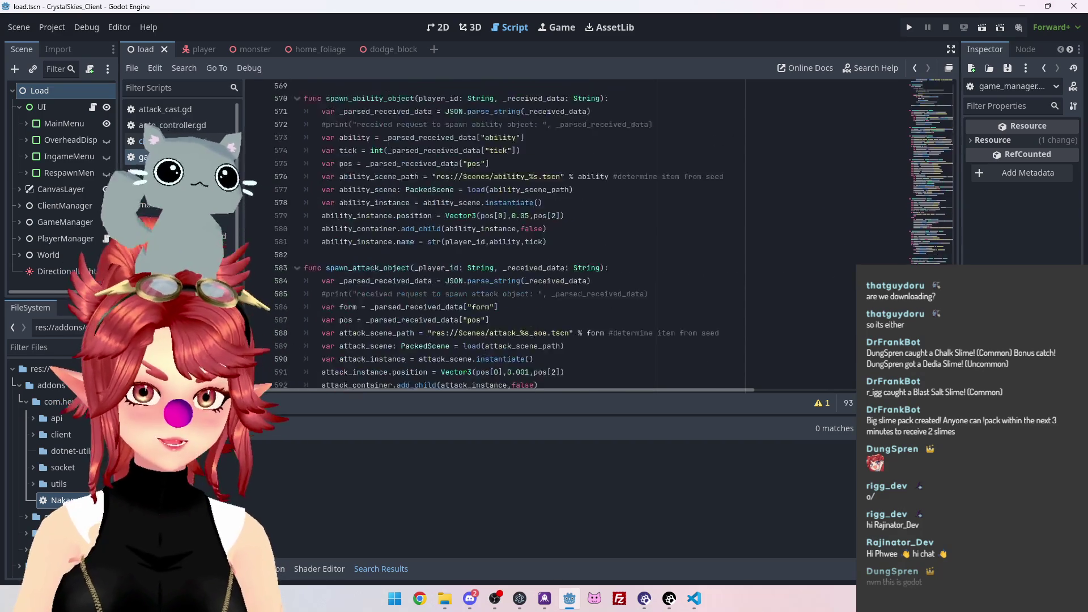
scroll(641, 307, up, 15)
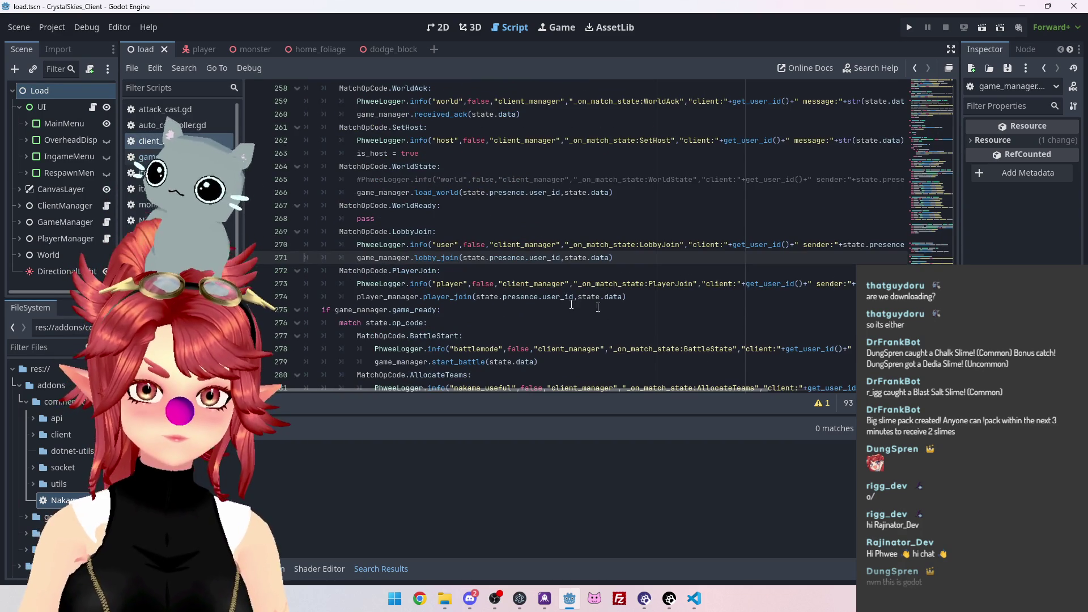
scroll(641, 306, down, 2)
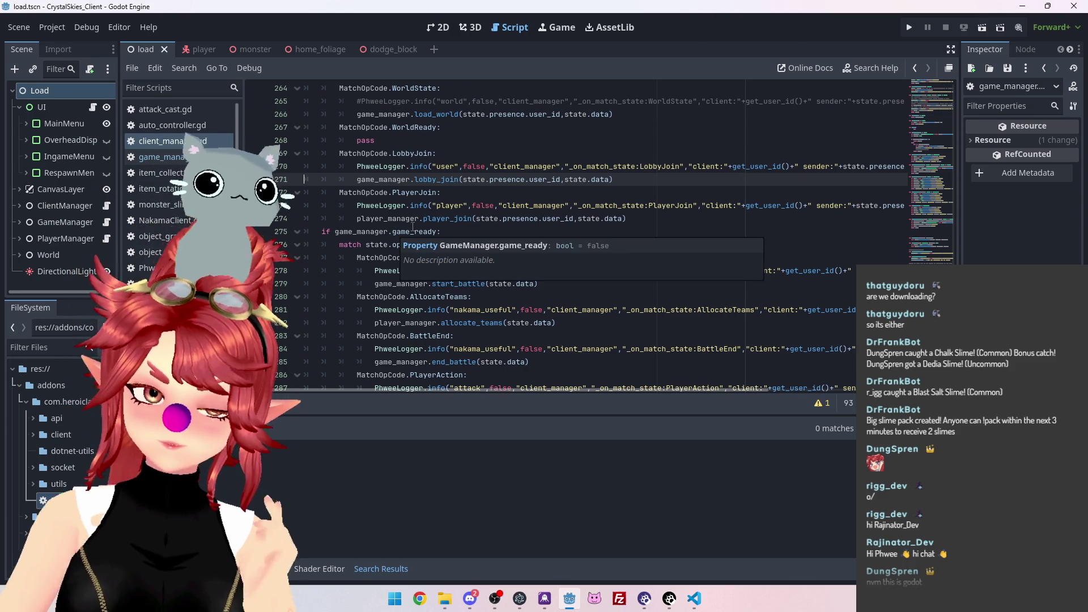
Check the game_ready check and match on op_code lines, then return to lobby_join's definition
click(443, 232)
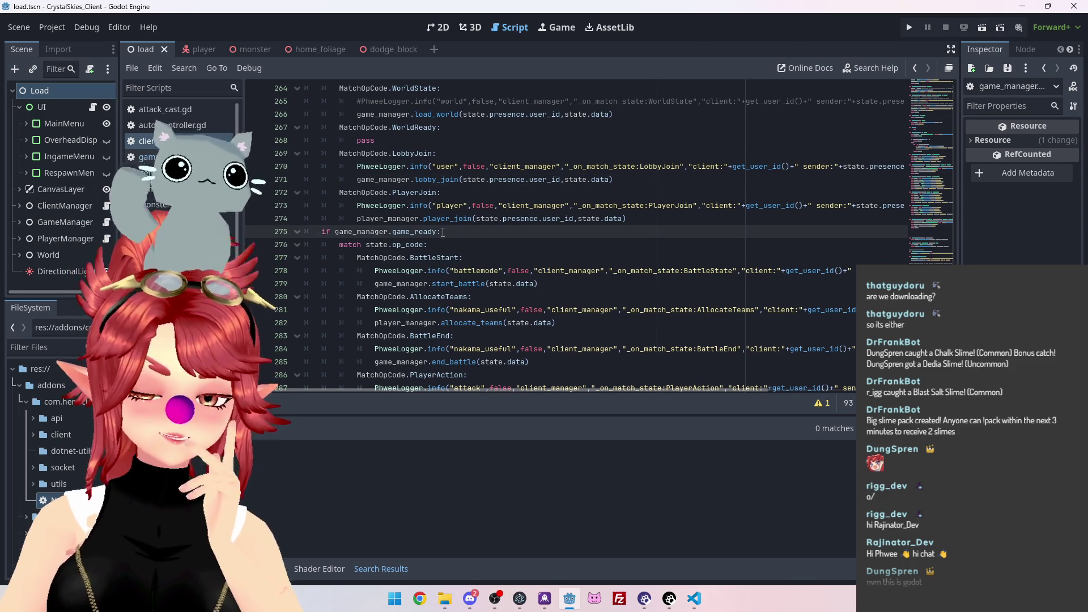
scroll(458, 247, down, 2)
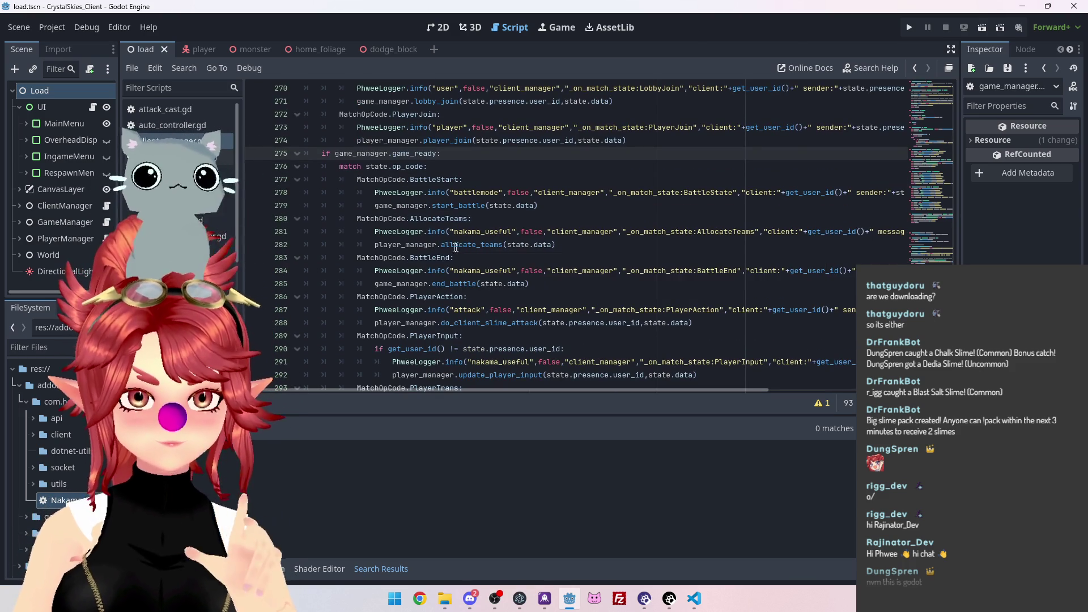
click(457, 172)
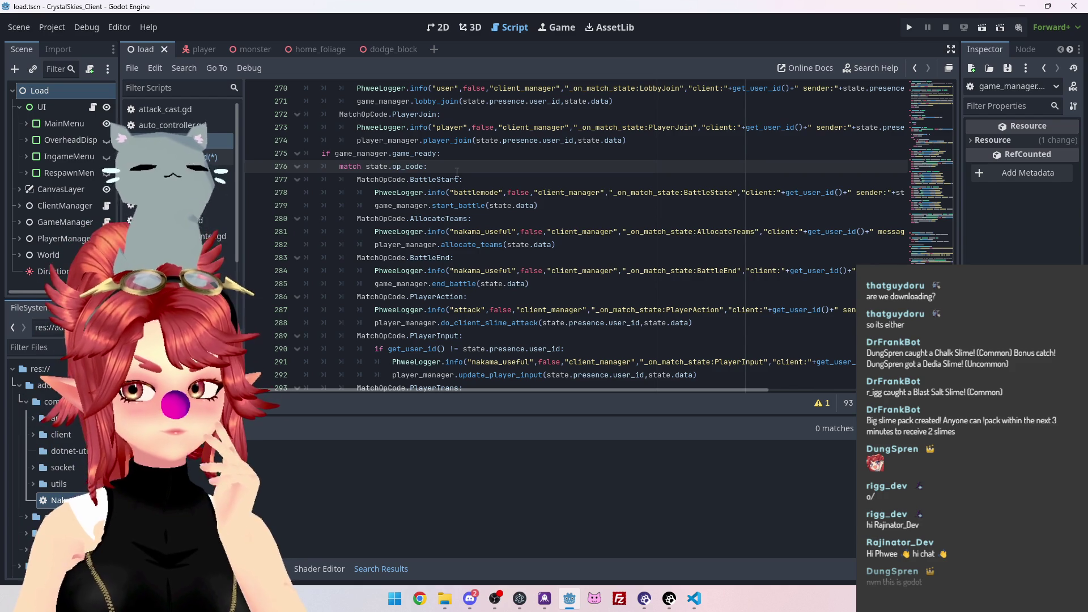
scroll(456, 172, down, 3)
scroll(457, 173, up, 3)
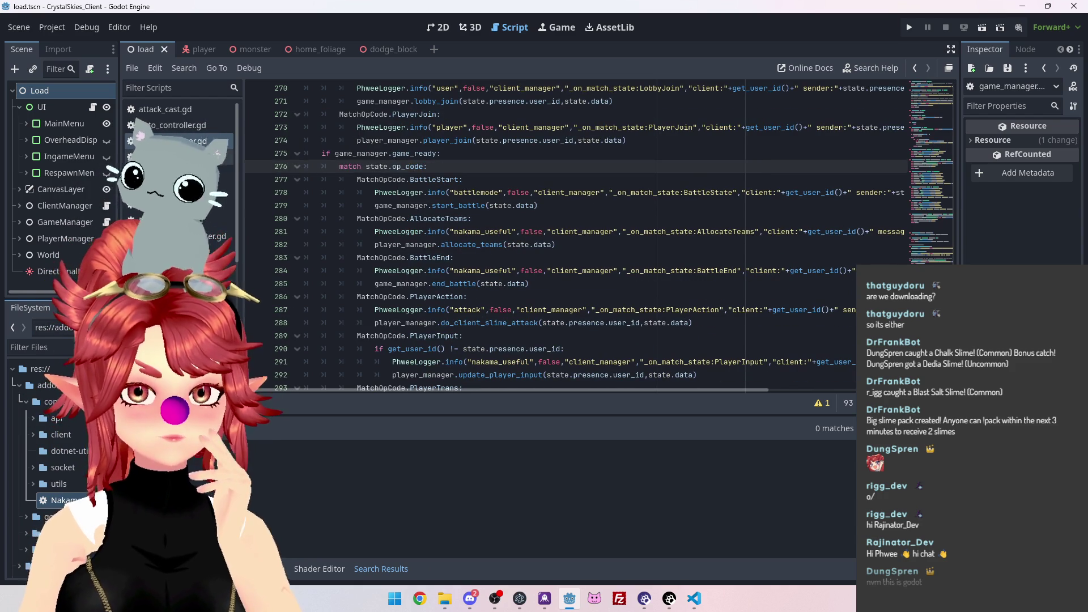
scroll(434, 170, up, 1)
ctrl+click(433, 140)
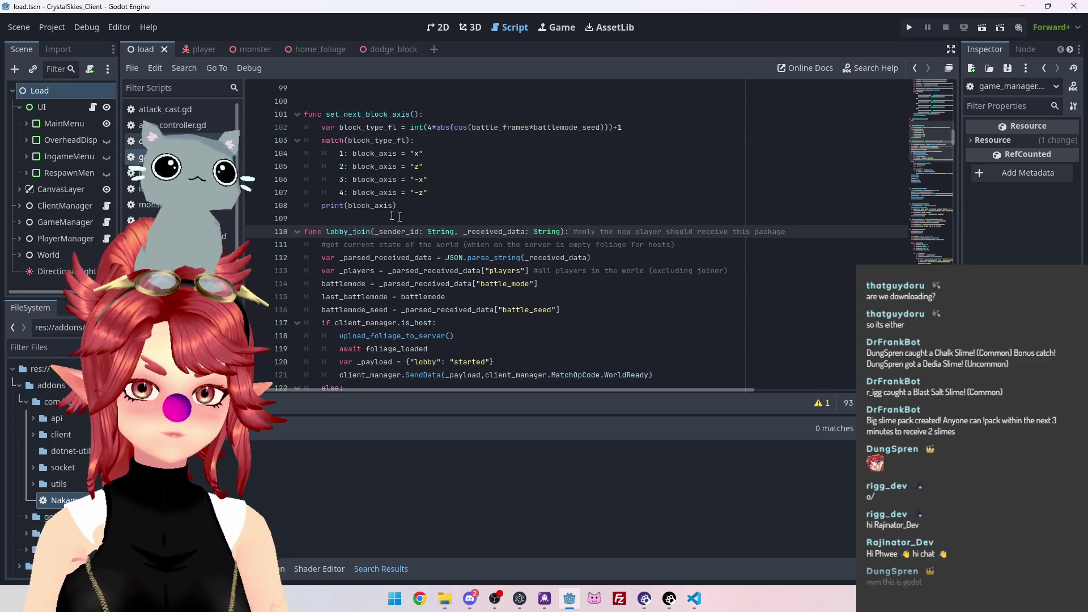
Add a trial game_ready = true line below toggle_walls() in lobby_join
scroll(413, 217, down, 3)
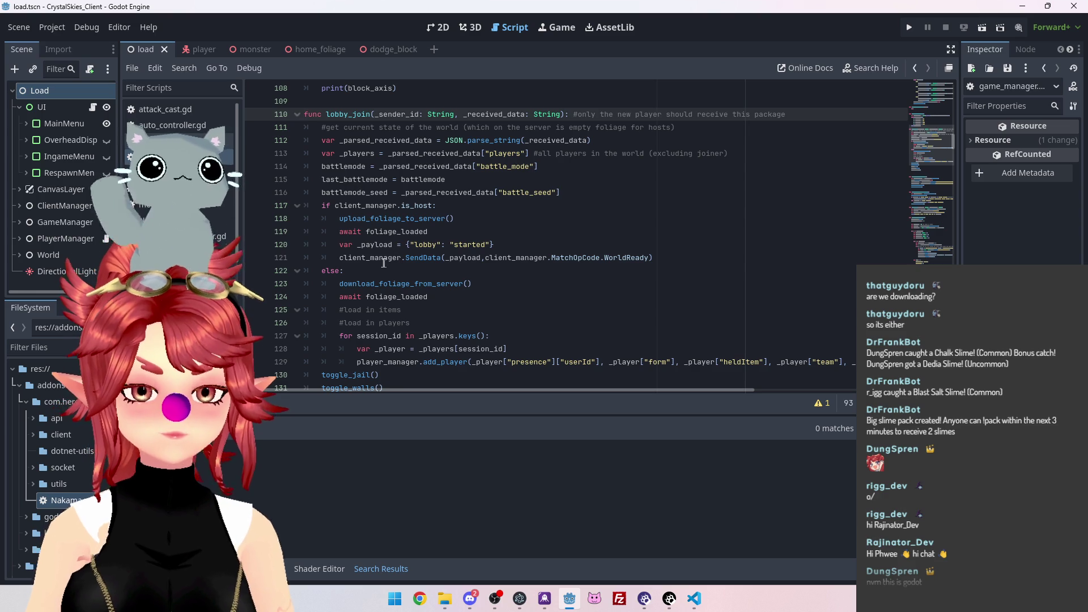
scroll(402, 289, down, 2)
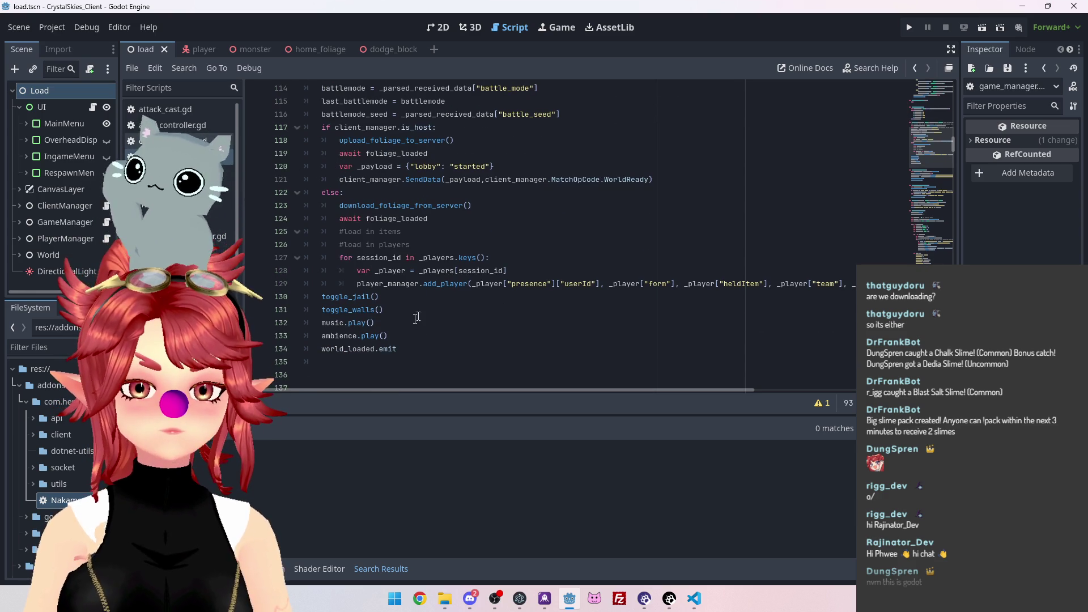
click(323, 296)
key(Return)
key(Up)
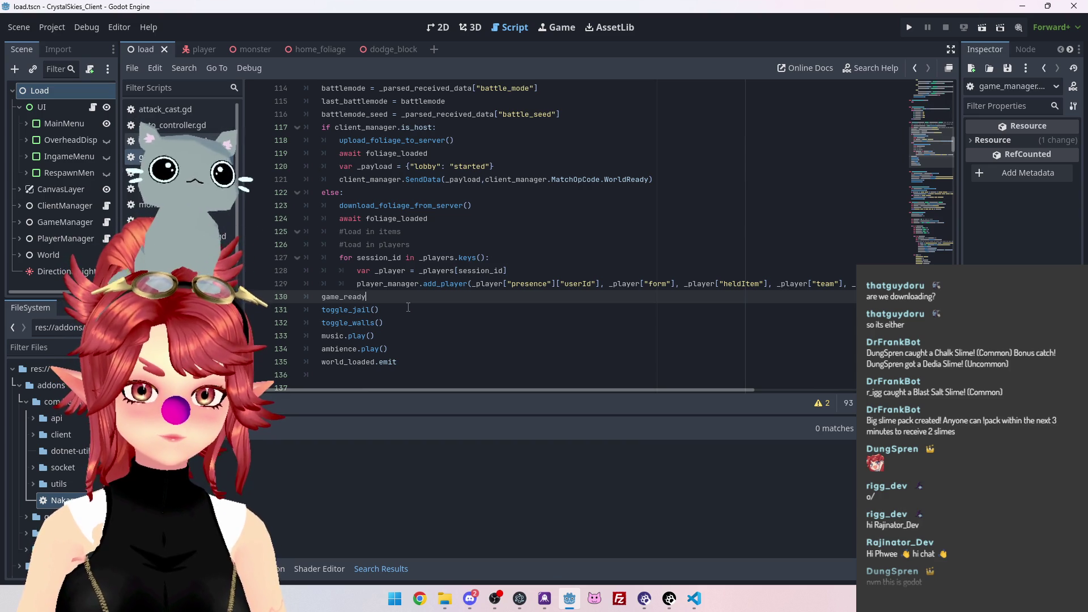
key(alt+Down)
key(alt+Down)
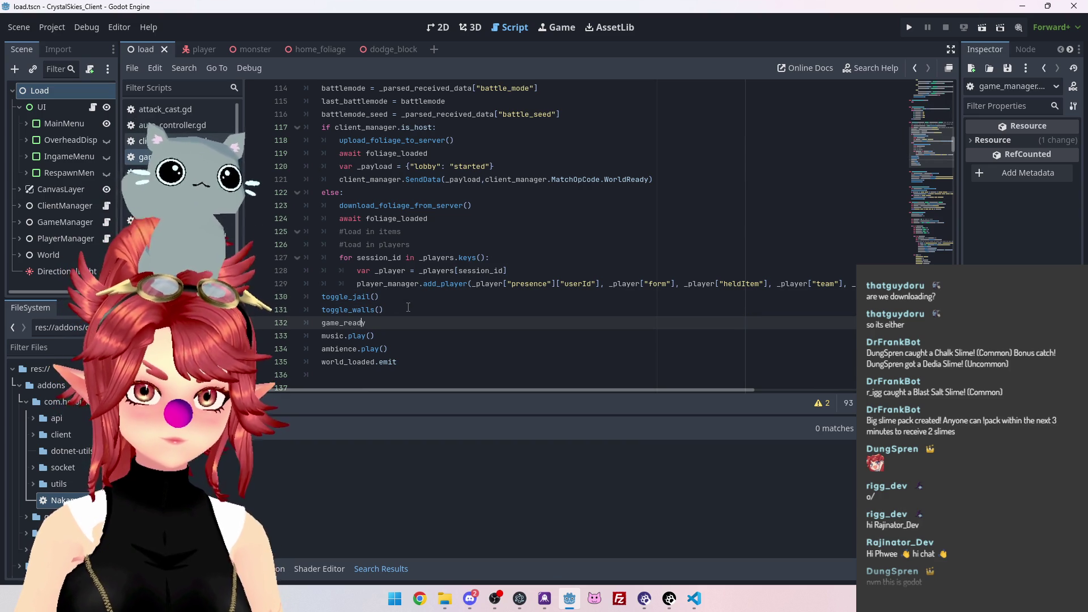
text( = true)
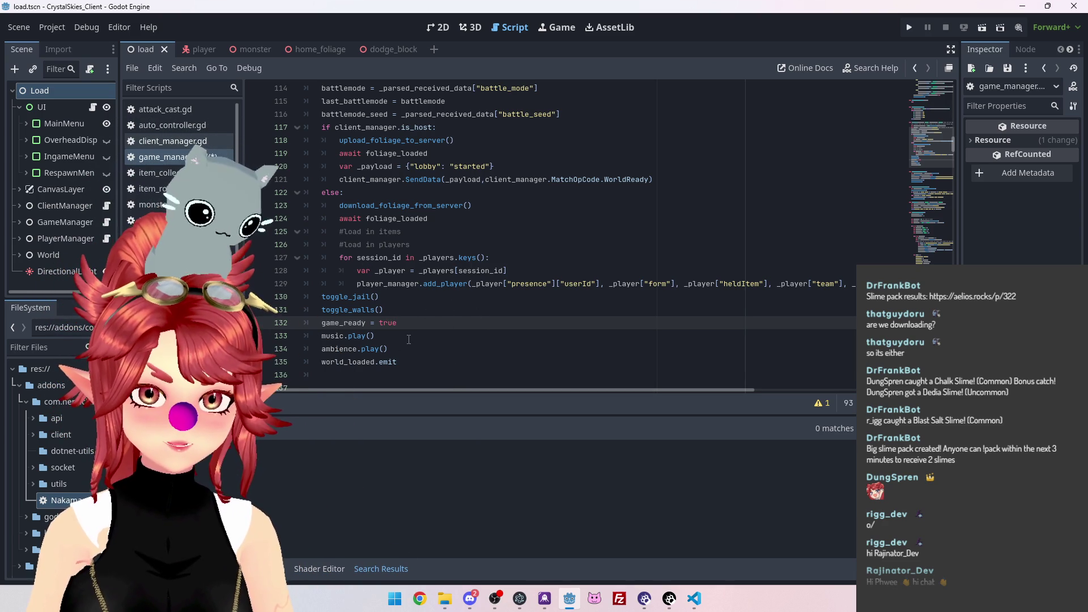
Delete the game_ready = true line and its empty line, then go to client_manager.gd
drag(403, 325, 321, 326)
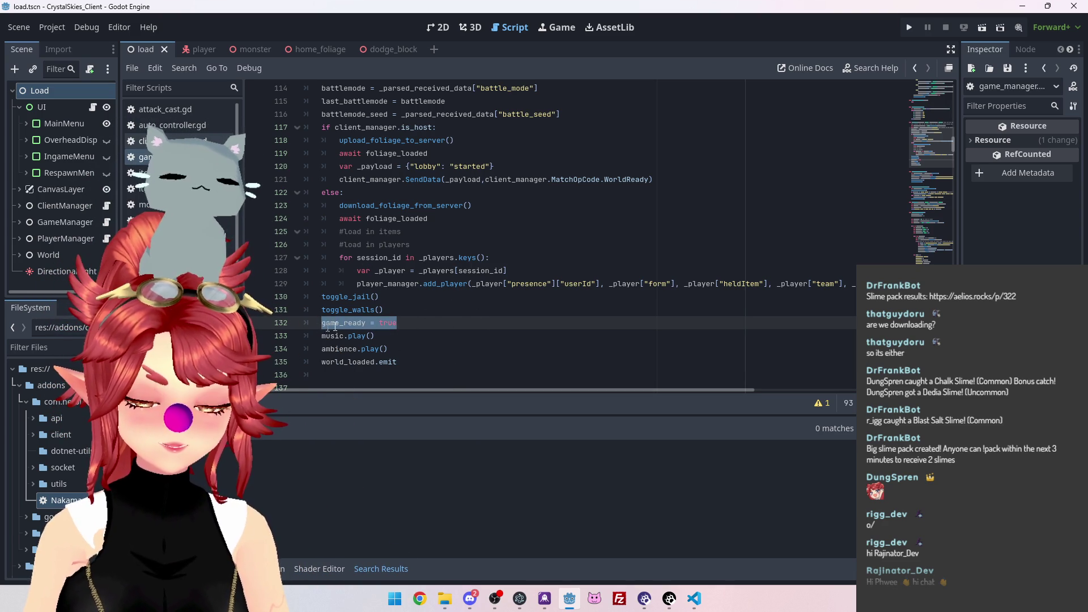
key(BackSpace)
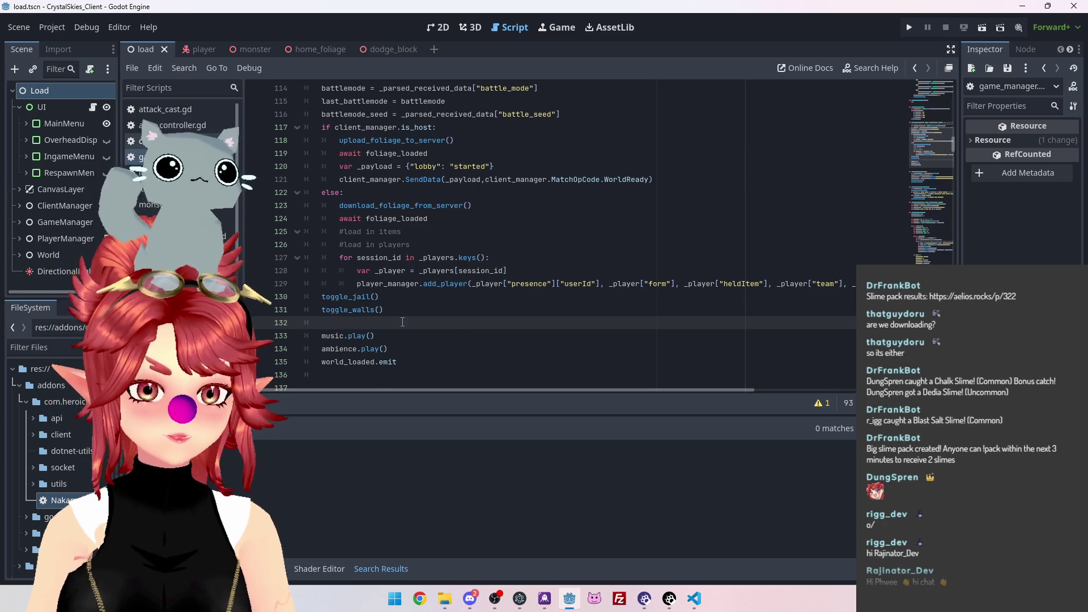
key(BackSpace)
triple_click(331, 351)
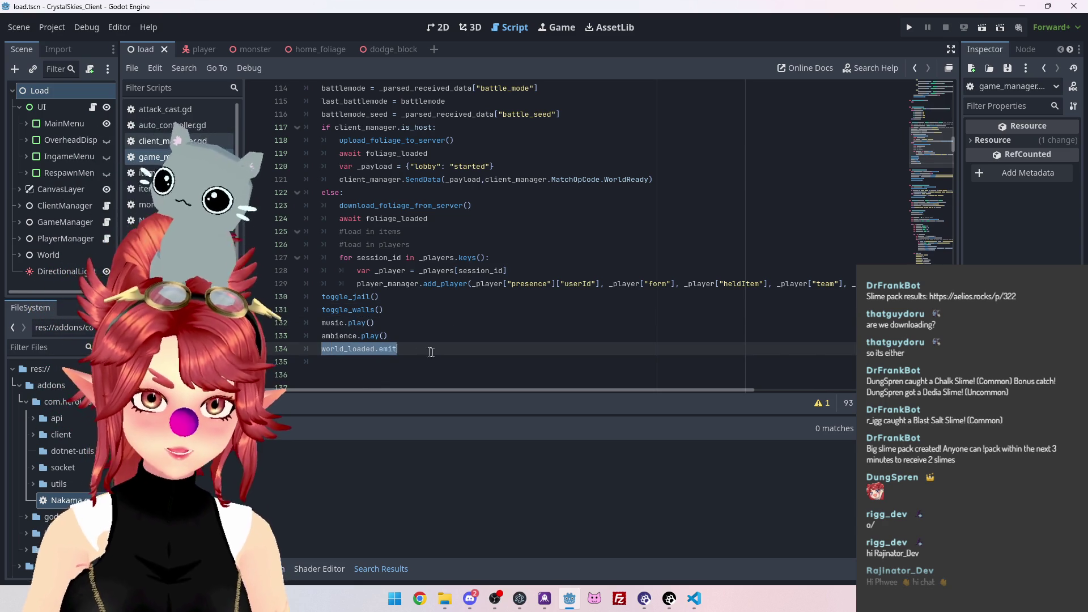
click(170, 141)
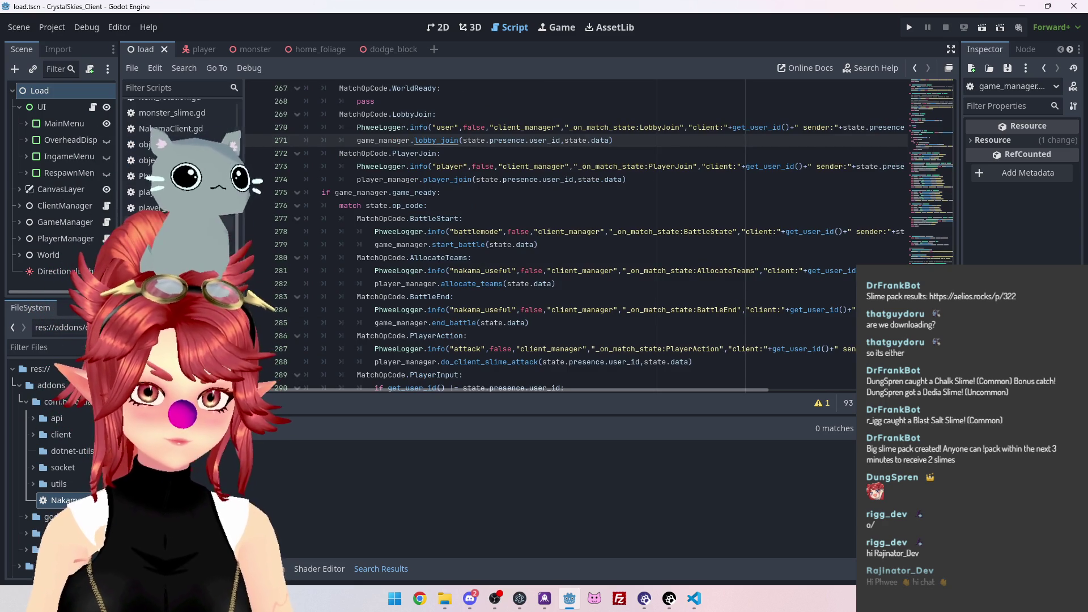
Change the lobby UI script's await line to await game_manager.world_loaded
click(170, 160)
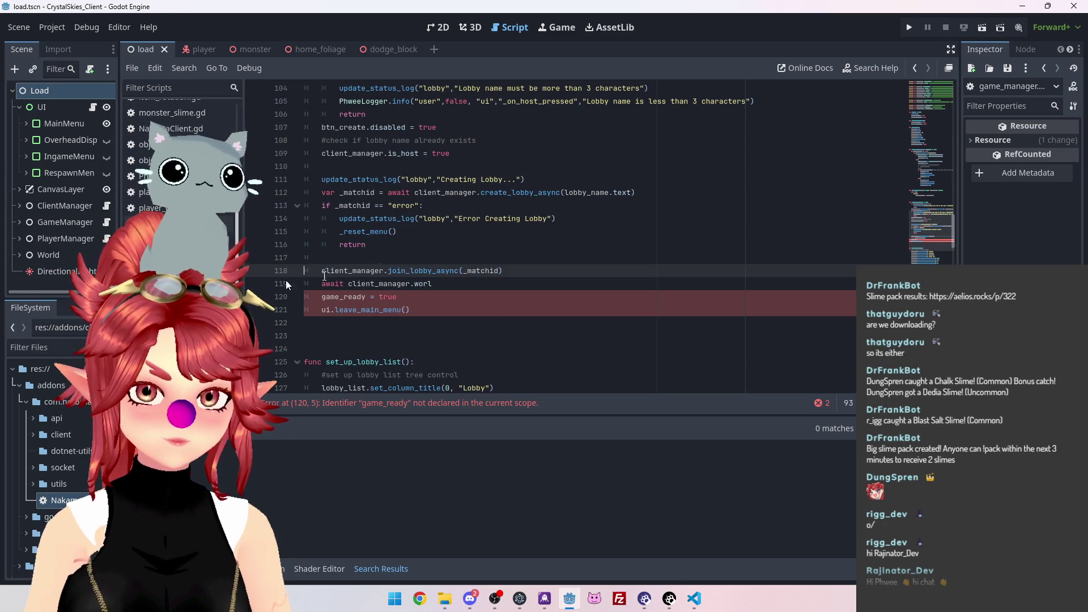
click(456, 287)
text(_)
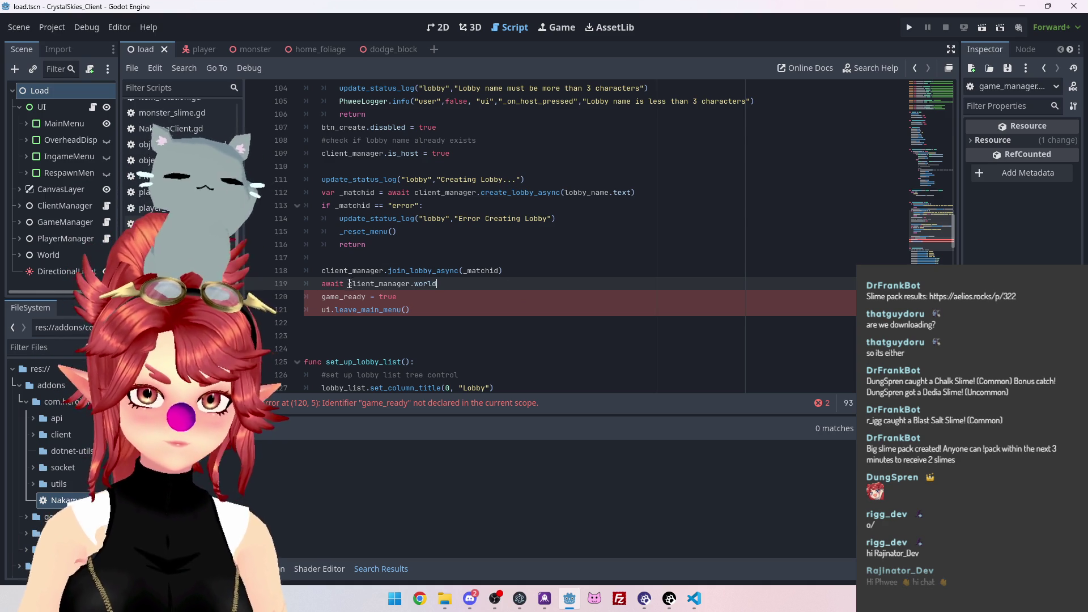
drag(350, 283, 375, 286)
text(game)
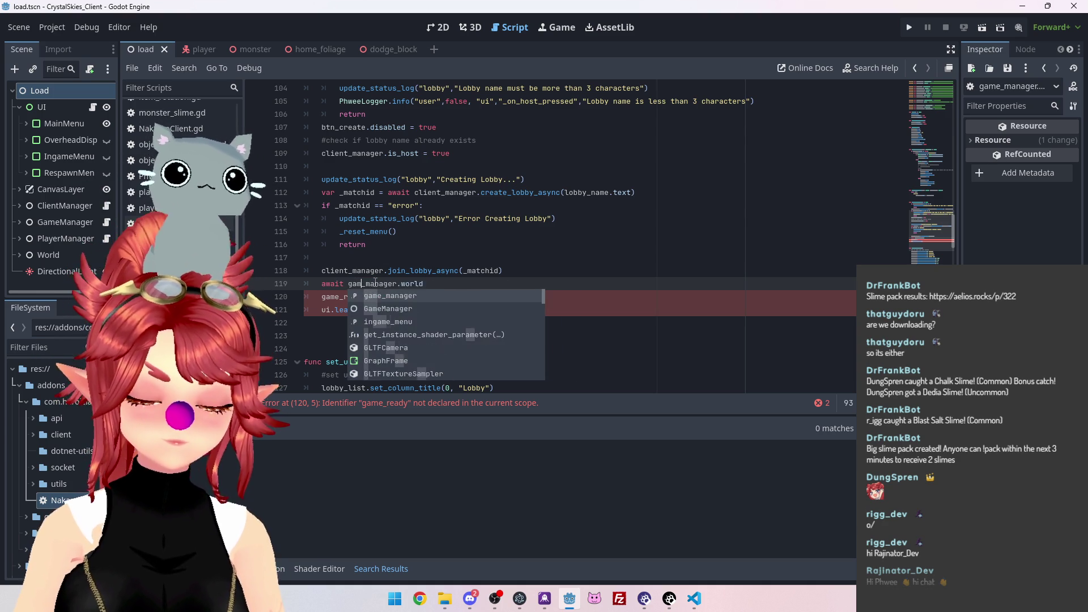
click(445, 282)
text(_)
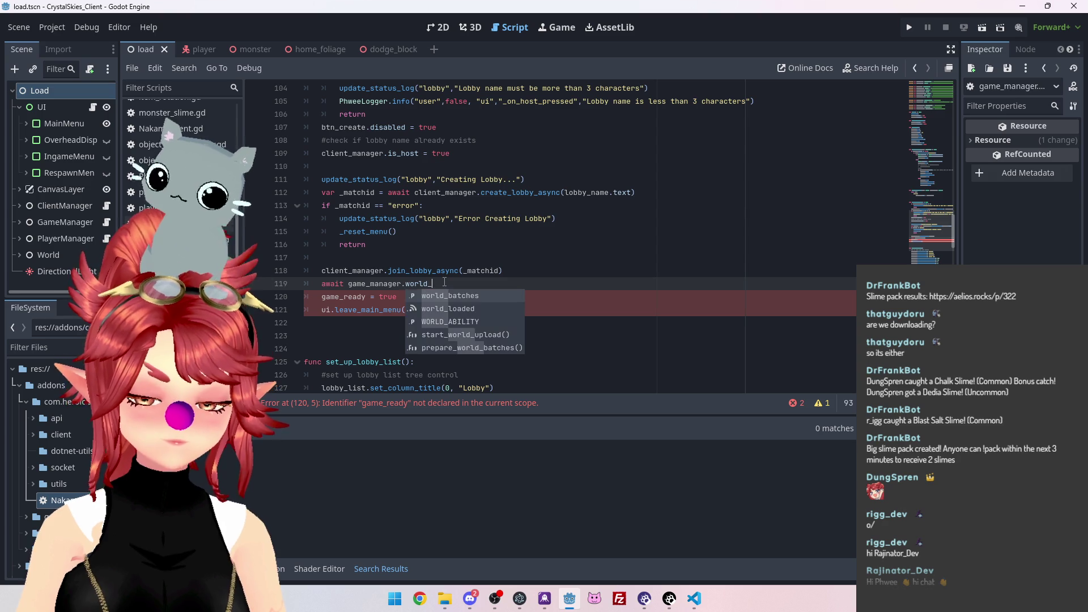
key(Down)
key(Return)
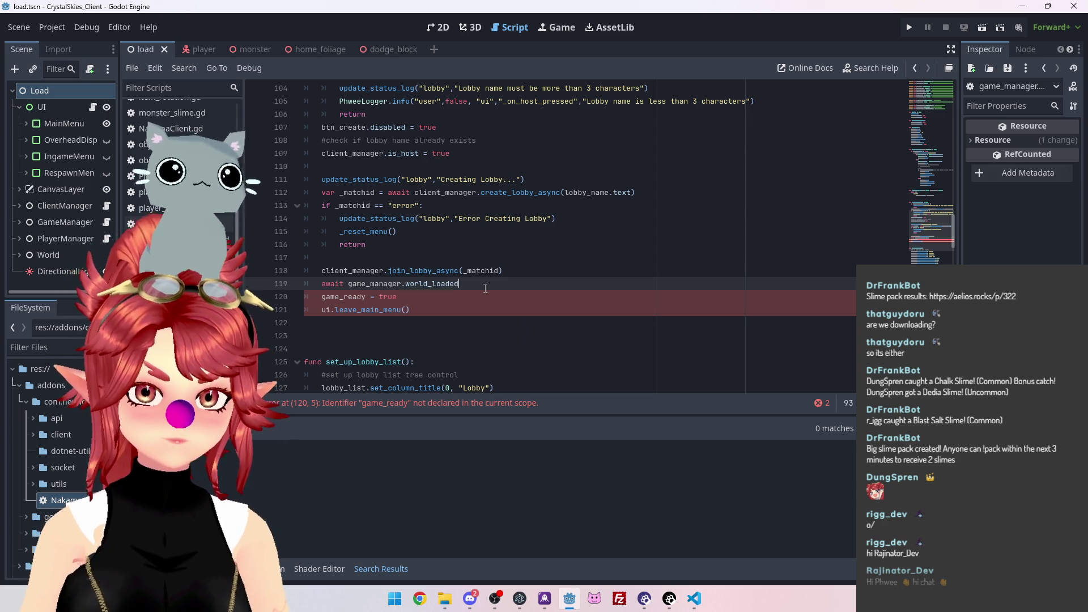
key(alt+Left)
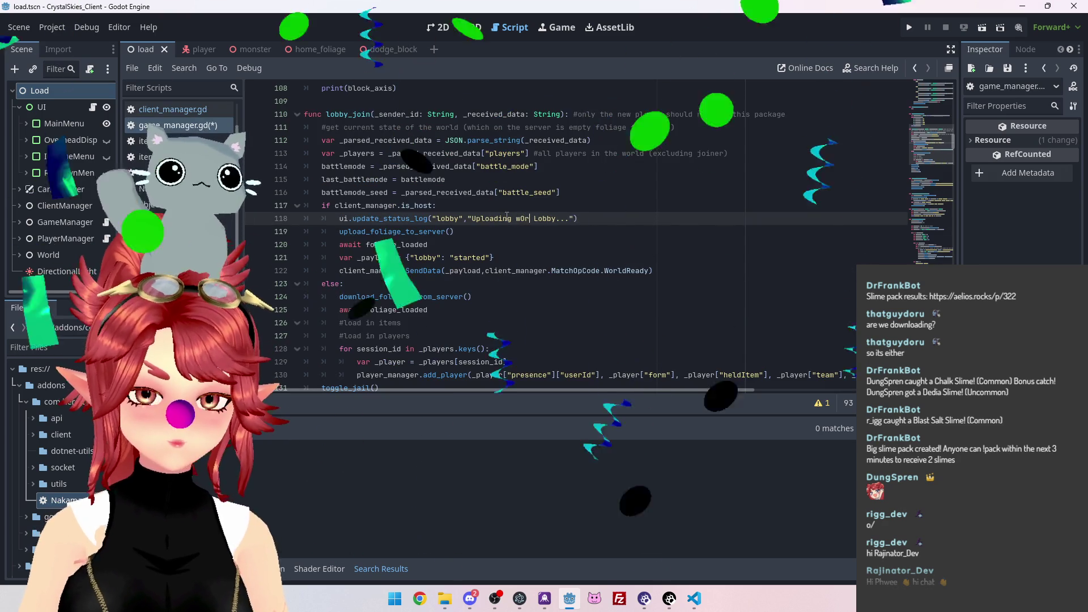
Set the host status to 'Uploading World...' and add a 'Downloading World...' status in the else branch
text(World)
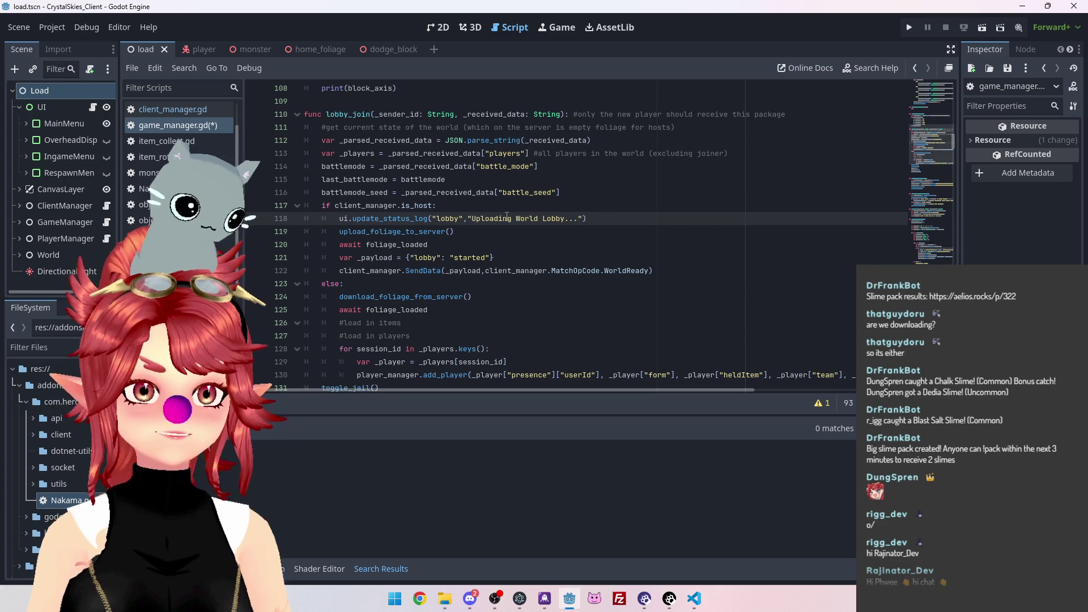
key(Delete)
key(Delete)
key(Delete)
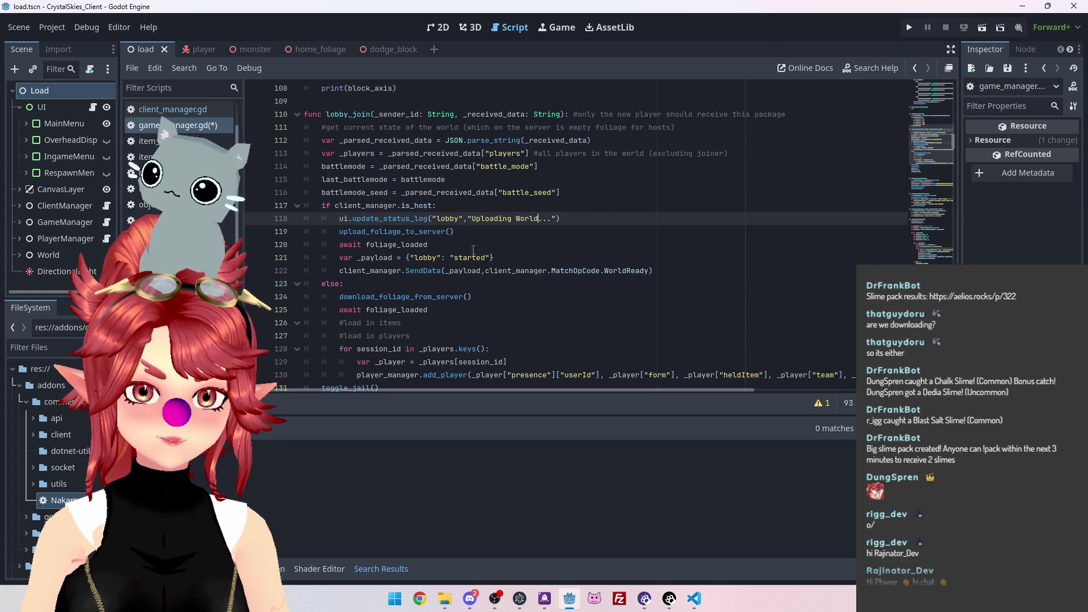
drag(567, 218, 339, 219)
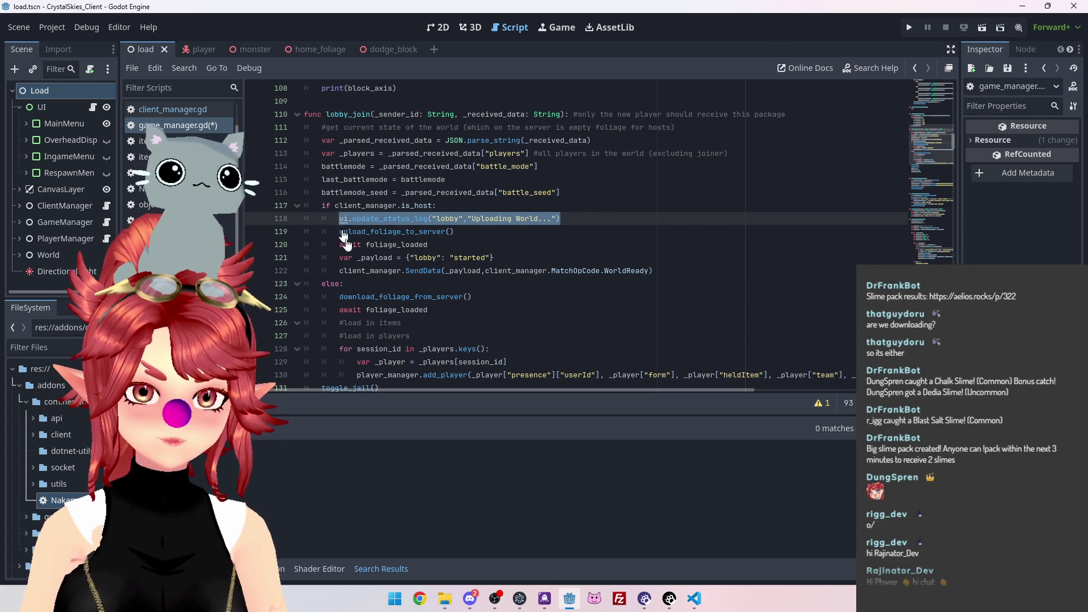
click(343, 297)
text(ui.update_status_log("Lobby","Uploading World..."))
key(Return)
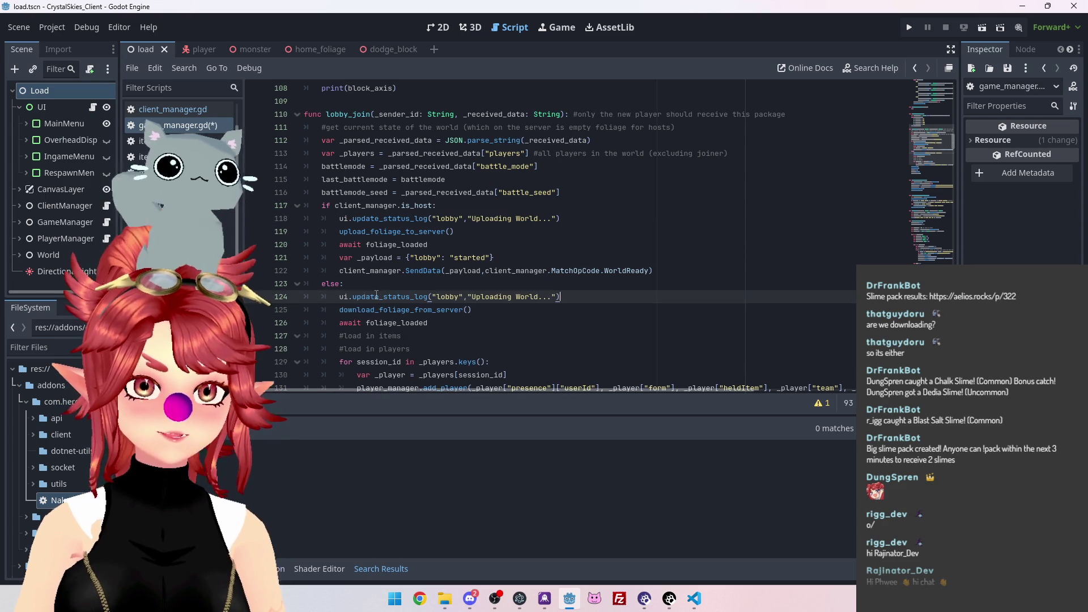
click(472, 297)
double_click(491, 297)
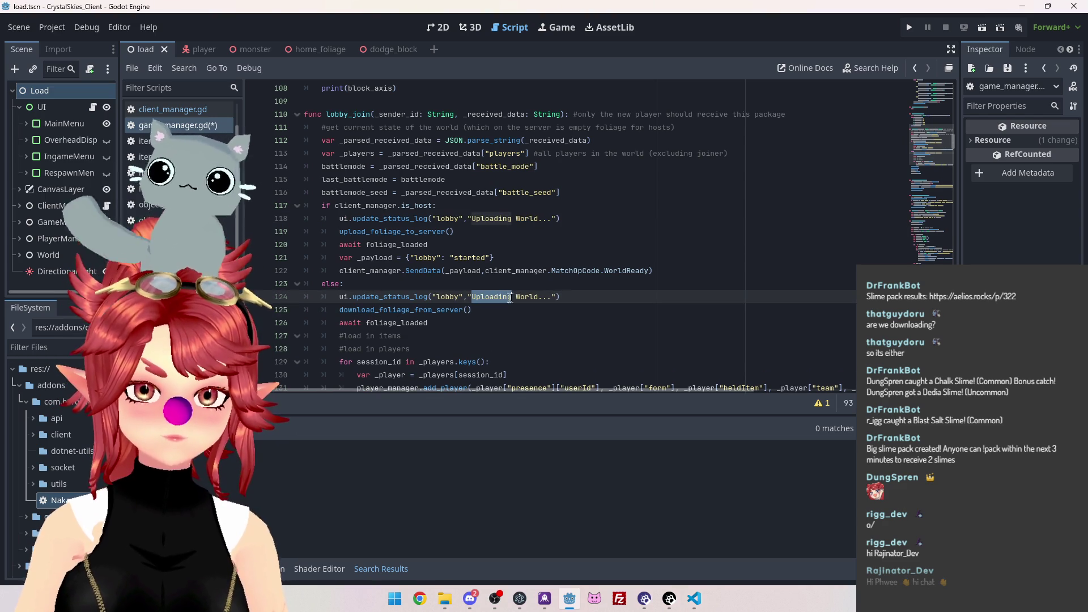
text(Downloading)
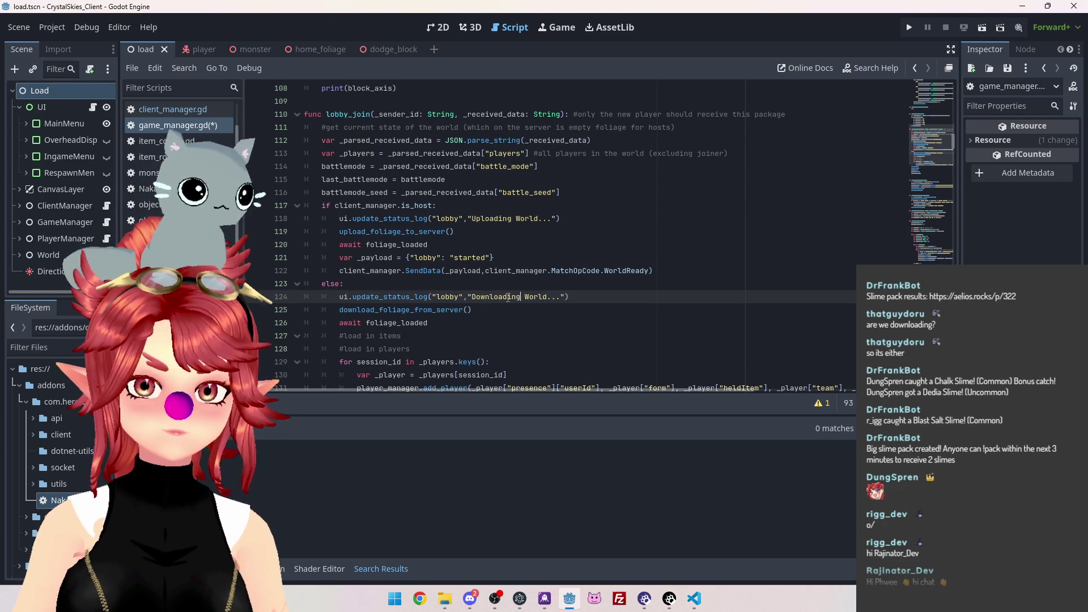
Add a 'Creating Items...' status call below the load items comment
scroll(493, 290, down, 2)
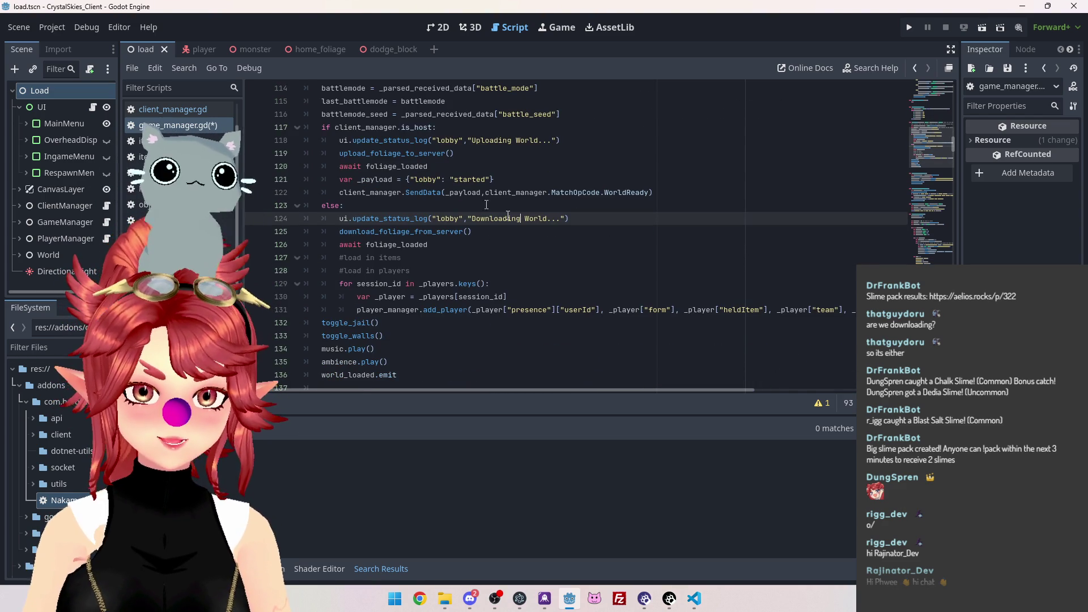
drag(569, 219, 339, 219)
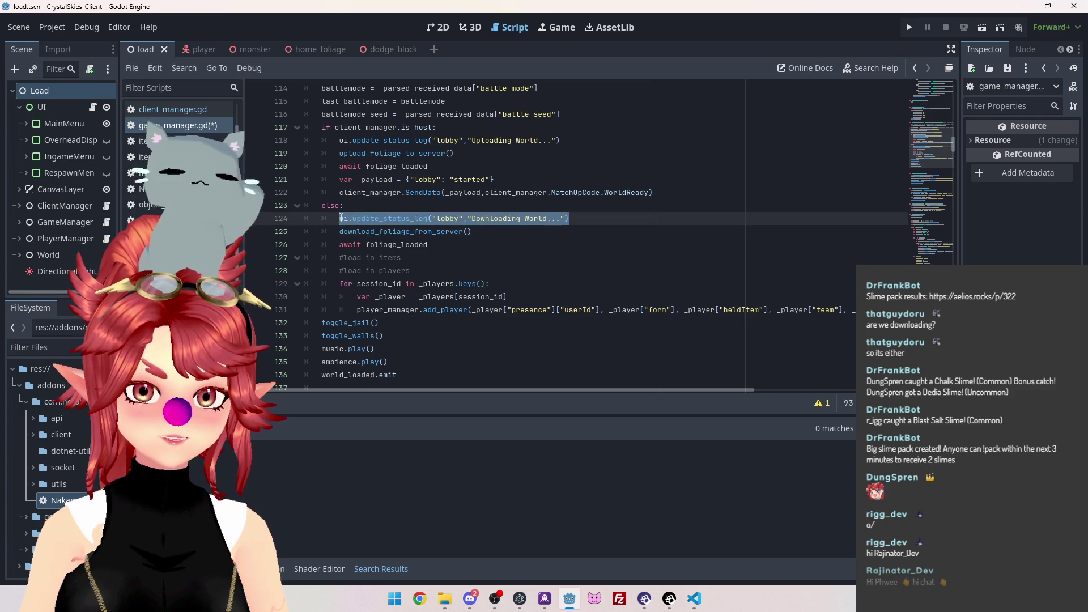
key(ctrl+c)
click(433, 259)
key(Return)
key(ctrl+v)
drag(472, 270, 549, 270)
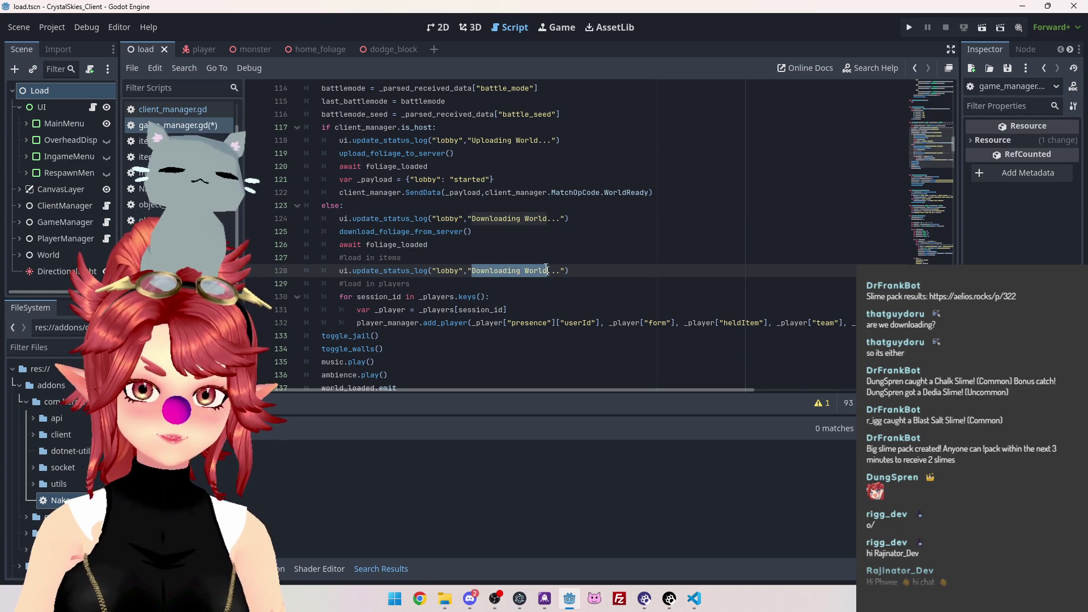
text(Creating Items)
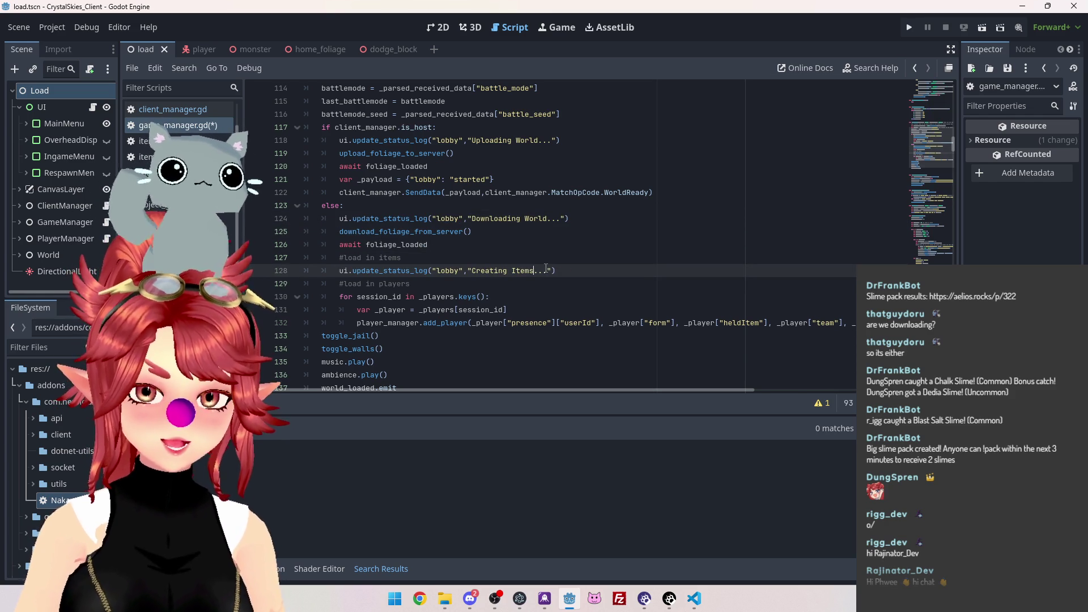
Add a 'Loading Players...' status call below the load players comment
scroll(549, 268, down, 1)
drag(556, 231, 340, 232)
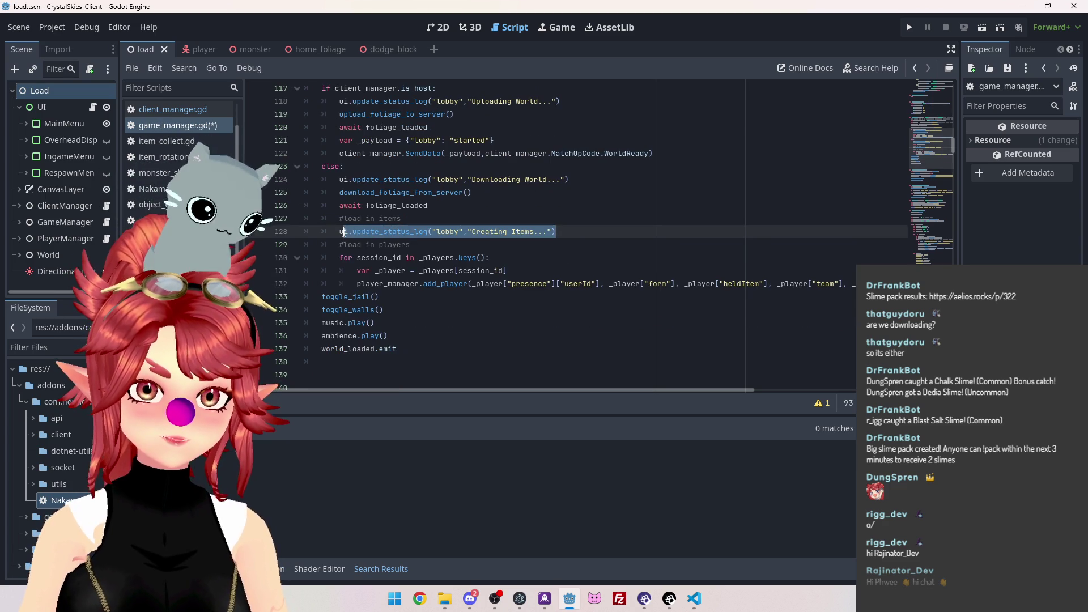
click(449, 250)
key(Return)
key(ctrl+v)
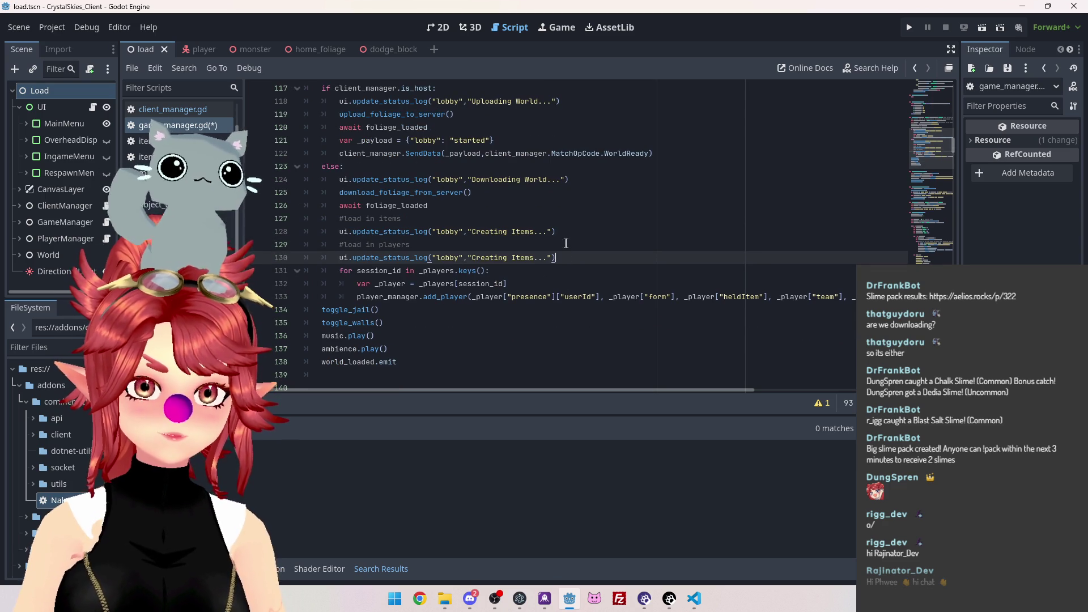
drag(471, 258, 535, 258)
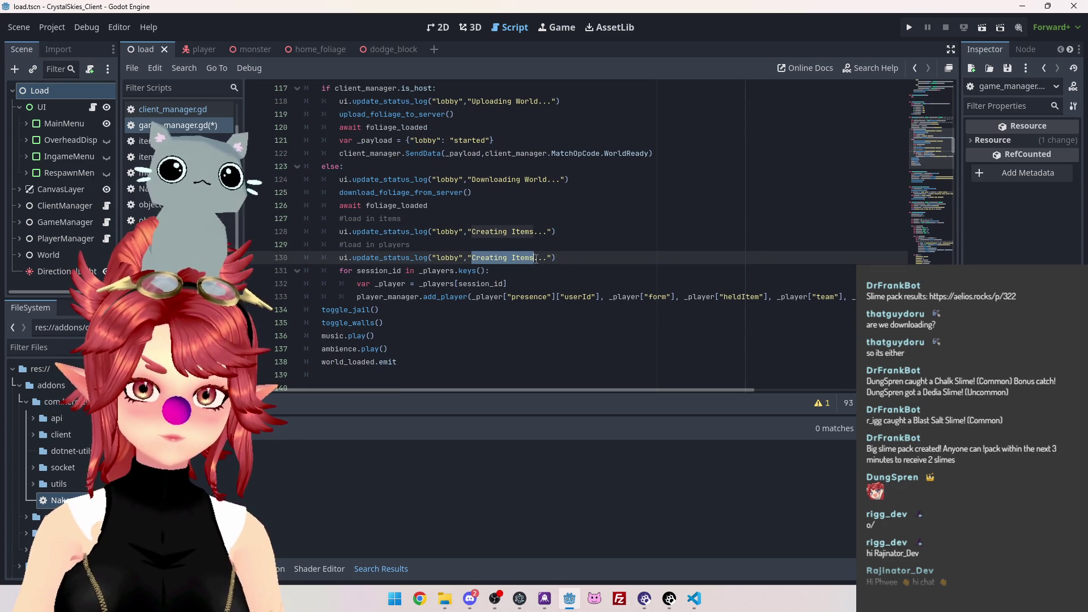
text(Loading Players)
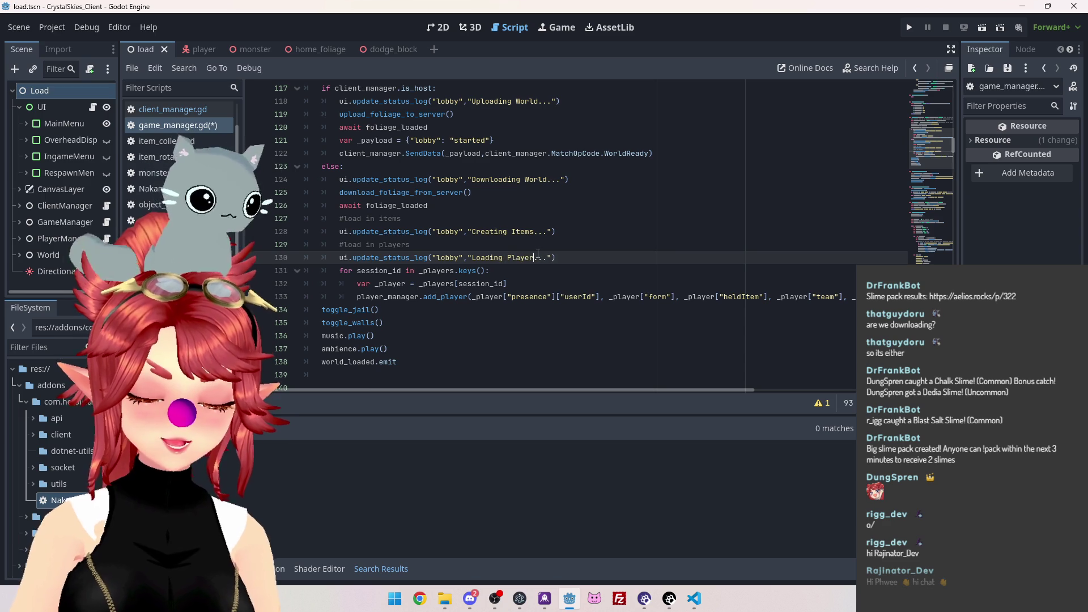
scroll(543, 230, down, 1)
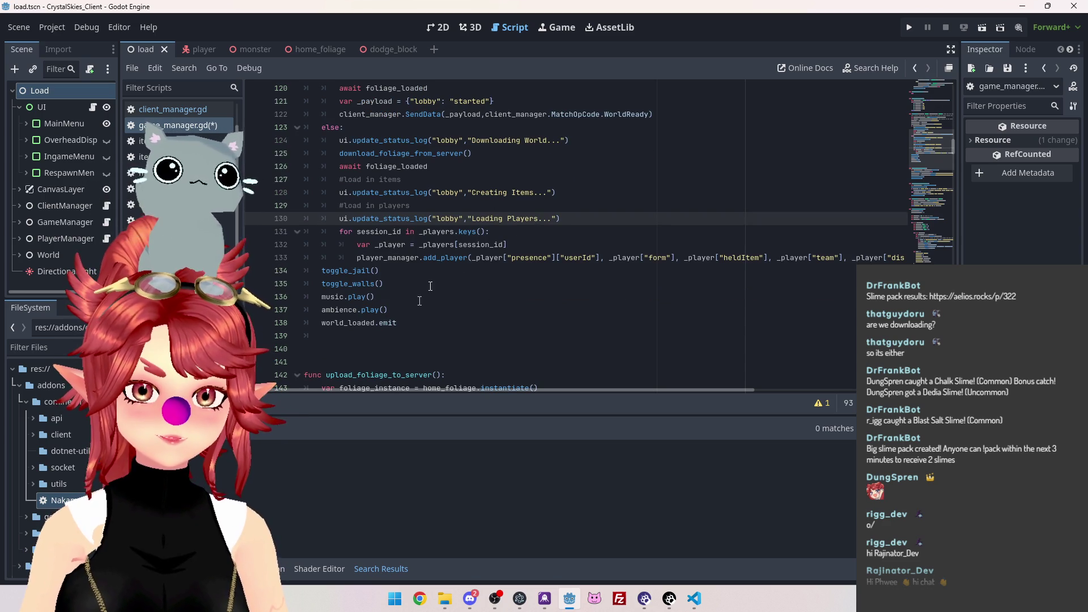
drag(561, 219, 339, 218)
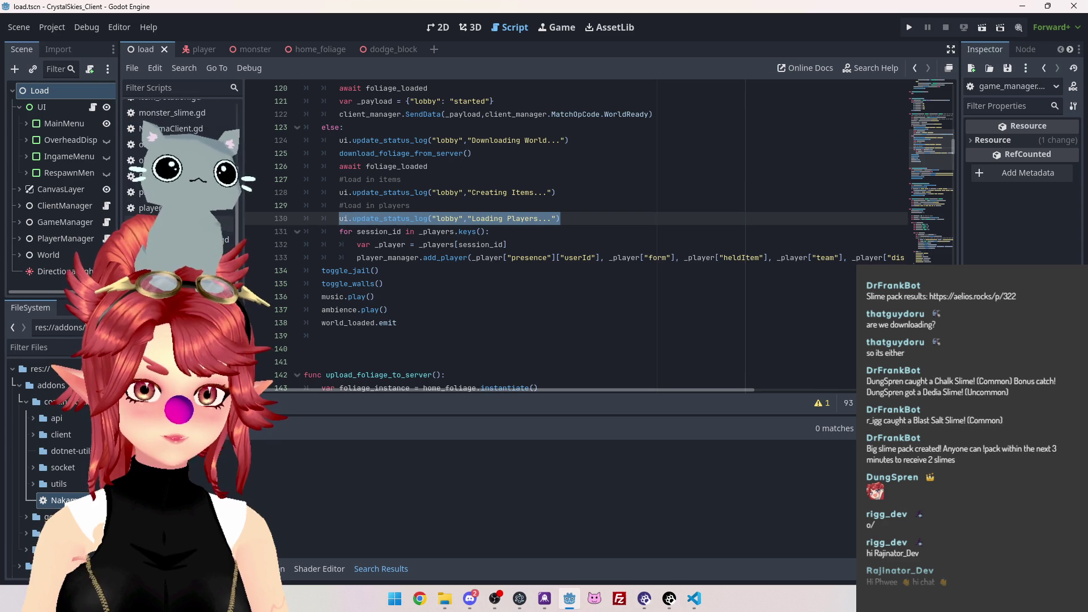
In the lobby host code, remove the blank lines before join_lobby_async and above the Creating Lobby log
key(alt+Left)
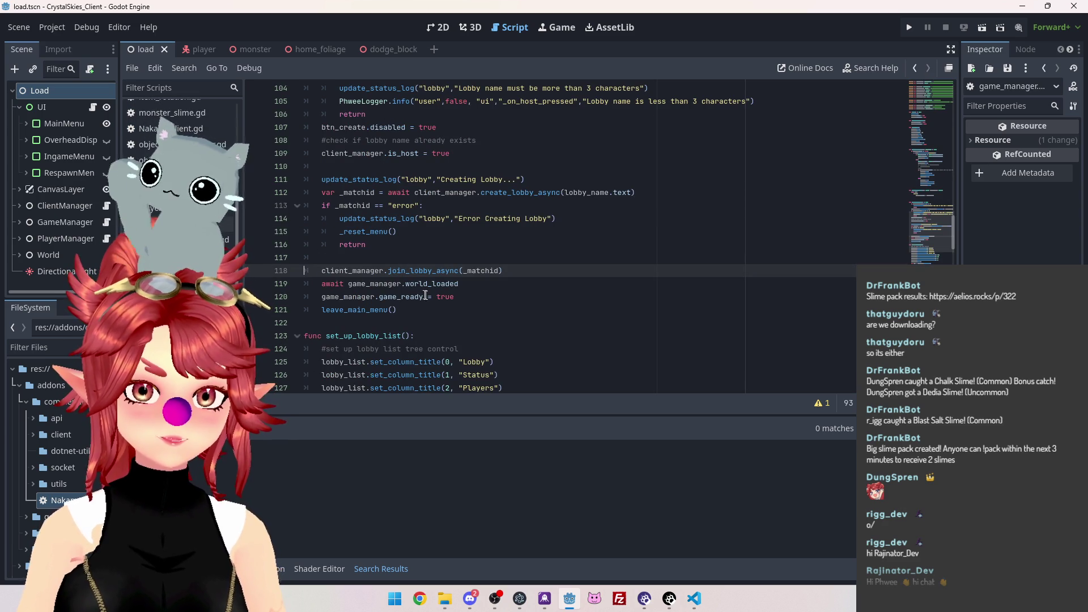
scroll(425, 296, down, 1)
scroll(491, 274, up, 5)
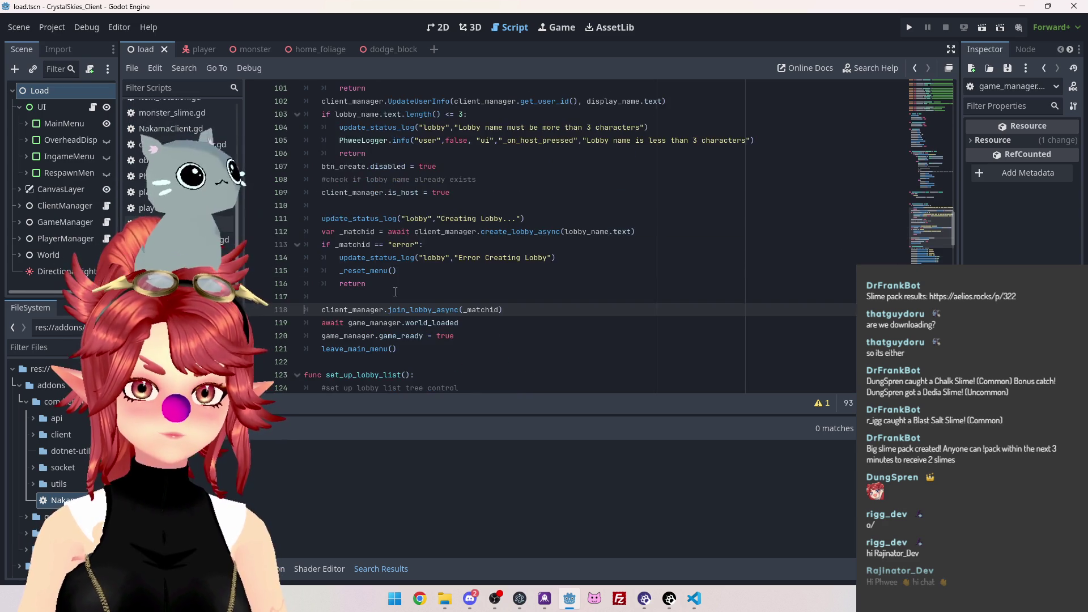
scroll(394, 251, down, 4)
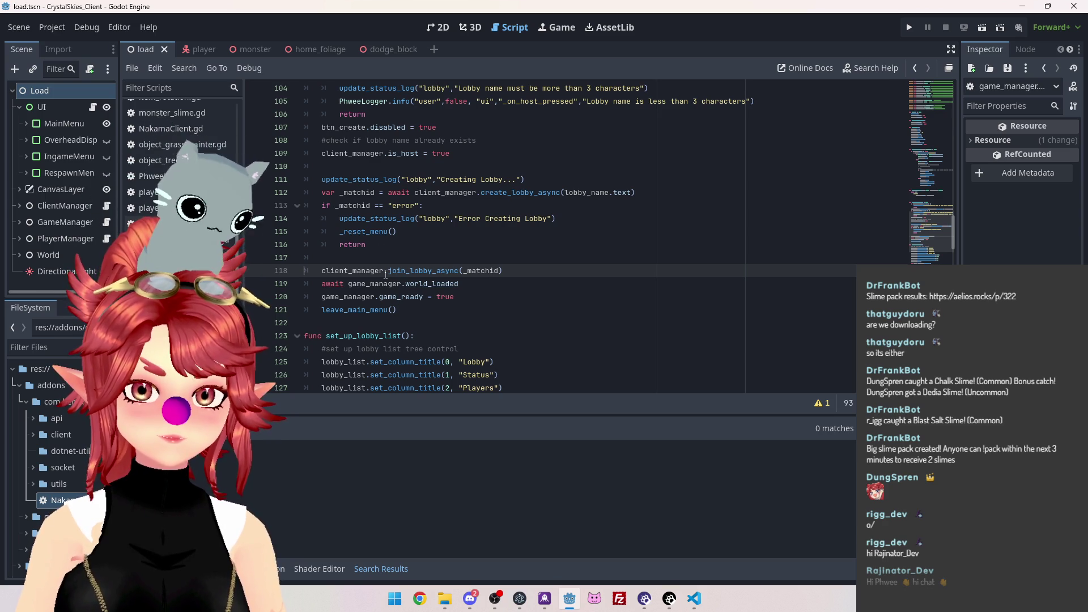
scroll(400, 266, down, 1)
scroll(403, 266, up, 1)
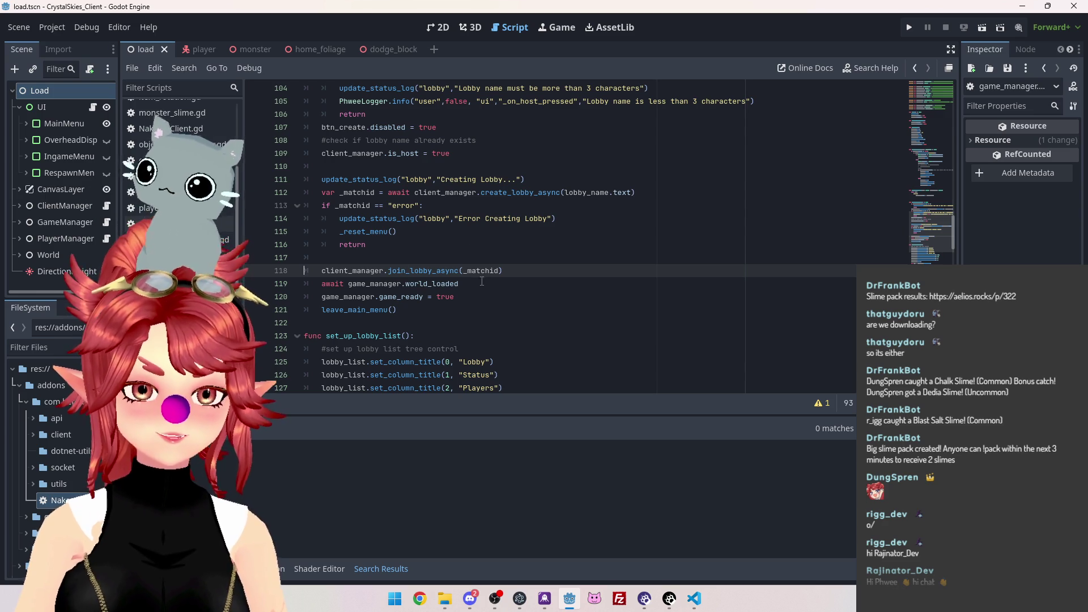
click(397, 262)
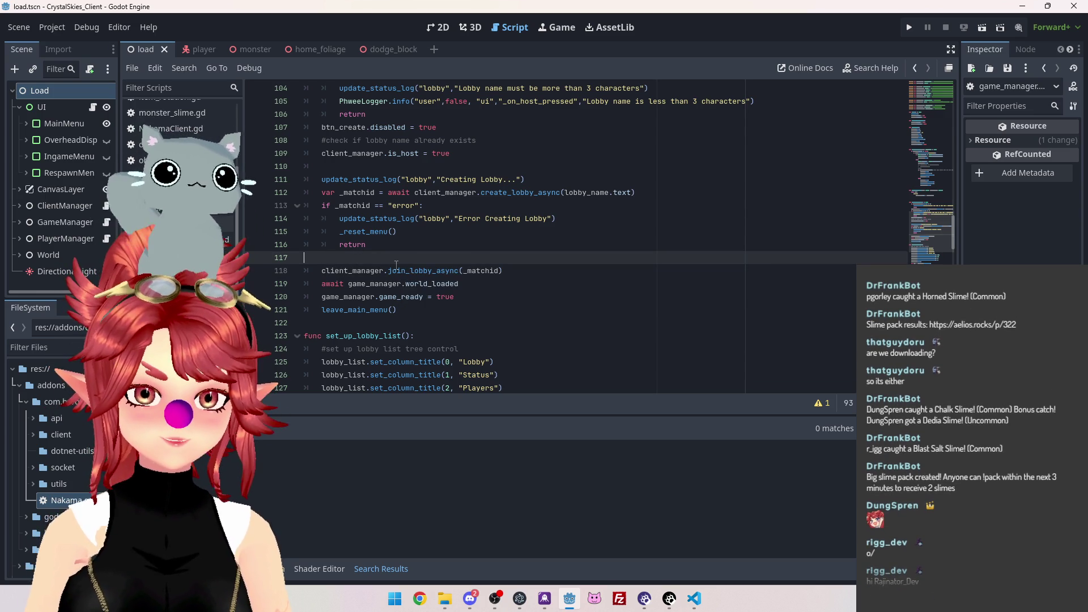
key(BackSpace)
click(369, 166)
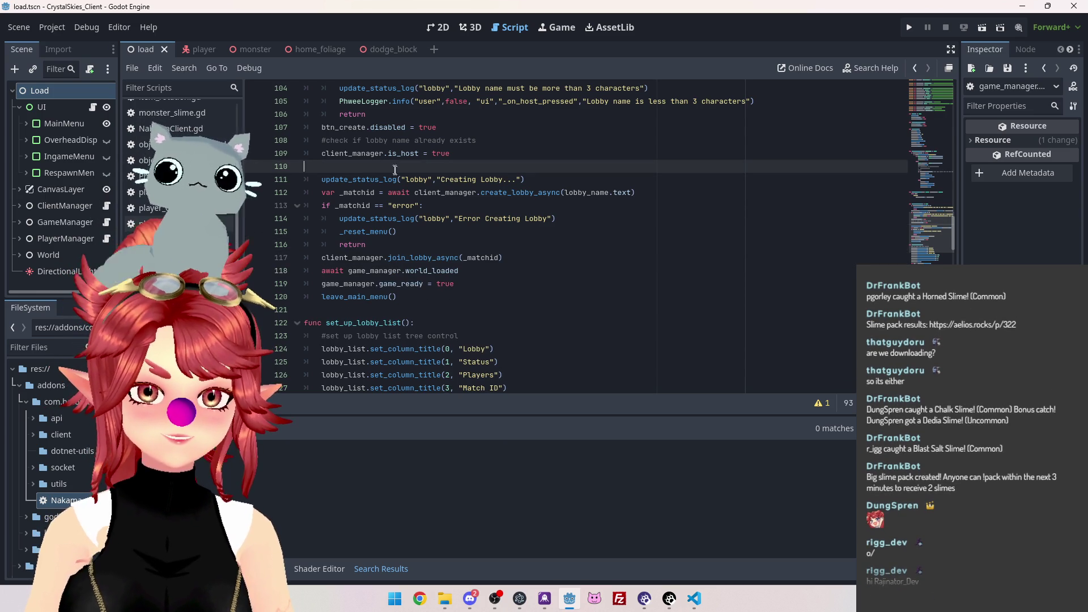
key(BackSpace)
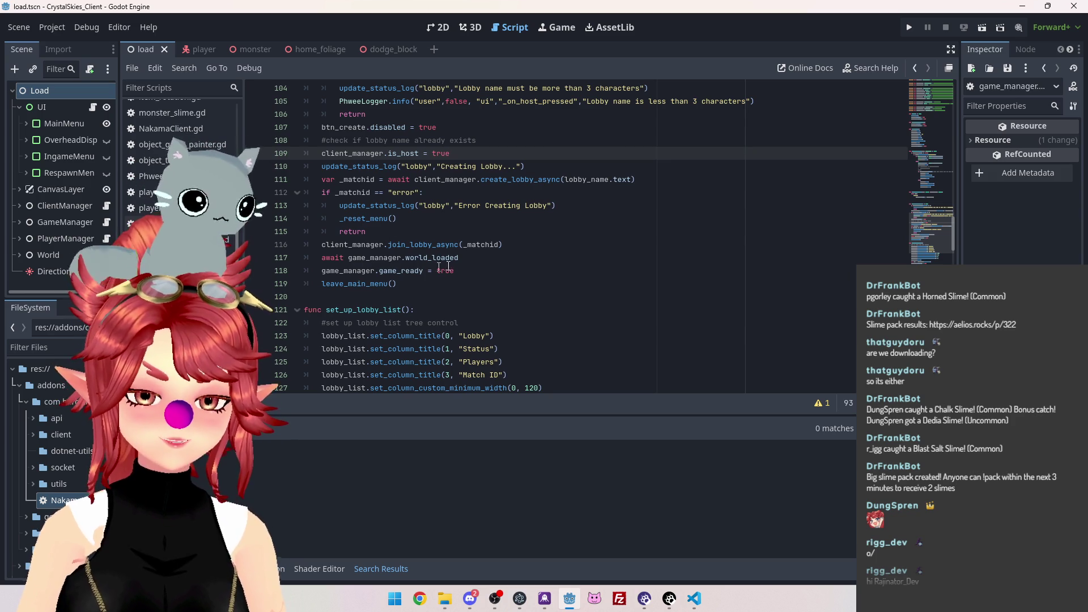
Add 'await game_manager.self_loaded' after game_ready = true, save, and open game_manager.gd
click(466, 273)
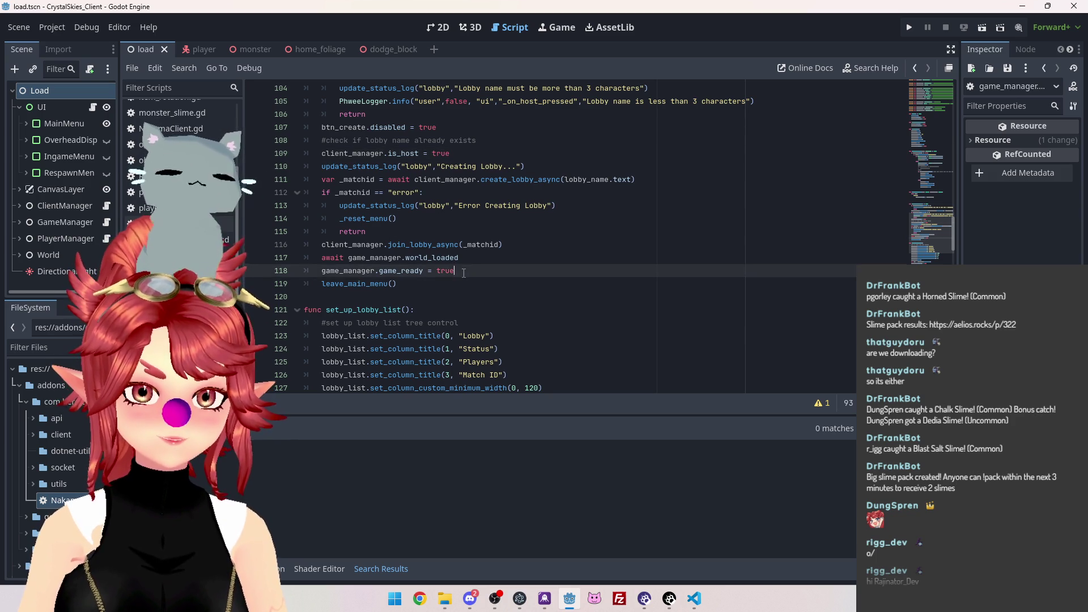
key(Return)
key(ctrl+v)
key(ctrl+z)
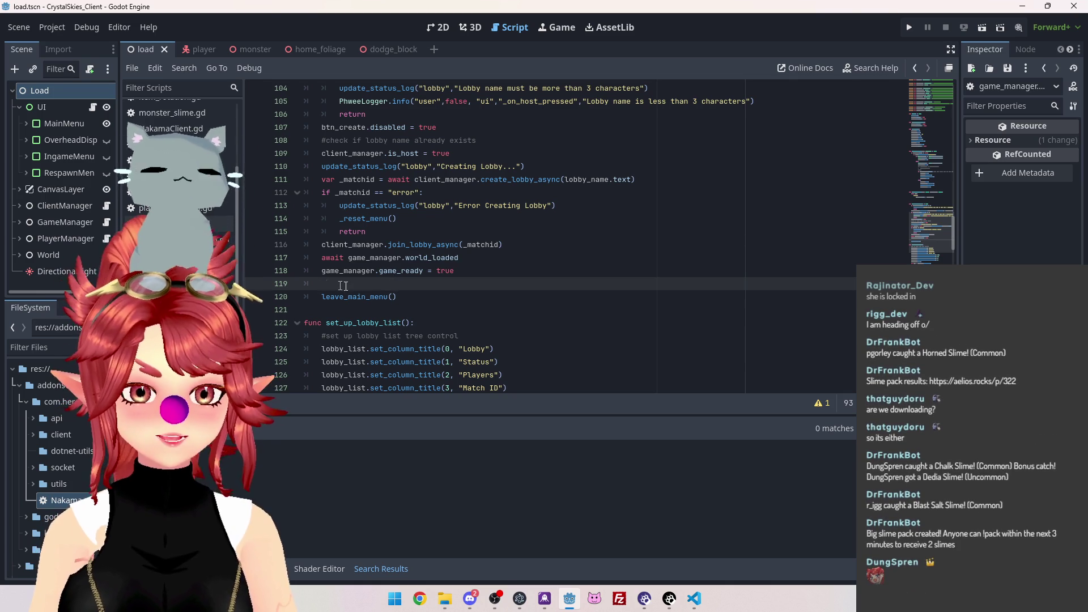
mouse_move(374, 300)
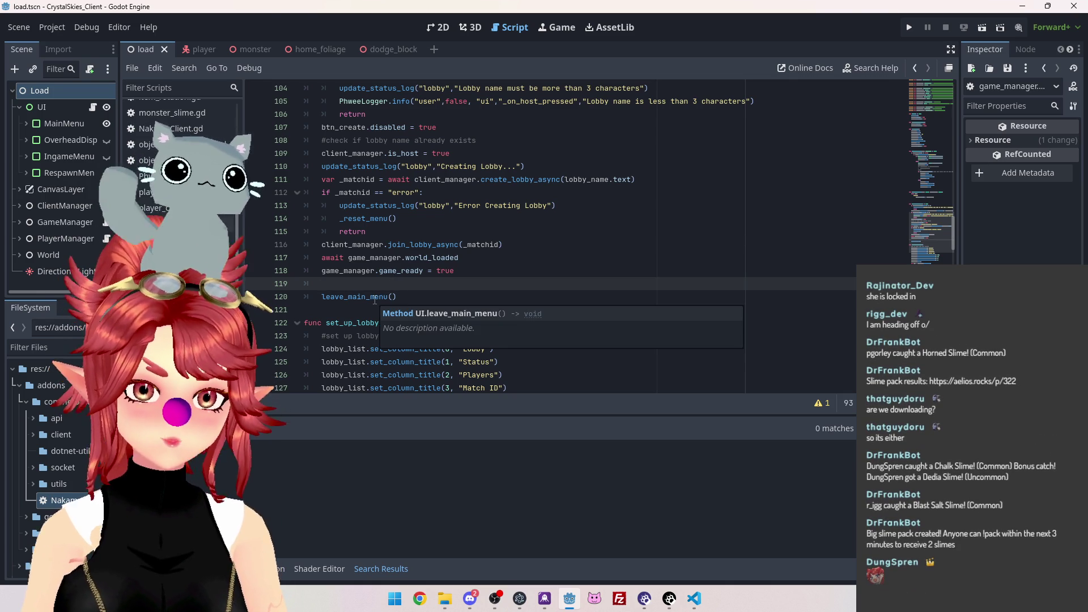
text(await )
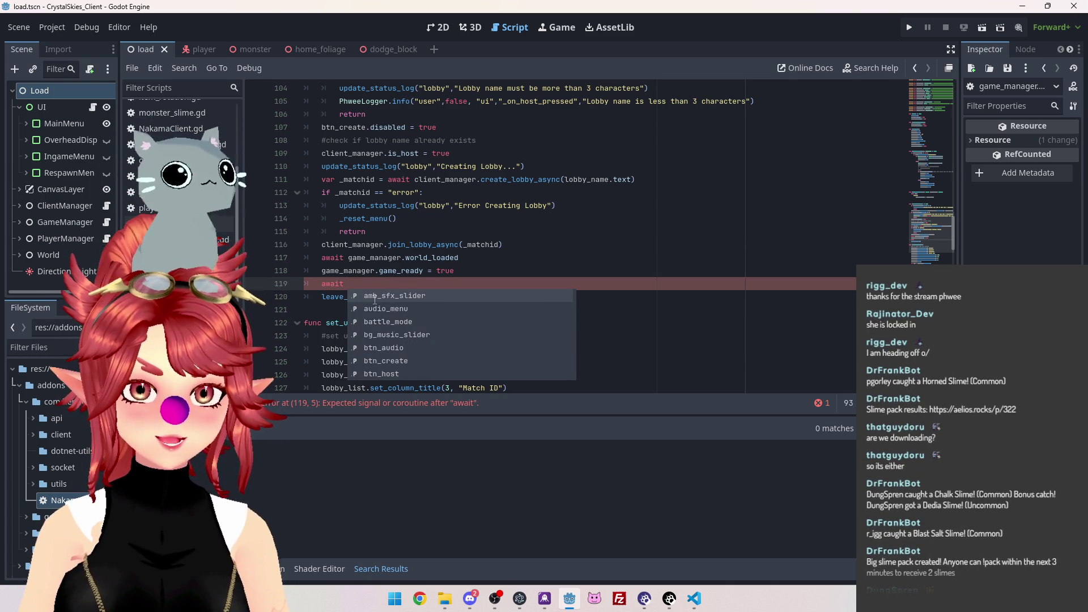
text(game)
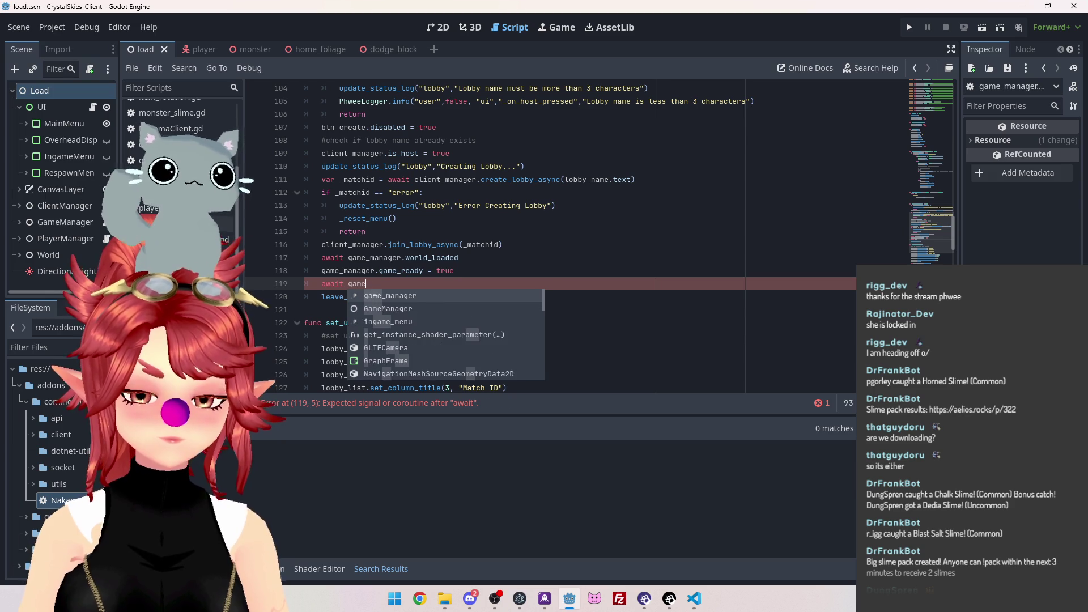
text(_manager.)
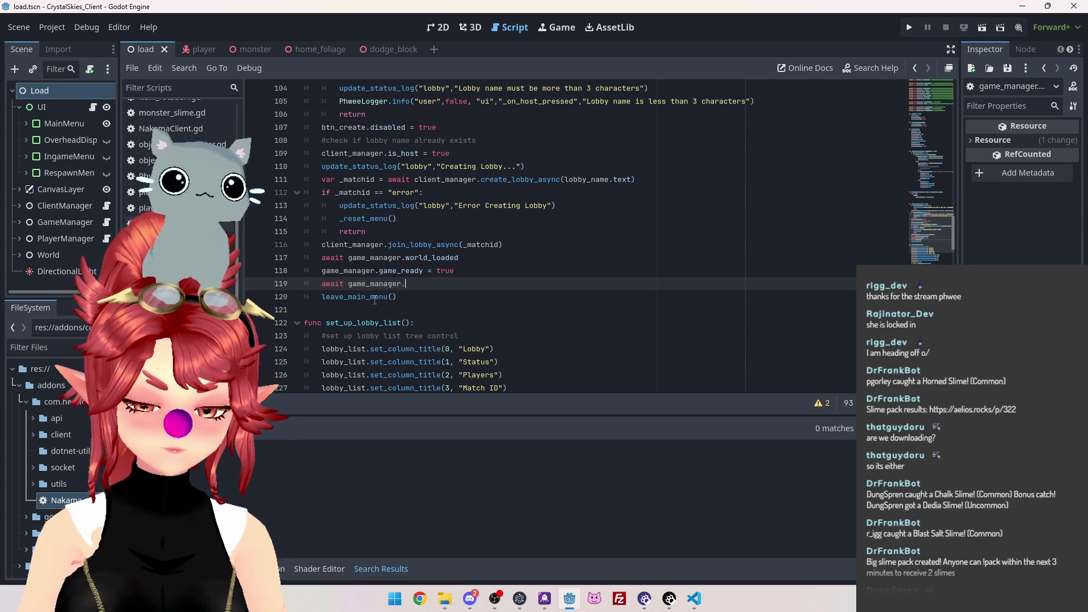
text(self_loaded)
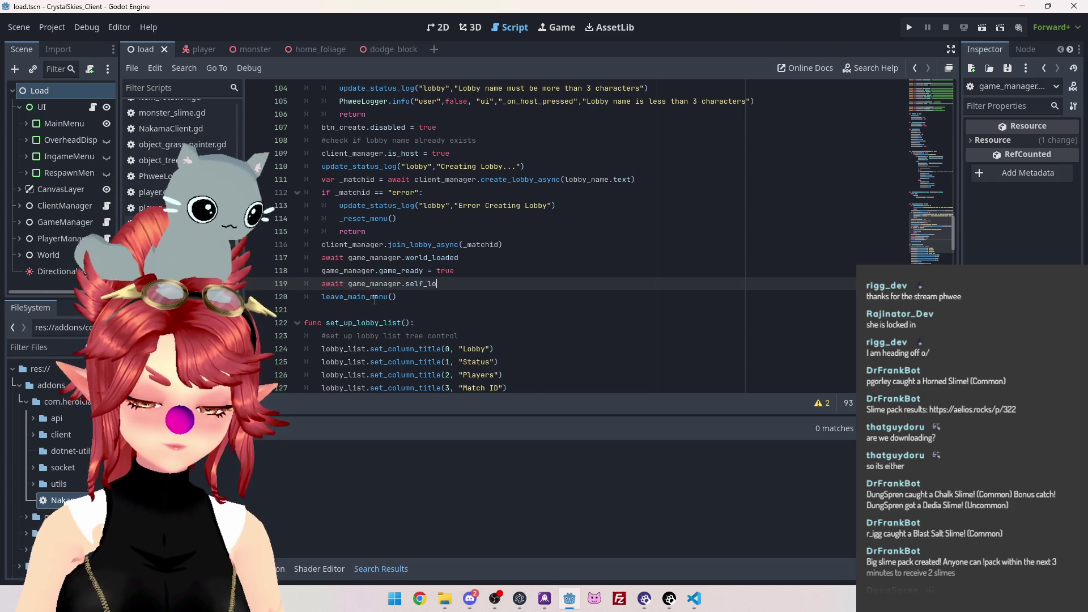
key(Up)
key(Up)
key(ctrl+s)
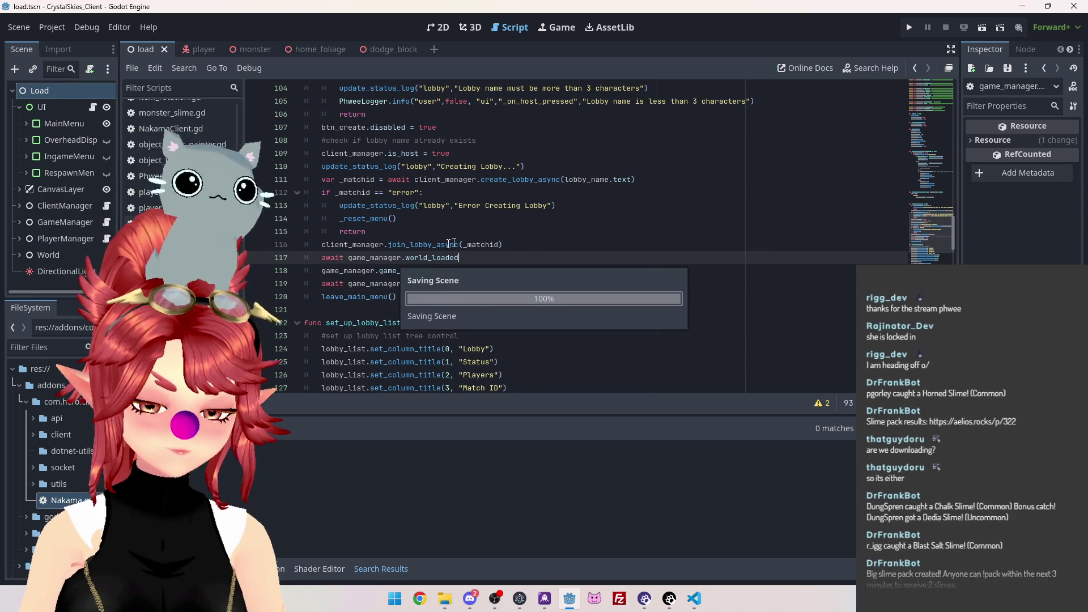
click(149, 151)
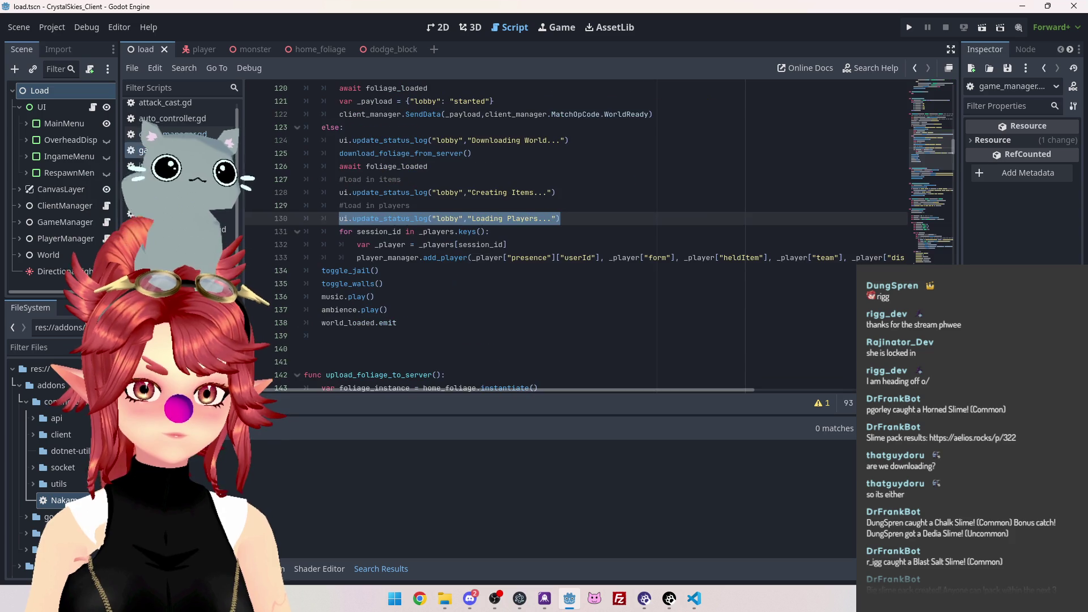
Declare 'signal self_loaded' on a new line below signal world_loaded
drag(954, 145, 952, 87)
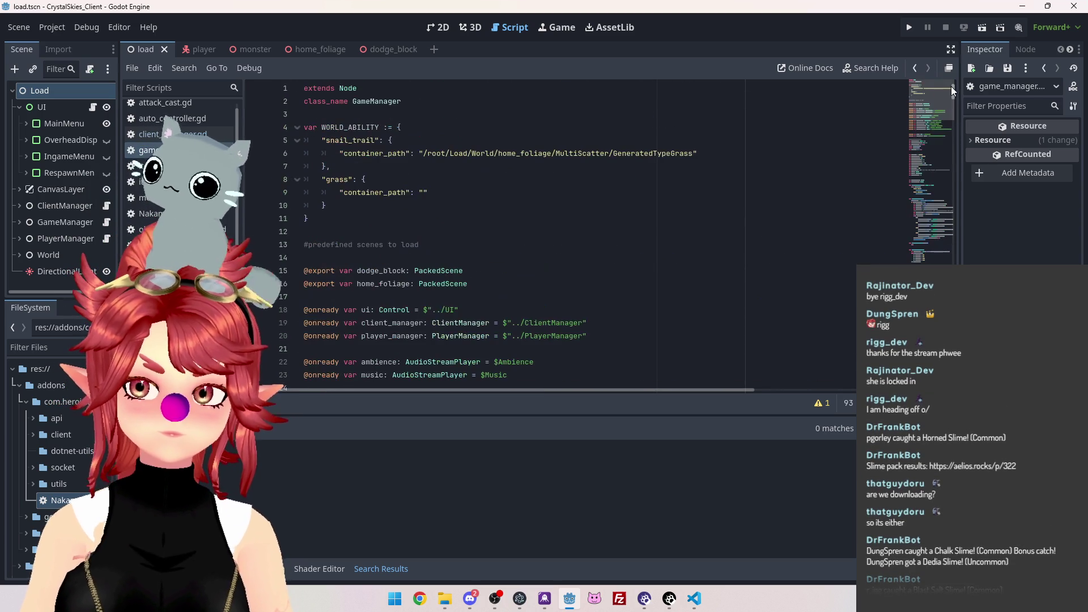
scroll(462, 223, down, 6)
scroll(462, 222, down, 3)
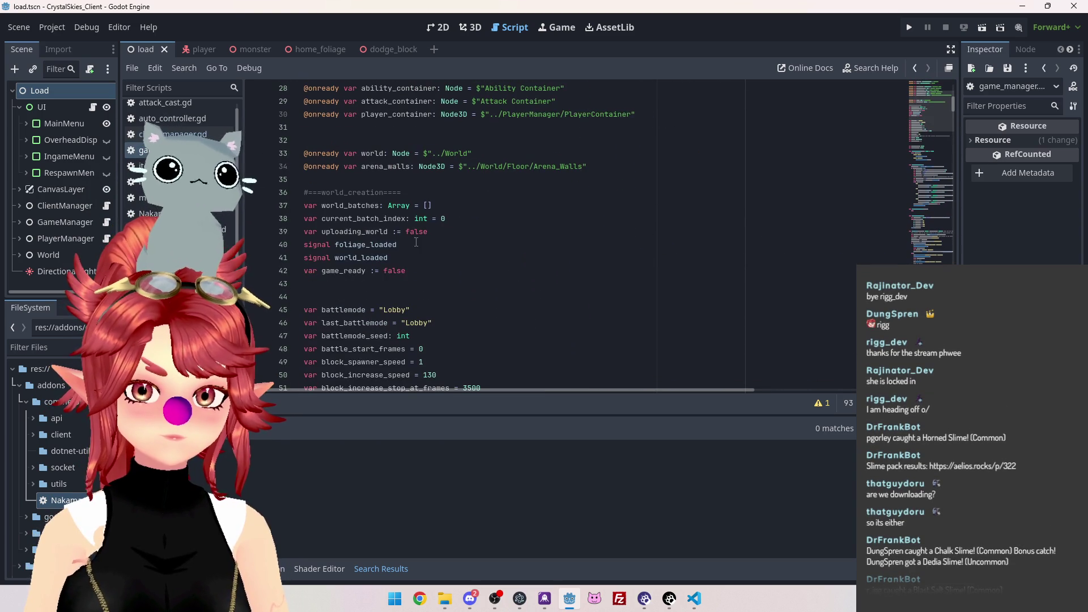
click(414, 253)
key(Return)
text(nal self_loaded)
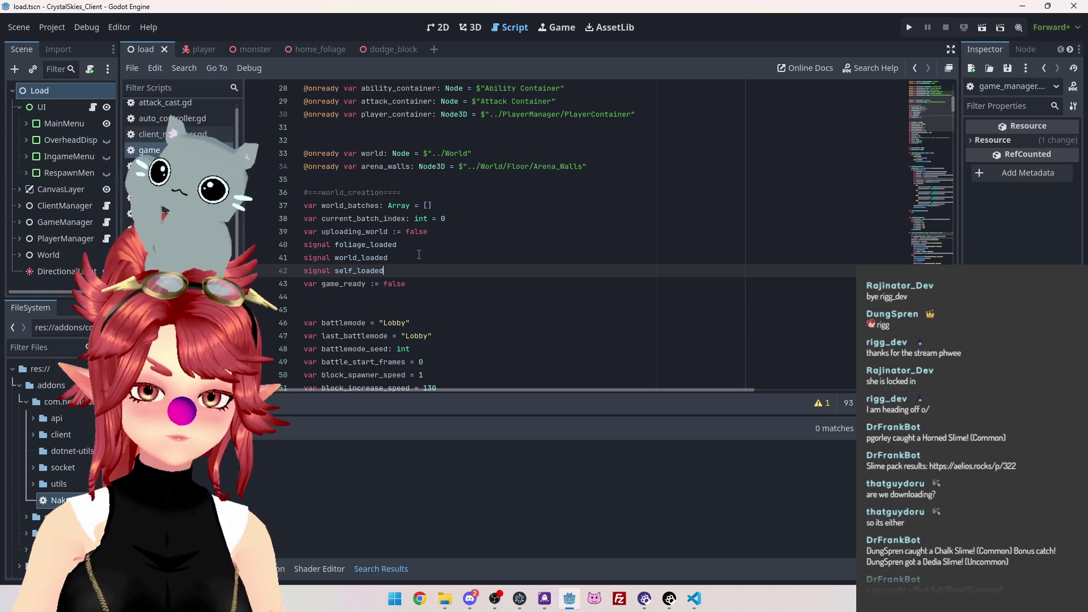
Jump from the client match-state handler to the player_join function definition
drag(951, 104, 953, 272)
key(alt+Left)
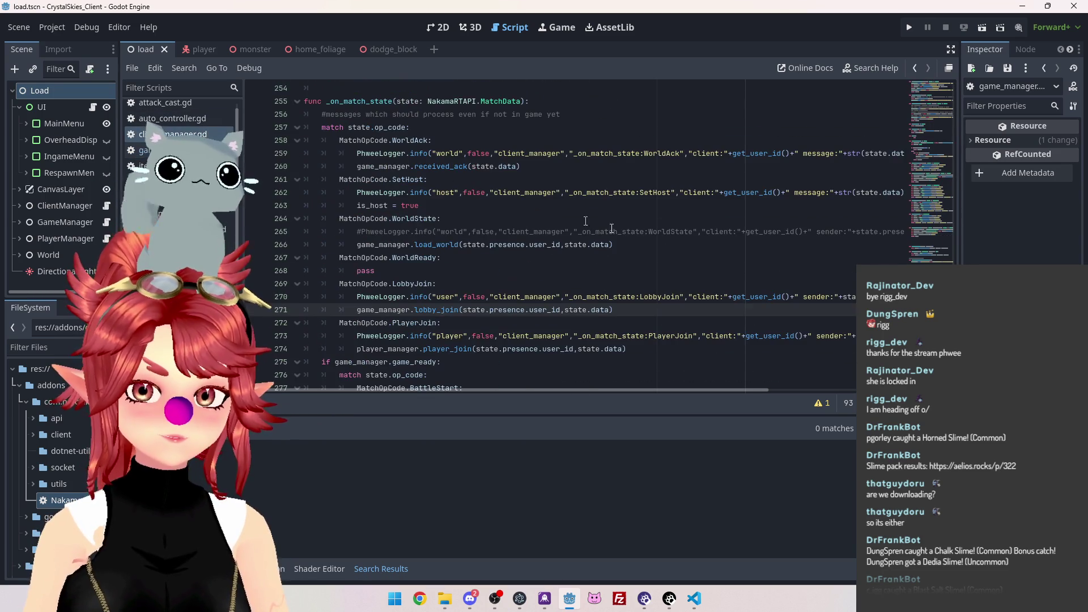
scroll(453, 310, down, 1)
scroll(411, 302, down, 1)
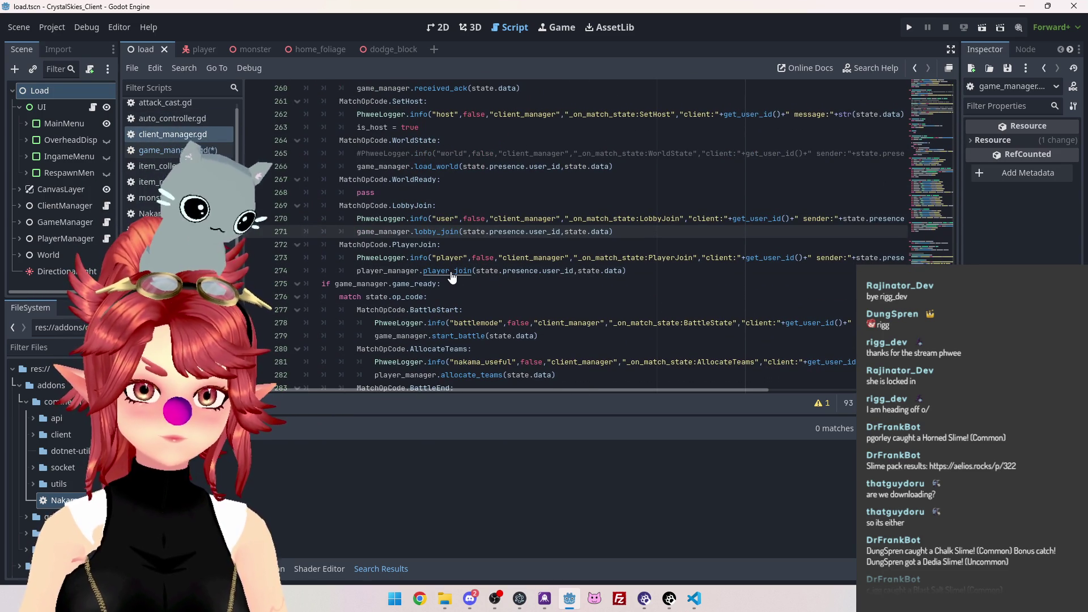
ctrl+click(452, 271)
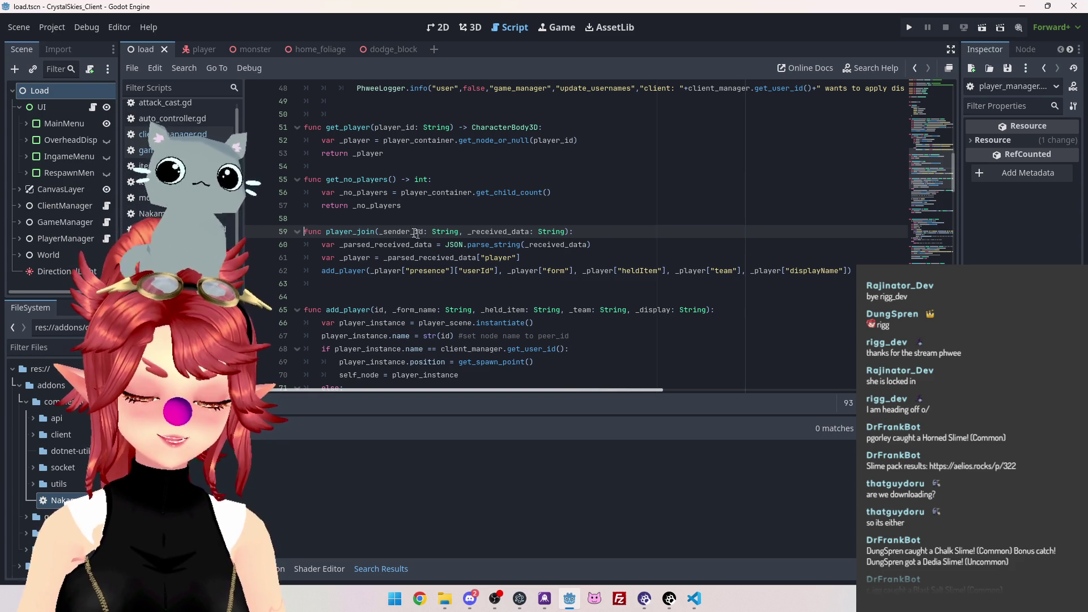
click(694, 599)
scroll(494, 366, up, 2)
scroll(494, 365, up, 5)
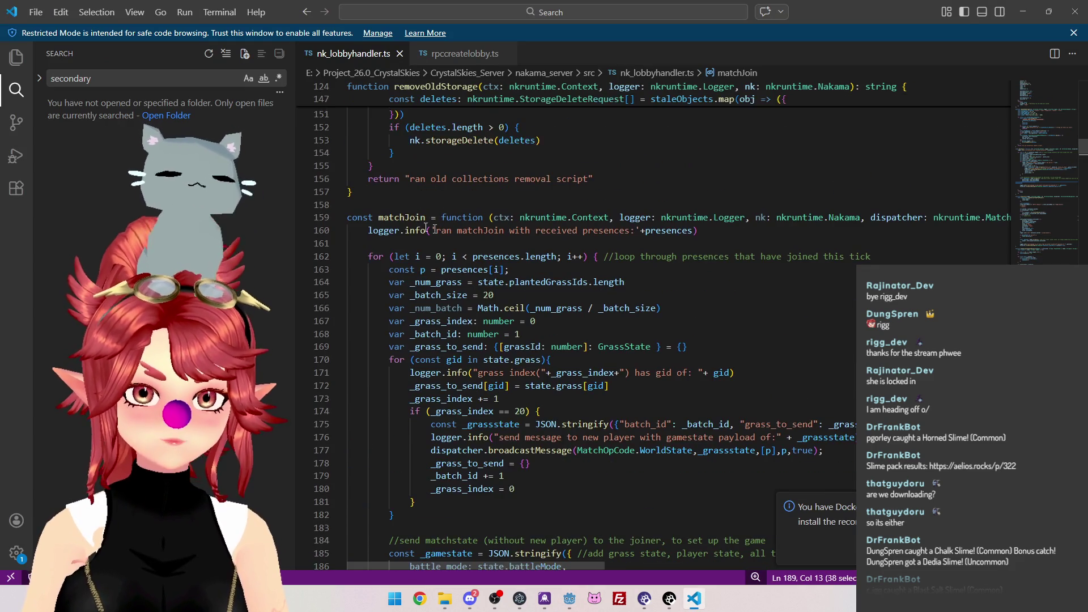
scroll(457, 339, down, 15)
scroll(430, 195, down, 2)
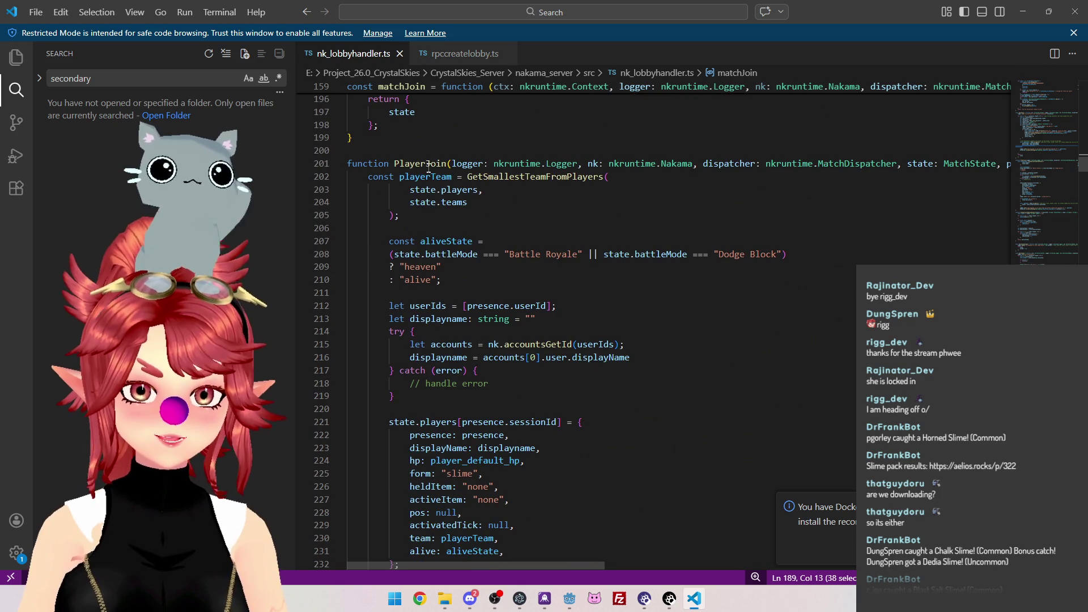
double_click(395, 164)
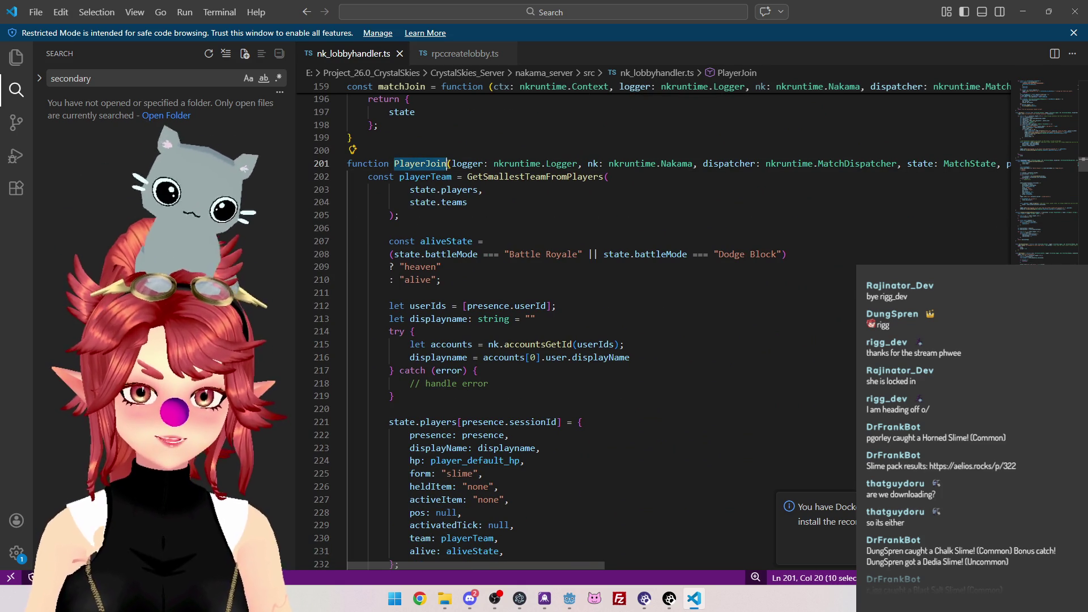
scroll(456, 227, up, 8)
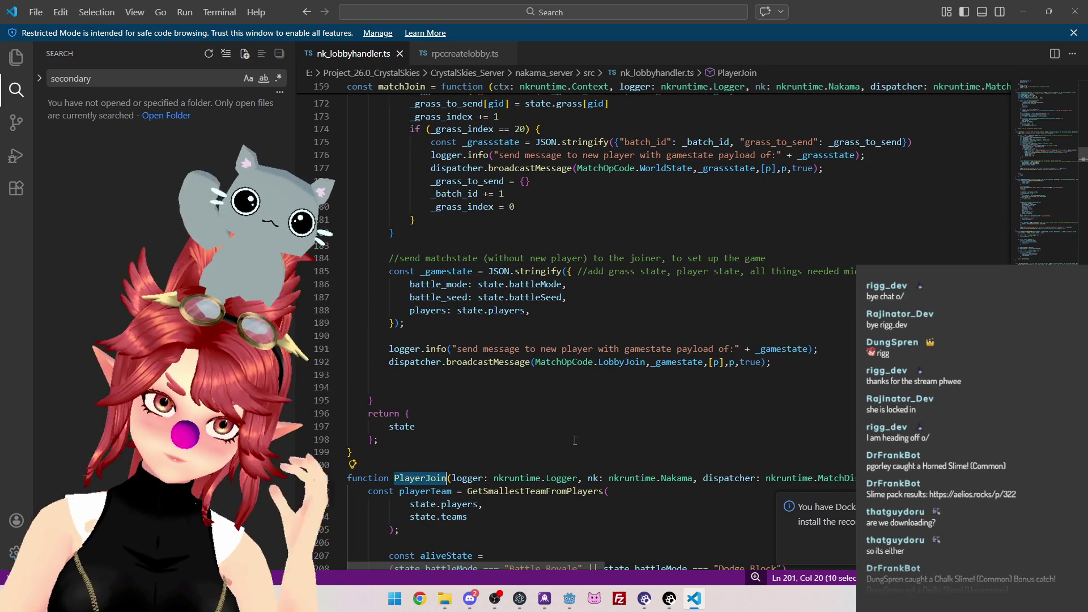
click(574, 607)
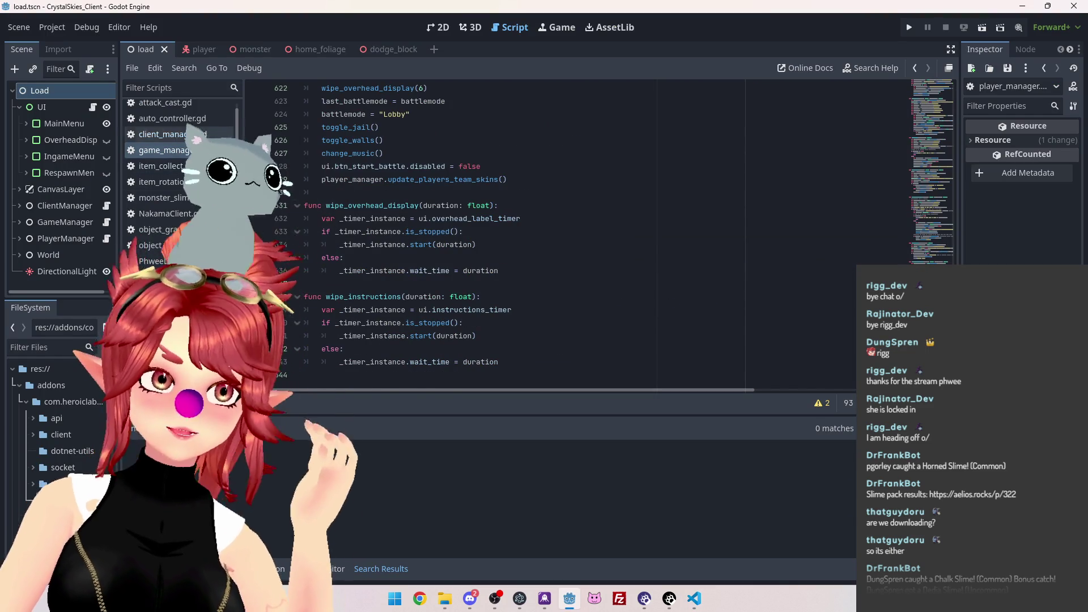
Locate the line emitting world_loaded inside game_manager.gd's lobby_join function
ctrl+click(442, 232)
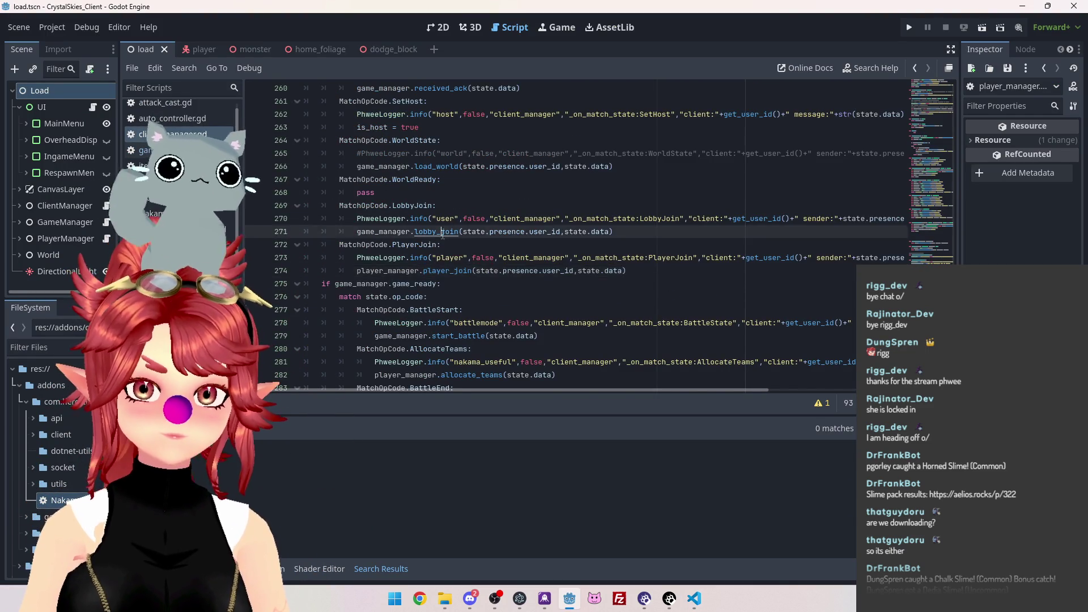
scroll(399, 216, down, 5)
scroll(391, 218, up, 5)
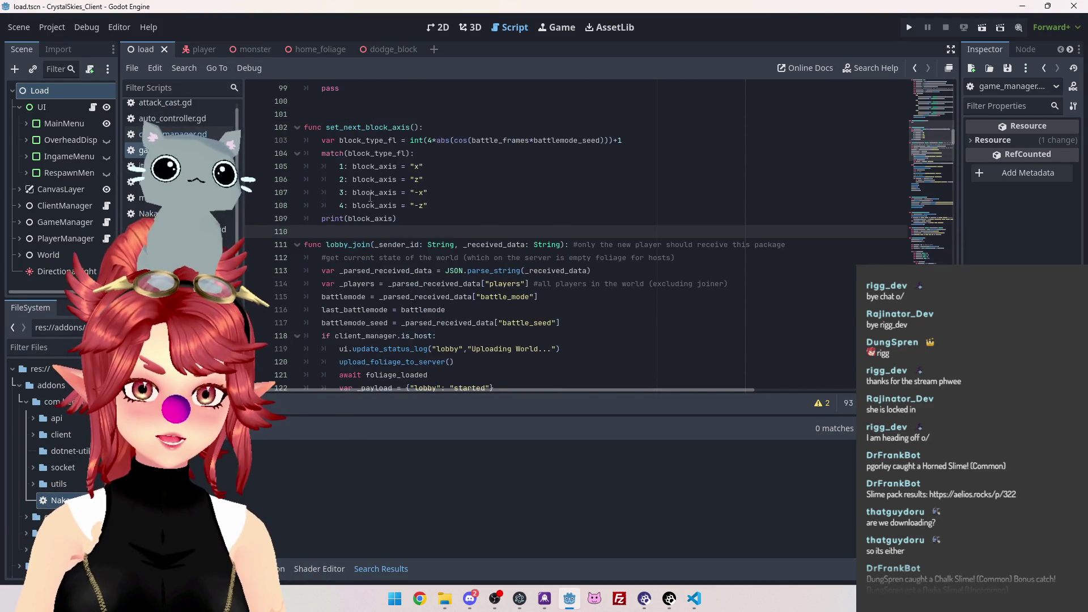
scroll(351, 210, down, 7)
scroll(316, 198, down, 2)
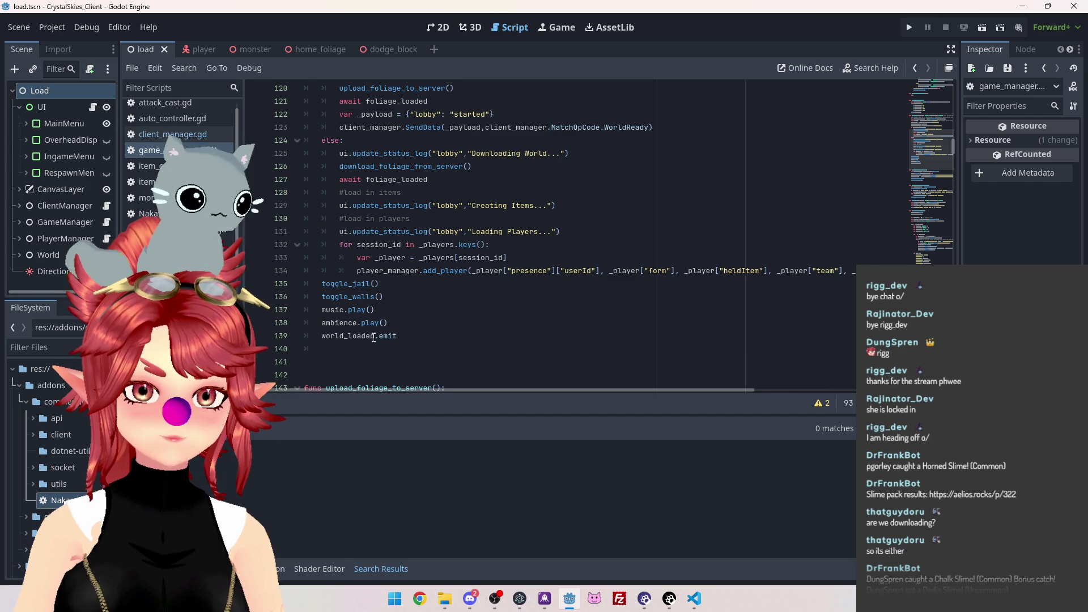
click(366, 338)
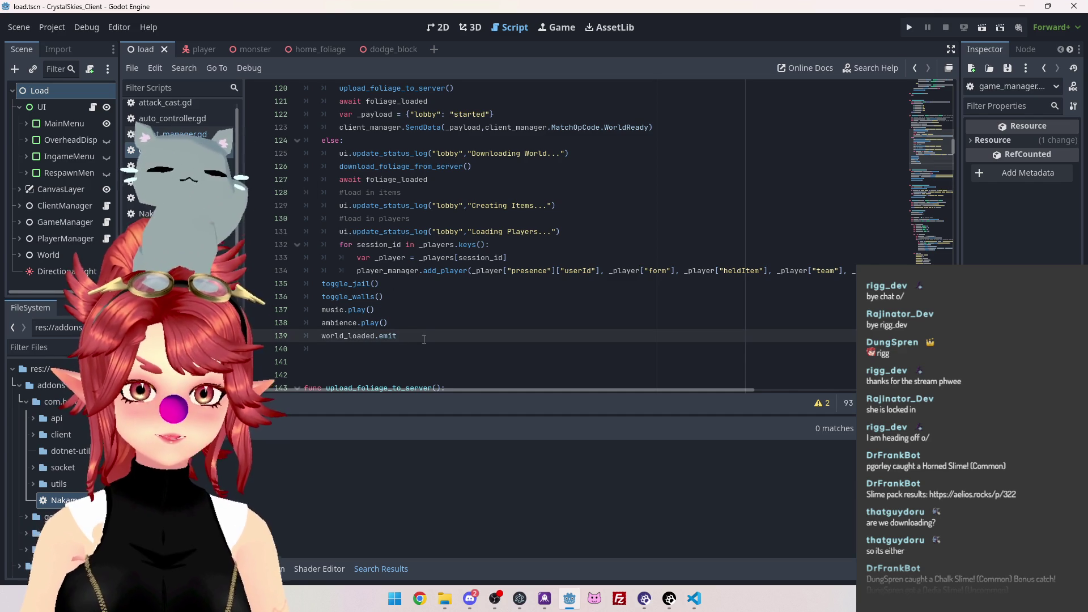
scroll(371, 244, up, 4)
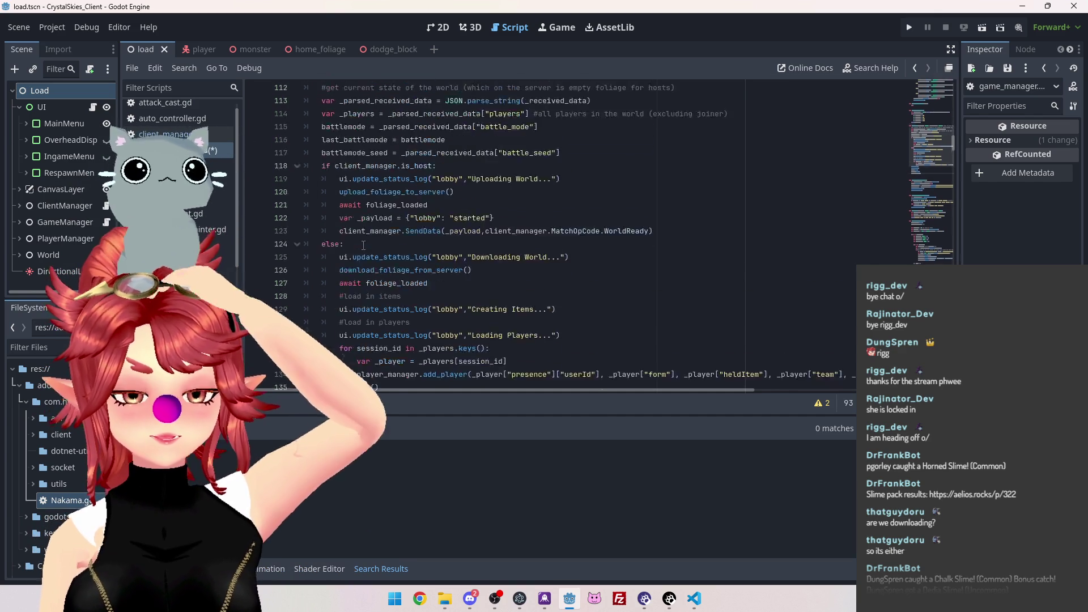
scroll(371, 244, down, 5)
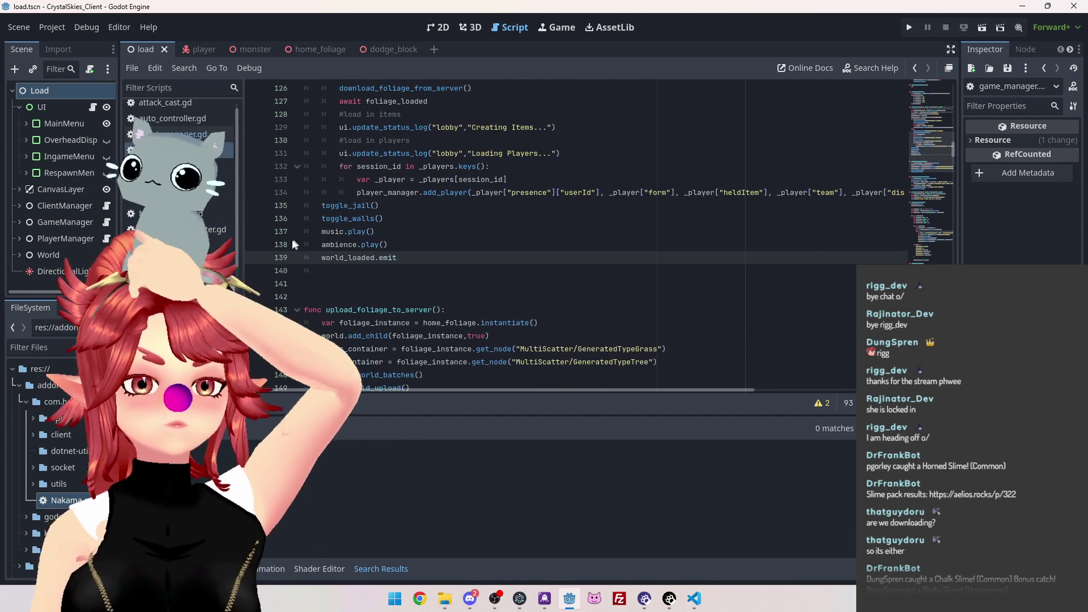
scroll(415, 259, up, 5)
scroll(415, 259, up, 1)
scroll(405, 247, down, 5)
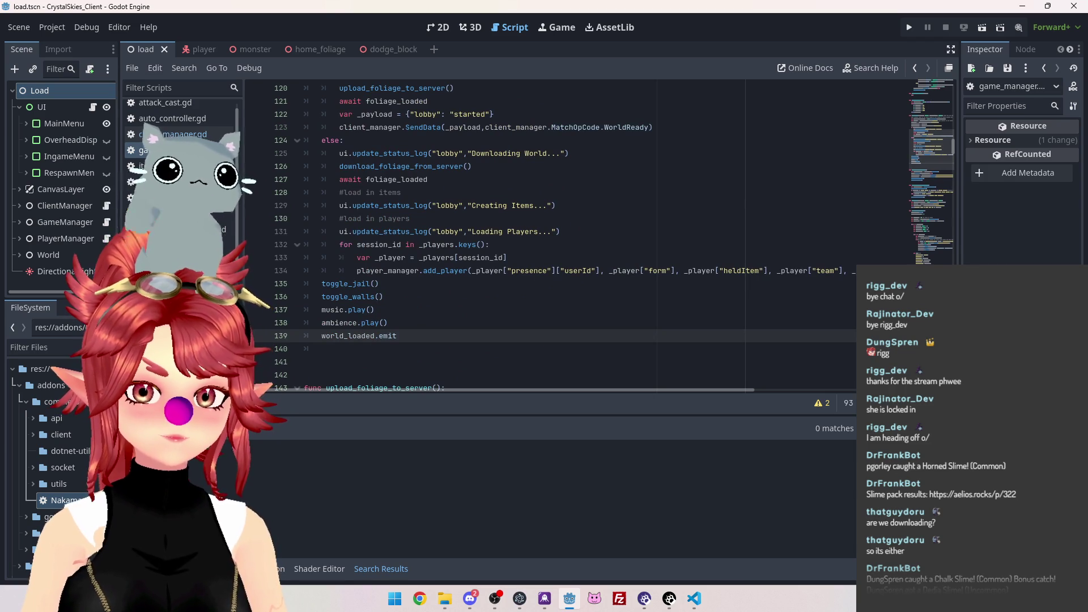
Return to the host lobby code and start a new line below the world_loaded wait
key(alt+Left)
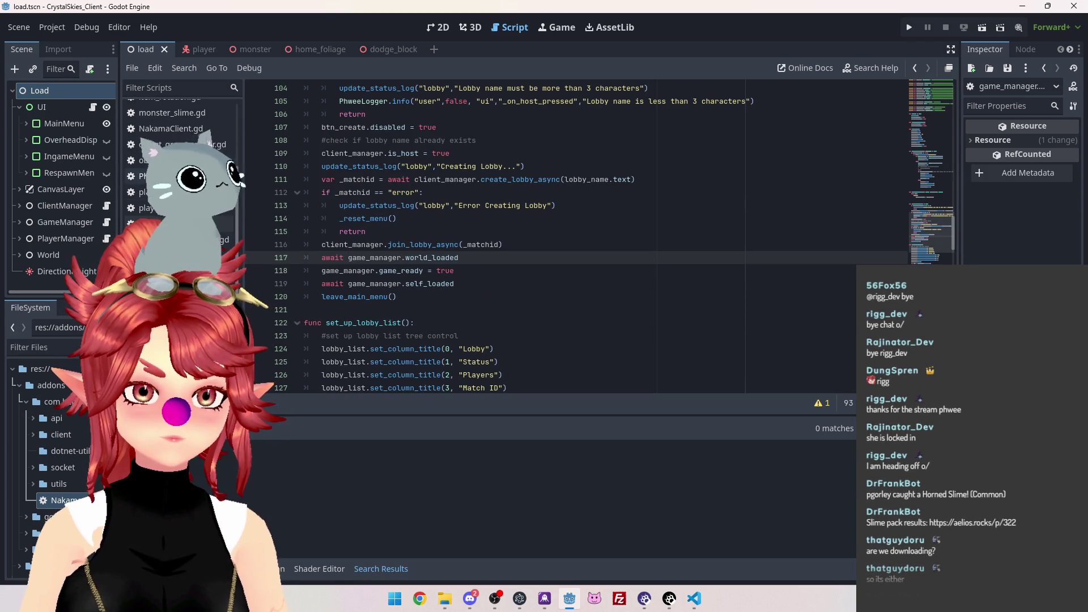
key(alt+Left)
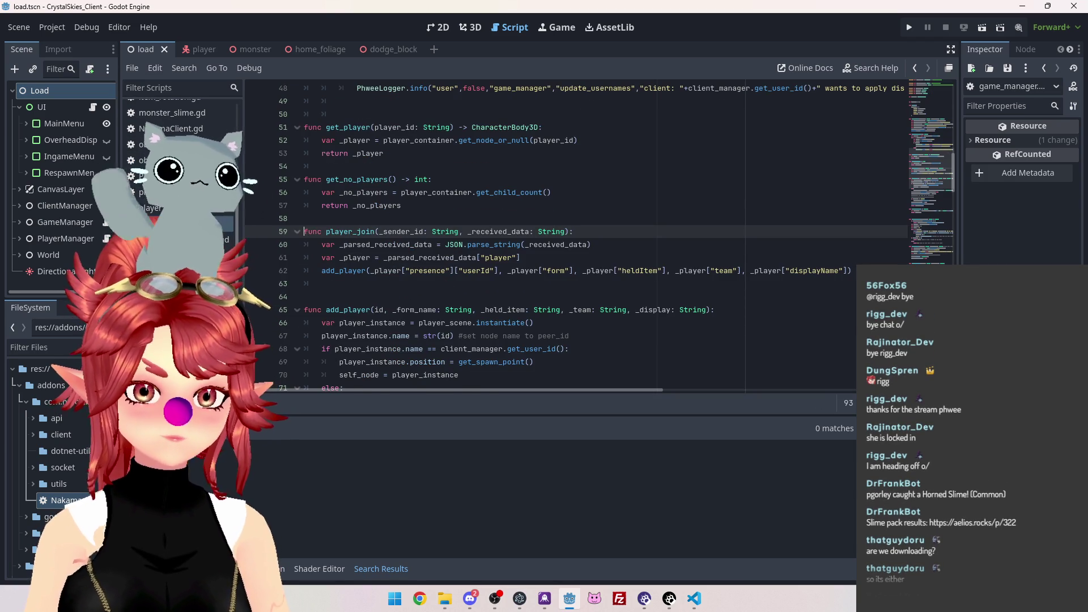
key(alt+Right)
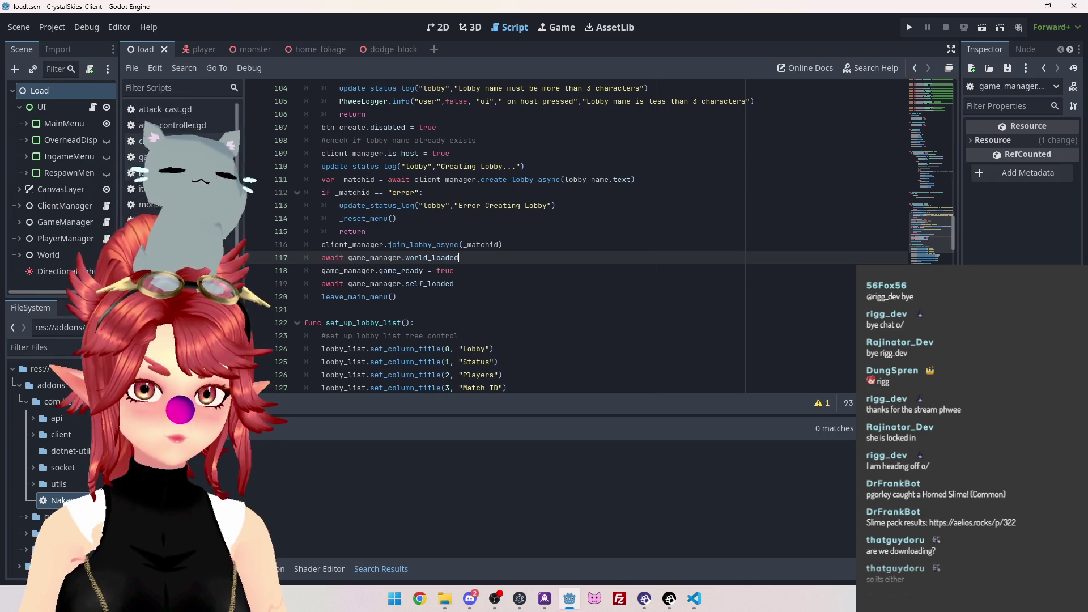
key(alt+Right)
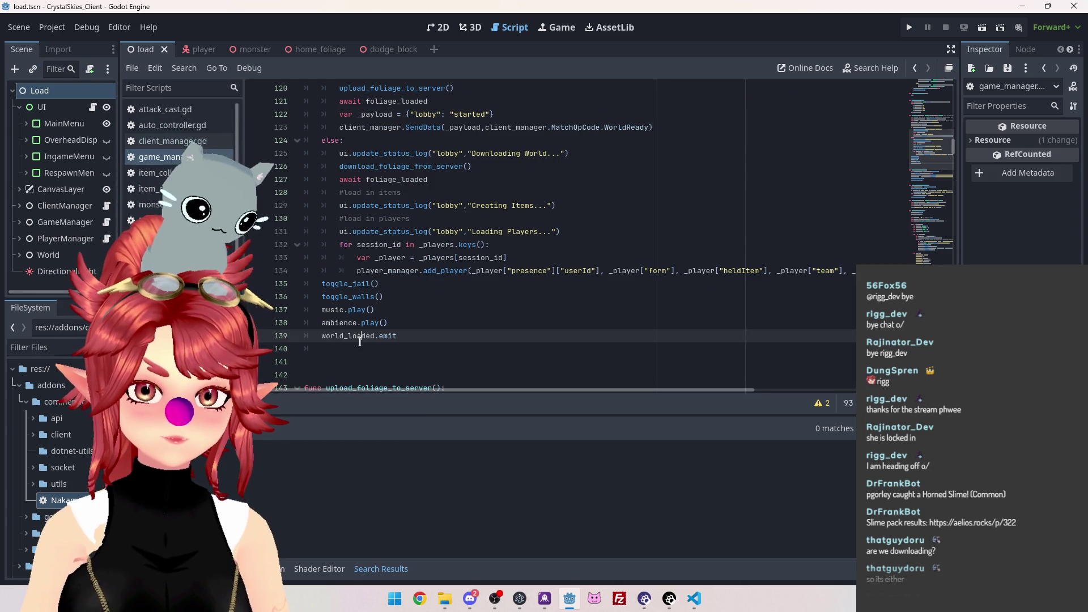
key(alt+Left)
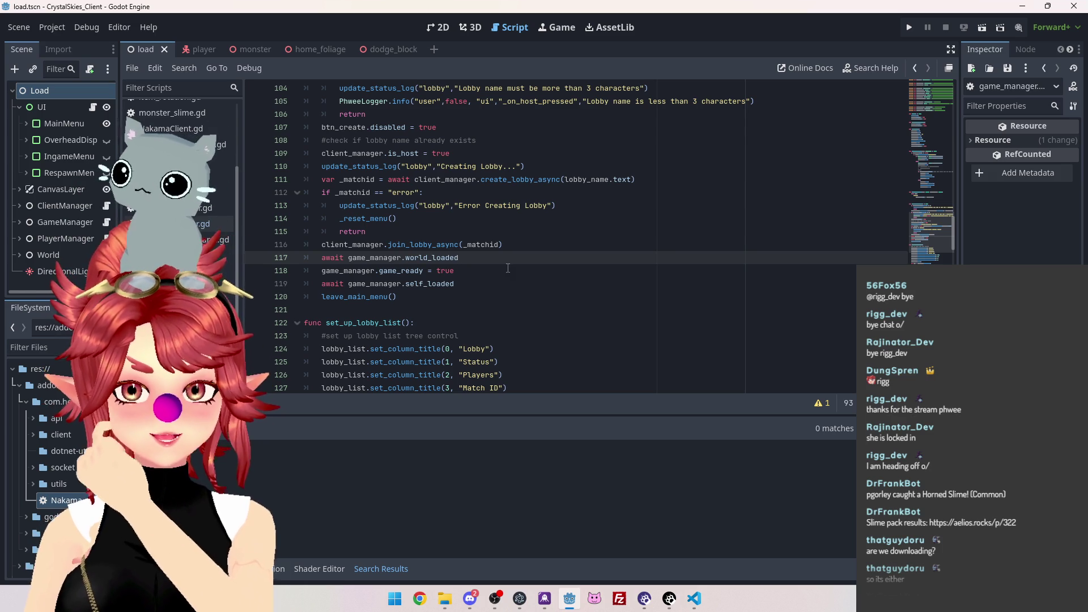
key(Return)
Add a '#send se message to serverload in self' comment followed by a PlayerJoin line
text(//s)
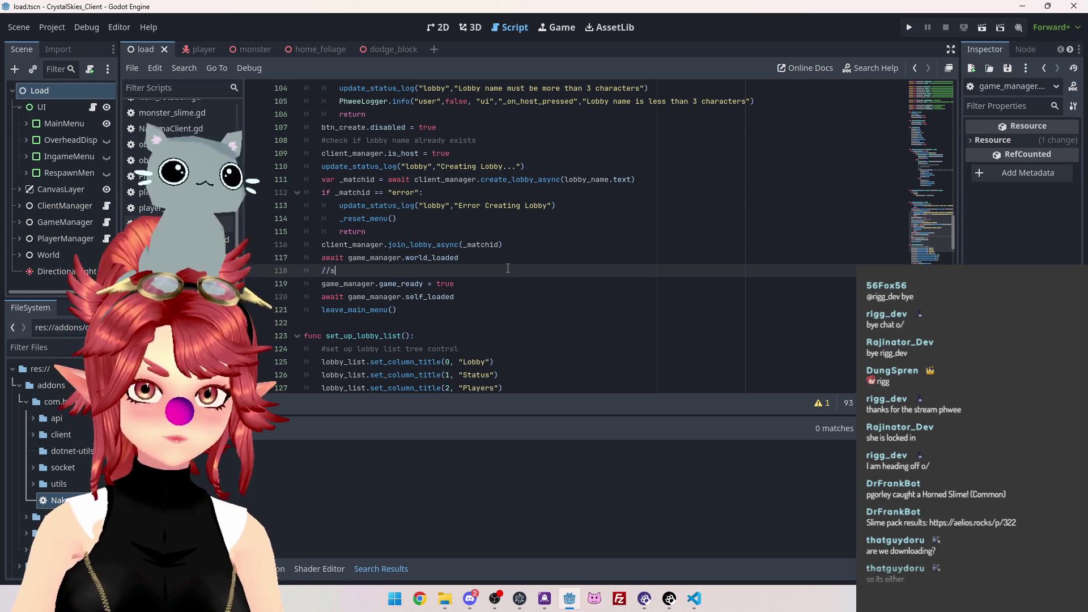
text(end se message to server toload in )
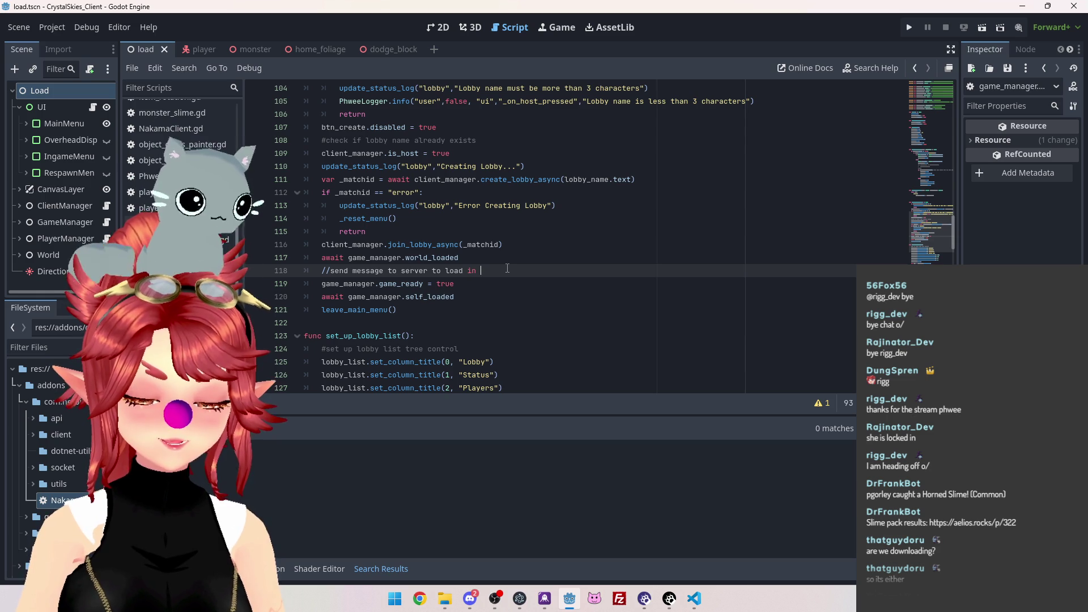
text(self)
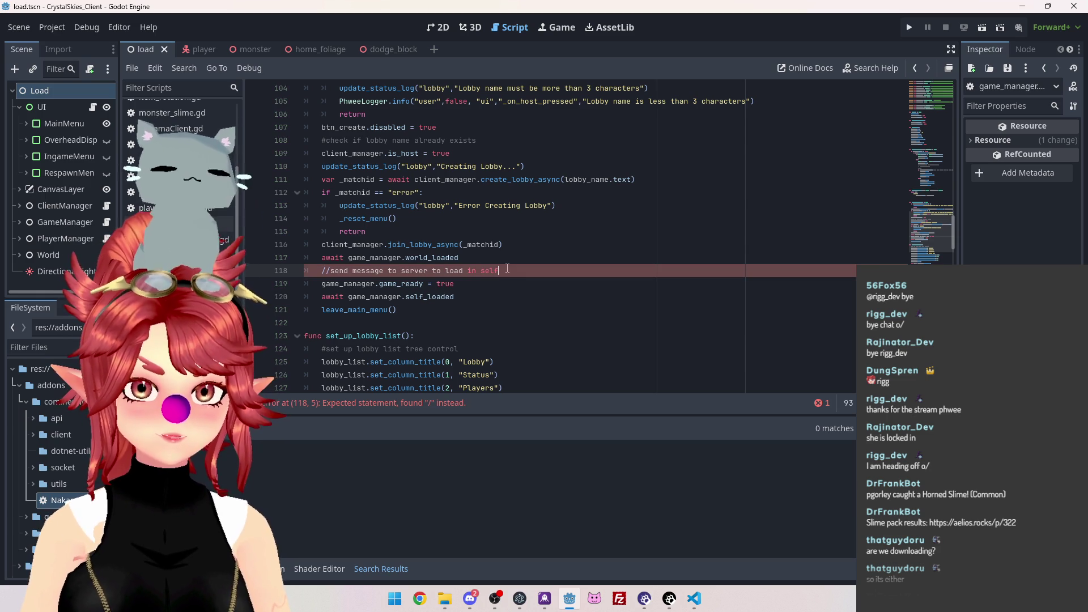
drag(331, 273, 318, 267)
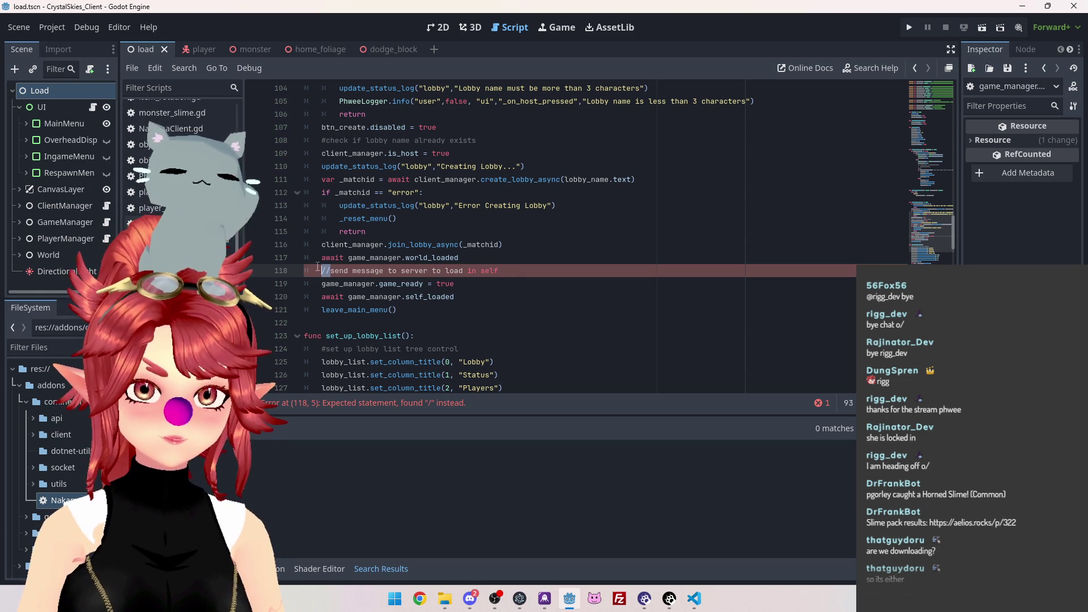
text(#)
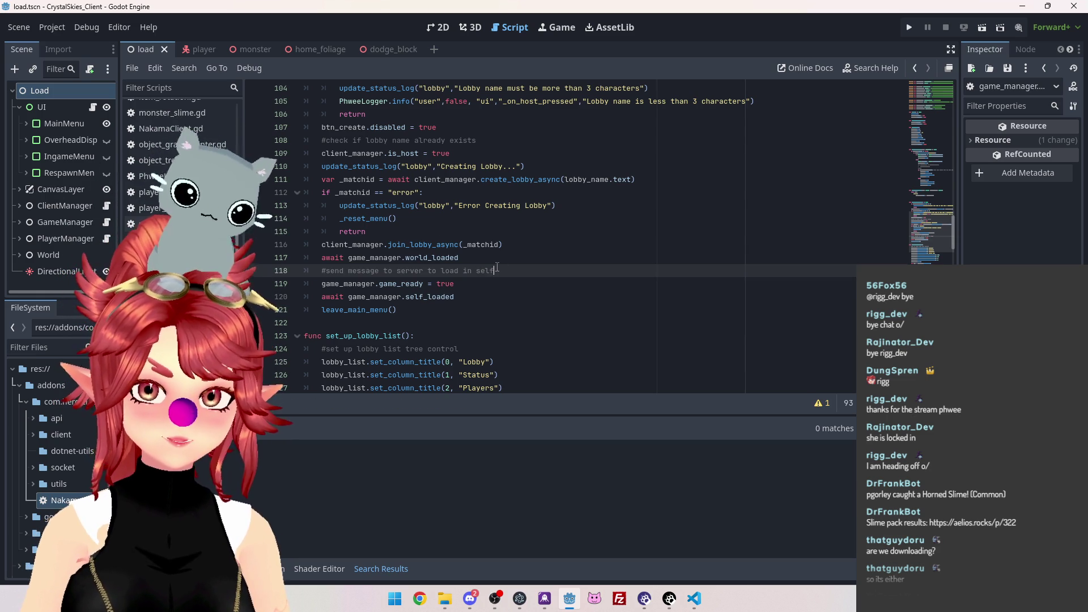
click(497, 268)
key(Return)
text(PlayerJoin)
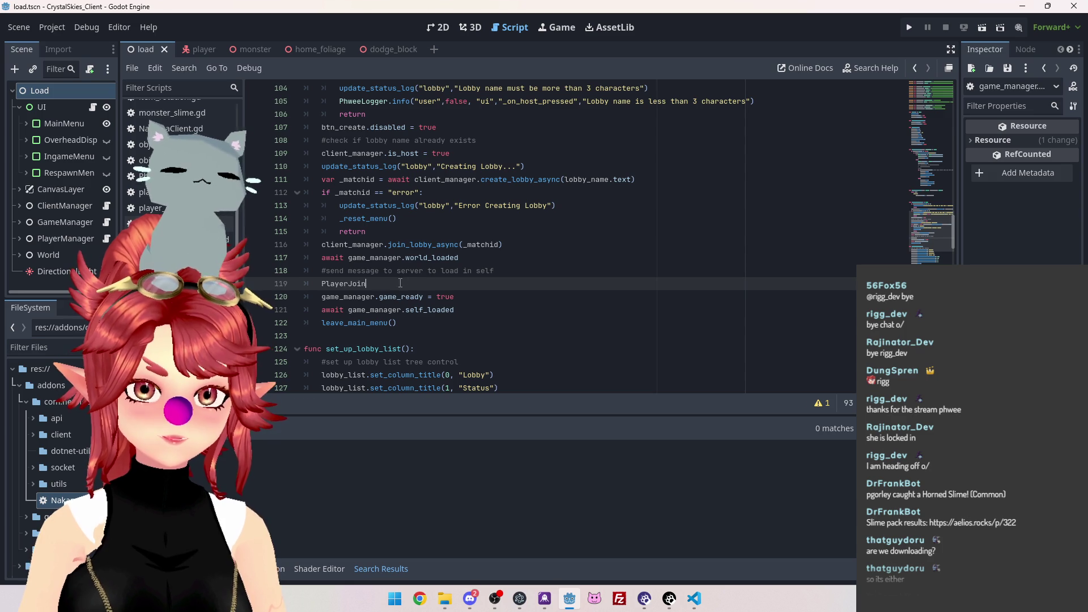
key(Return)
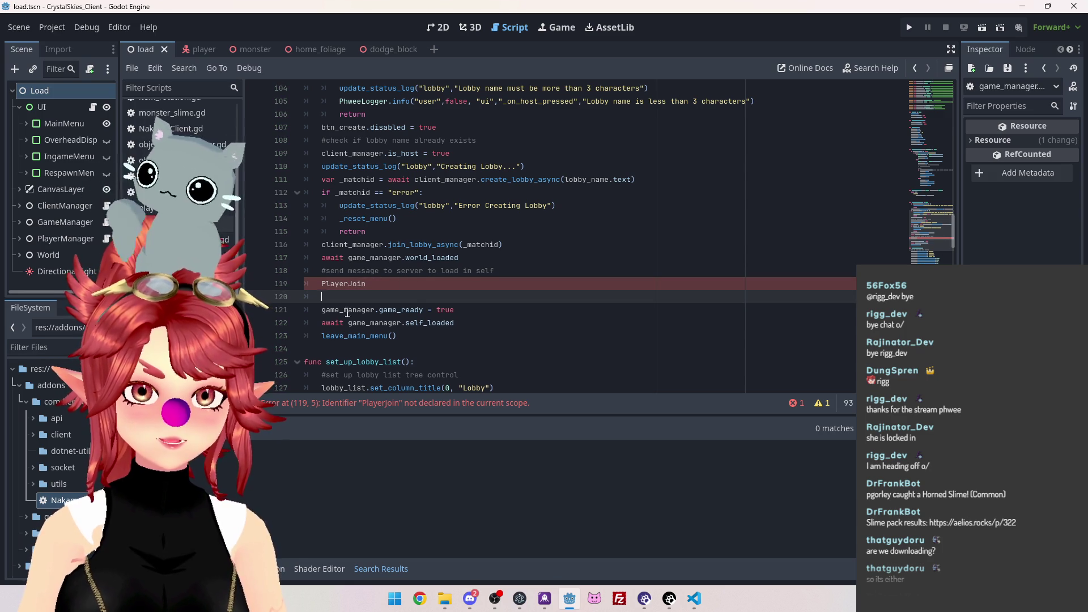
key(Up)
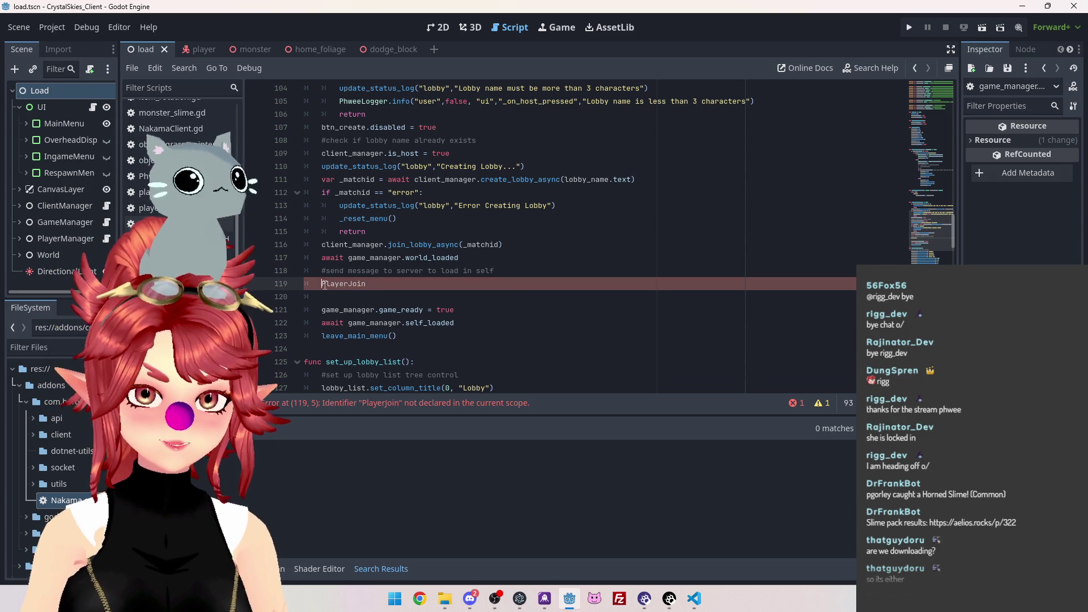
Add 'await game_manager.self_loaded' below PlayerJoin, save, and open FoodGuessr in the browser
drag(349, 258, 462, 257)
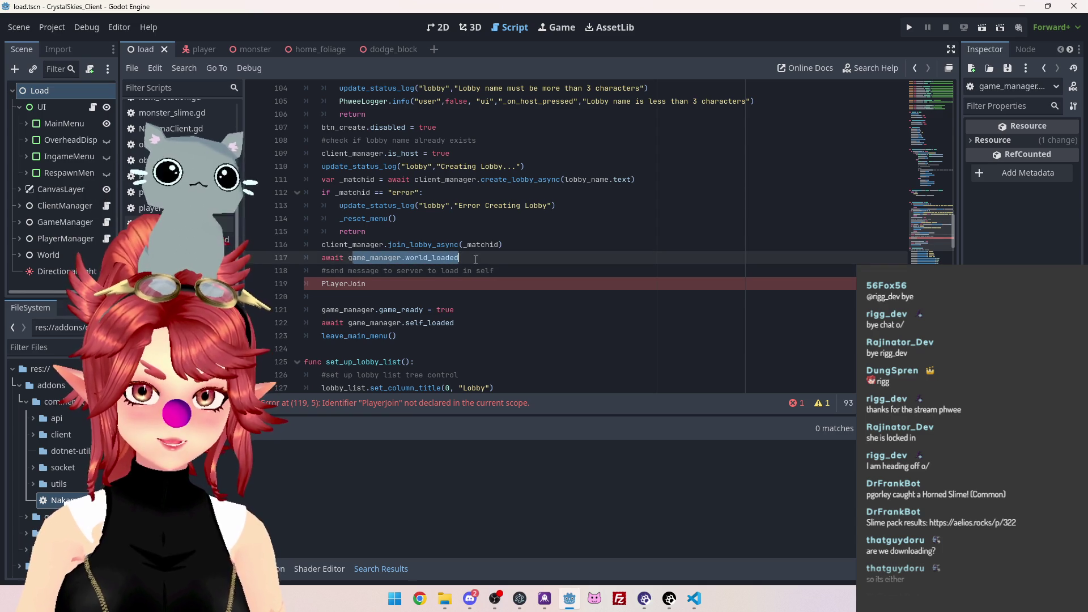
click(333, 258)
click(381, 297)
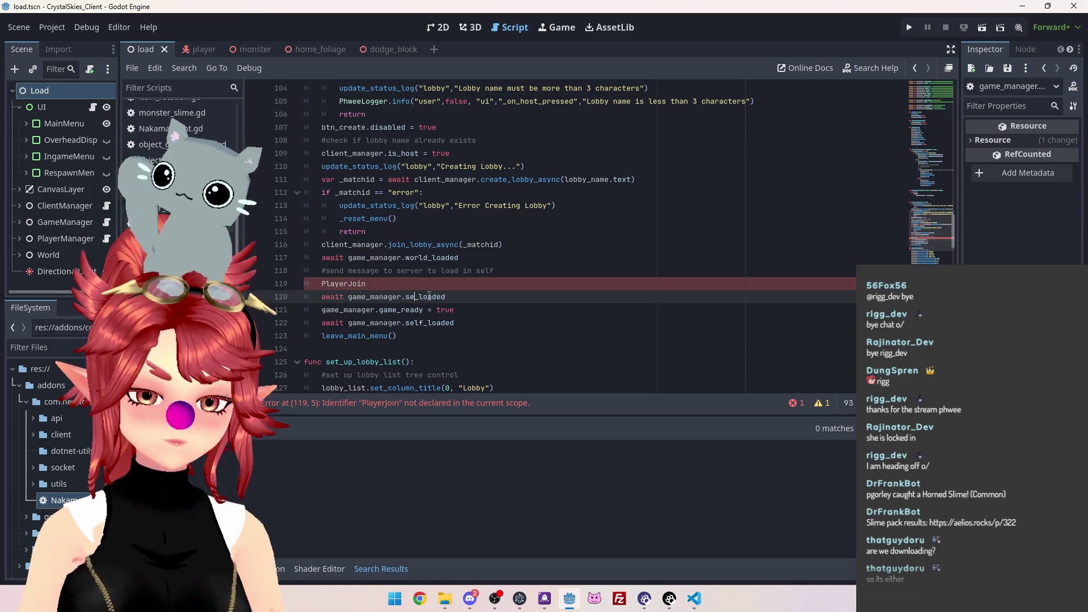
click(499, 270)
key(ctrl+s)
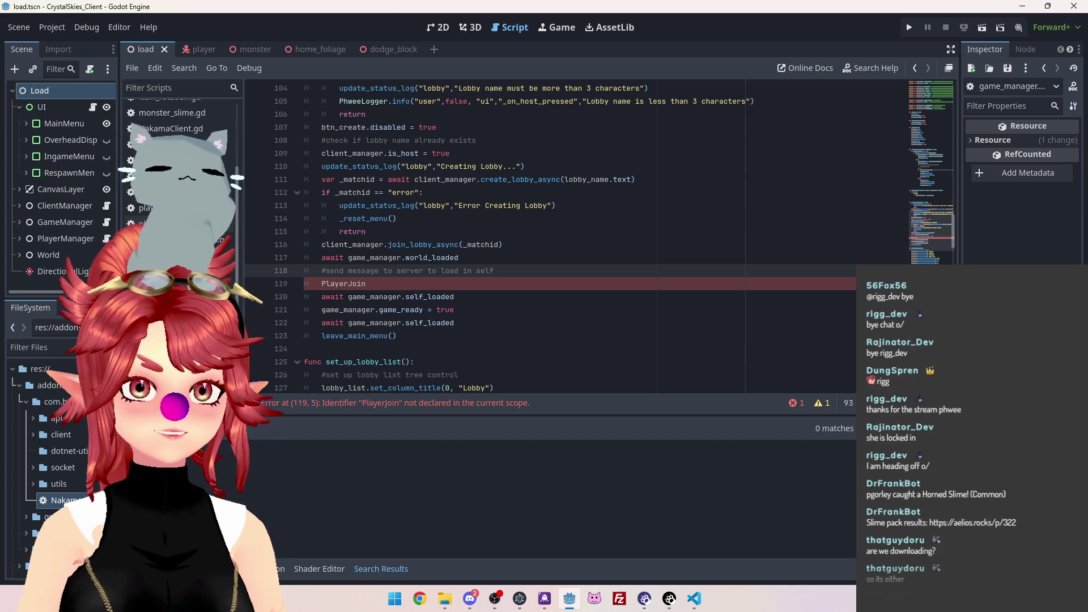
click(427, 604)
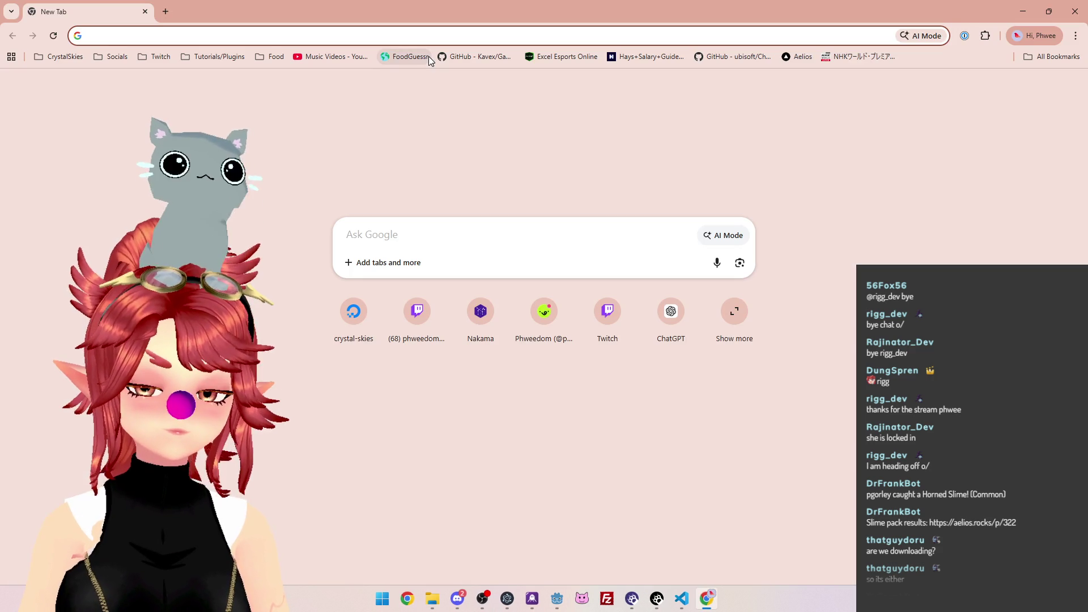
click(422, 56)
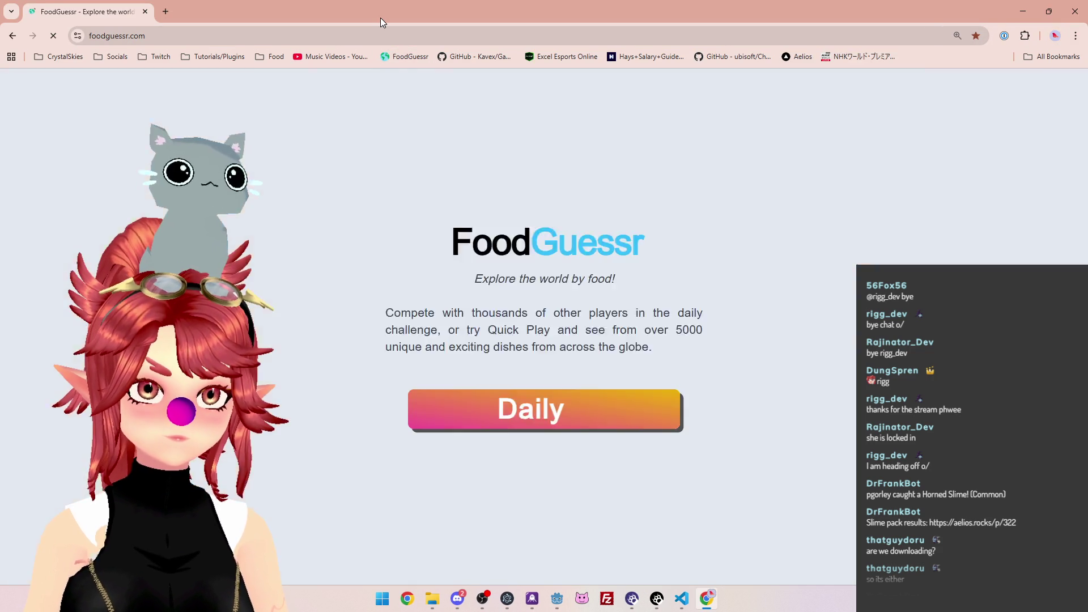
Start the Daily challenge and study round one's photos, vinegar ingredient and description
click(575, 349)
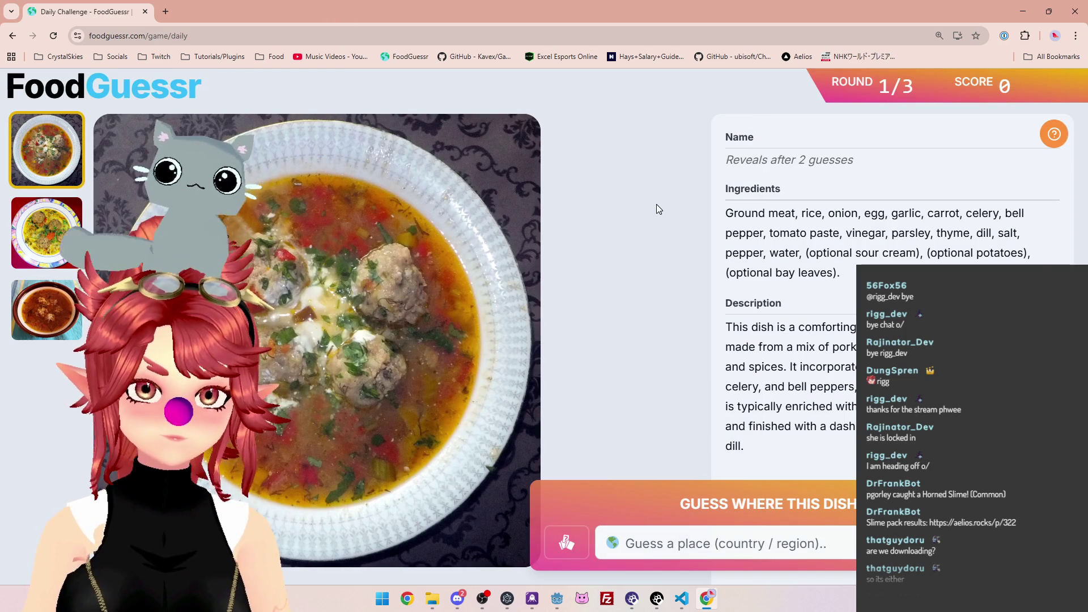
click(67, 224)
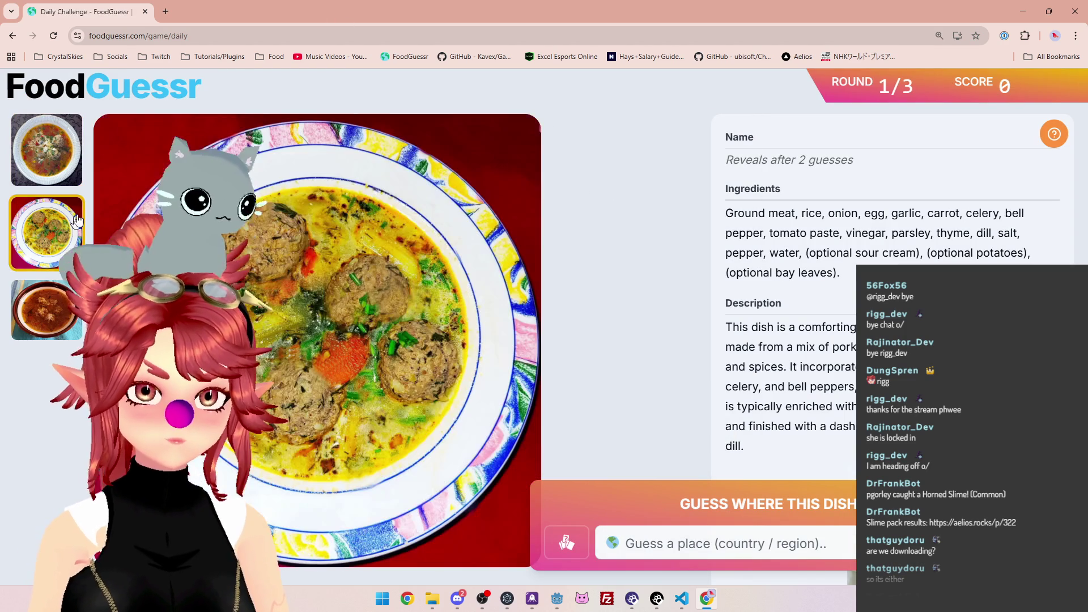
click(41, 326)
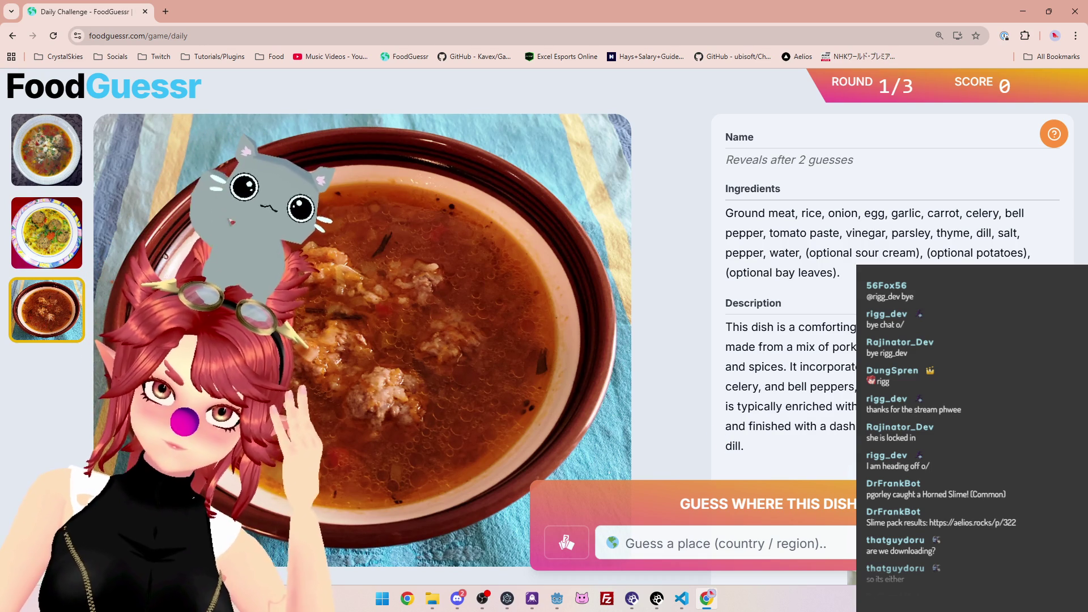
drag(847, 233, 892, 234)
click(892, 234)
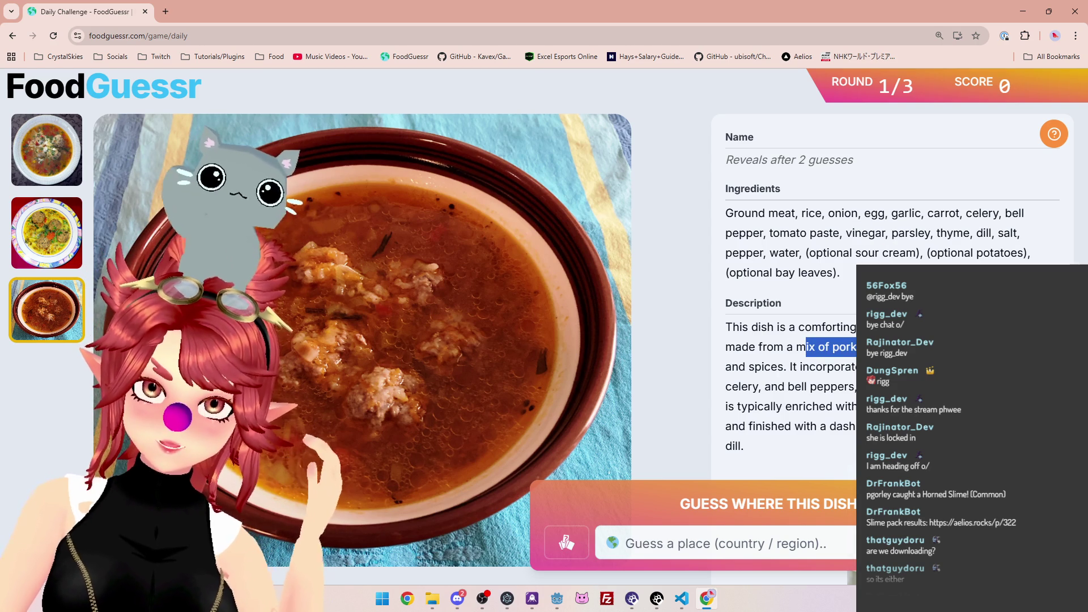
click(859, 348)
drag(800, 367, 868, 366)
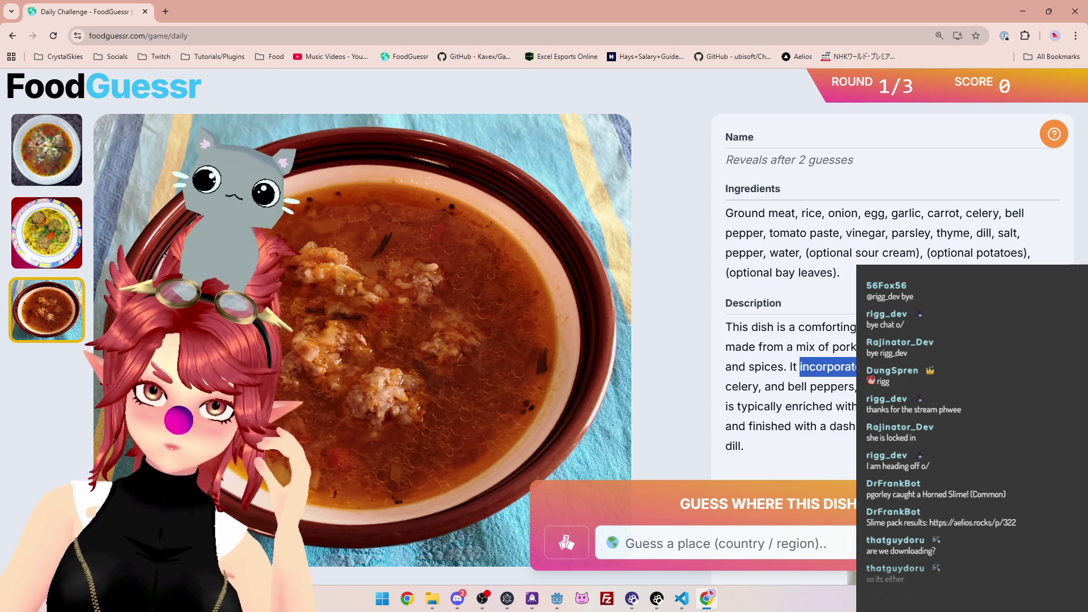
drag(750, 387, 856, 386)
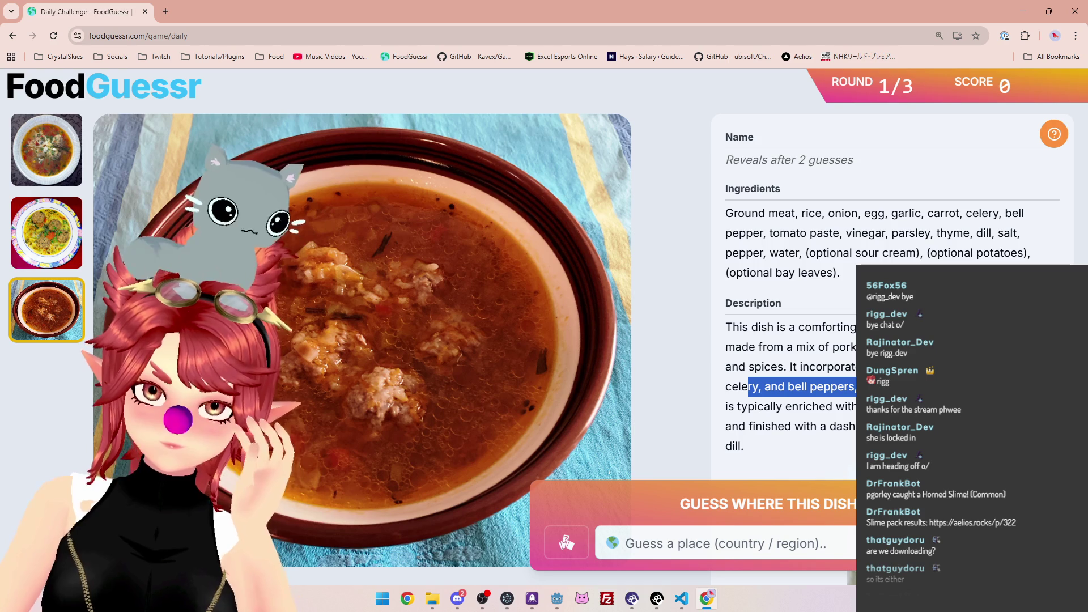
drag(754, 407, 859, 406)
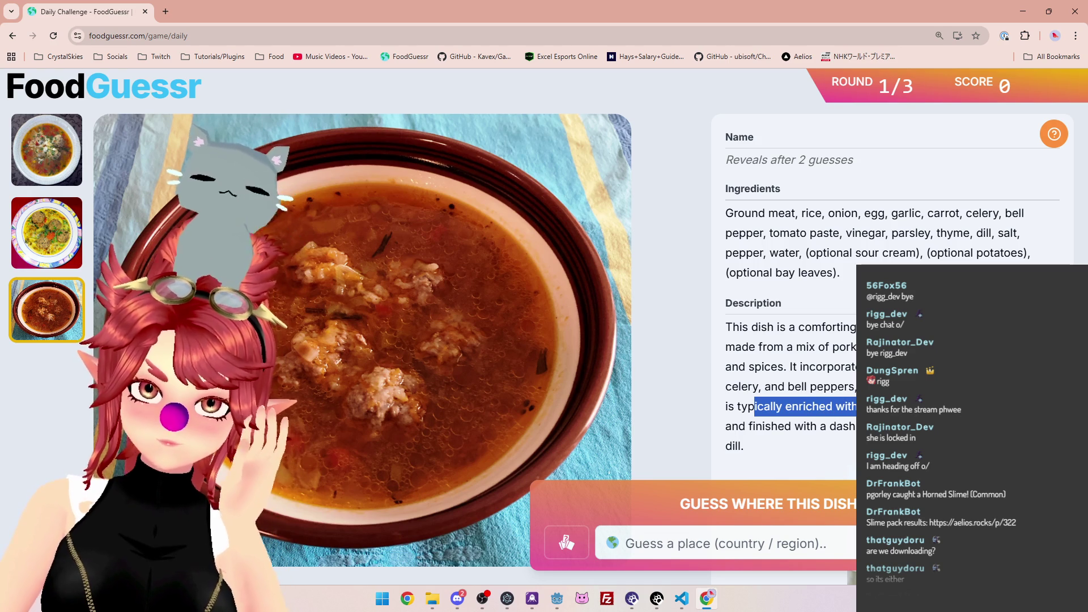
click(67, 245)
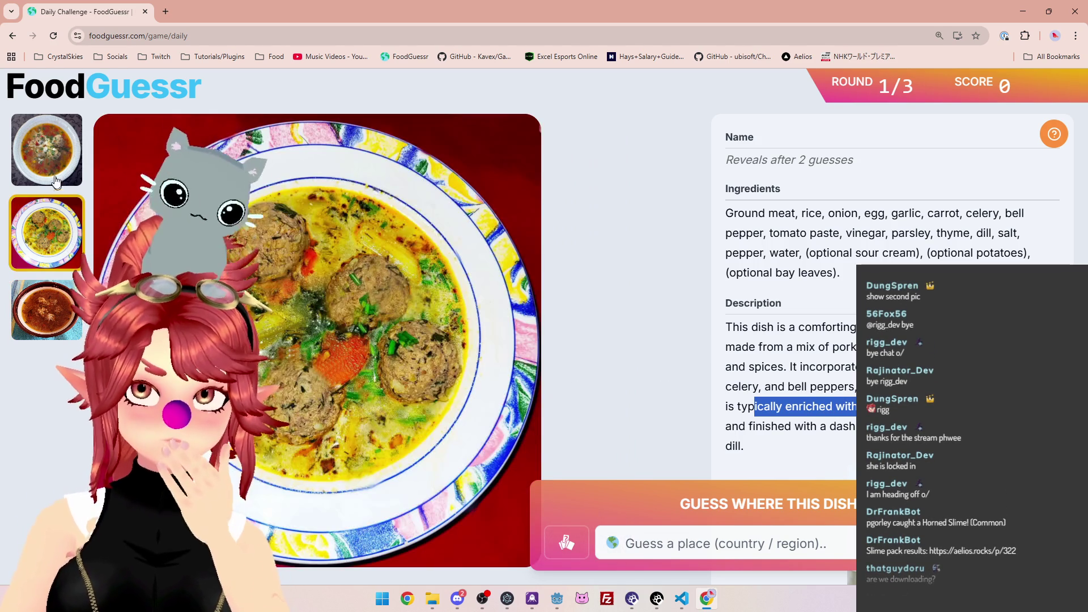
click(57, 170)
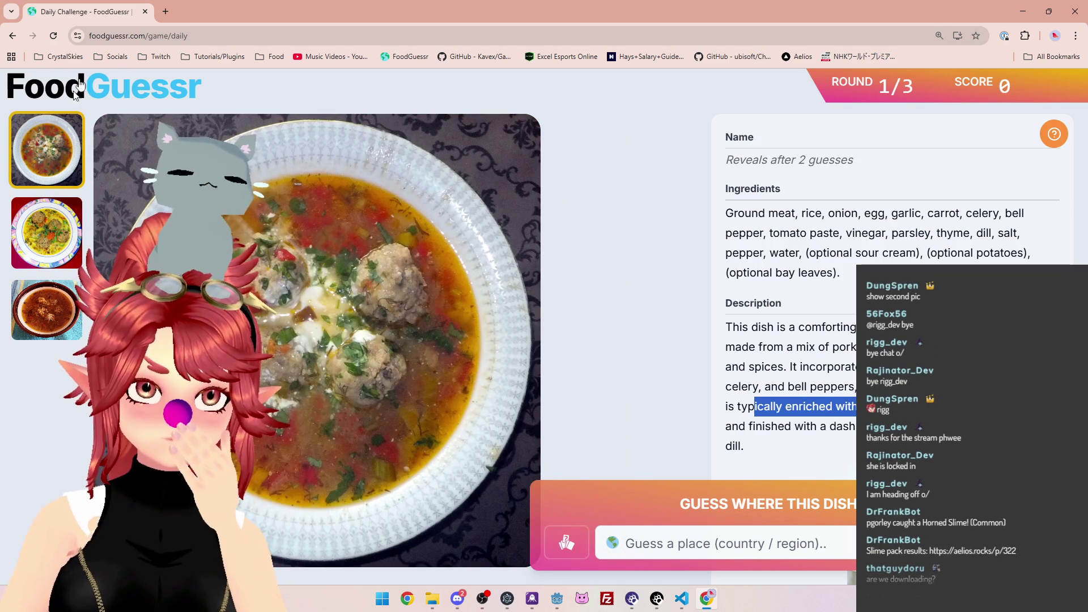
Open Google Maps in a new tab, then review the three soup photos again
click(164, 12)
click(1042, 86)
click(54, 35)
click(63, 11)
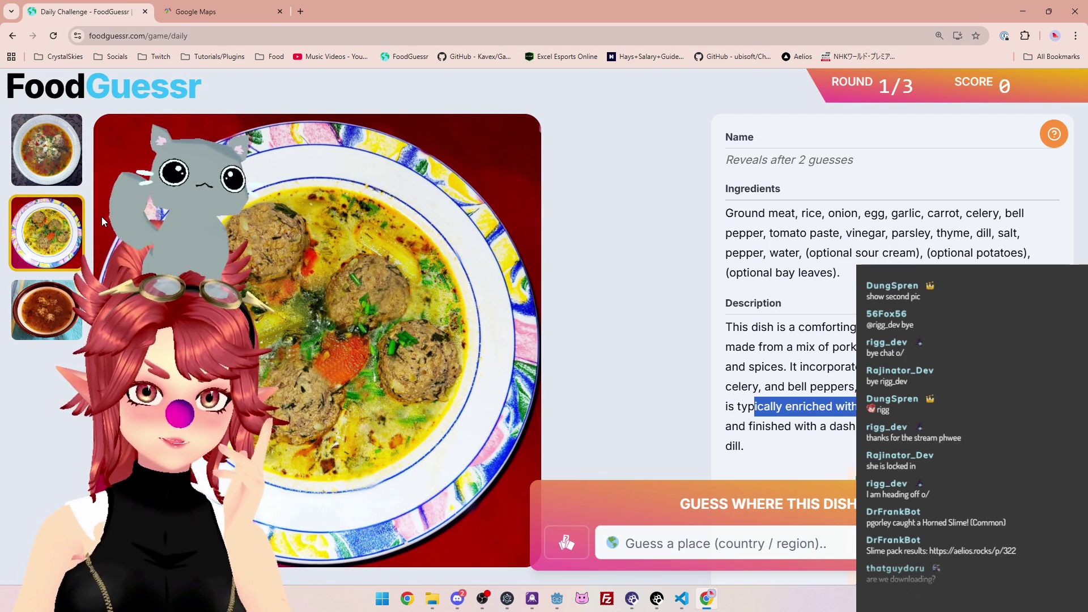
click(57, 308)
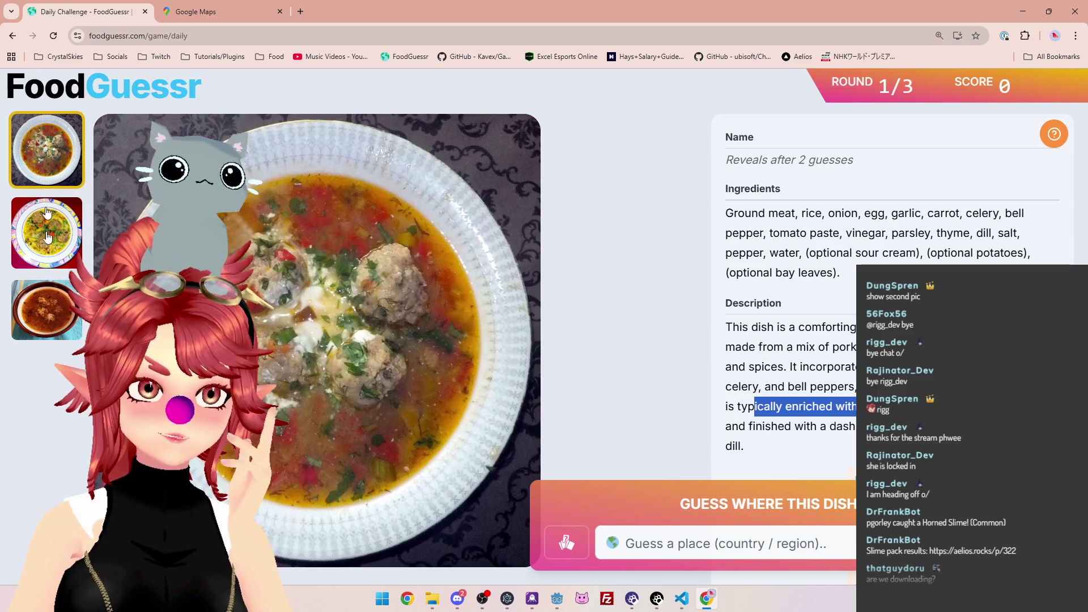
click(55, 163)
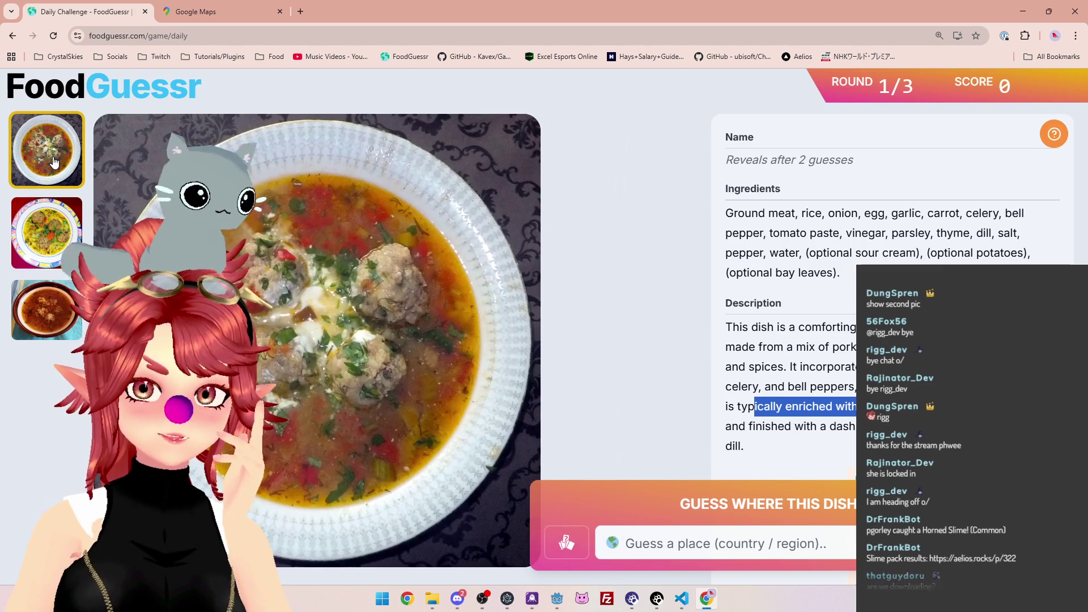
click(54, 237)
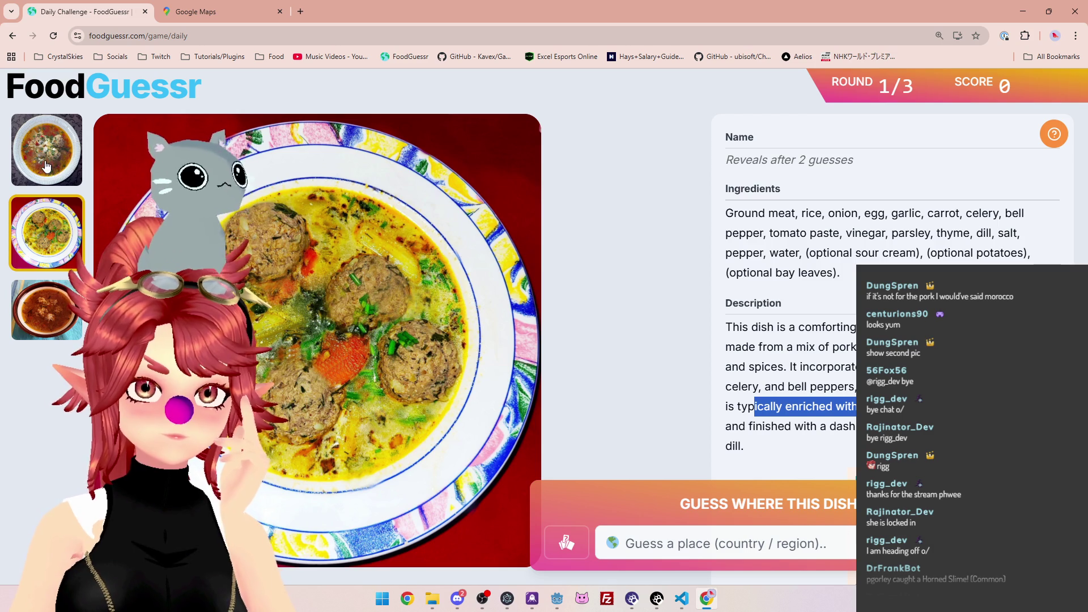
Zoom out and pan the map from Australia over to Europe
click(202, 13)
scroll(646, 344, down, 10)
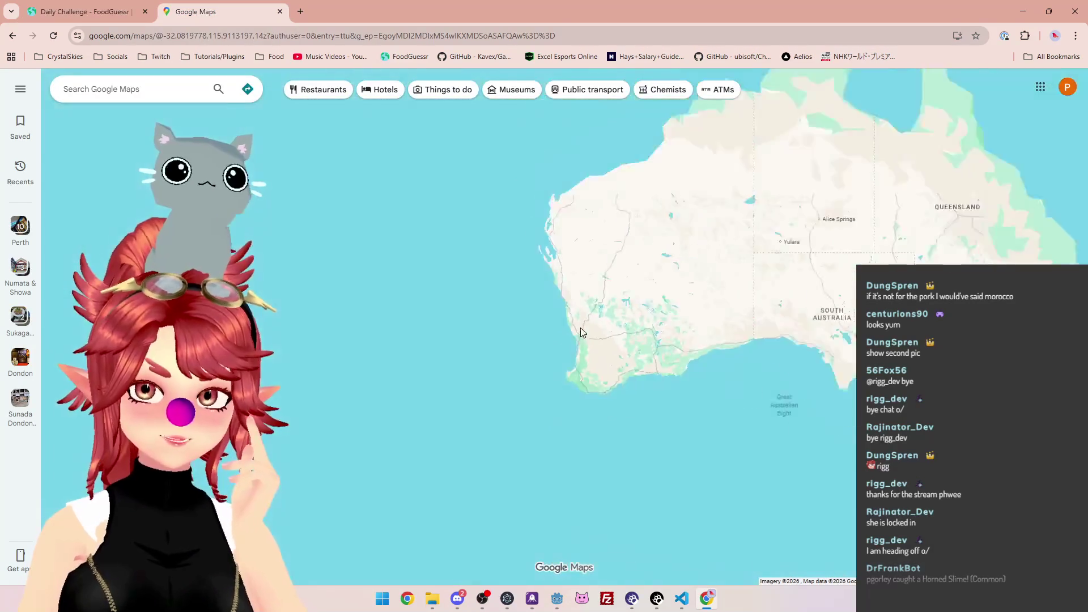
mouse_move(530, 209)
mouse_down()
mouse_move(737, 396)
mouse_move(499, 288)
mouse_up()
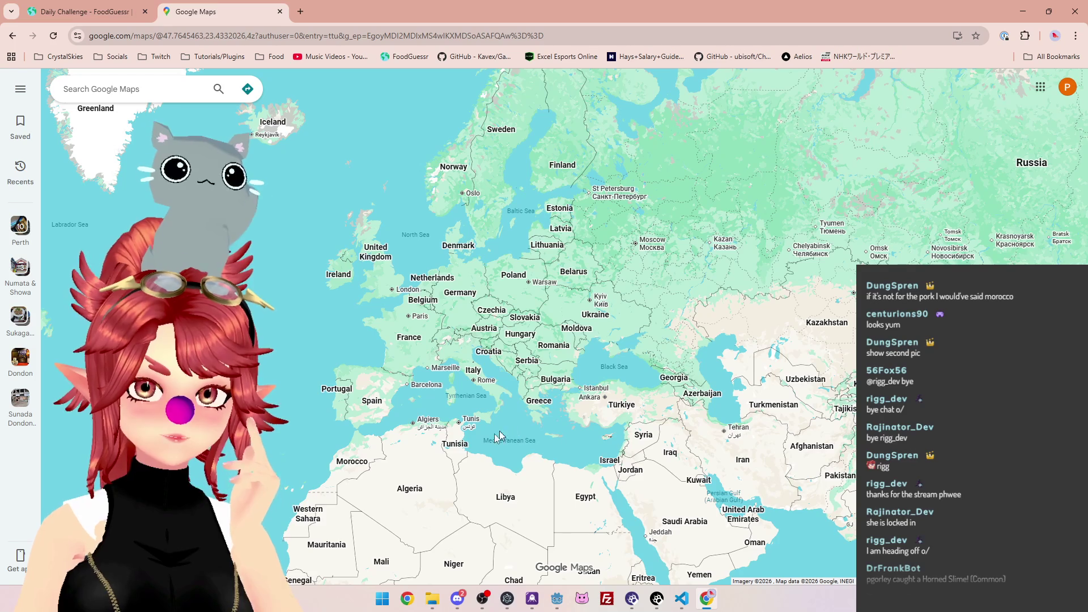
scroll(455, 369, up, 3)
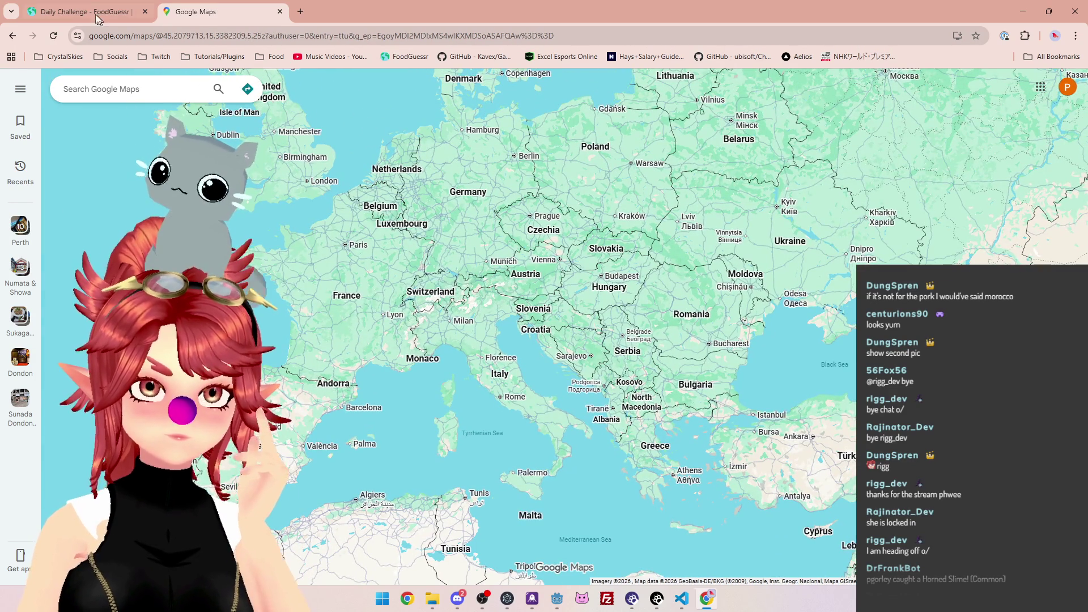
key(ctrl+Tab)
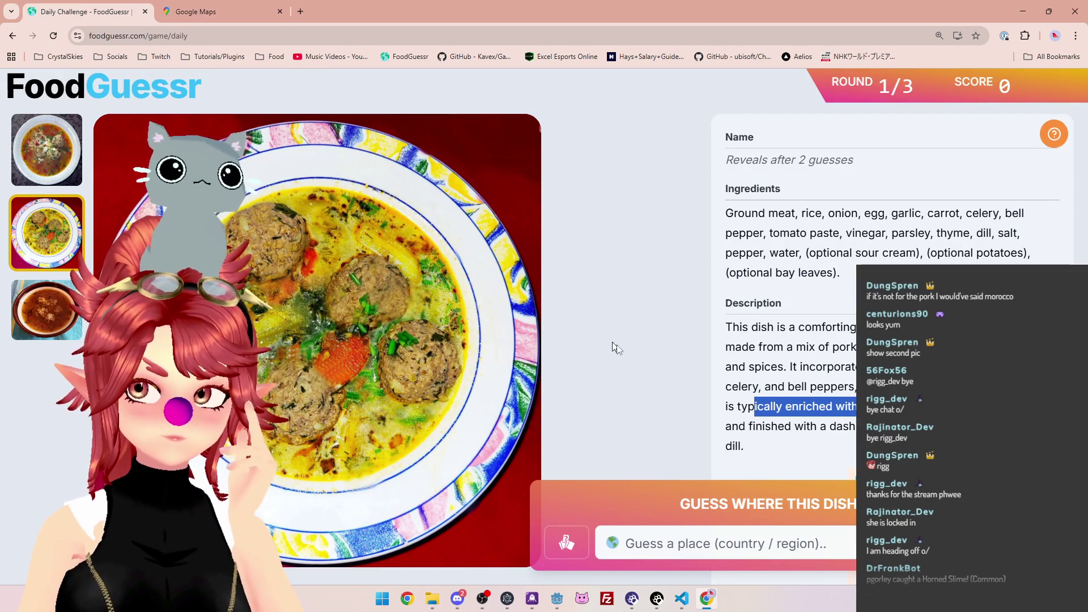
click(736, 379)
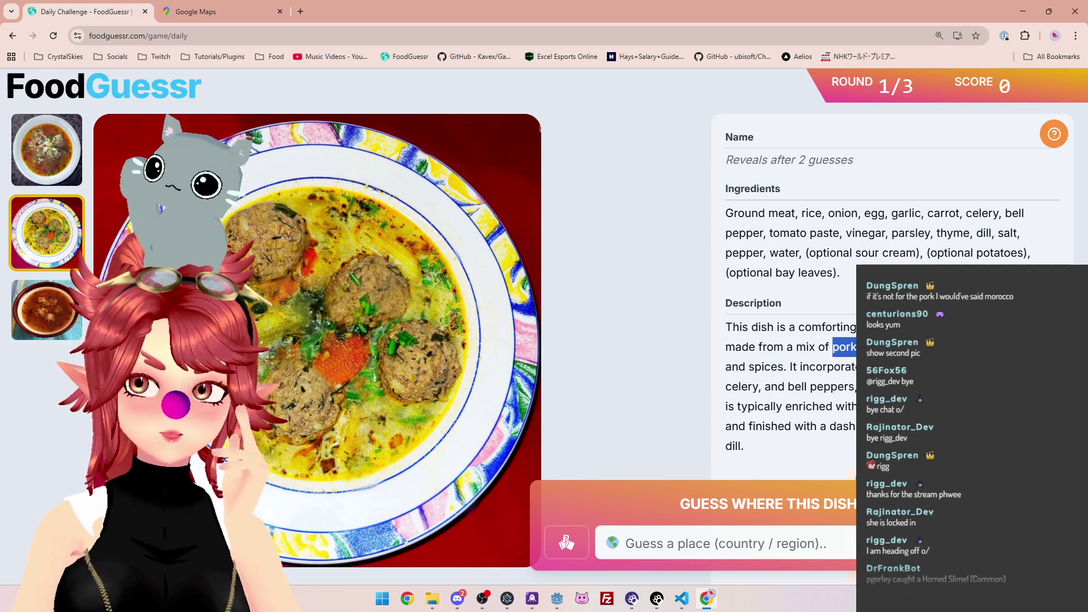
Zoom in and centre the map on Italy, the Balkans and southern Europe
click(212, 8)
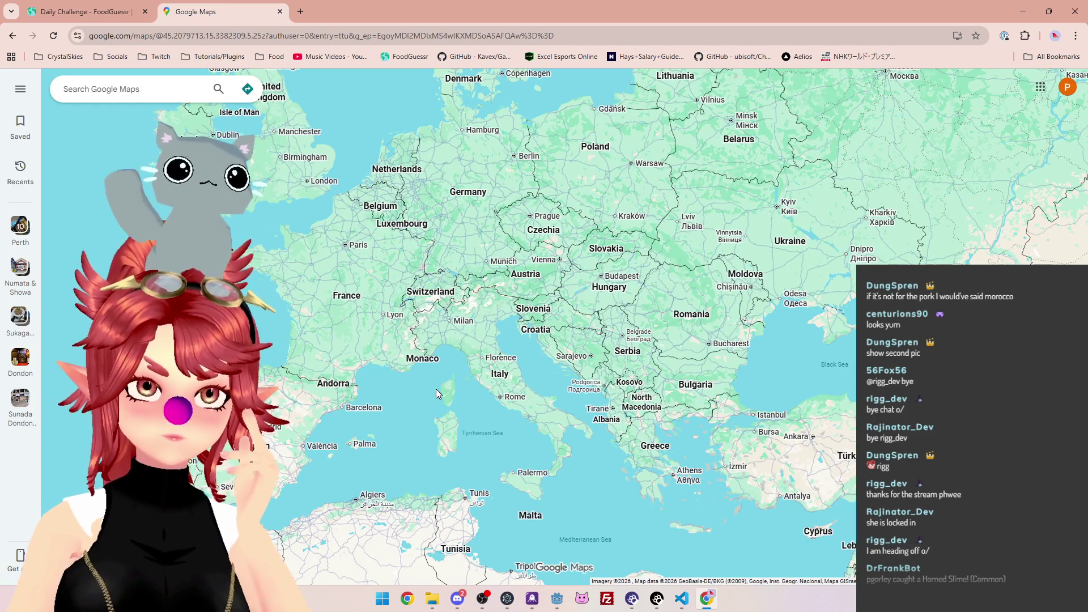
scroll(506, 403, up, 2)
drag(475, 400, 448, 366)
drag(412, 304, 436, 318)
click(126, 11)
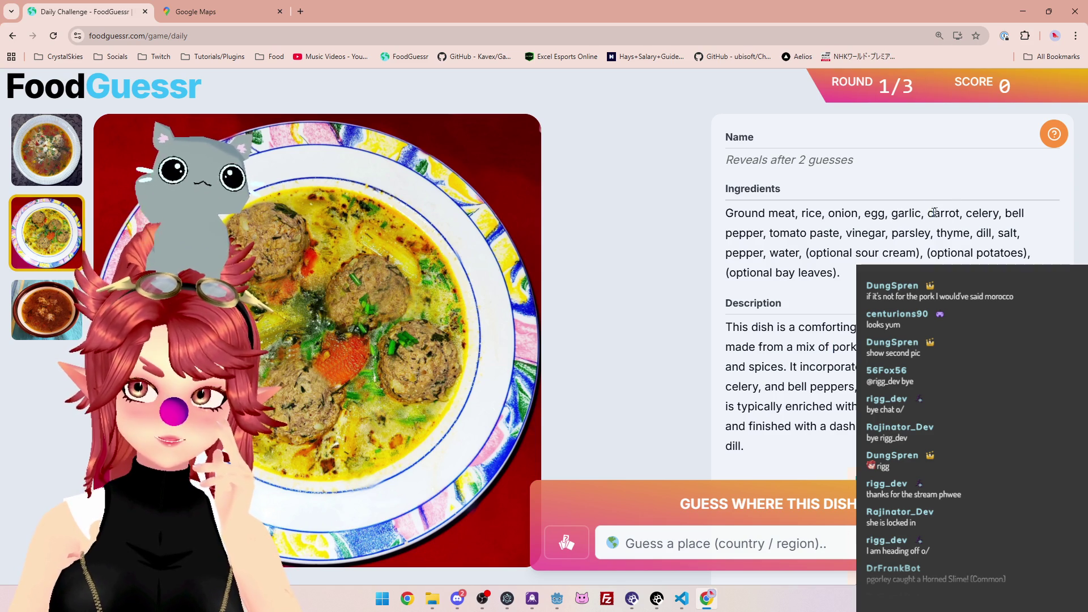
double_click(843, 213)
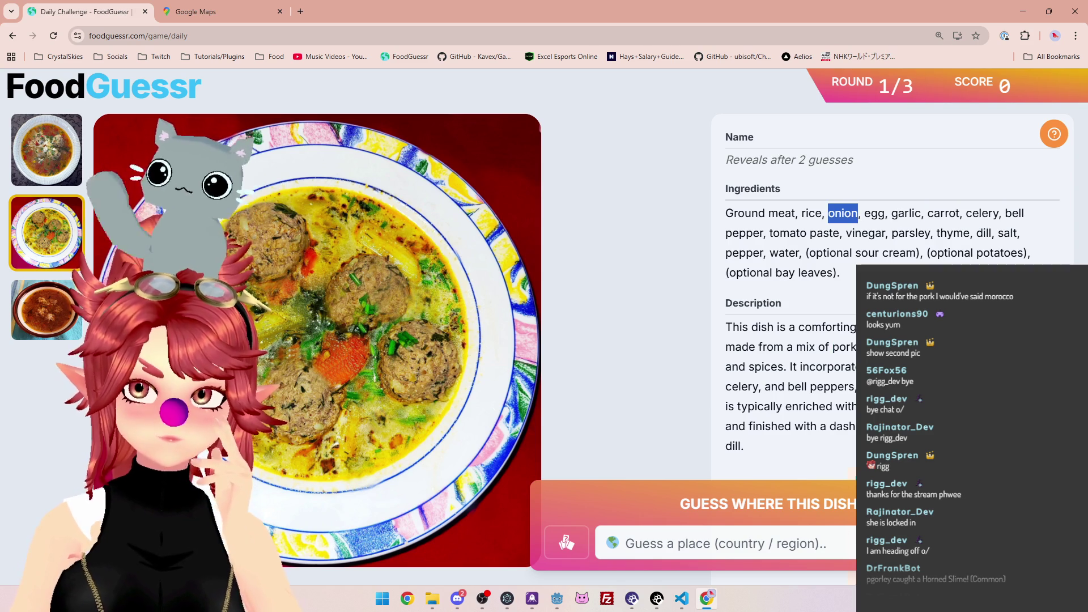
mouse_move(1008, 215)
mouse_down()
mouse_move(965, 236)
mouse_move(814, 247)
mouse_up()
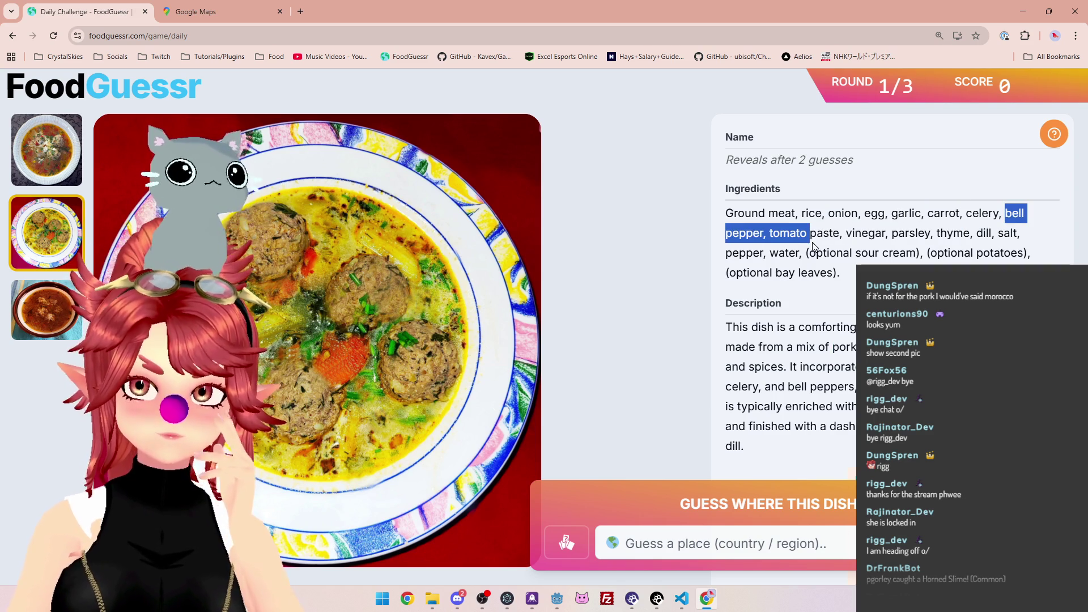
click(848, 233)
drag(852, 233, 937, 233)
click(1026, 241)
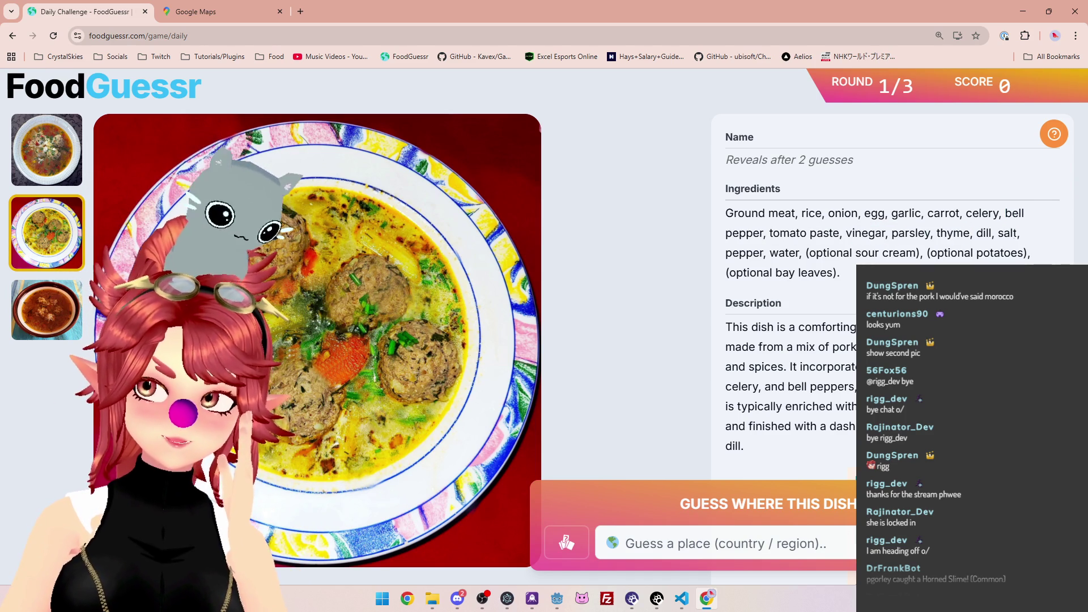
drag(816, 252, 906, 253)
click(852, 248)
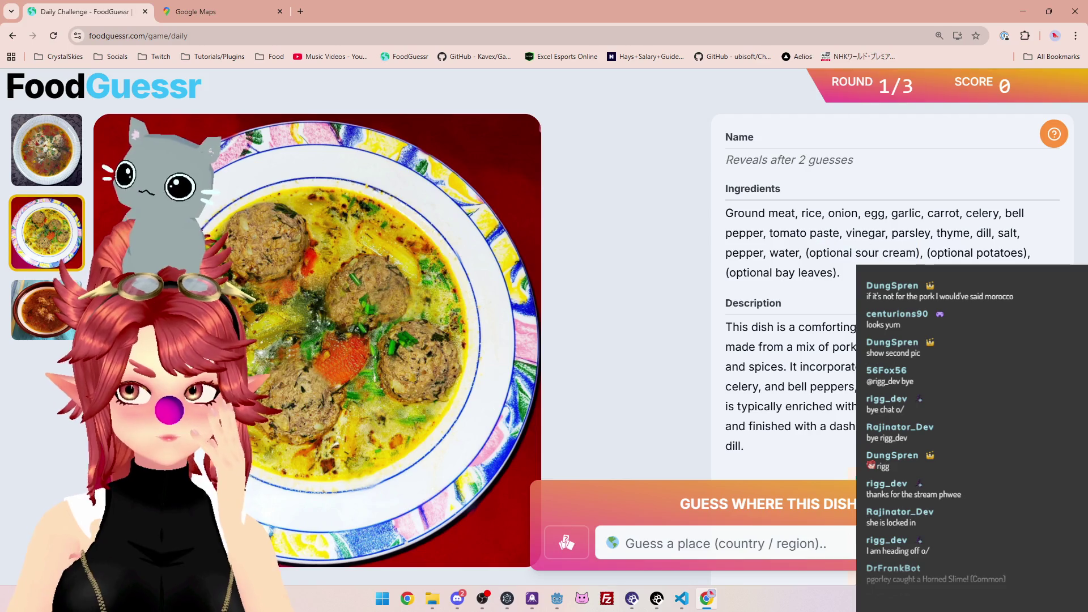
drag(802, 253, 906, 253)
mouse_move(778, 327)
mouse_down()
mouse_move(865, 332)
mouse_move(873, 346)
mouse_up()
drag(748, 367, 801, 367)
click(831, 373)
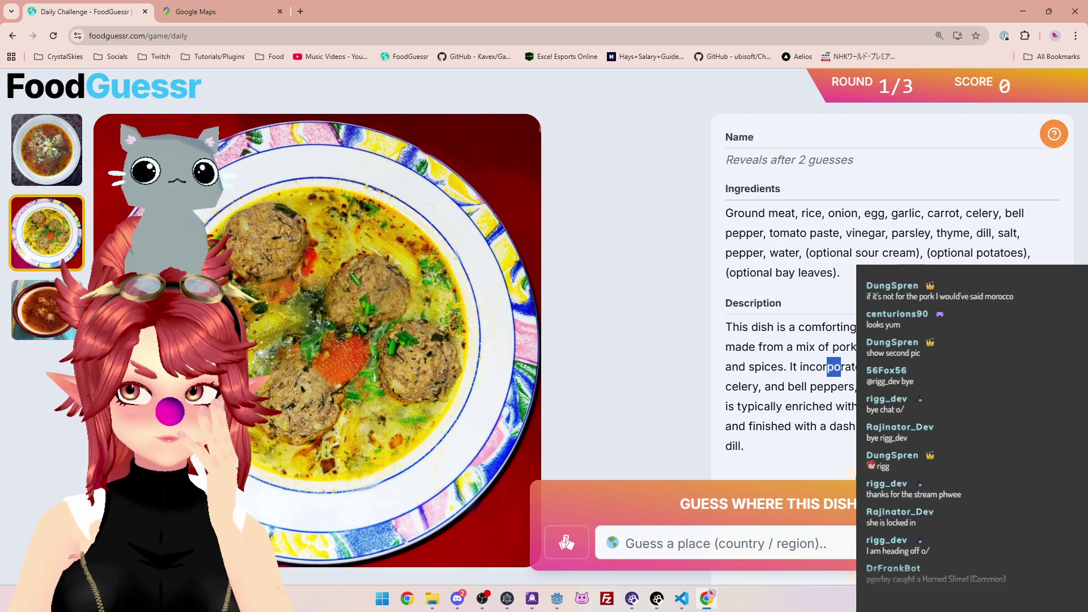
click(833, 367)
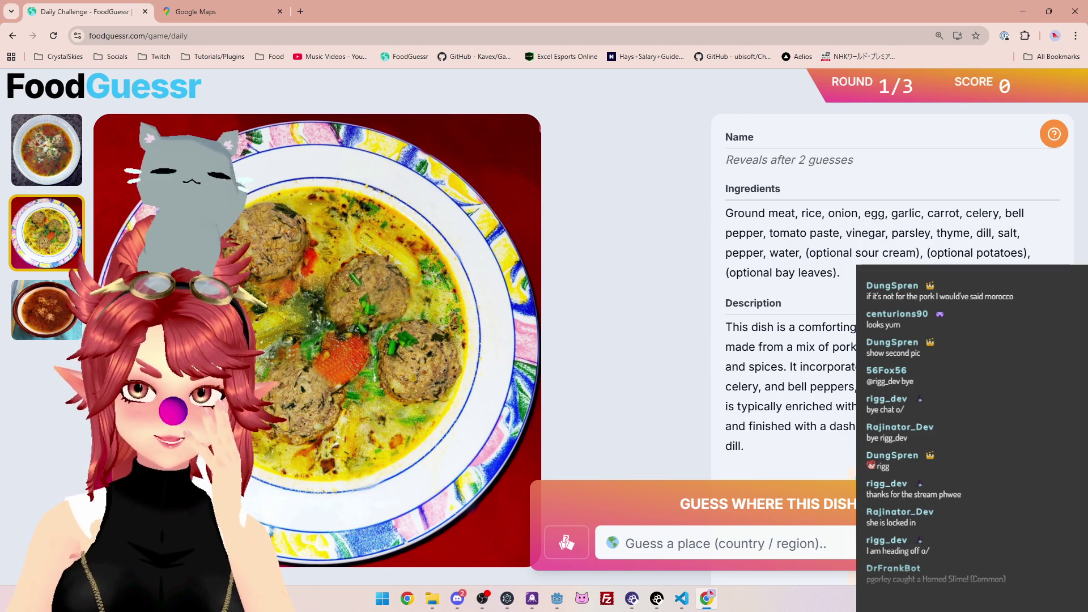
click(46, 152)
click(59, 240)
click(46, 311)
click(49, 234)
click(52, 181)
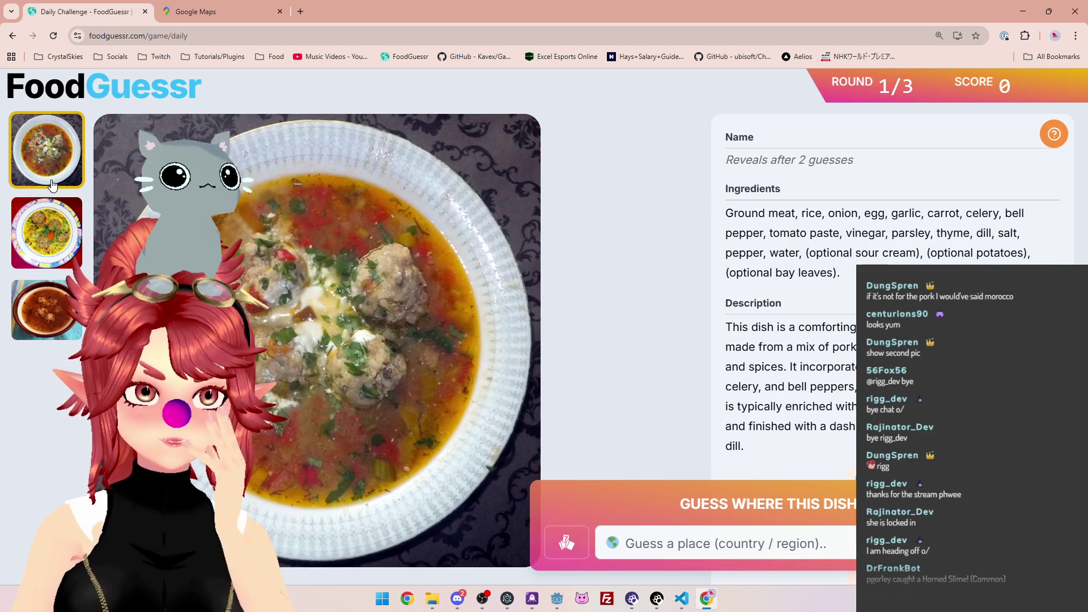
click(46, 218)
click(48, 289)
click(47, 253)
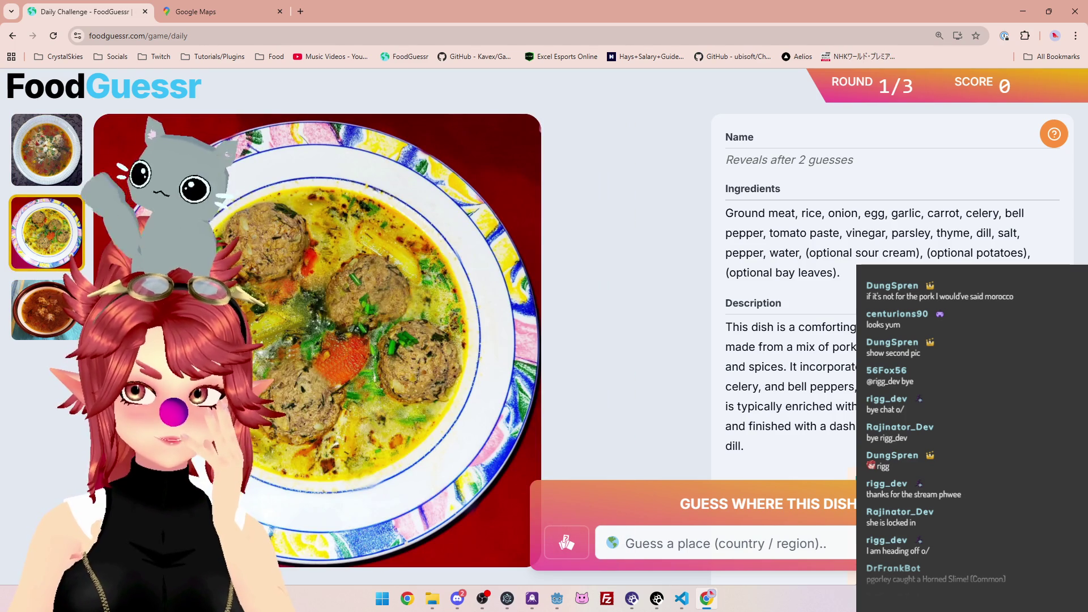
Pan the map across the Mediterranean, Tunisia, Algeria, Italy and the Balkans
click(221, 11)
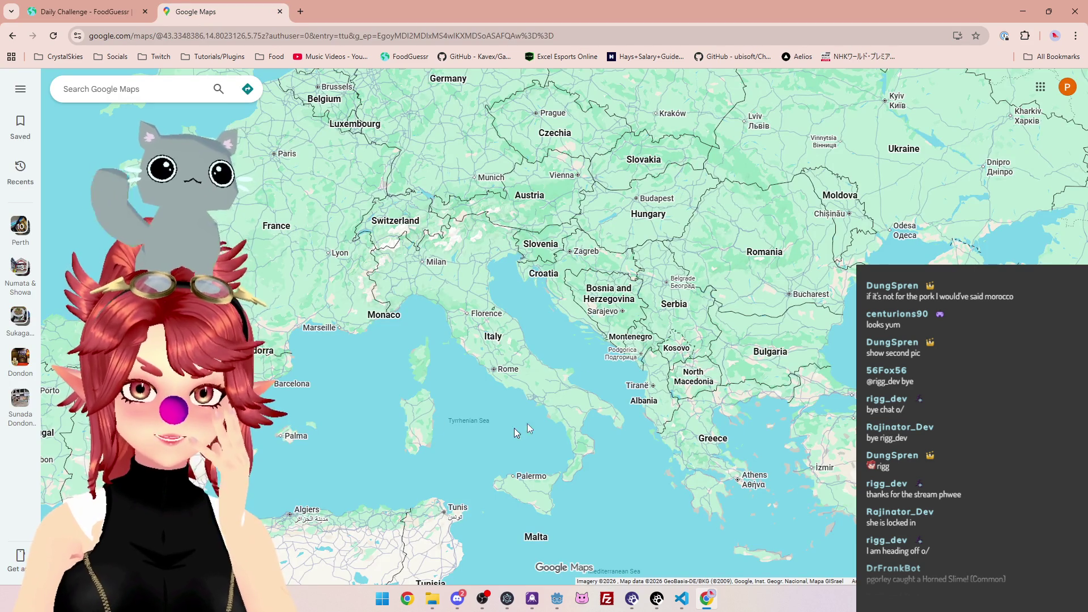
drag(531, 458, 579, 432)
drag(656, 91, 570, 159)
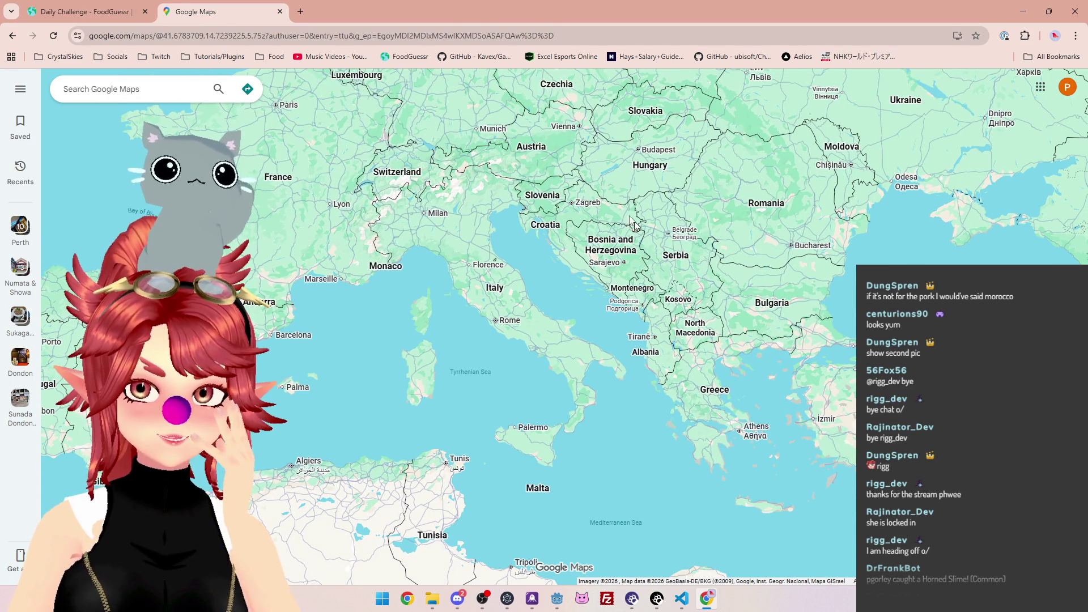
mouse_move(409, 490)
mouse_down()
mouse_move(309, 318)
mouse_move(394, 420)
mouse_move(429, 418)
mouse_up()
mouse_move(499, 273)
mouse_down()
mouse_move(510, 245)
mouse_move(506, 311)
mouse_move(535, 275)
mouse_up()
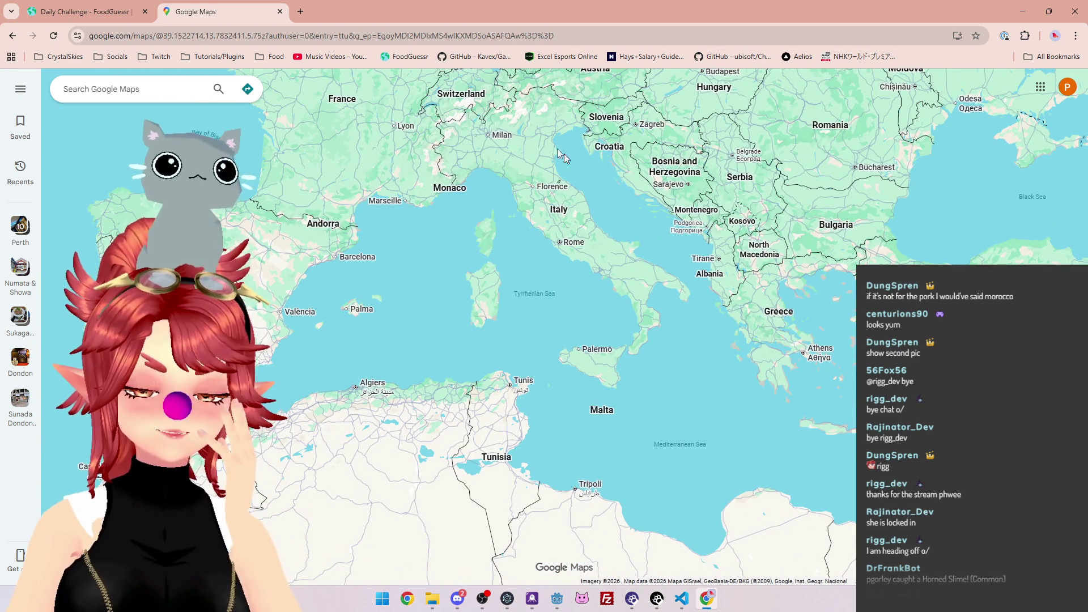
drag(522, 232, 593, 113)
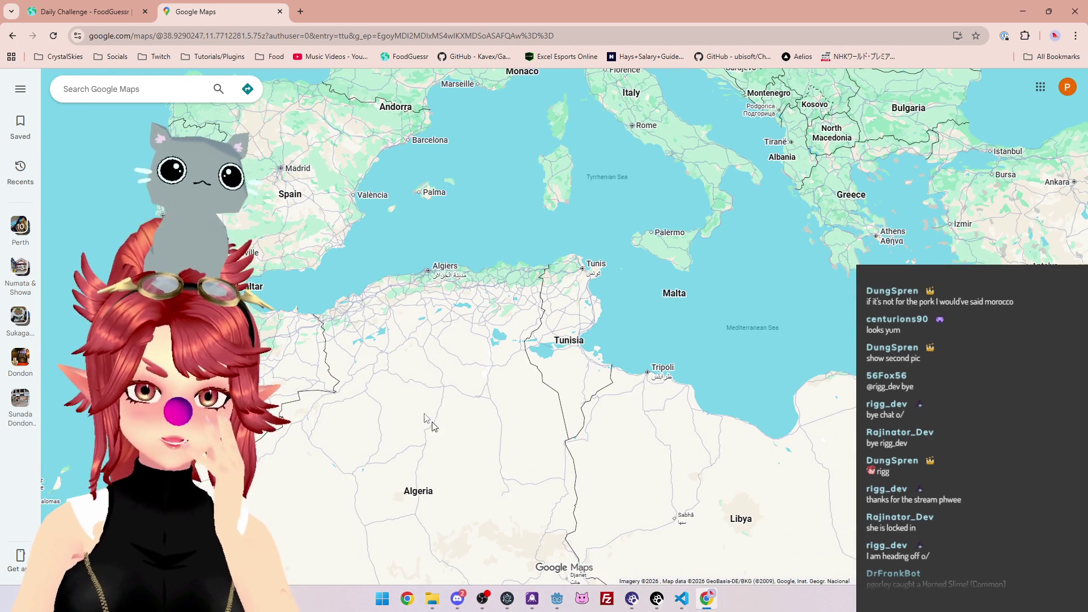
drag(544, 347, 424, 500)
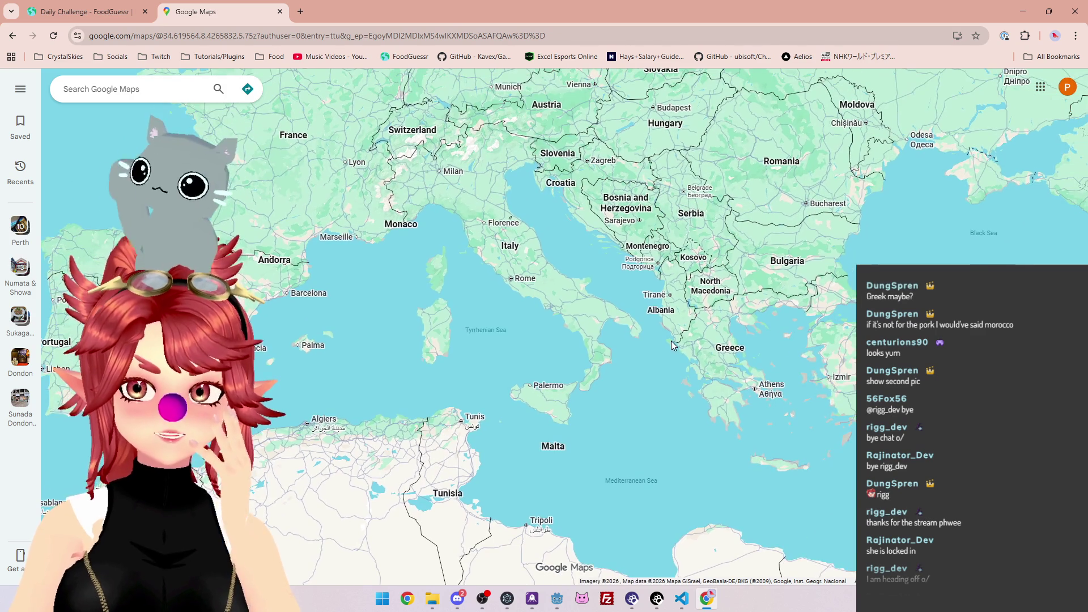
drag(628, 193, 638, 173)
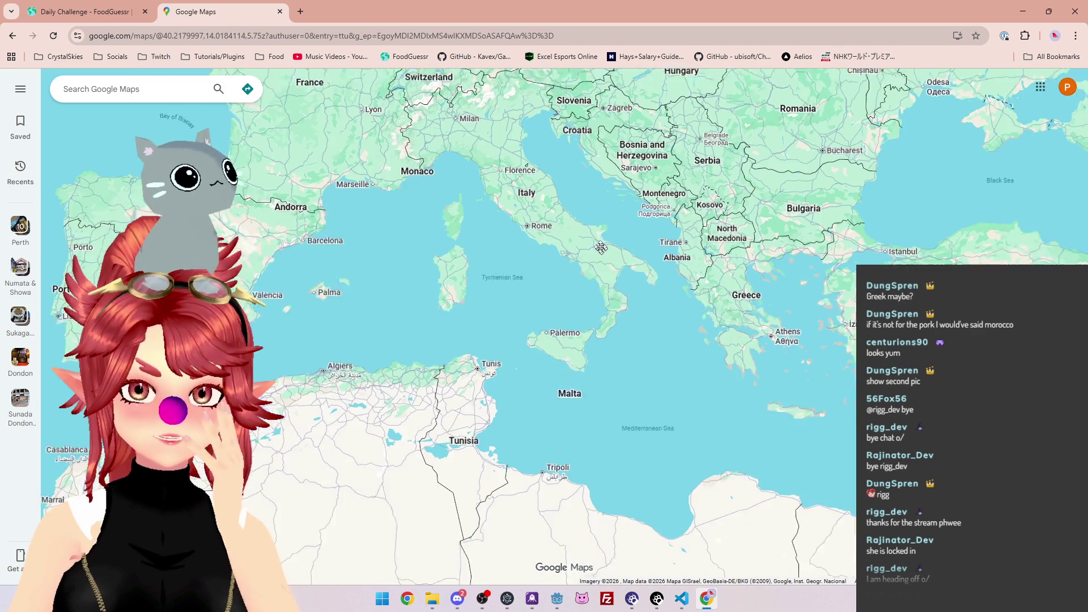
mouse_move(543, 301)
mouse_down()
mouse_move(607, 192)
mouse_move(530, 339)
mouse_move(488, 204)
mouse_move(570, 387)
mouse_move(688, 377)
mouse_move(669, 427)
mouse_move(585, 454)
mouse_move(601, 448)
mouse_up()
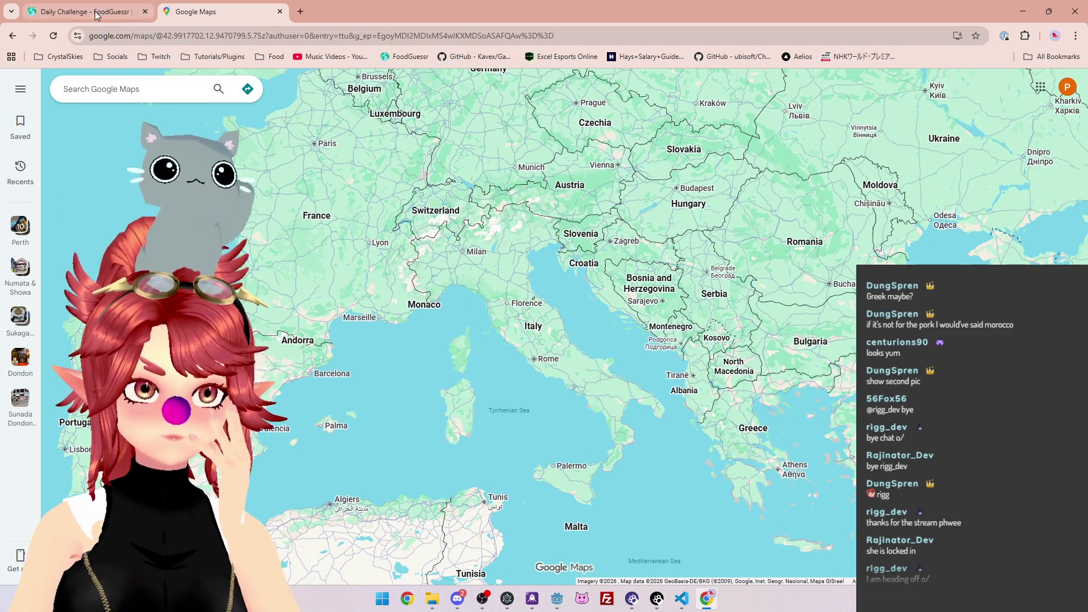
Submit Italy as the first FoodGuessr guess, then return to the map
click(85, 11)
click(796, 549)
text(it)
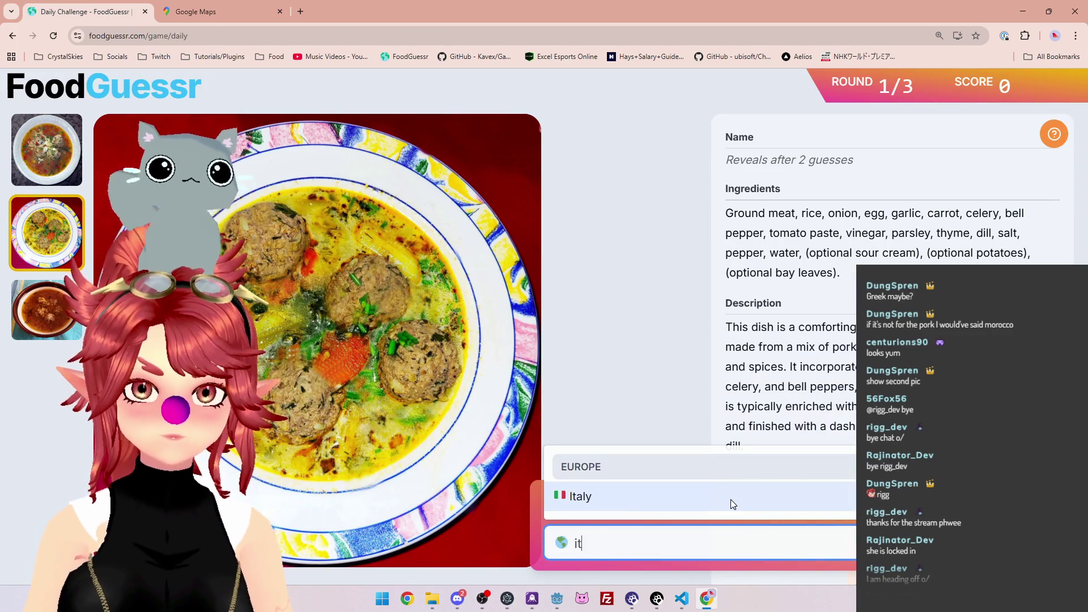
click(731, 499)
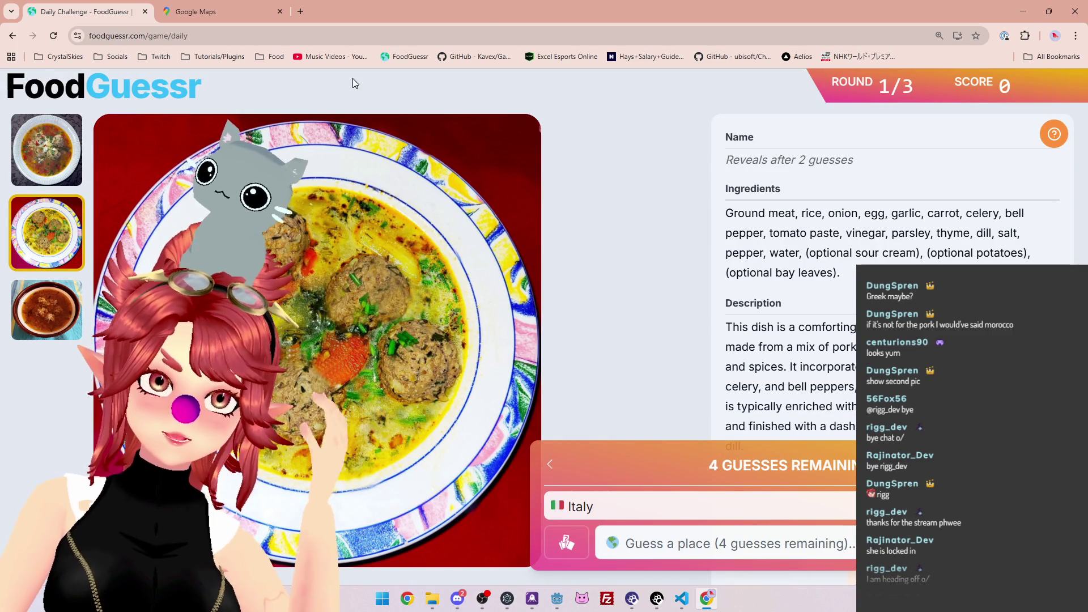
click(216, 12)
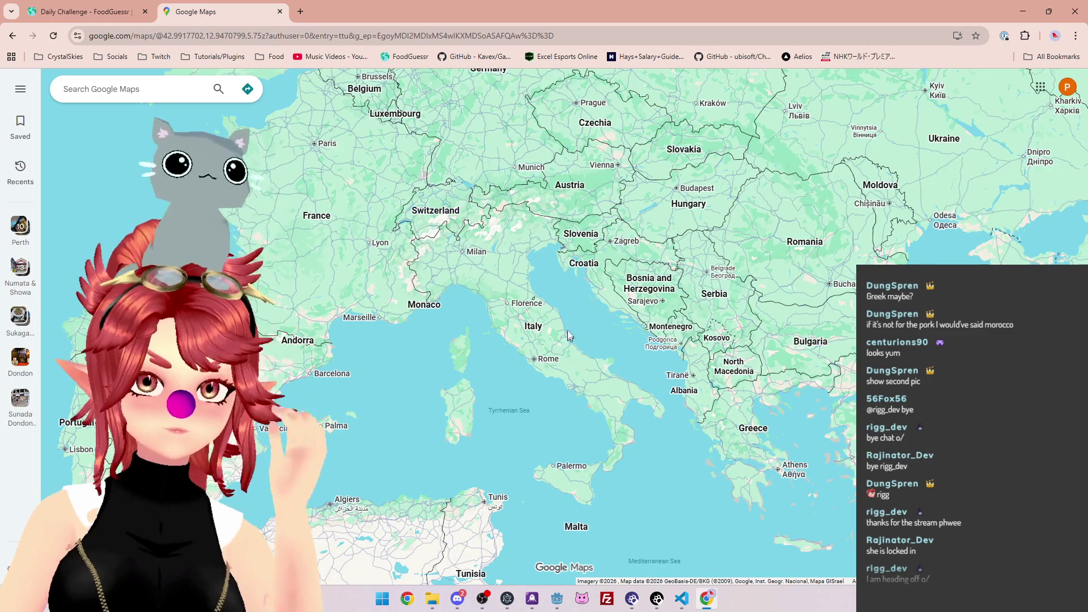
Zoom and pan the map toward Hungary and the Balkans
drag(570, 337, 477, 385)
scroll(586, 264, up, 3)
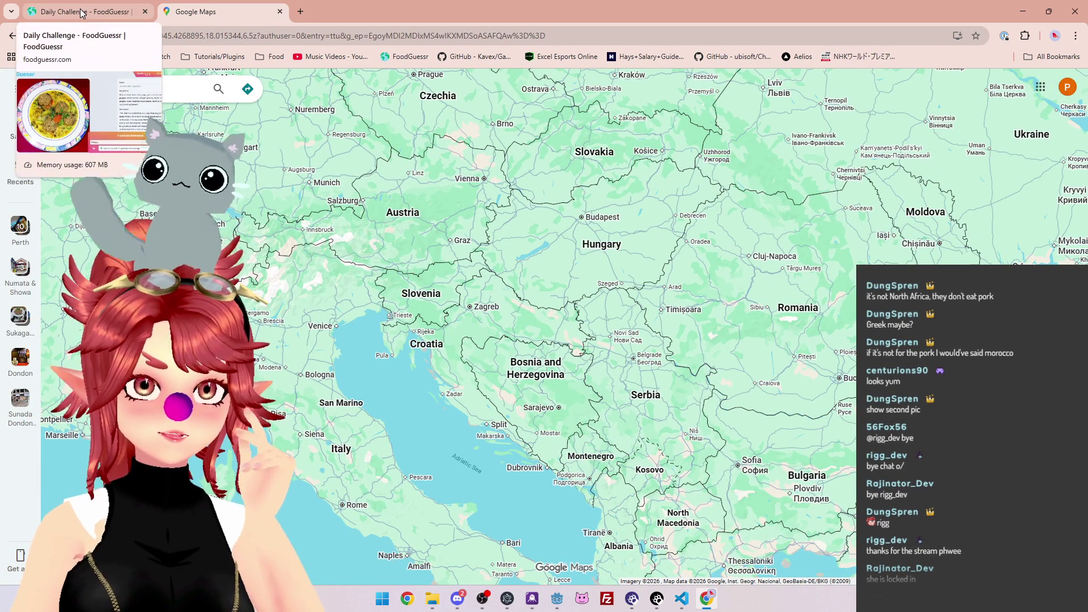
scroll(491, 363, down, 5)
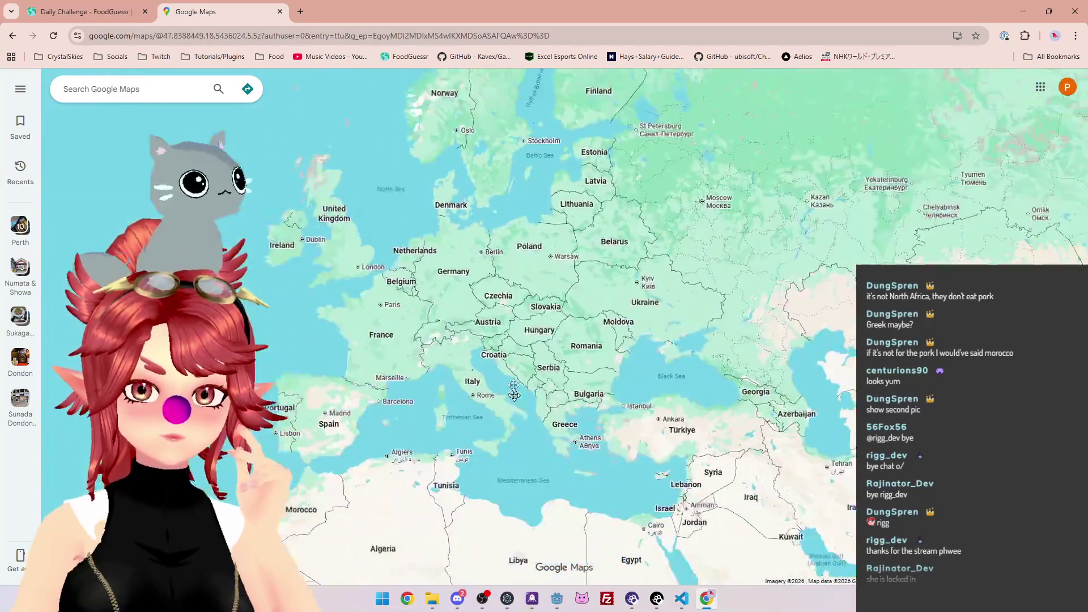
scroll(513, 343, up, 3)
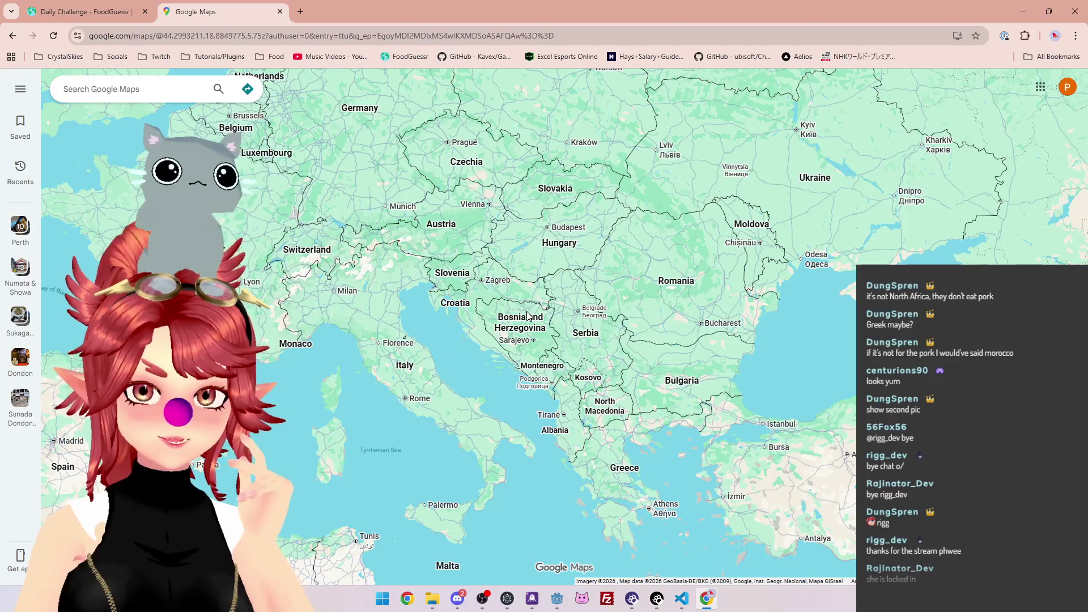
scroll(526, 319, up, 2)
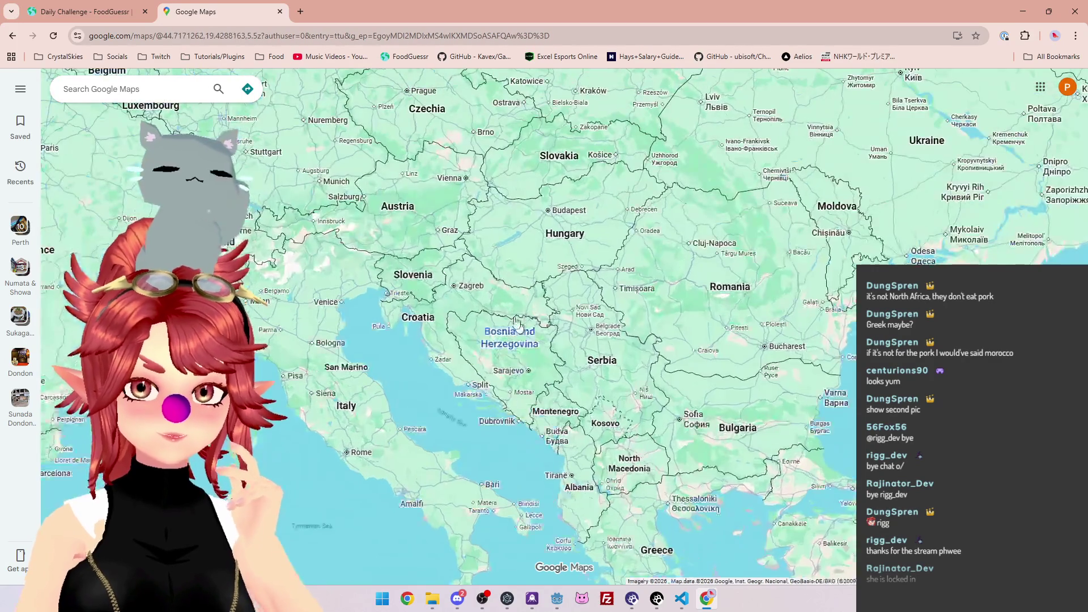
click(112, 21)
click(239, 19)
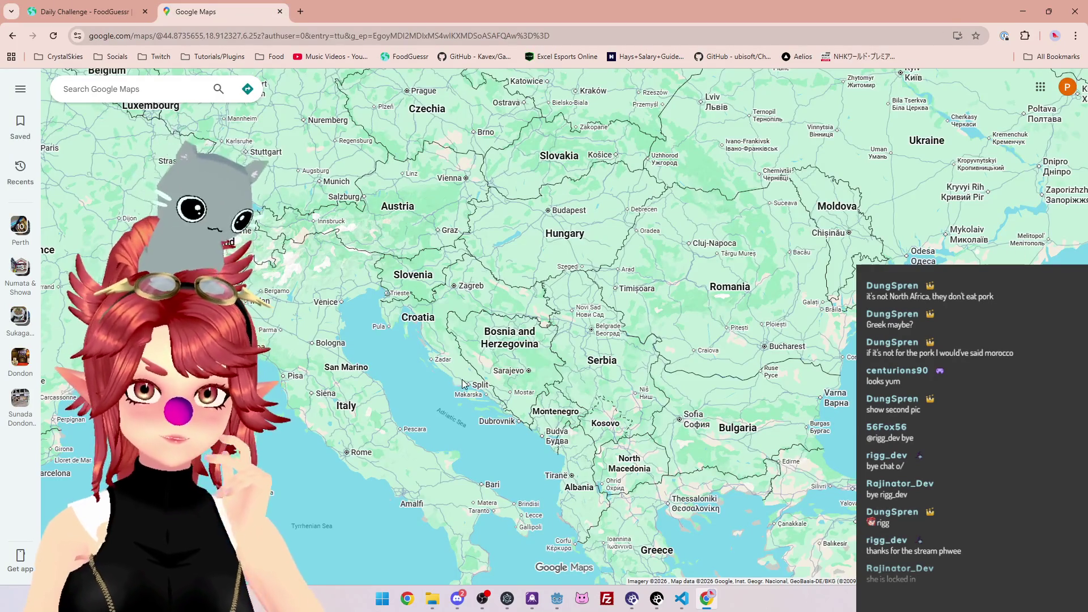
Pan from Croatia and Bosnia north to Czechia and Poland
drag(498, 303, 522, 267)
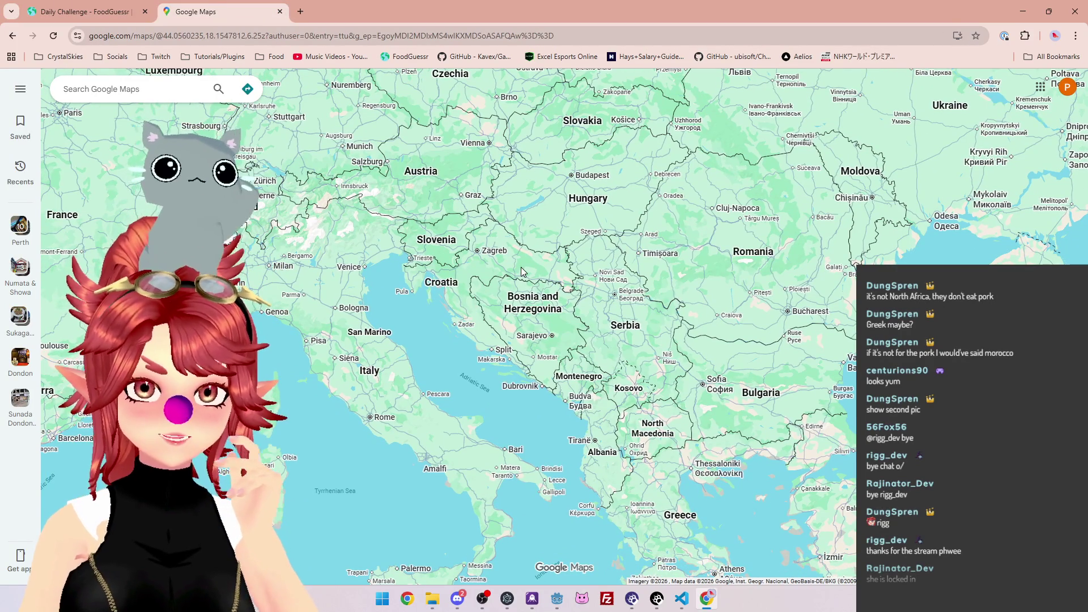
scroll(522, 267, up, 1)
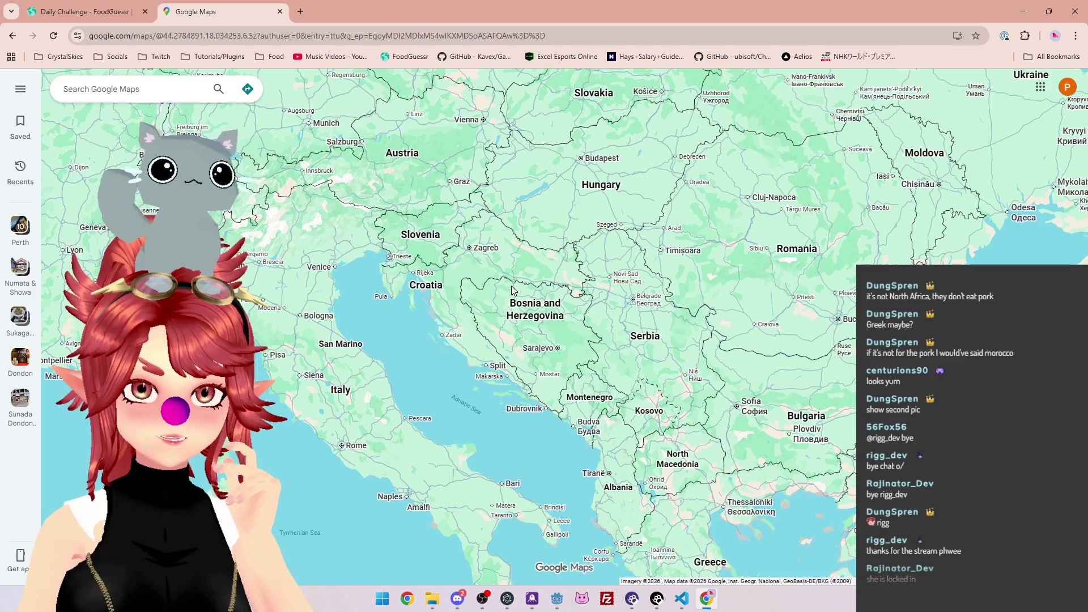
mouse_move(543, 264)
mouse_down()
mouse_move(471, 327)
mouse_move(481, 342)
mouse_up()
drag(513, 389, 502, 420)
scroll(501, 420, down, 2)
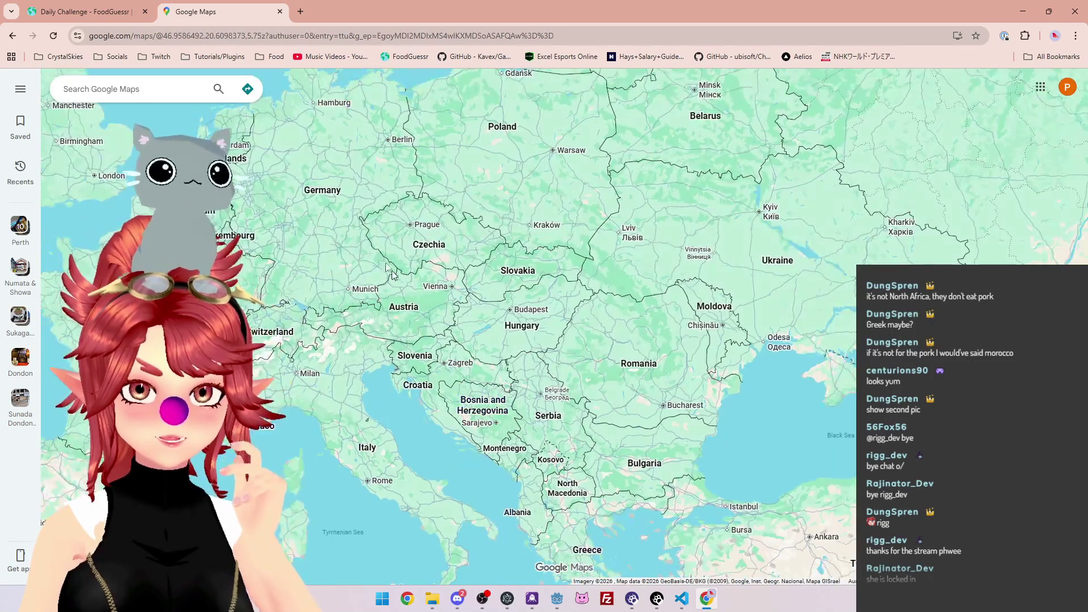
click(106, 13)
Guess Hungary, then Romania as the correct third guess, earning 4,000 points
click(715, 547)
text(Hu)
click(641, 494)
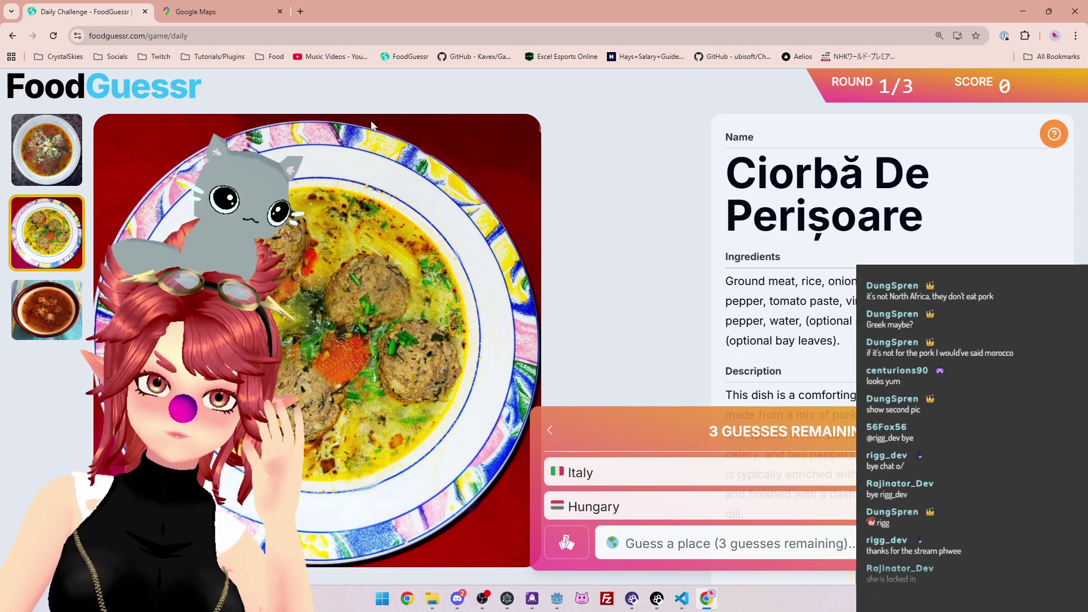
click(255, 15)
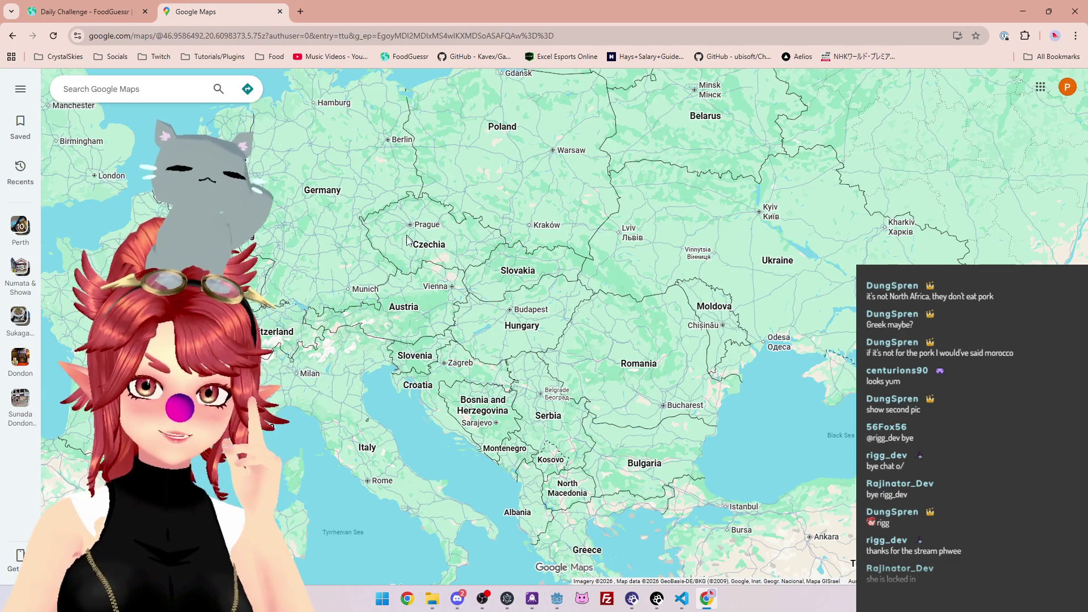
click(85, 11)
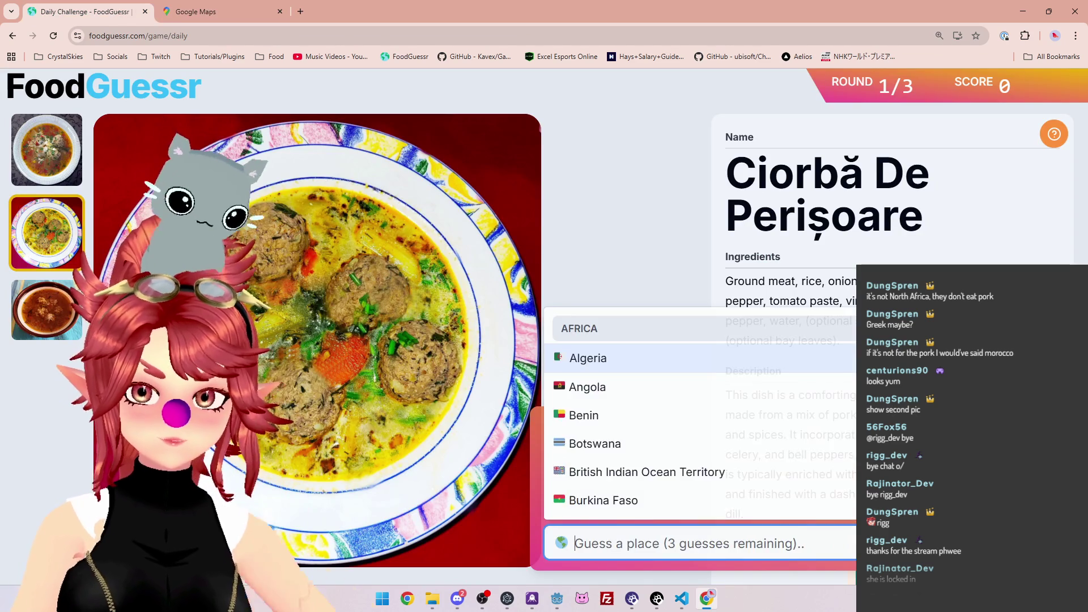
text(ro)
key(Return)
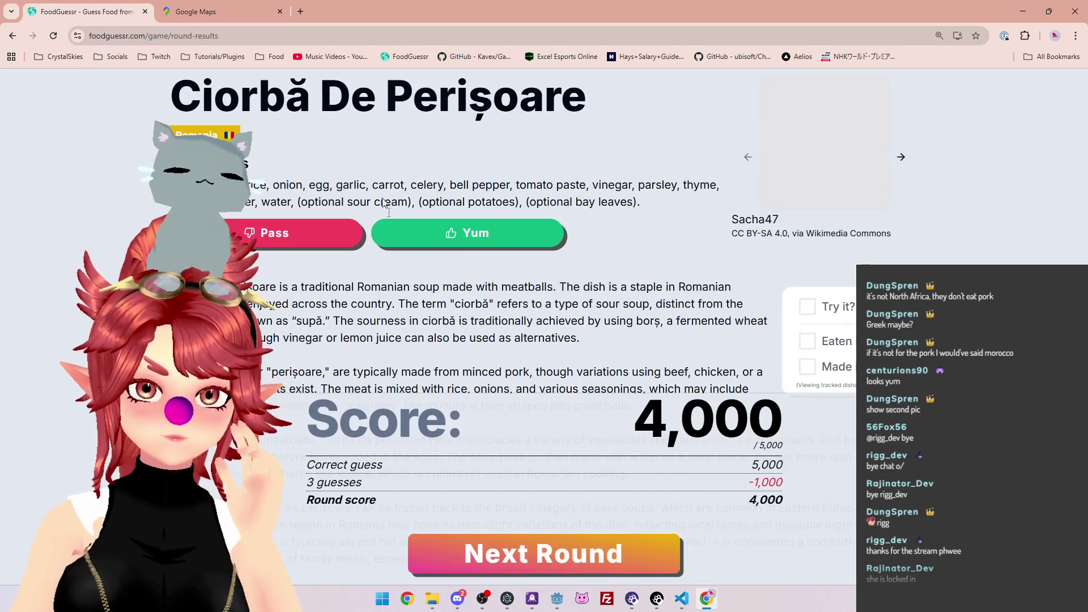
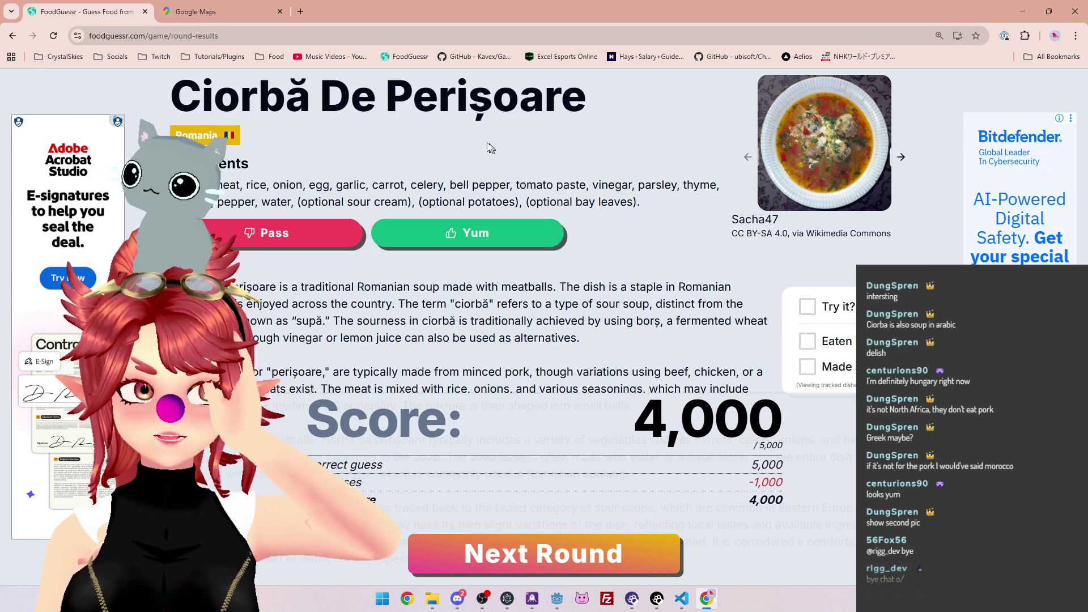
Look over Europe in Google Maps, panning toward Türkiye and the Middle East
click(220, 11)
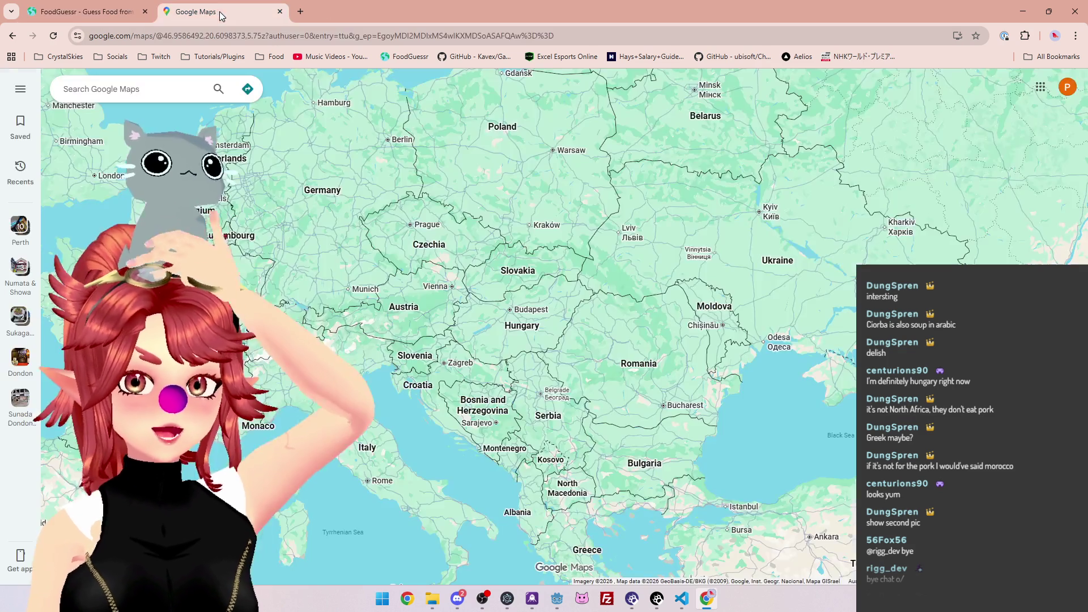
scroll(726, 404, down, 2)
mouse_move(727, 404)
mouse_down()
mouse_move(567, 273)
mouse_move(504, 244)
mouse_move(482, 258)
mouse_move(499, 145)
mouse_move(503, 259)
mouse_up()
Rate the Ciorbă De Perișoare as Yum and start round 2
click(131, 17)
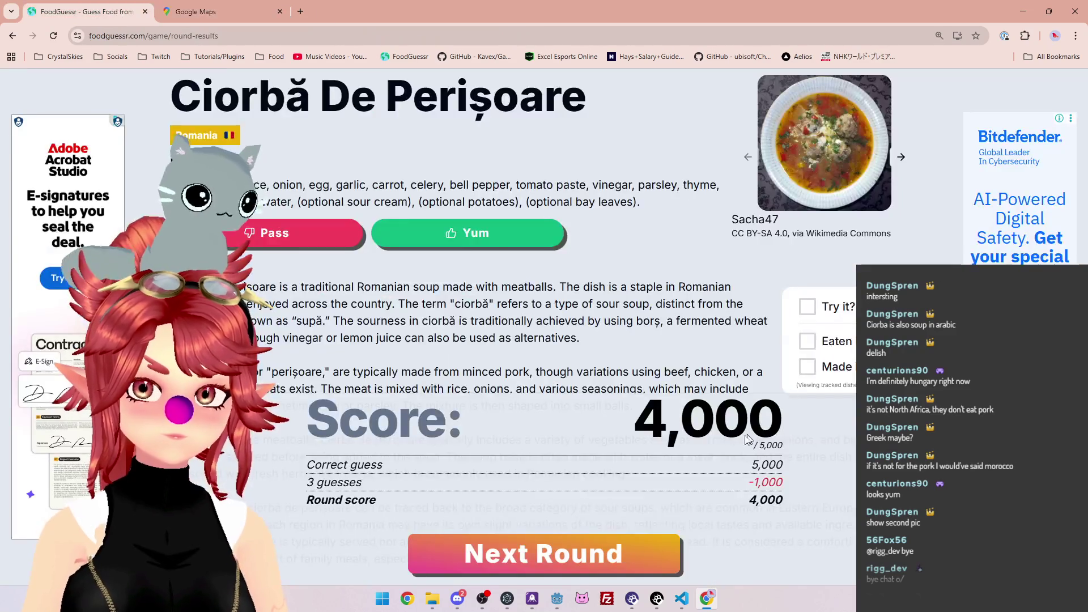
click(493, 234)
click(598, 552)
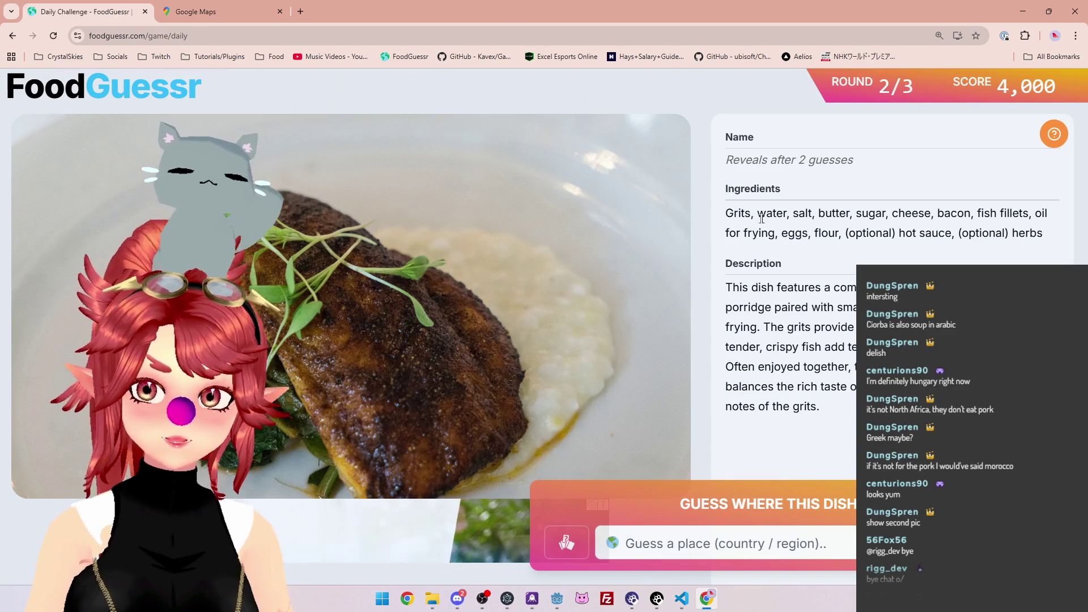
double_click(734, 213)
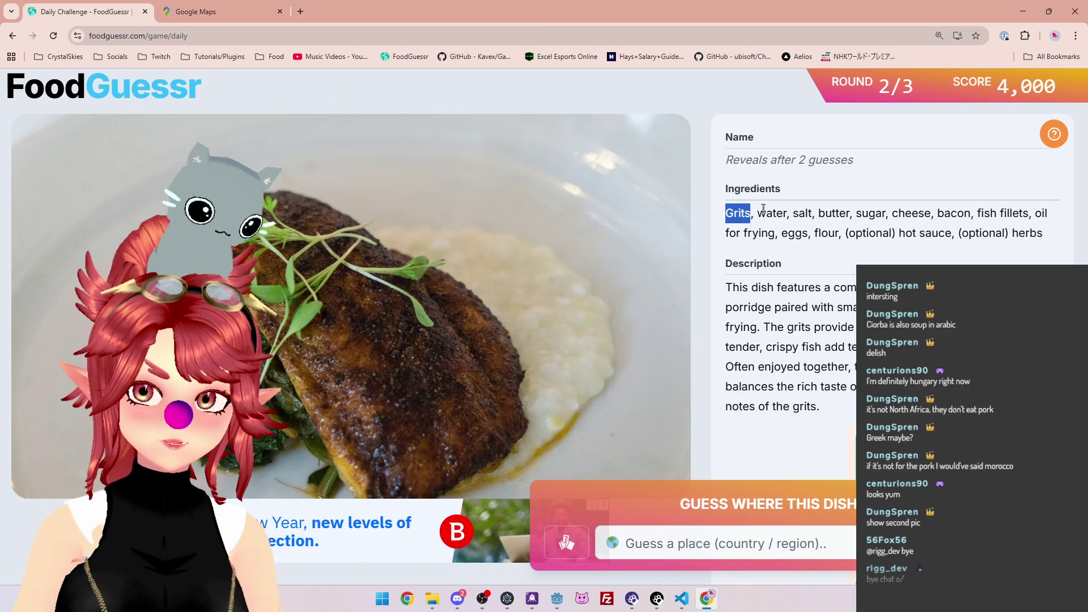
mouse_move(826, 213)
mouse_down()
mouse_move(991, 213)
mouse_move(971, 214)
mouse_up()
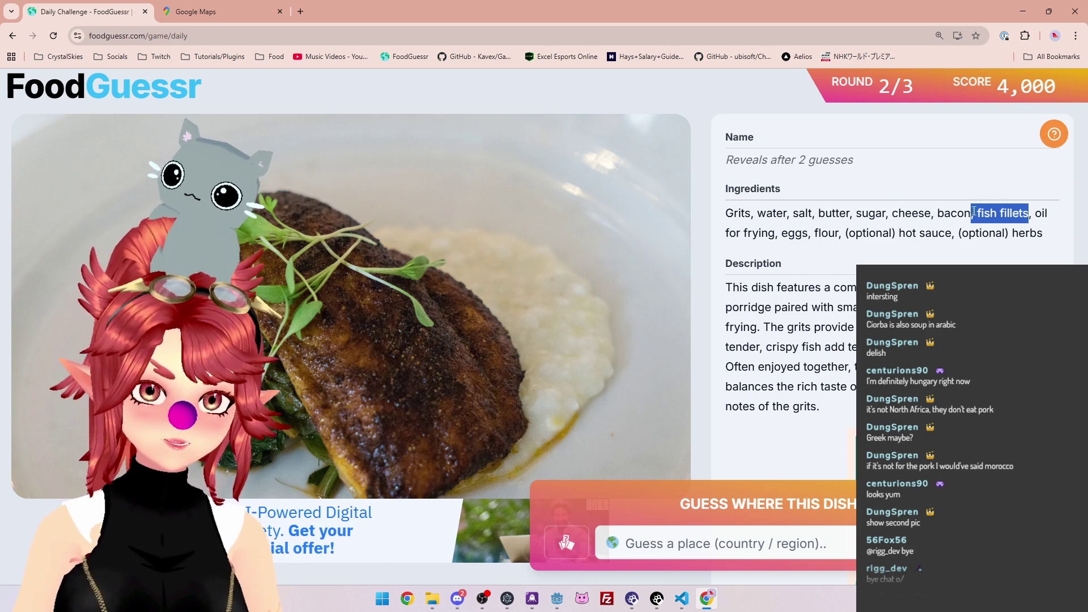
double_click(1041, 214)
drag(813, 233, 868, 233)
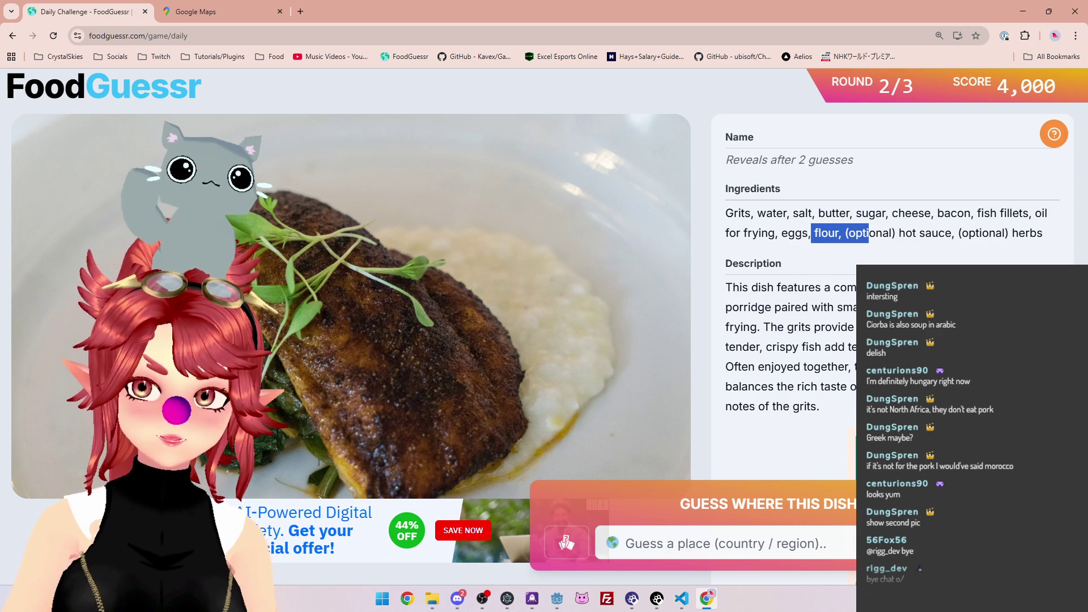
drag(726, 307, 793, 307)
drag(751, 213, 721, 215)
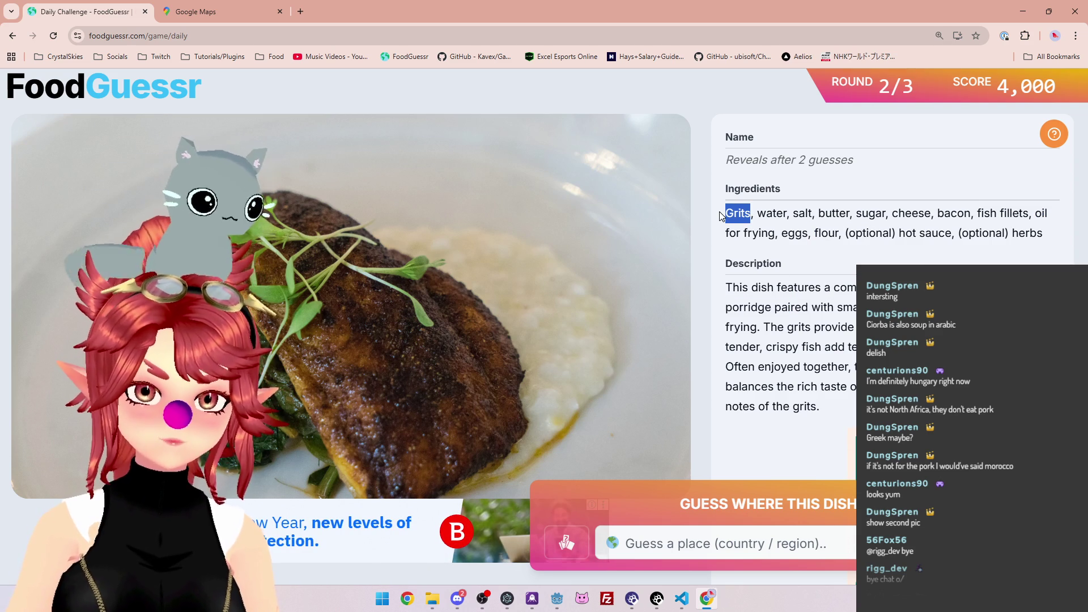
mouse_move(725, 307)
mouse_down()
mouse_move(811, 328)
mouse_move(754, 307)
mouse_move(781, 307)
mouse_up()
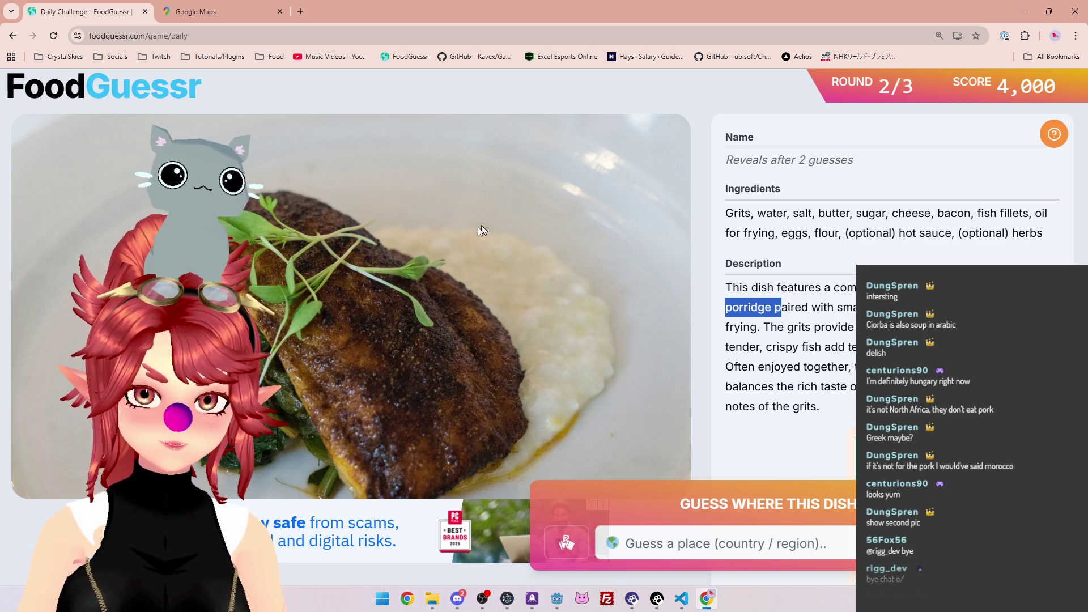
drag(775, 308, 853, 307)
click(853, 307)
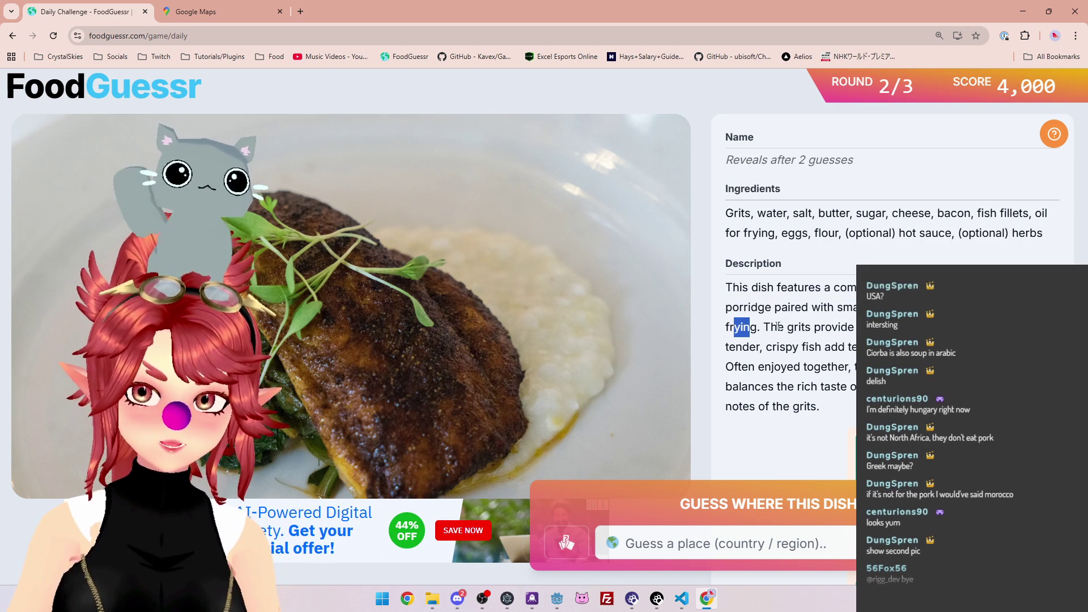
drag(763, 327, 856, 327)
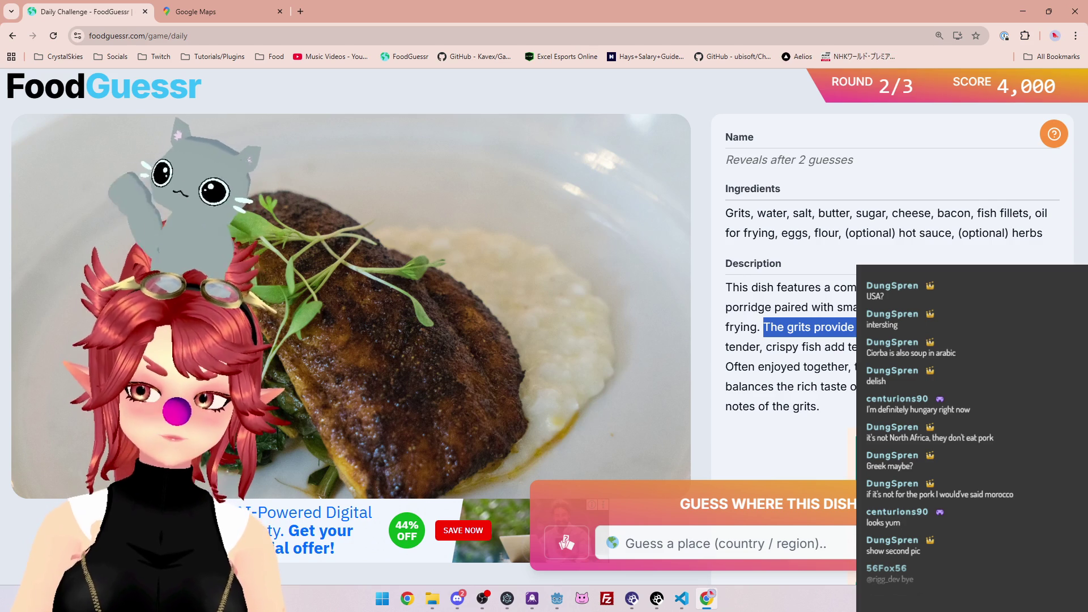
click(856, 327)
drag(772, 347, 856, 347)
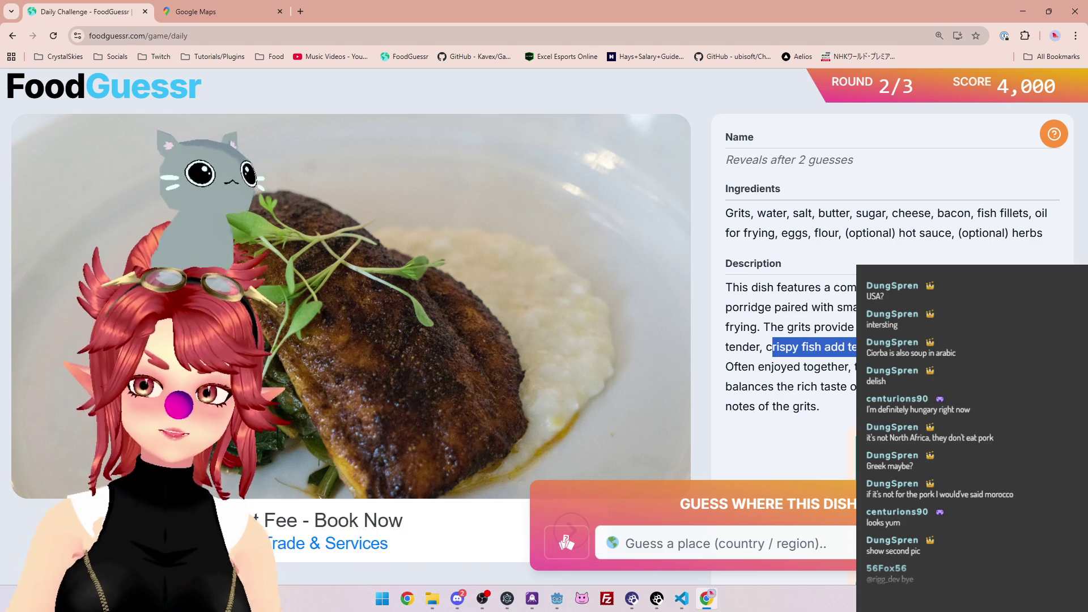
drag(742, 367, 852, 367)
click(853, 367)
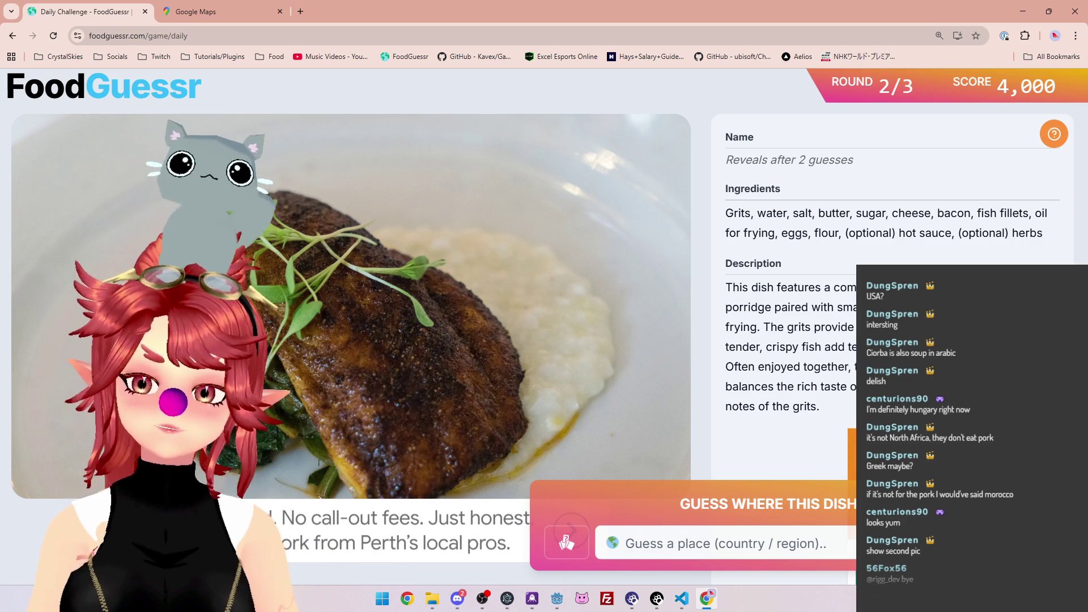
drag(762, 387, 852, 388)
click(853, 387)
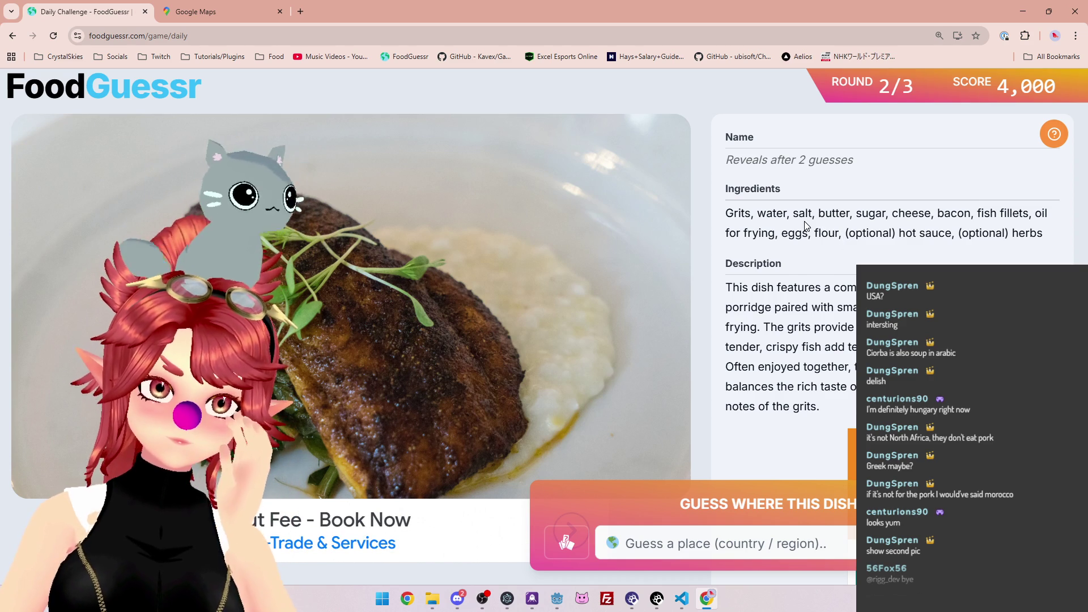
mouse_move(794, 214)
mouse_down()
mouse_move(967, 215)
mouse_move(758, 212)
mouse_move(829, 233)
mouse_move(958, 233)
mouse_up()
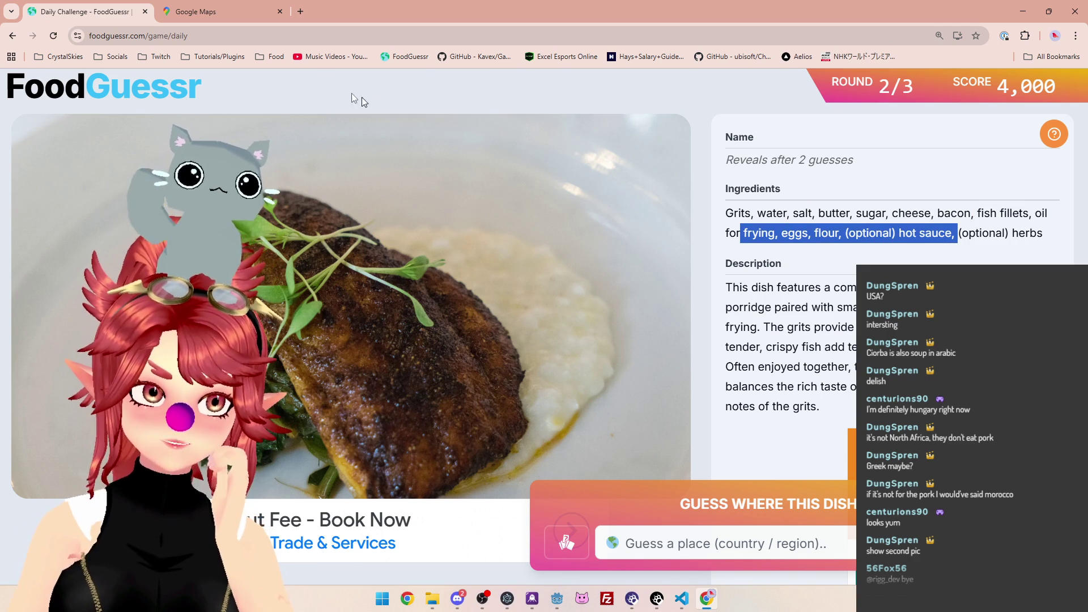
click(195, 11)
Survey the North Atlantic, Mexico and the Caribbean in Google Maps
scroll(376, 258, down, 3)
drag(375, 258, 617, 280)
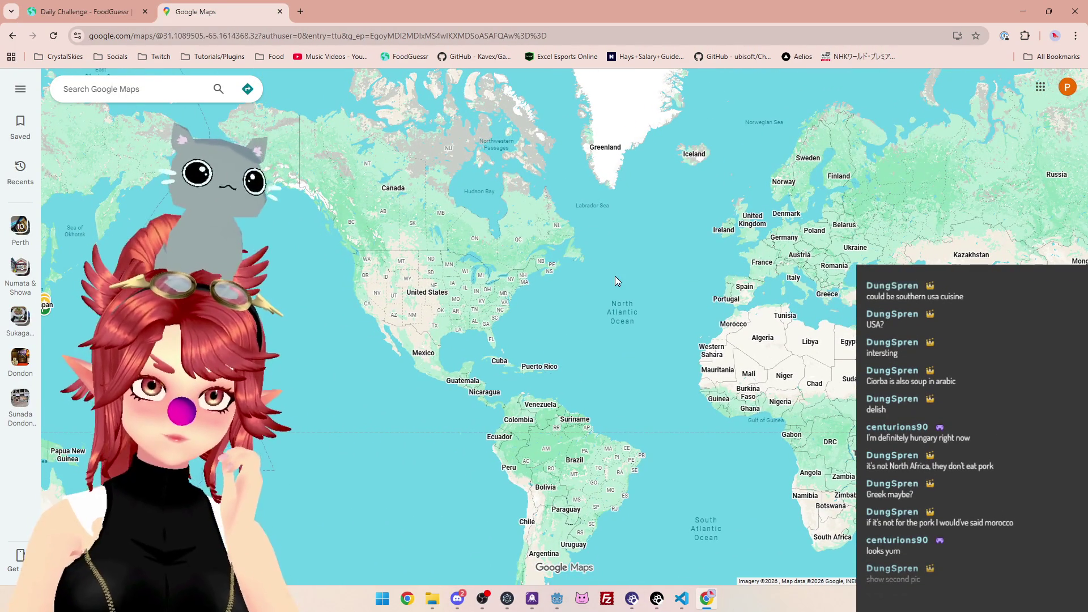
scroll(450, 304, up, 3)
mouse_move(435, 369)
mouse_down()
mouse_move(554, 340)
mouse_move(478, 290)
mouse_up()
scroll(613, 315, down, 2)
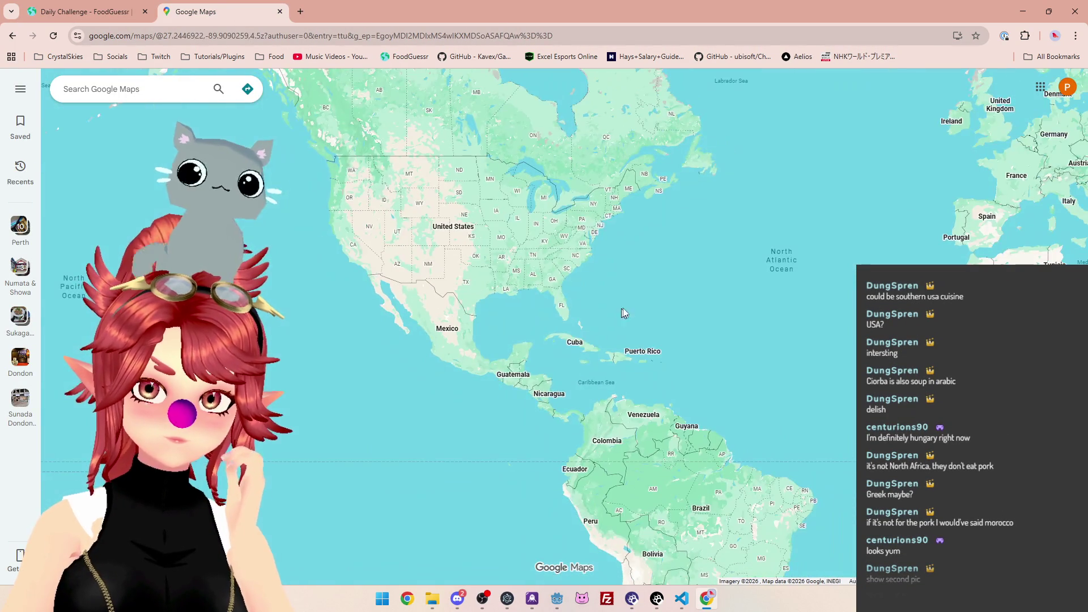
Back in FoodGuessr, type 'uni' in the country list and guess United States
click(86, 13)
click(776, 545)
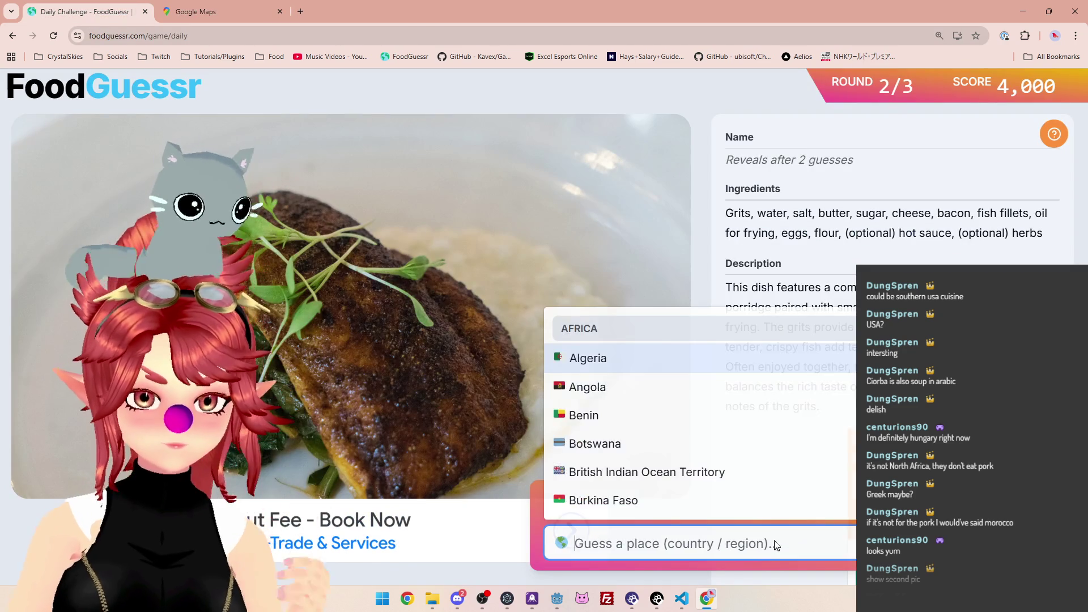
text(uni)
click(667, 362)
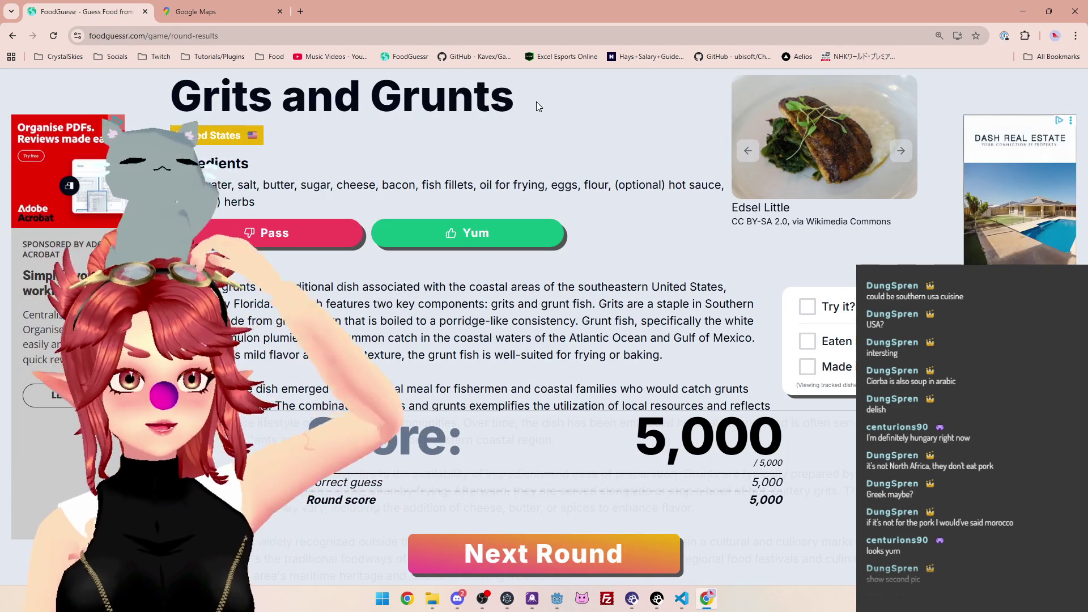
Rate Grits and Grunts as Yum and highlight its ingredients and 'southeastern' in the description
click(449, 228)
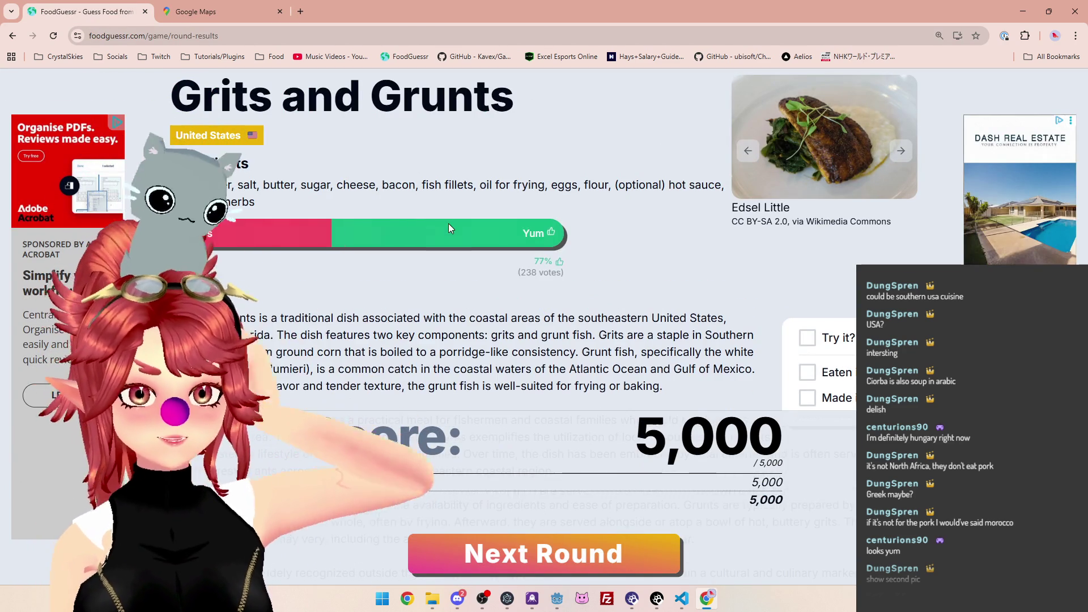
mouse_move(270, 185)
mouse_down()
mouse_move(463, 204)
mouse_move(495, 187)
mouse_up()
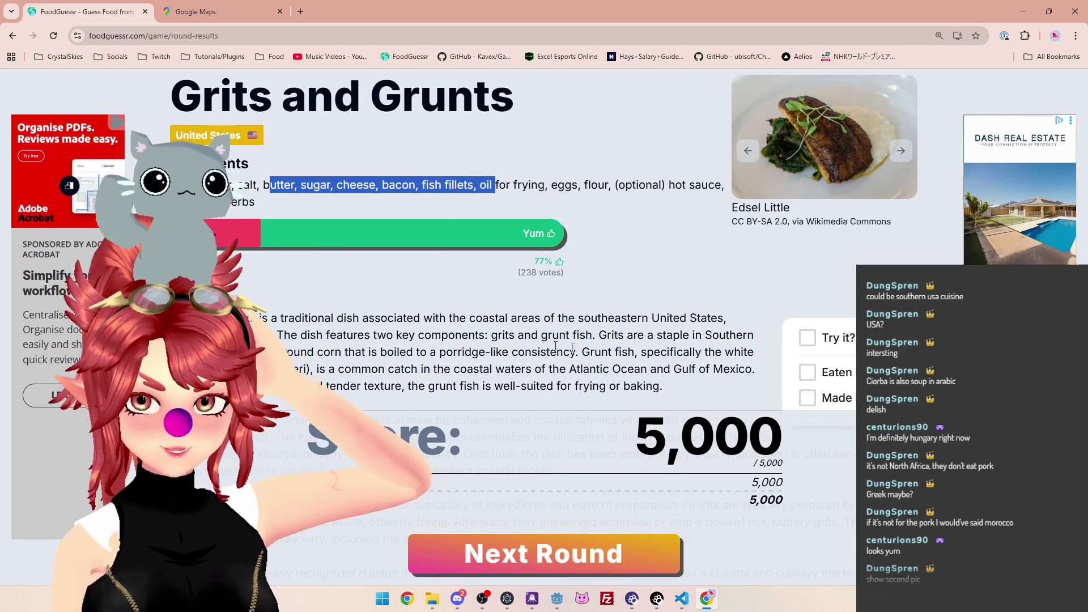
drag(577, 318, 710, 317)
click(272, 340)
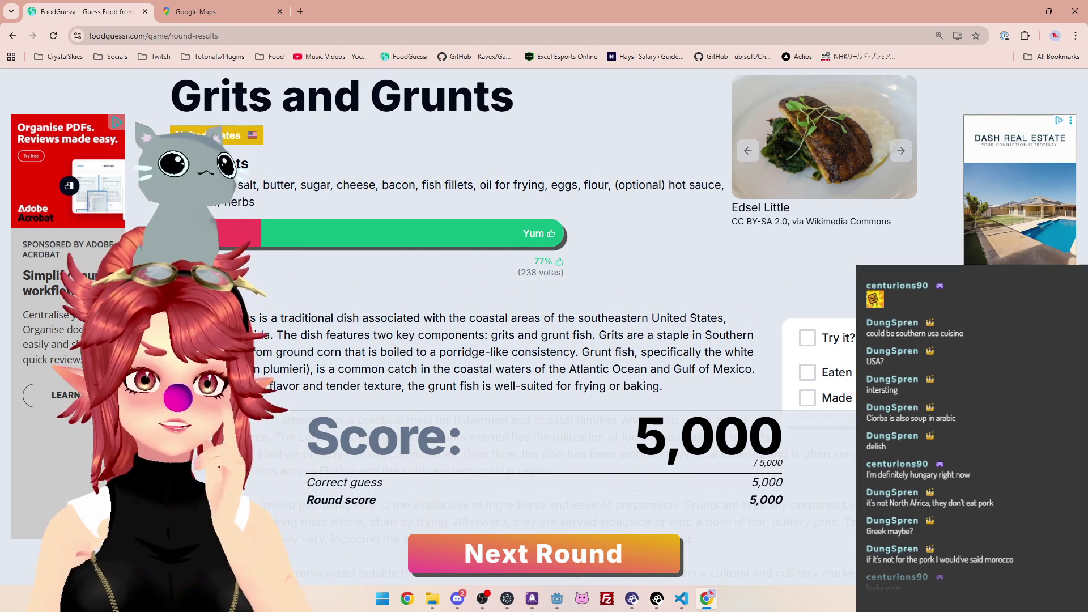
Check Florida, the Caribbean and South America in Google Maps between glances at the results
click(190, 19)
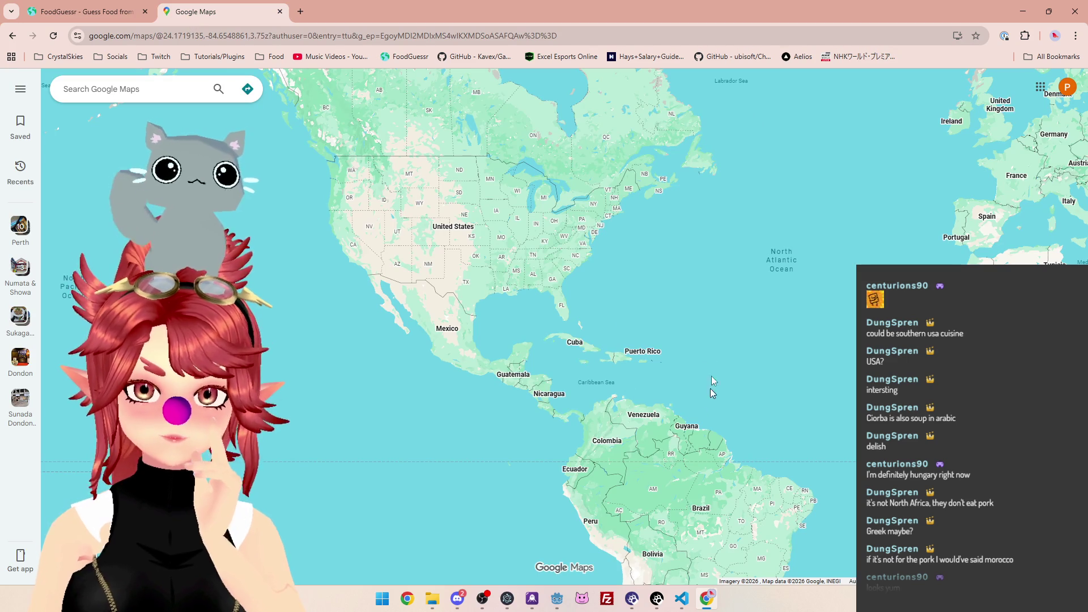
scroll(561, 300, up, 5)
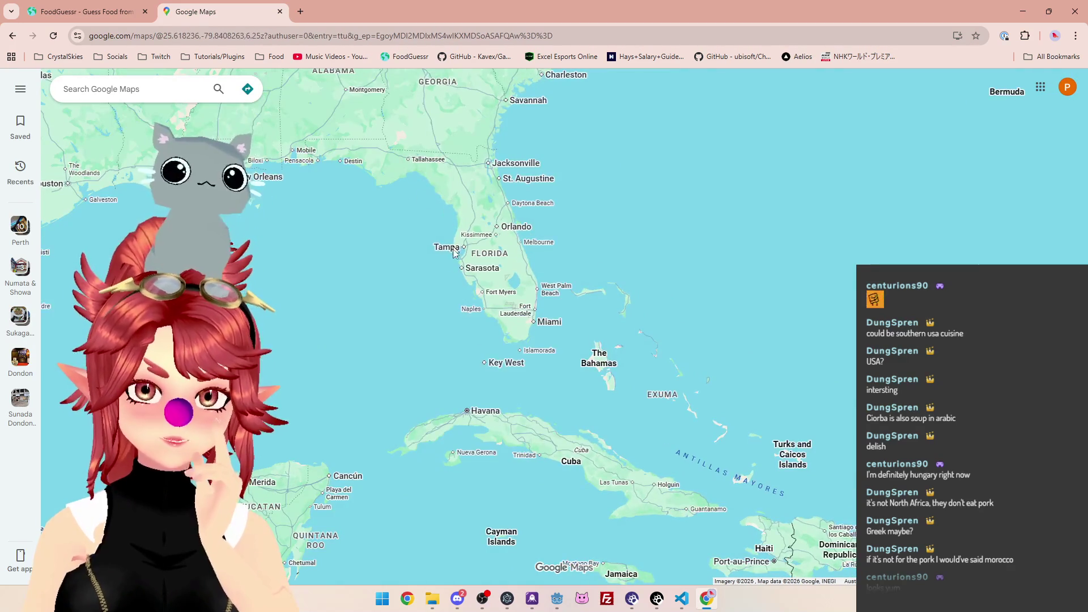
click(103, 15)
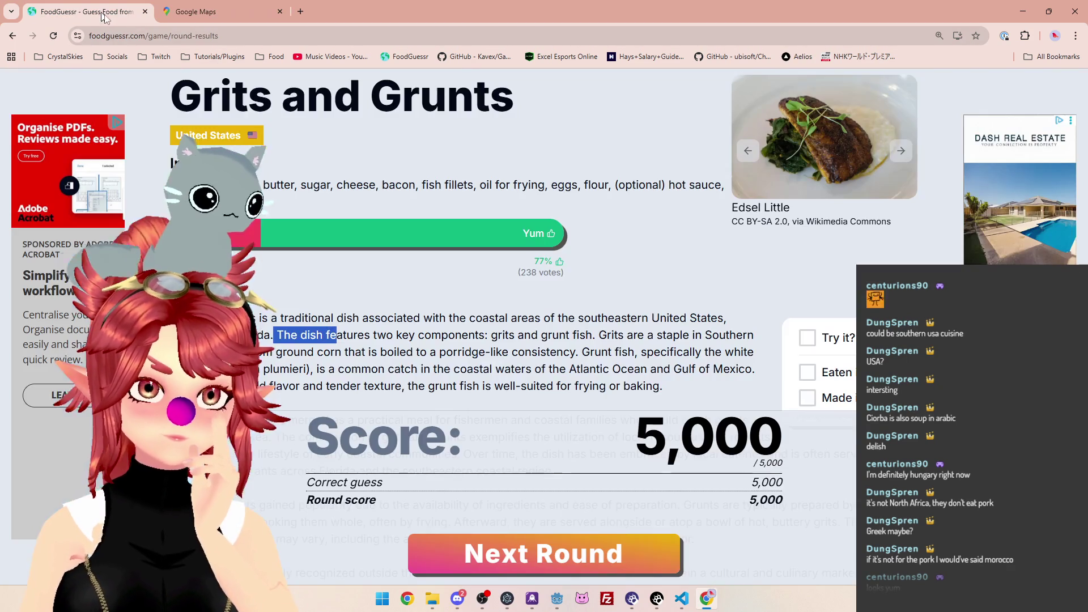
scroll(551, 297, down, 1)
scroll(552, 297, down, 1)
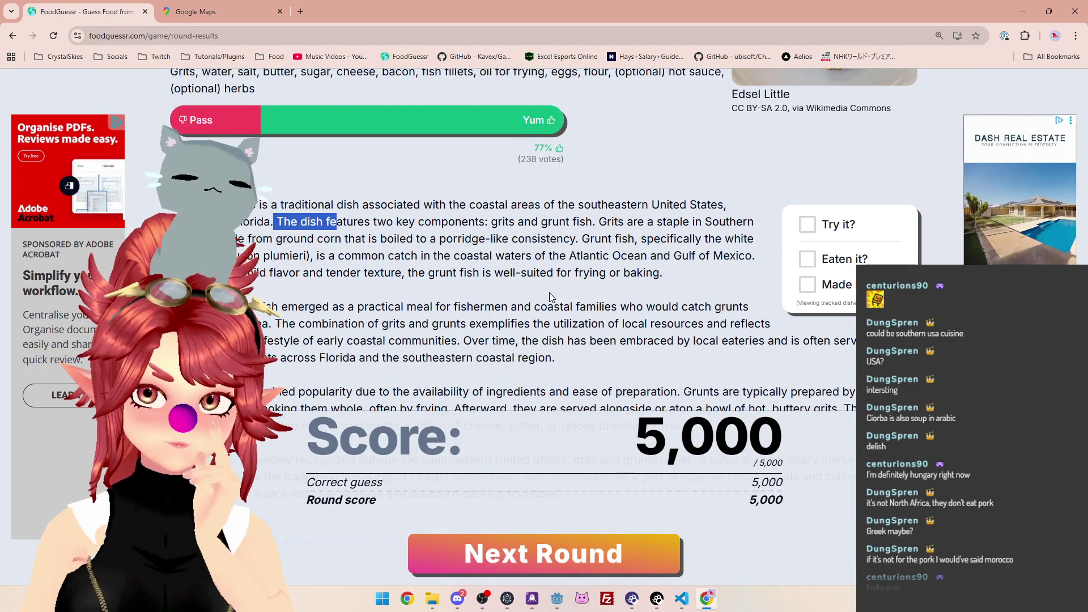
click(233, 10)
scroll(516, 261, up, 4)
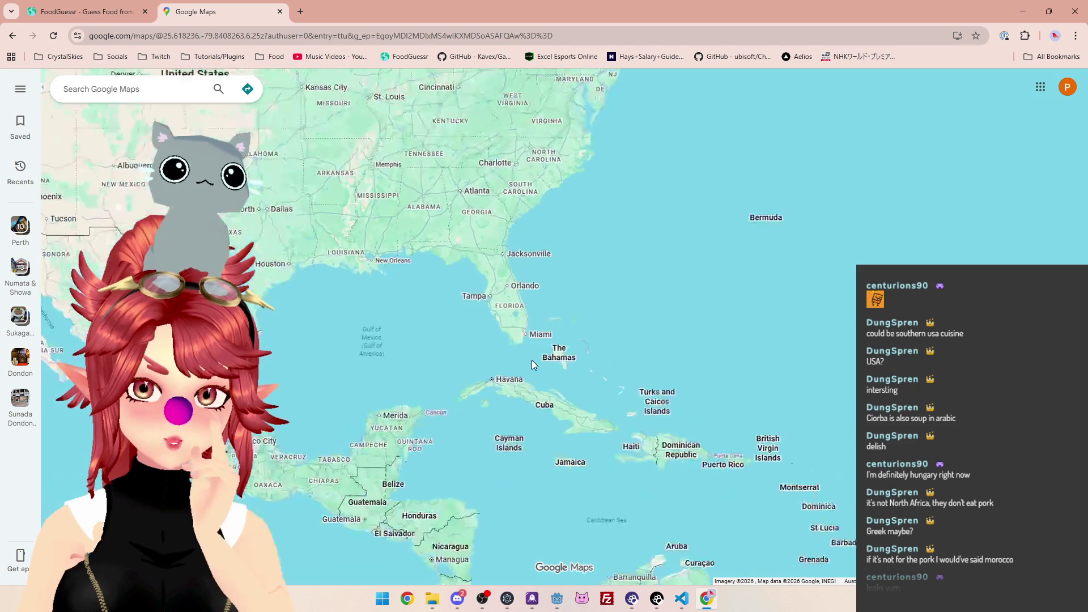
mouse_move(570, 391)
mouse_down()
mouse_move(546, 328)
mouse_move(488, 314)
mouse_up()
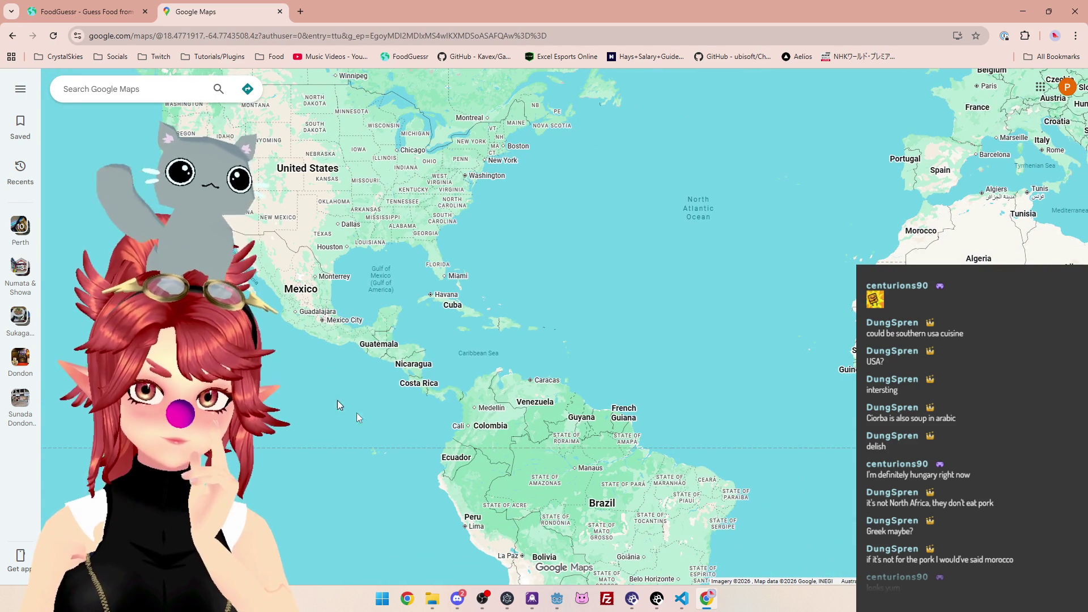
Scroll the round results and start round 3 of the daily challenge
click(111, 19)
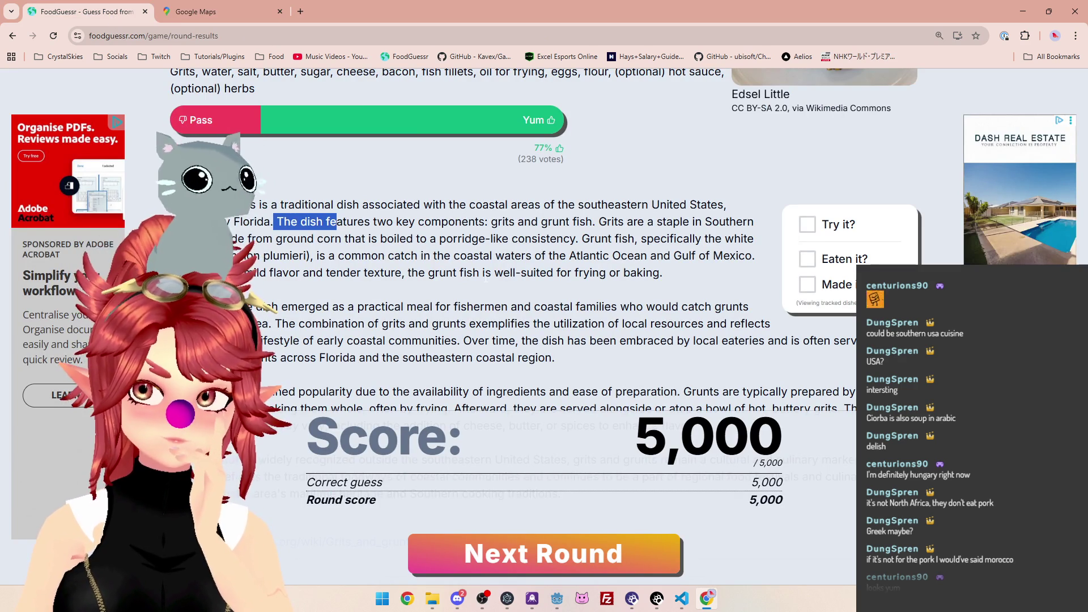
scroll(486, 282, down, 1)
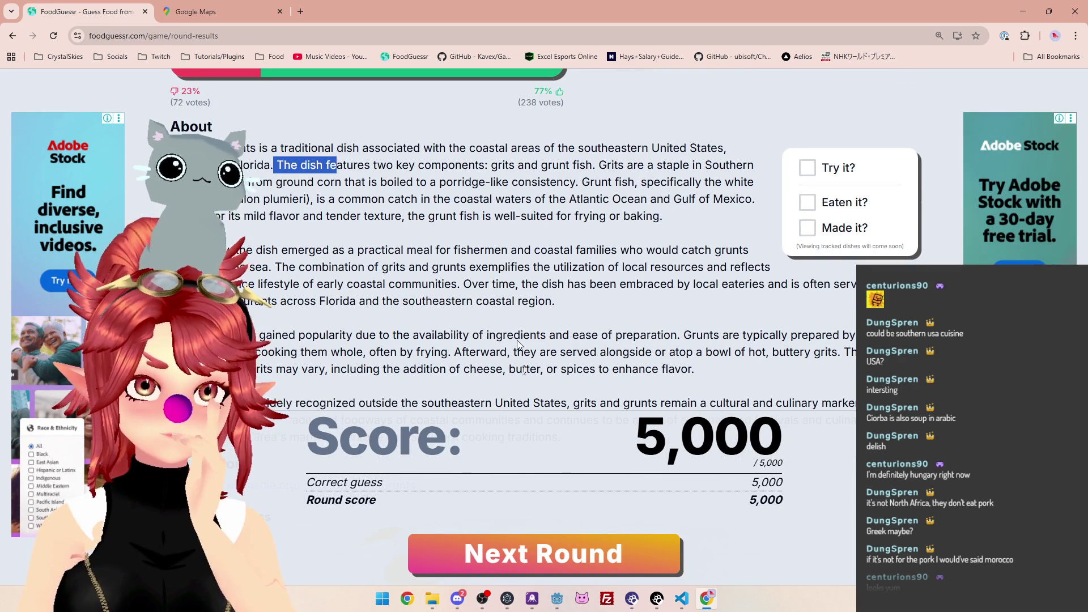
click(558, 564)
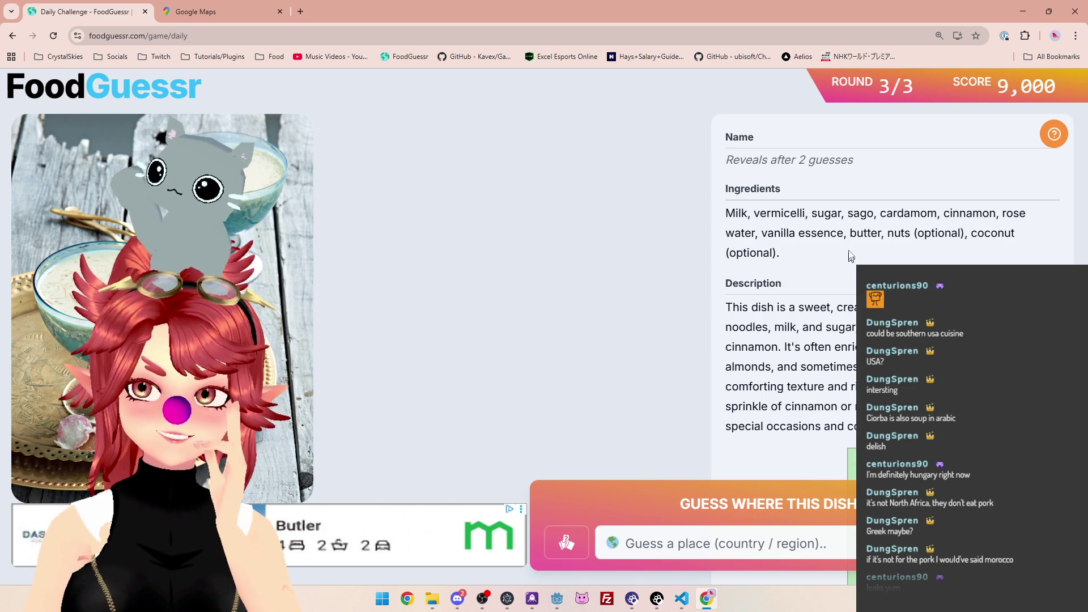
Select 'cardamom, cinnamon, rose water,' in the dessert's Ingredients text
mouse_move(846, 213)
mouse_down()
mouse_move(1007, 214)
mouse_move(1015, 233)
mouse_move(758, 233)
mouse_up()
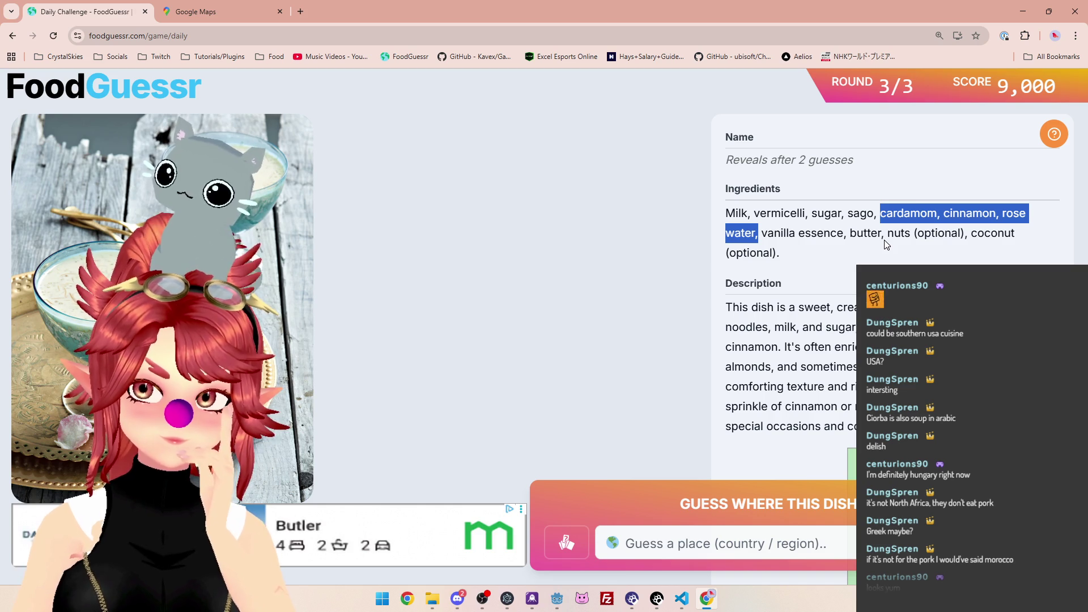
Pan Google Maps from the Americas across Africa to India, Central Asia and the Middle East
click(213, 16)
drag(687, 335, 255, 334)
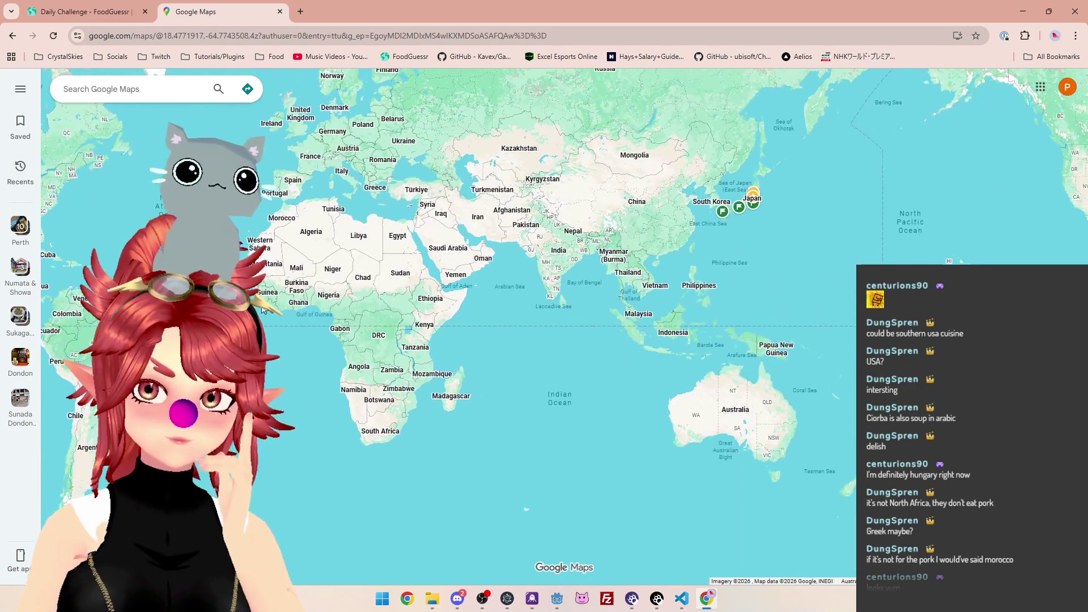
scroll(632, 298, up, 5)
drag(490, 186, 607, 365)
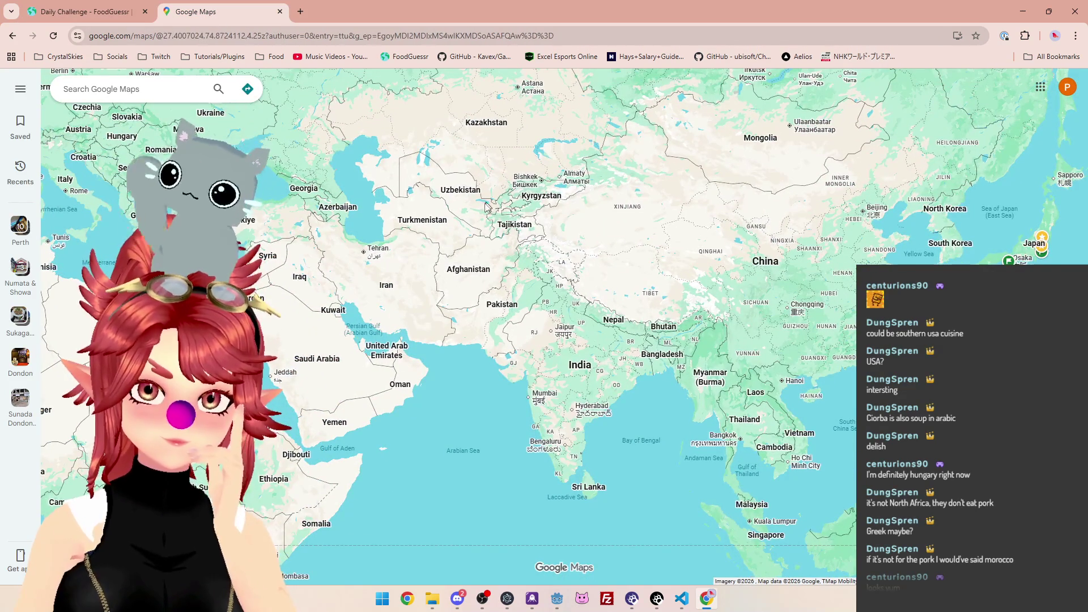
scroll(497, 224, up, 2)
drag(544, 201, 701, 310)
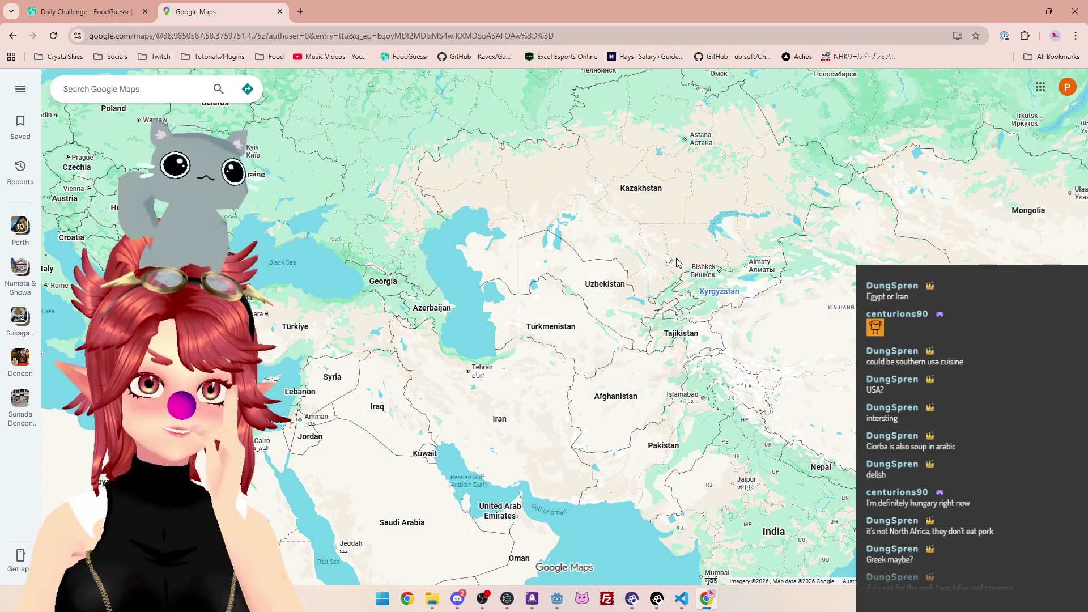
drag(373, 378, 527, 261)
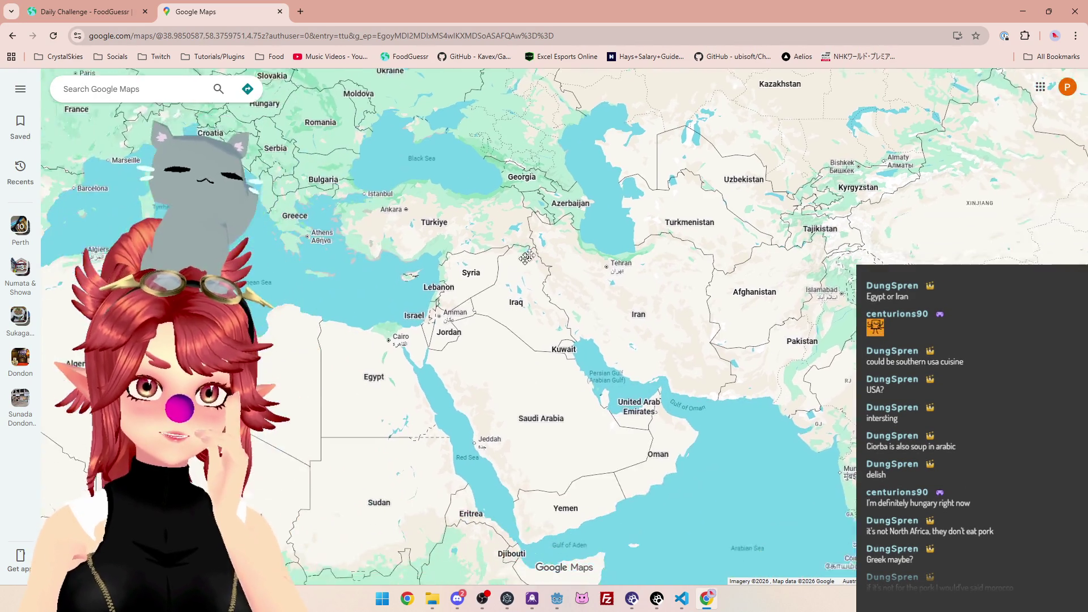
drag(668, 306, 613, 340)
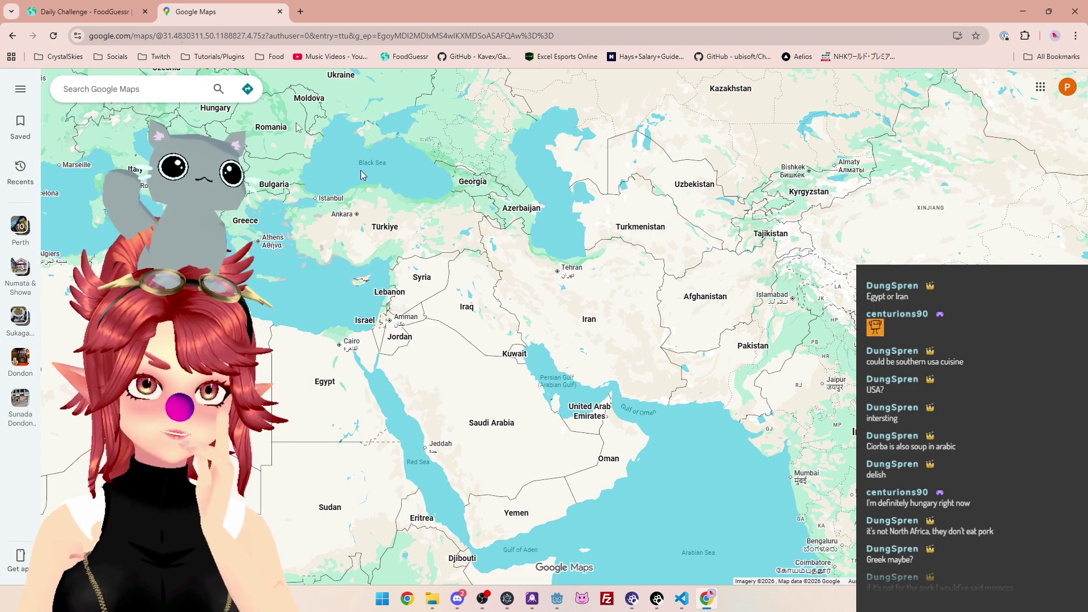
After rechecking the recipe, re-centre the map over the Middle East, India, Tibet and Iran
click(67, 17)
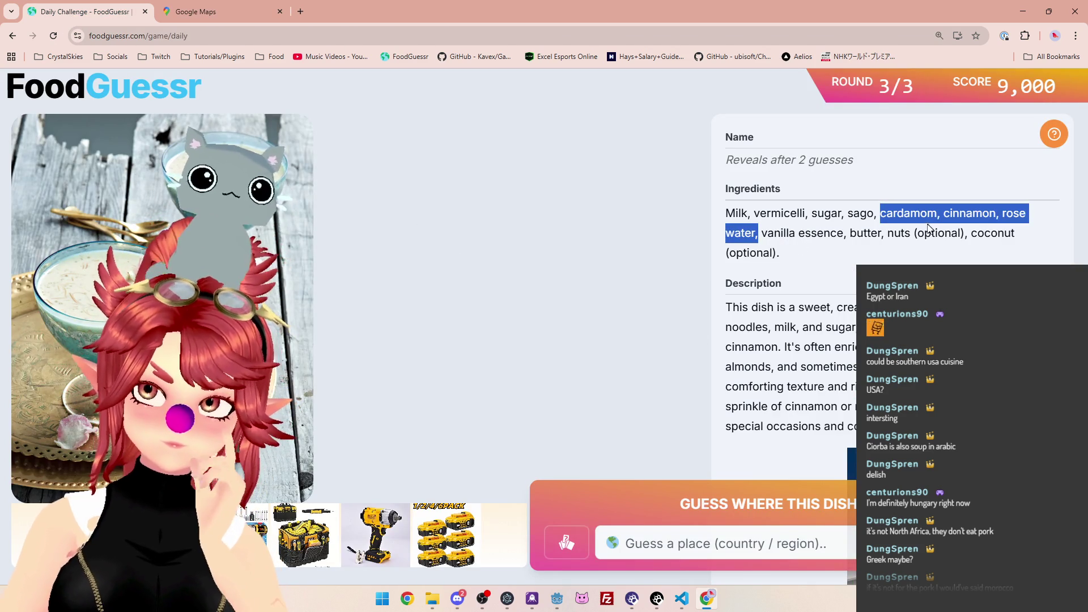
click(196, 12)
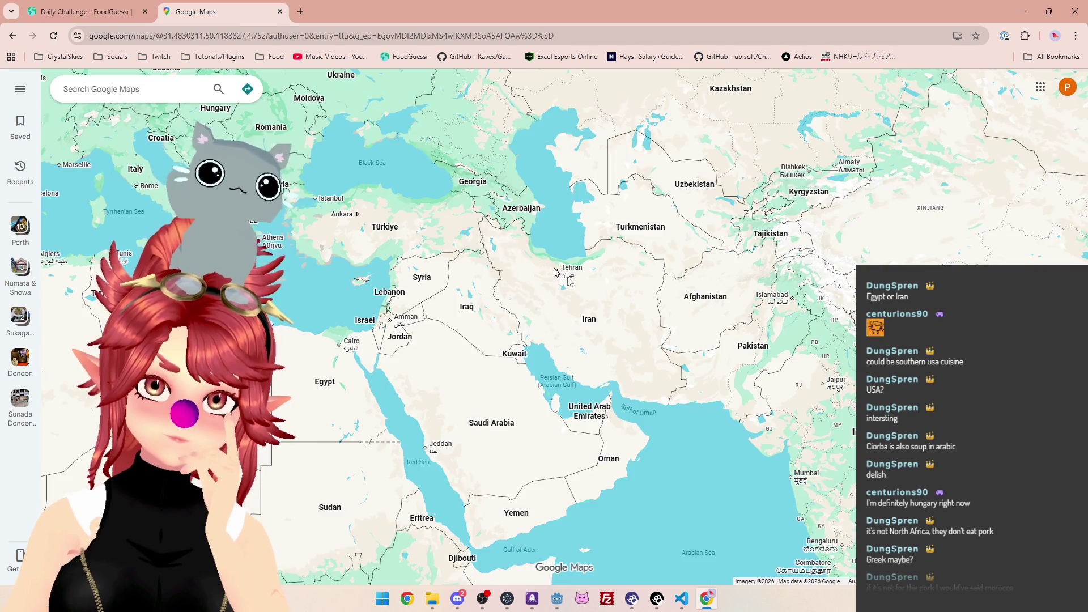
scroll(699, 136, down, 3)
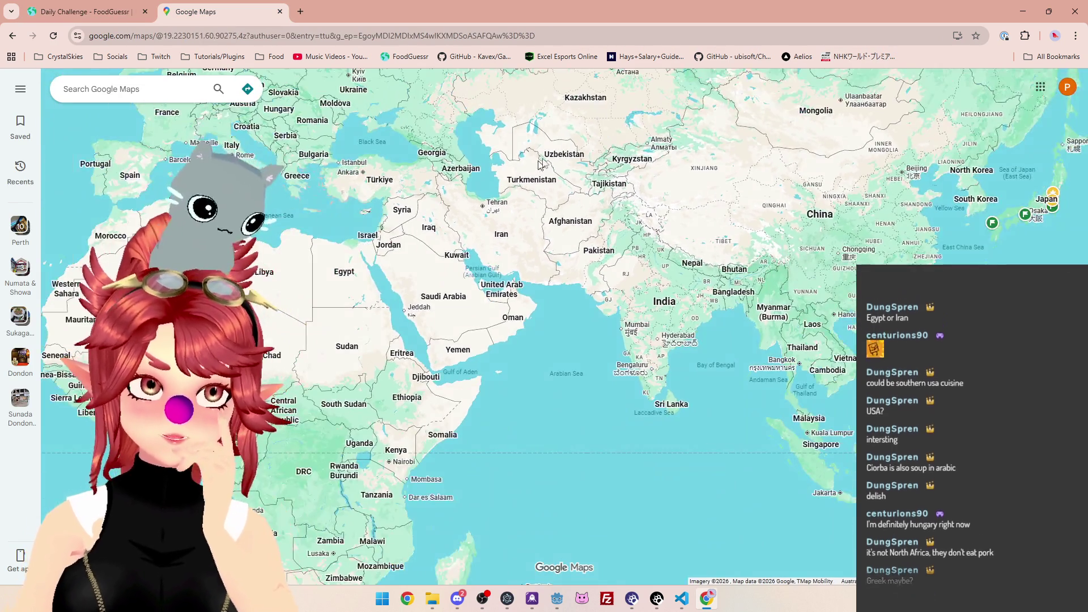
drag(481, 216, 541, 284)
scroll(540, 283, up, 3)
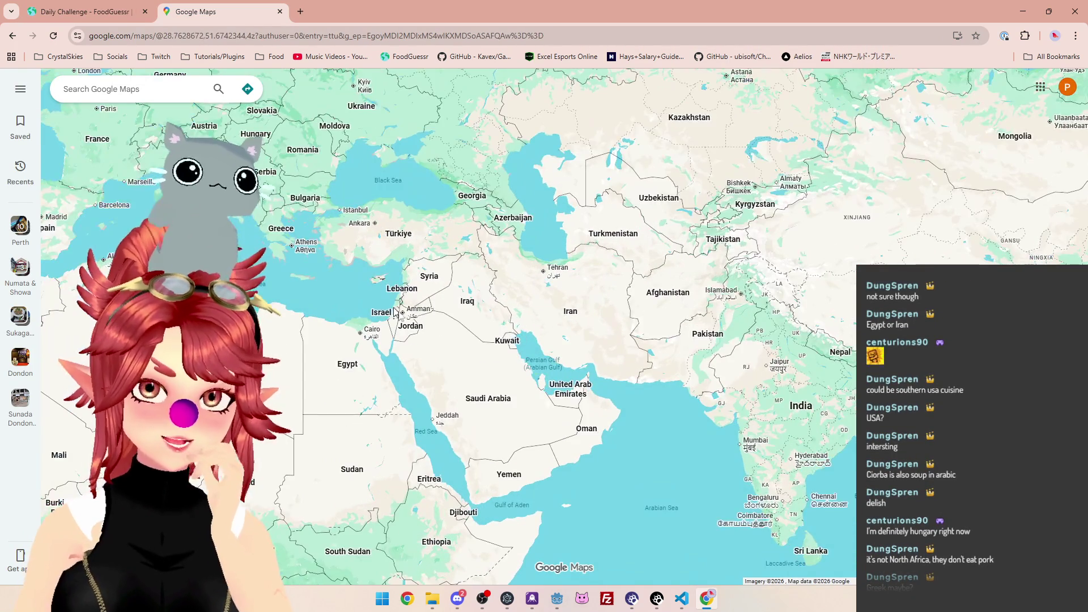
drag(552, 237, 372, 222)
scroll(589, 254, up, 2)
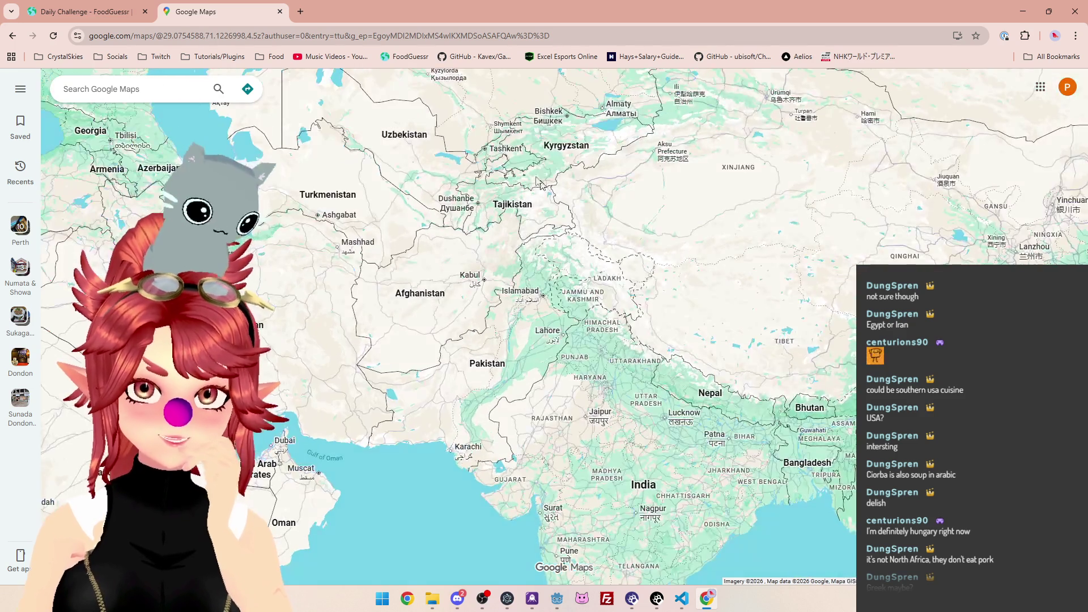
mouse_move(486, 229)
mouse_down()
mouse_move(430, 191)
mouse_move(297, 225)
mouse_up()
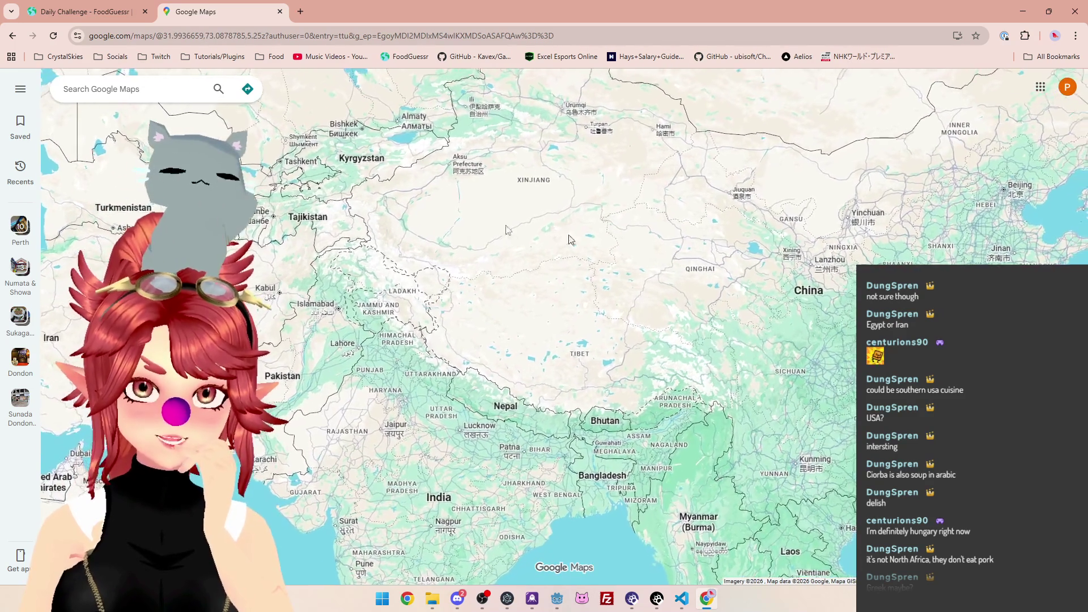
drag(400, 227, 607, 154)
drag(507, 295, 562, 363)
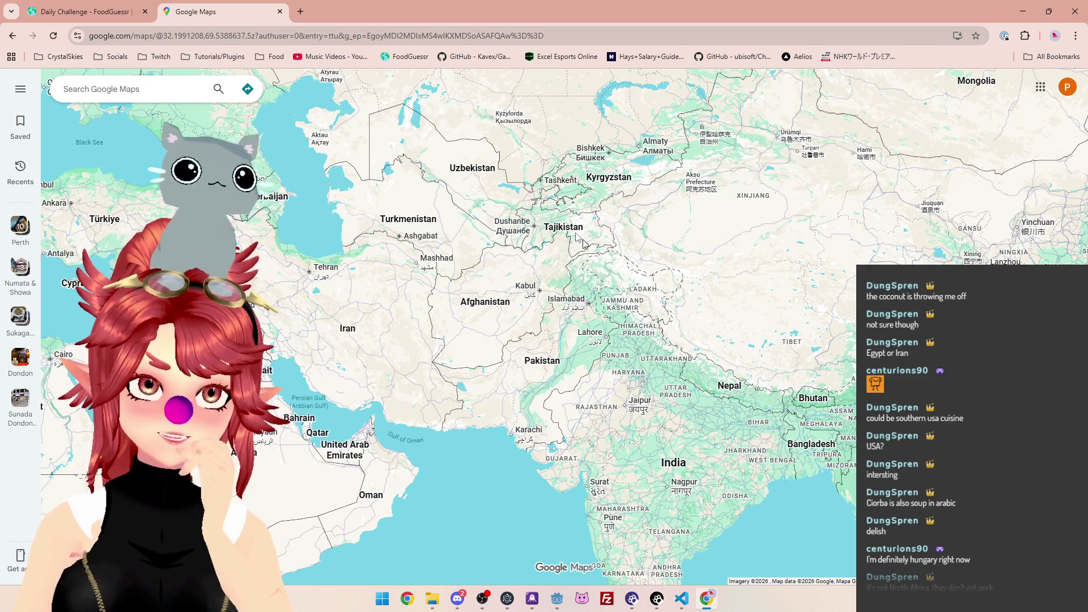
Zoom in on Bangladesh and northeastern India, checking the recipe before and after
click(104, 19)
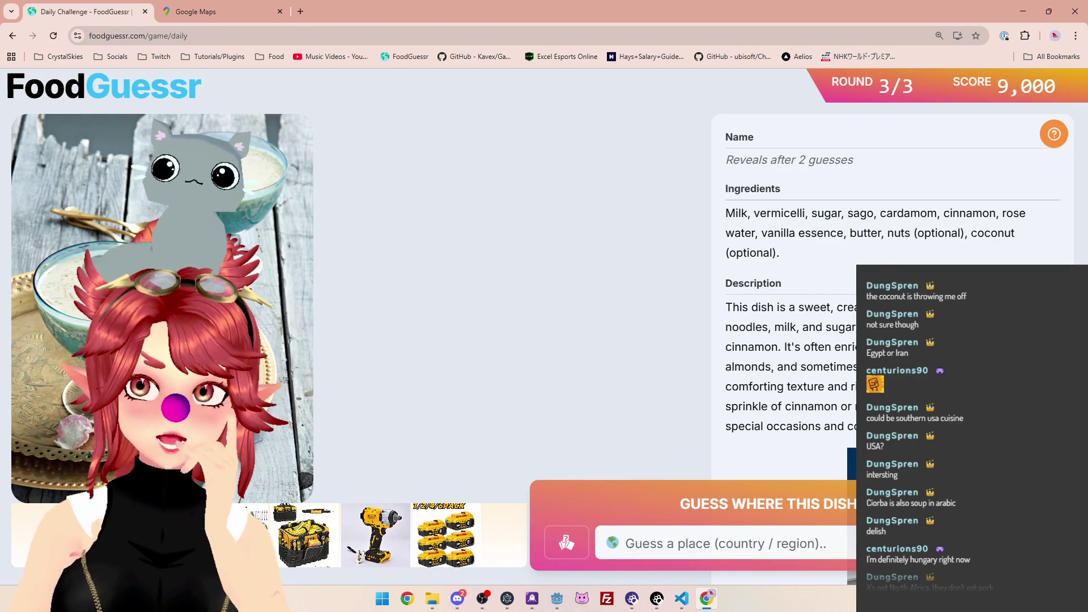
click(213, 20)
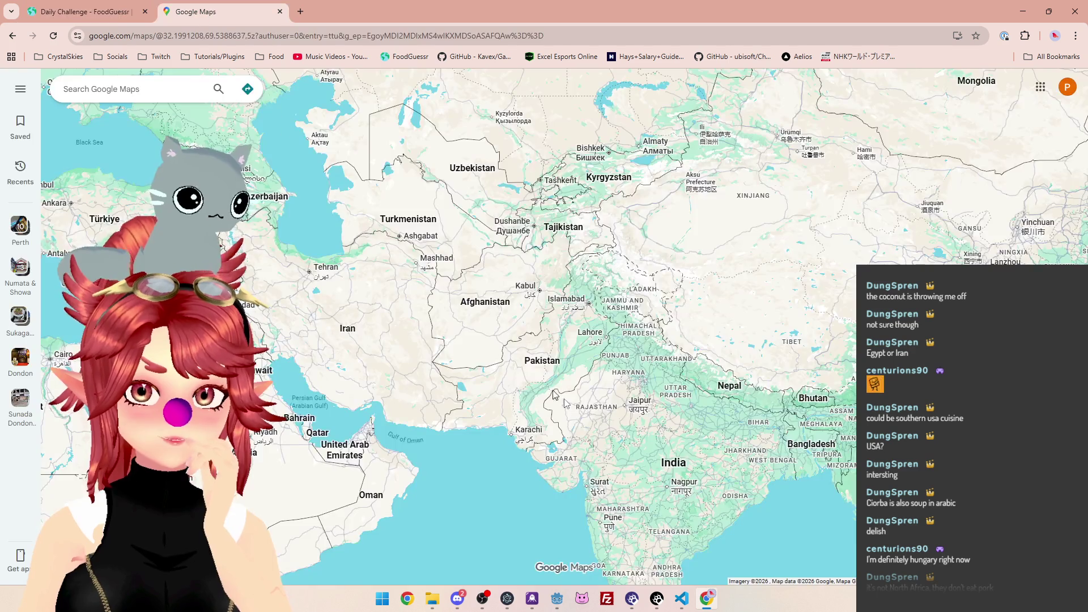
scroll(589, 408, down, 2)
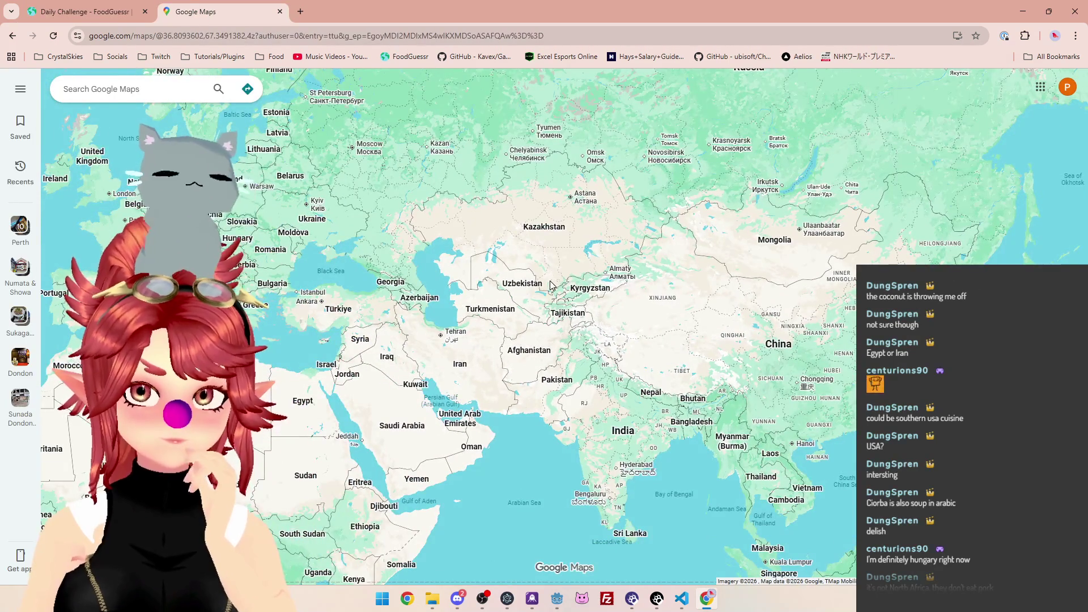
scroll(635, 478, up, 5)
scroll(606, 304, up, 4)
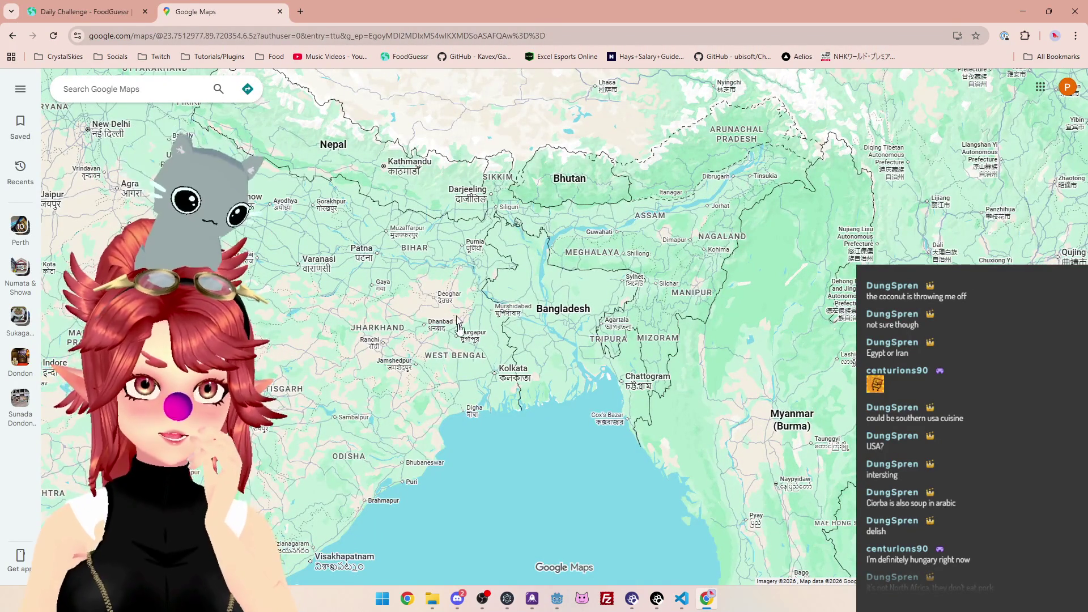
scroll(513, 352, down, 2)
click(125, 22)
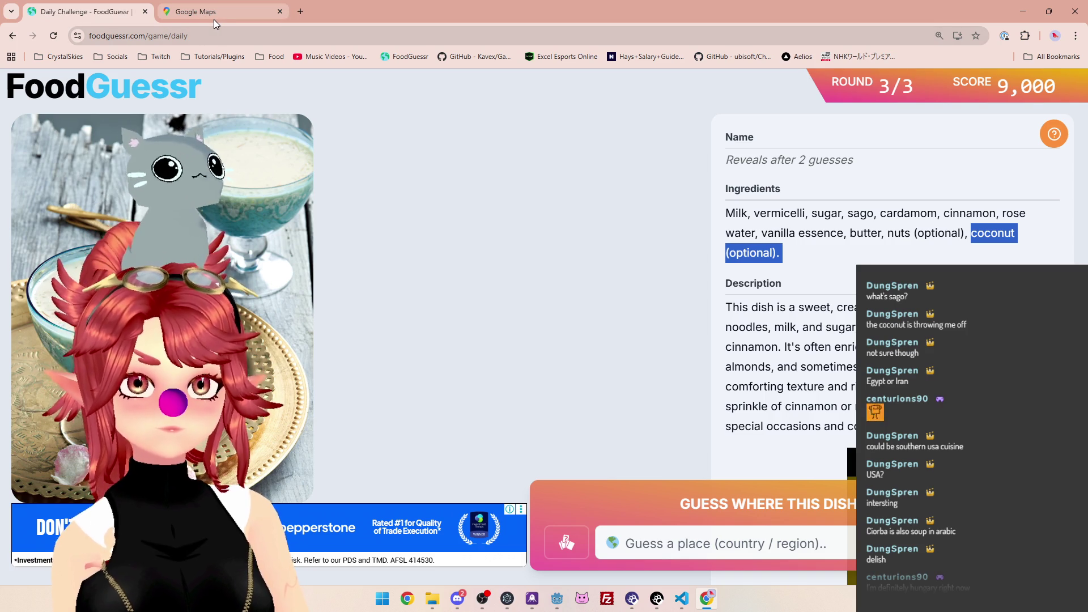
Highlight sago and the cardamom-to-rose-water spices, then return to the Google Maps view of Asia
mouse_move(213, 19)
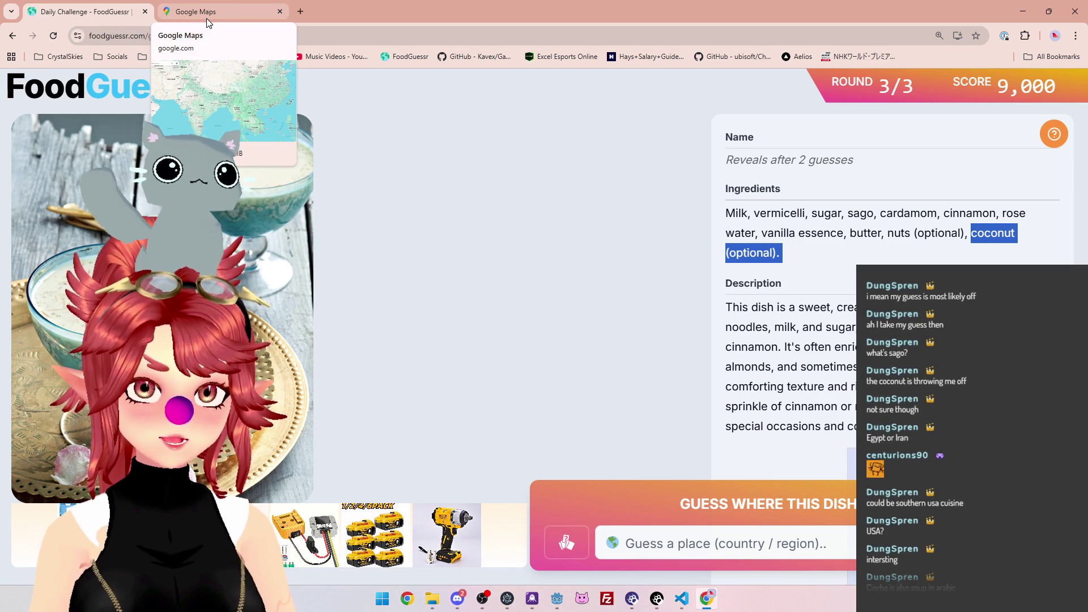
drag(848, 213, 874, 213)
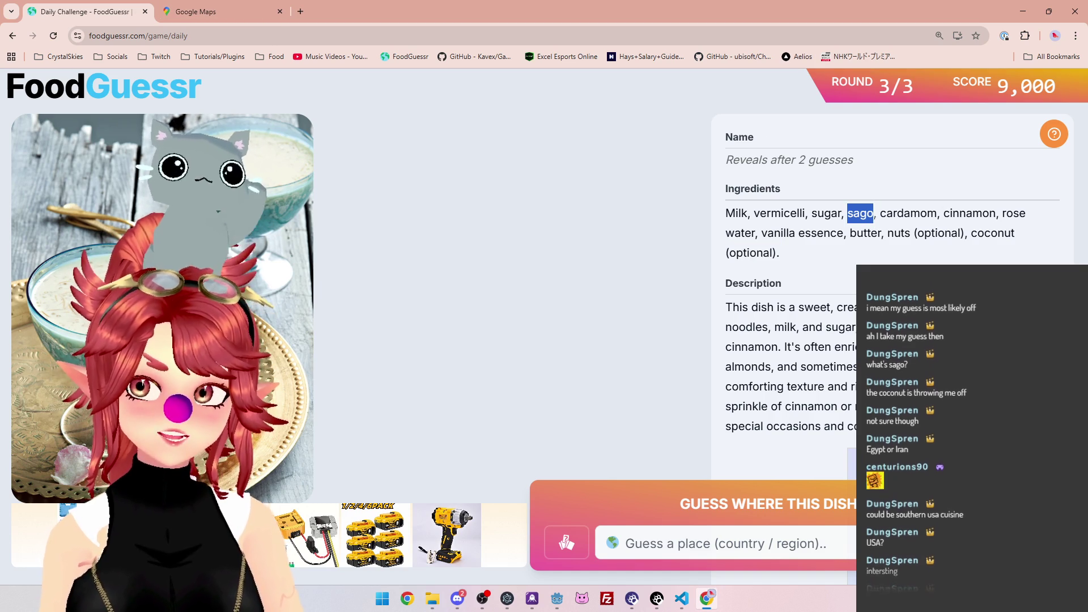
drag(887, 213, 996, 213)
click(996, 213)
mouse_move(880, 213)
mouse_down()
mouse_move(1002, 233)
mouse_move(780, 253)
mouse_move(758, 233)
mouse_up()
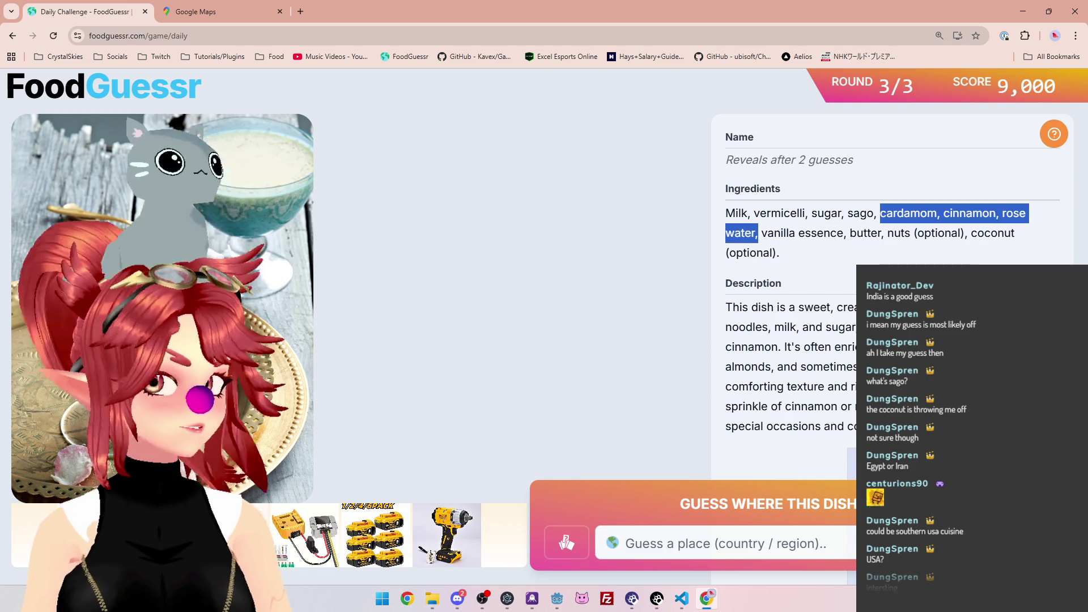
key(ctrl+Tab)
scroll(597, 410, down, 3)
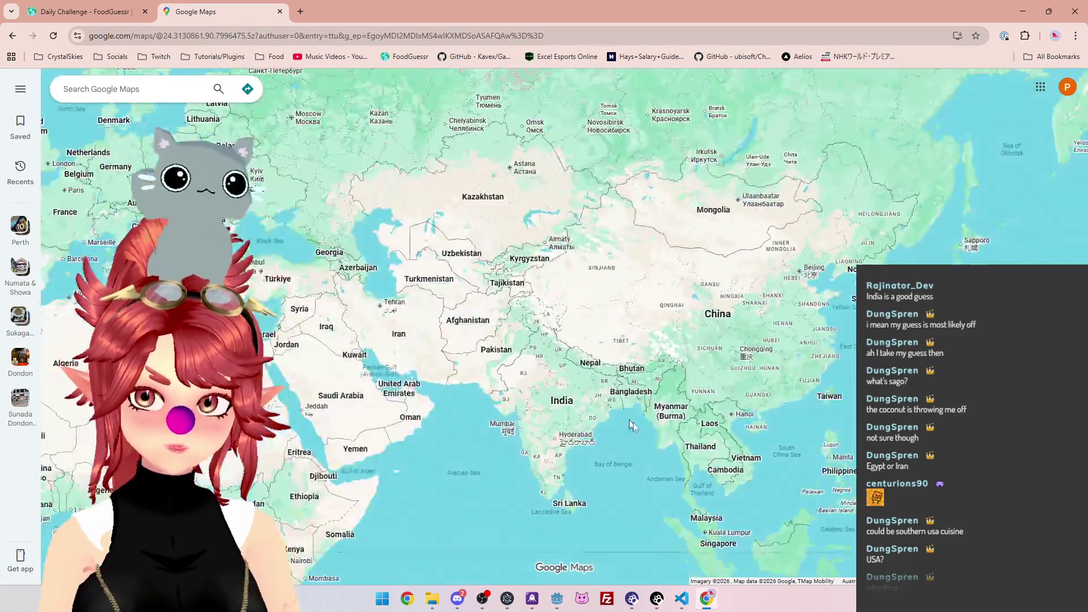
Zoom the map in on the Bay of Bengal, briefly rechecking the recipe
scroll(574, 391, up, 4)
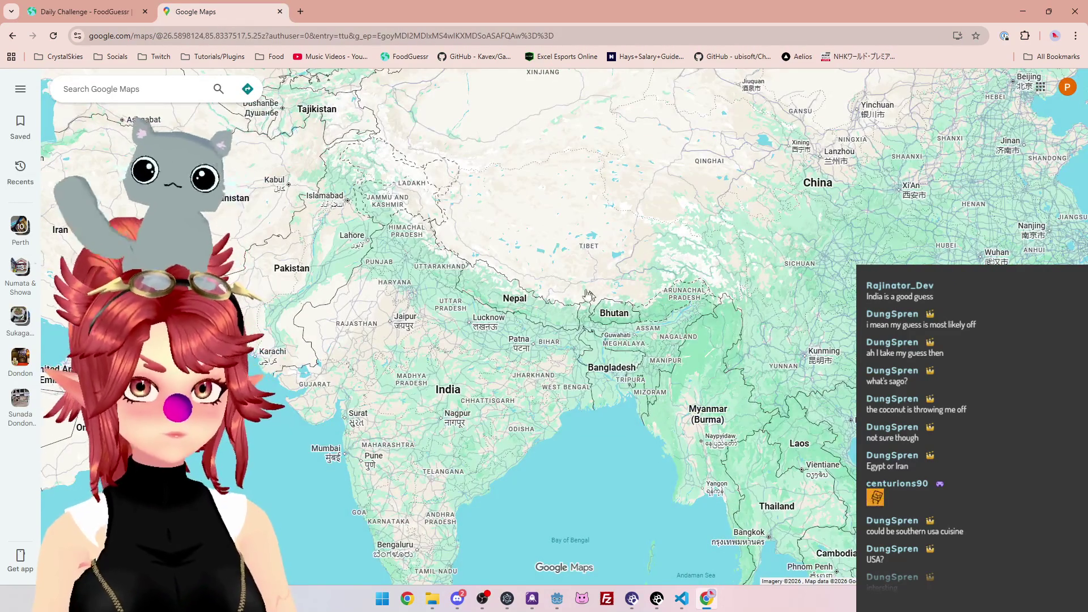
drag(574, 388, 561, 269)
scroll(561, 267, up, 1)
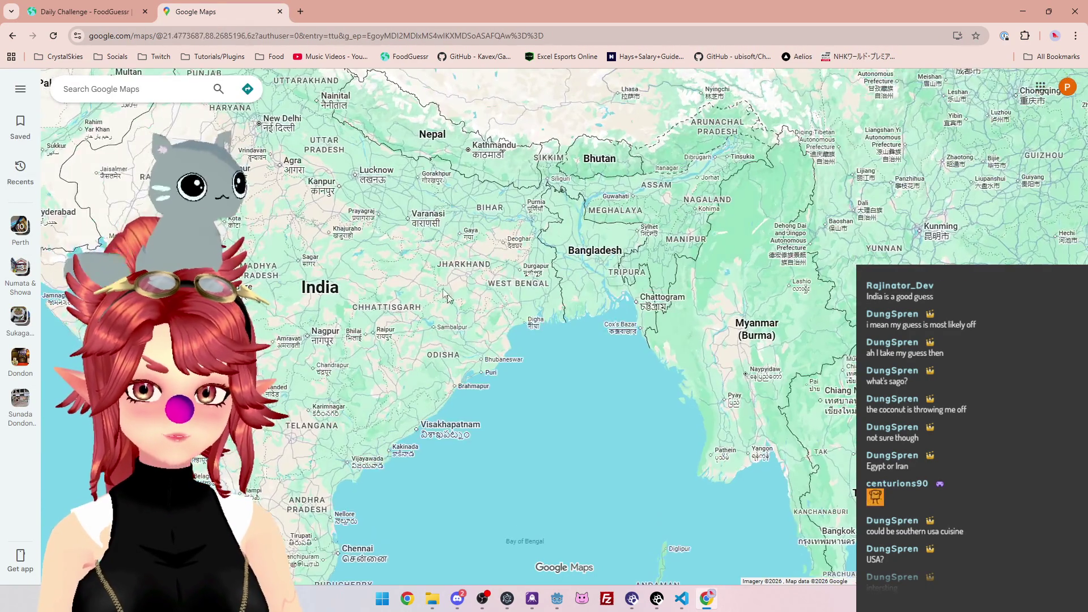
key(ctrl+Tab)
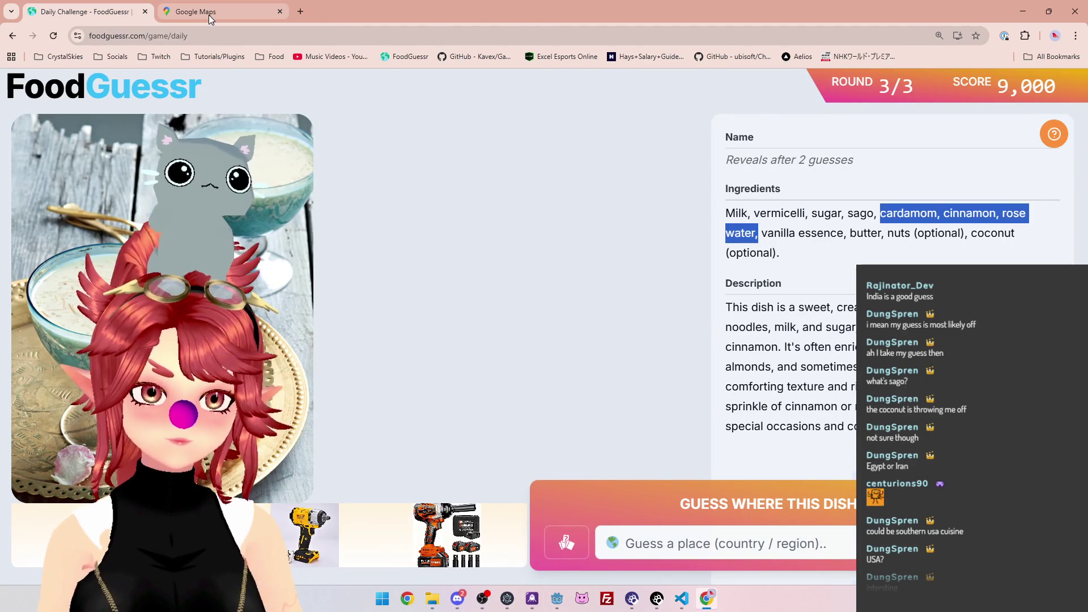
click(209, 13)
scroll(639, 344, up, 1)
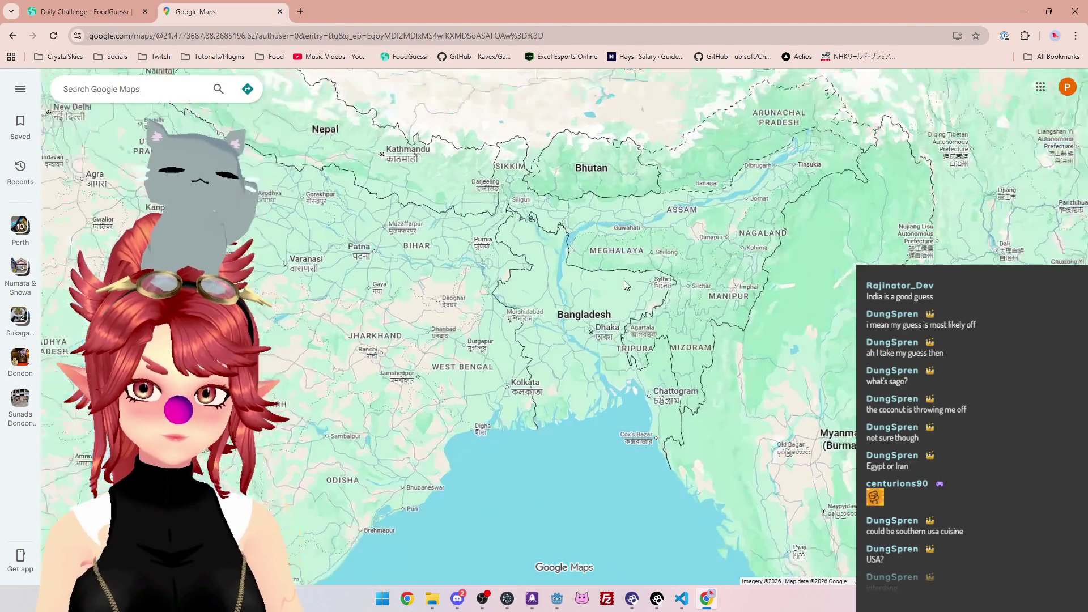
scroll(588, 332, down, 3)
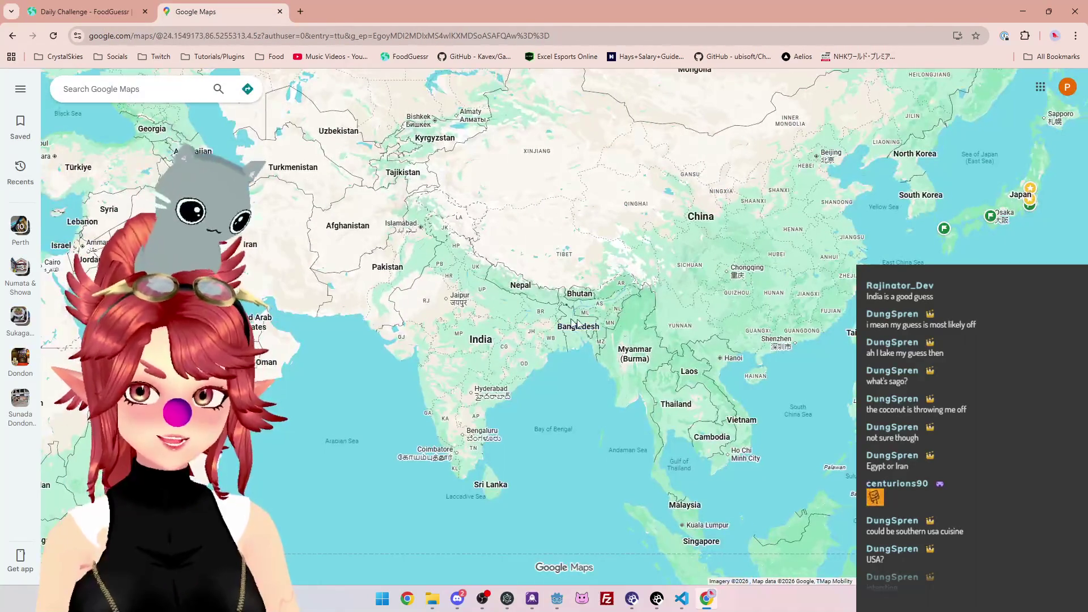
scroll(691, 384, up, 1)
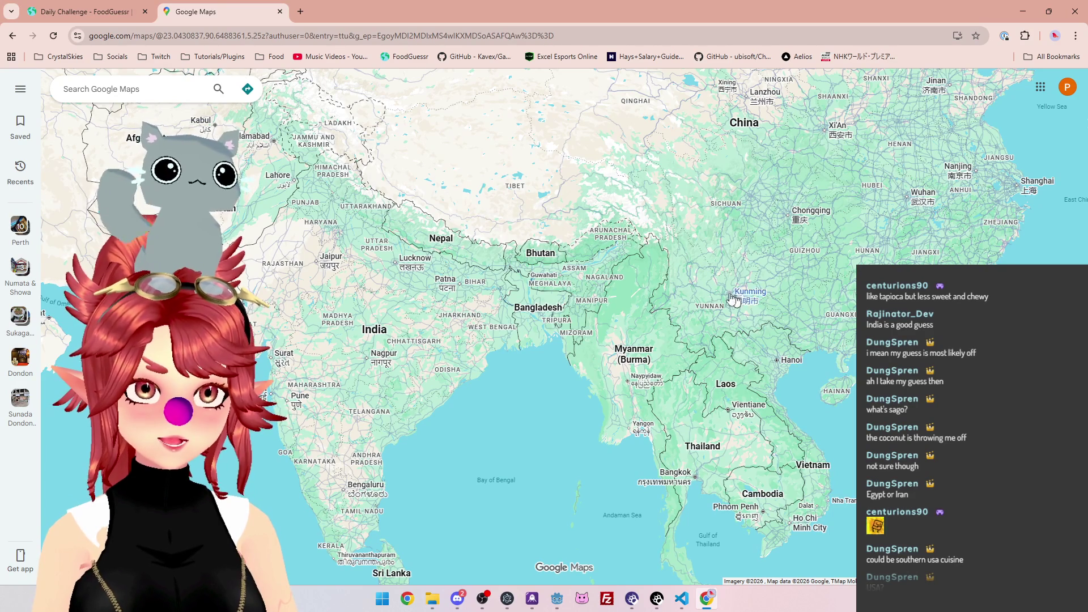
Centre the map on India and Bangladesh
drag(318, 367, 398, 347)
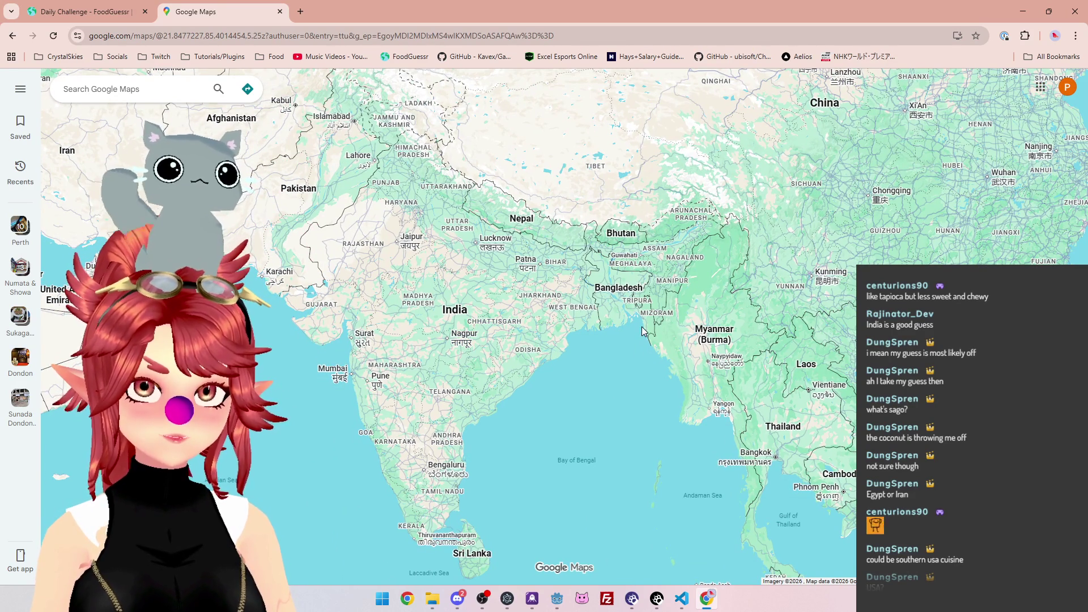
scroll(666, 335, up, 2)
scroll(604, 372, down, 5)
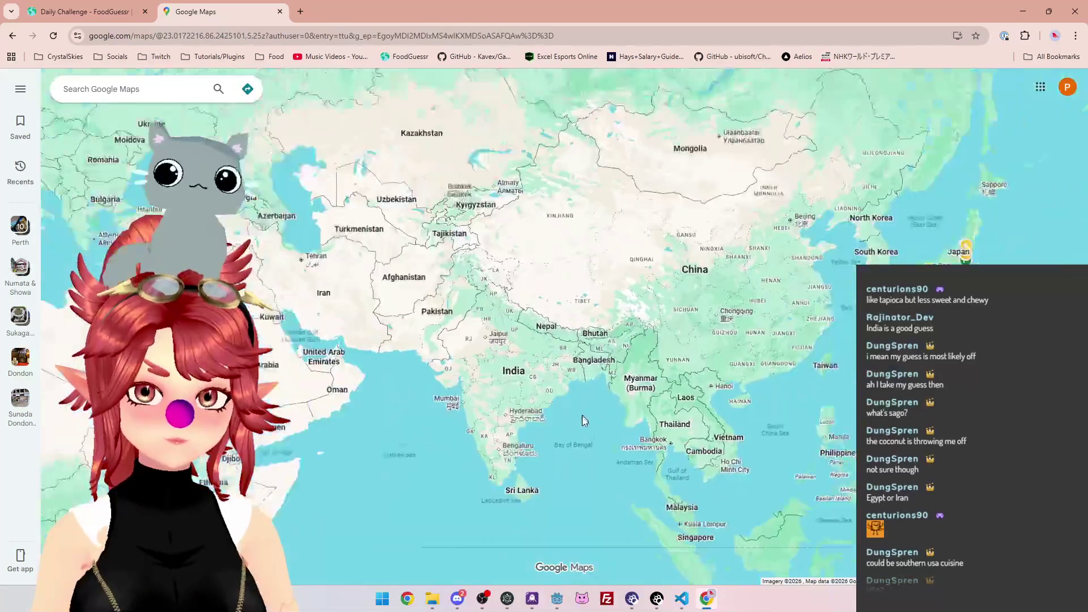
scroll(587, 286, up, 2)
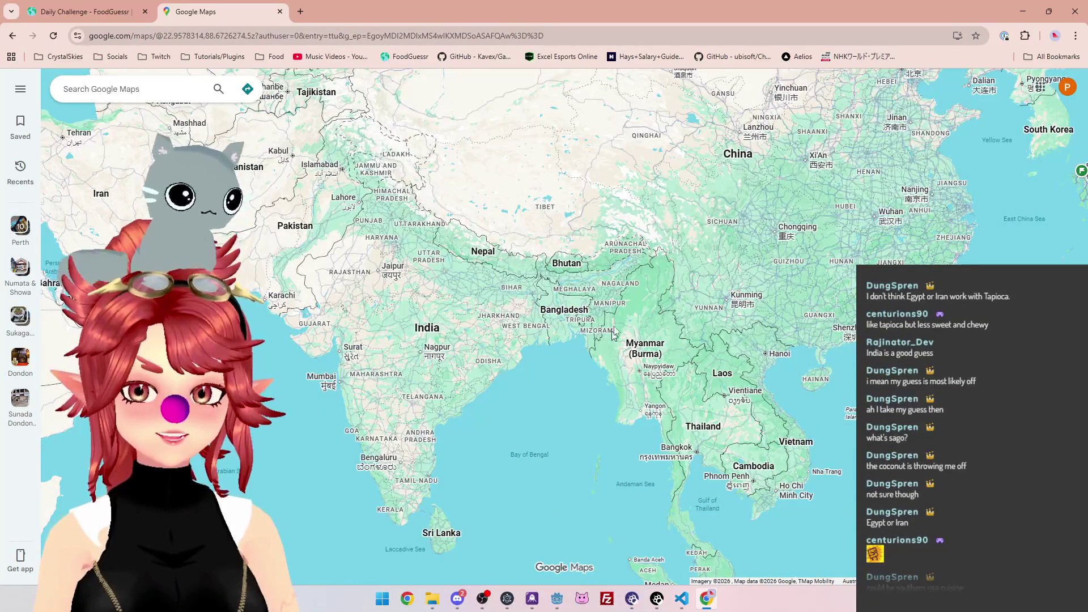
drag(538, 406, 673, 322)
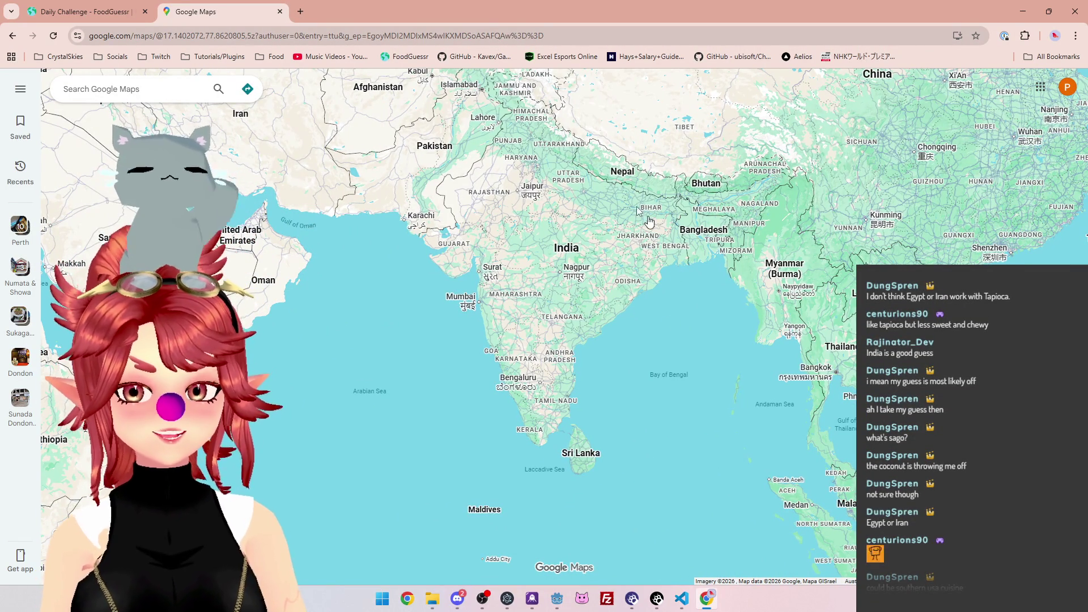
mouse_move(540, 189)
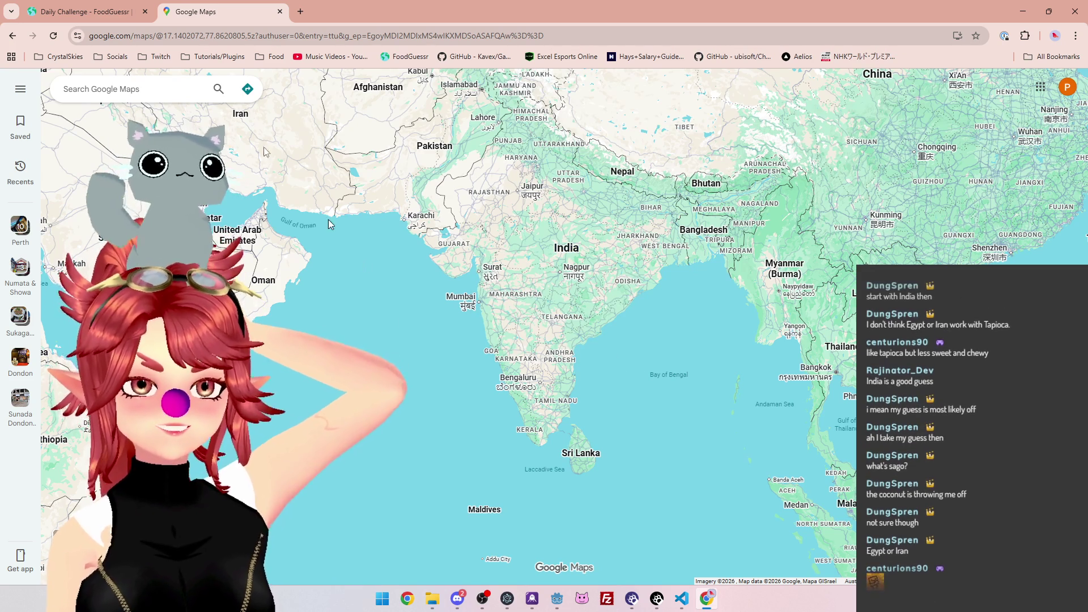
Enter India as the first FoodGuessr guess, then return to the map
key(ctrl+Tab)
click(697, 541)
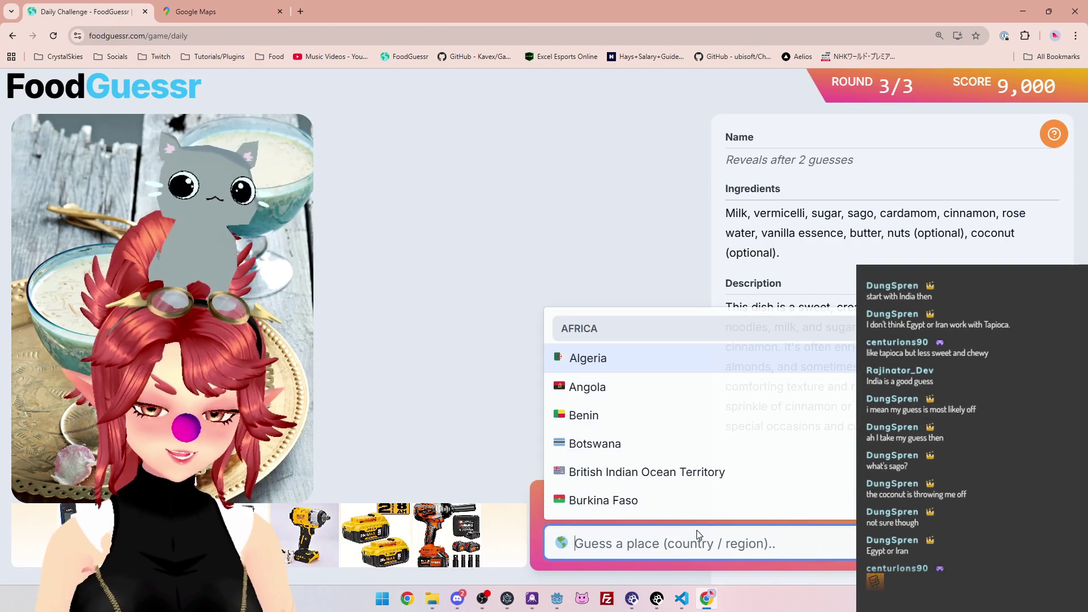
text(indi)
click(701, 500)
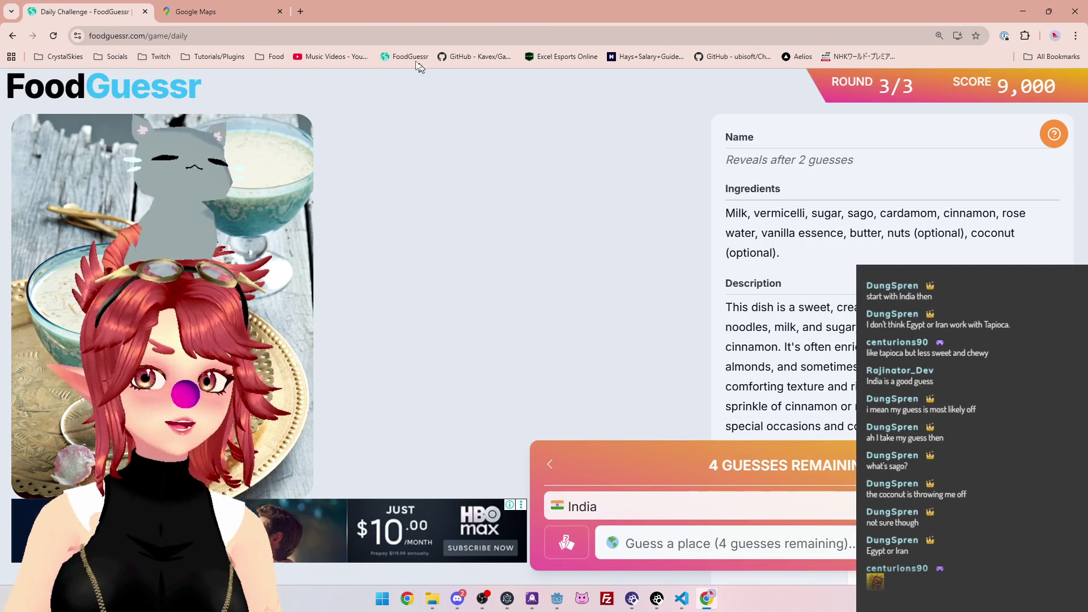
click(229, 14)
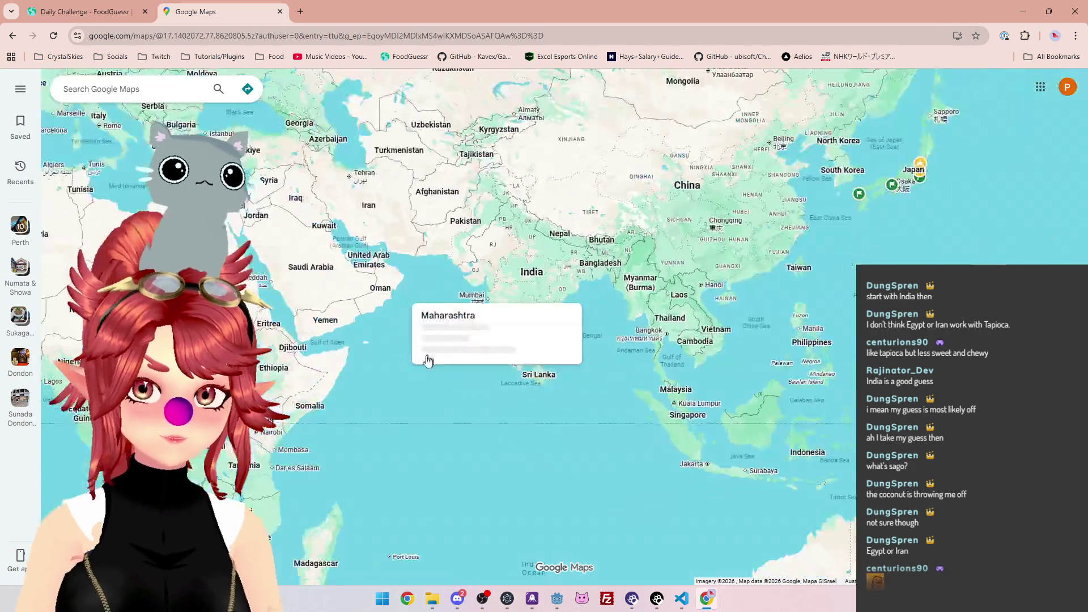
Pan the map west from India toward Africa, glancing at the dish clues
drag(452, 341, 746, 211)
scroll(610, 314, up, 3)
scroll(610, 313, down, 3)
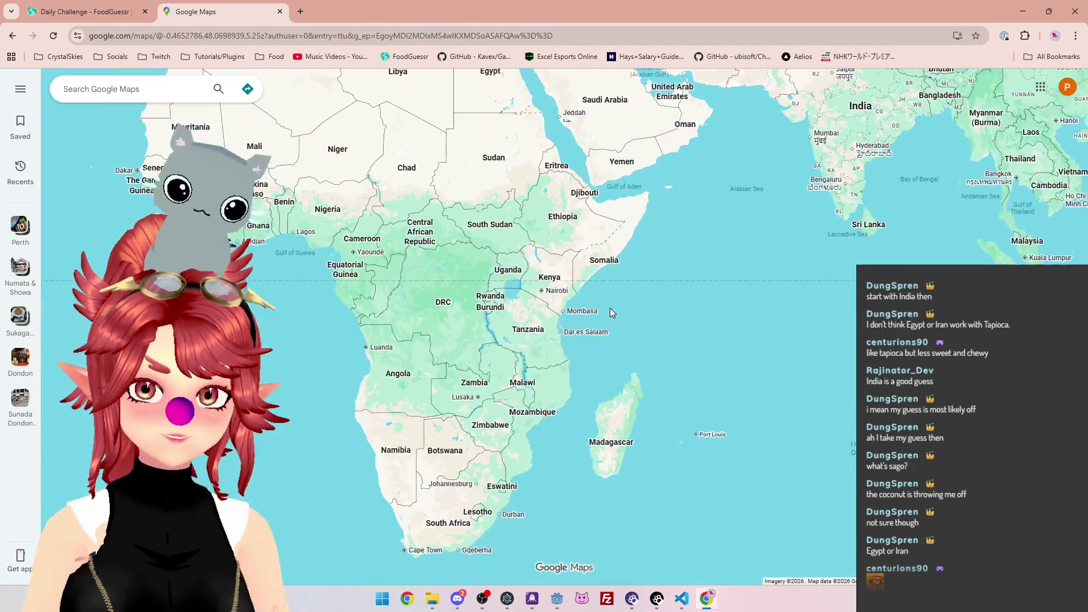
scroll(608, 304, up, 1)
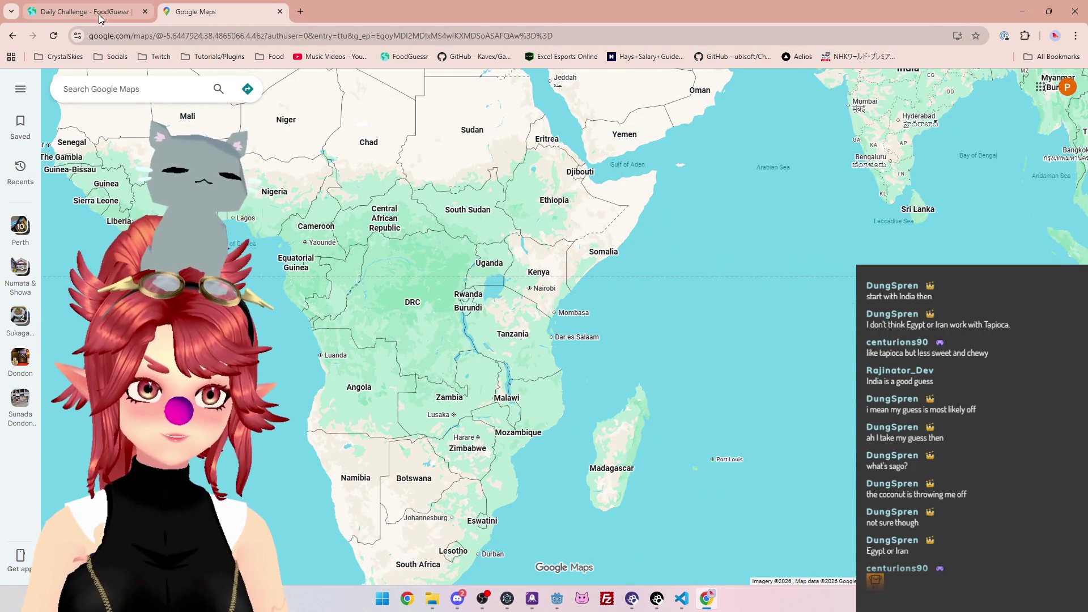
click(100, 18)
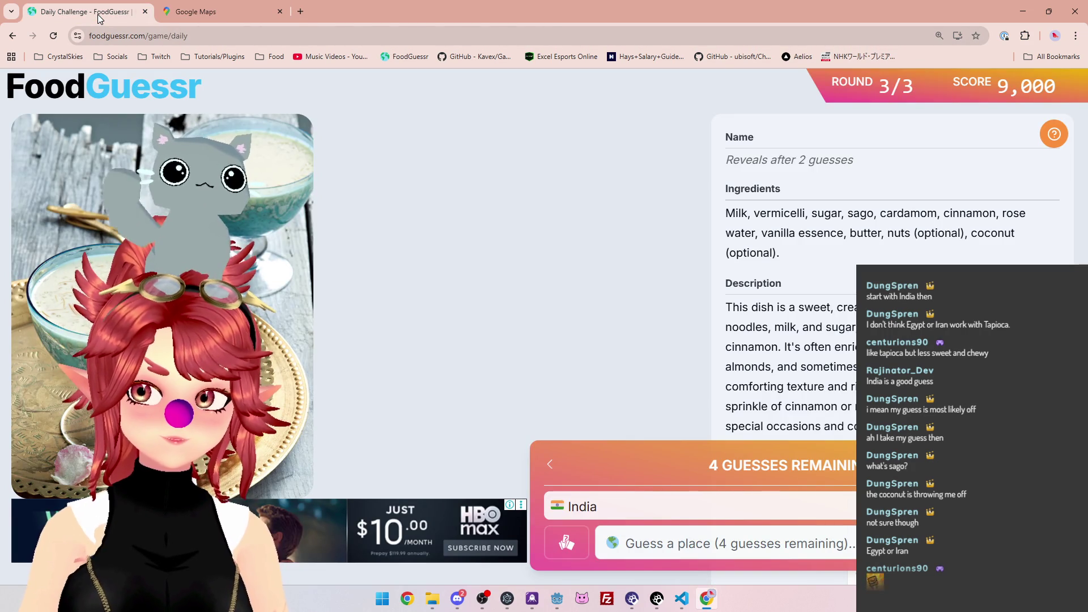
click(196, 8)
Bring Arabia and the Middle East into view around East Africa
scroll(779, 288, down, 1)
drag(779, 288, 787, 280)
scroll(681, 261, up, 2)
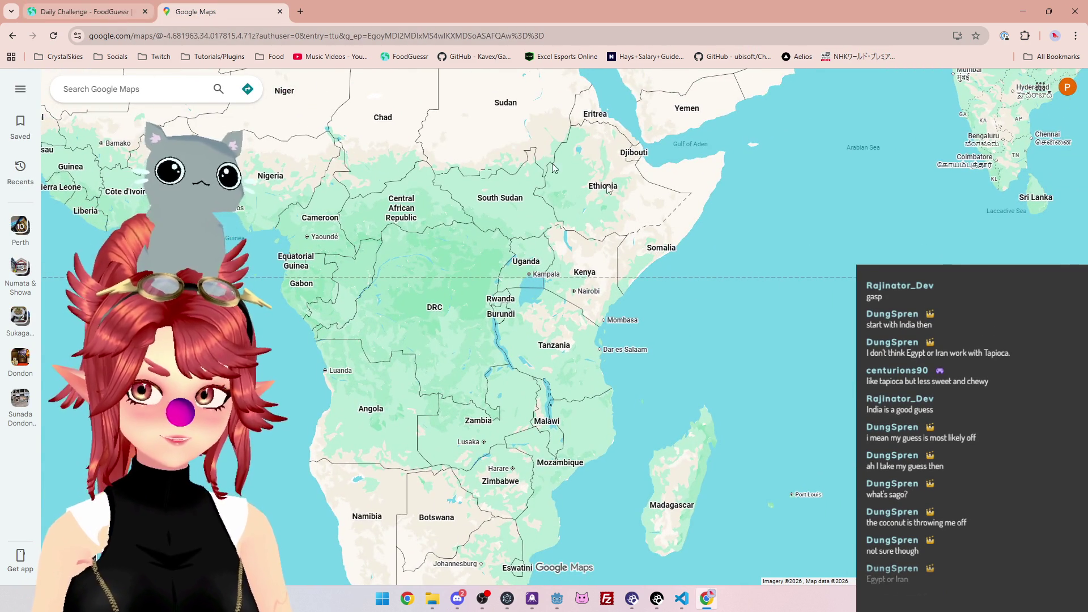
scroll(761, 288, down, 2)
scroll(674, 353, up, 1)
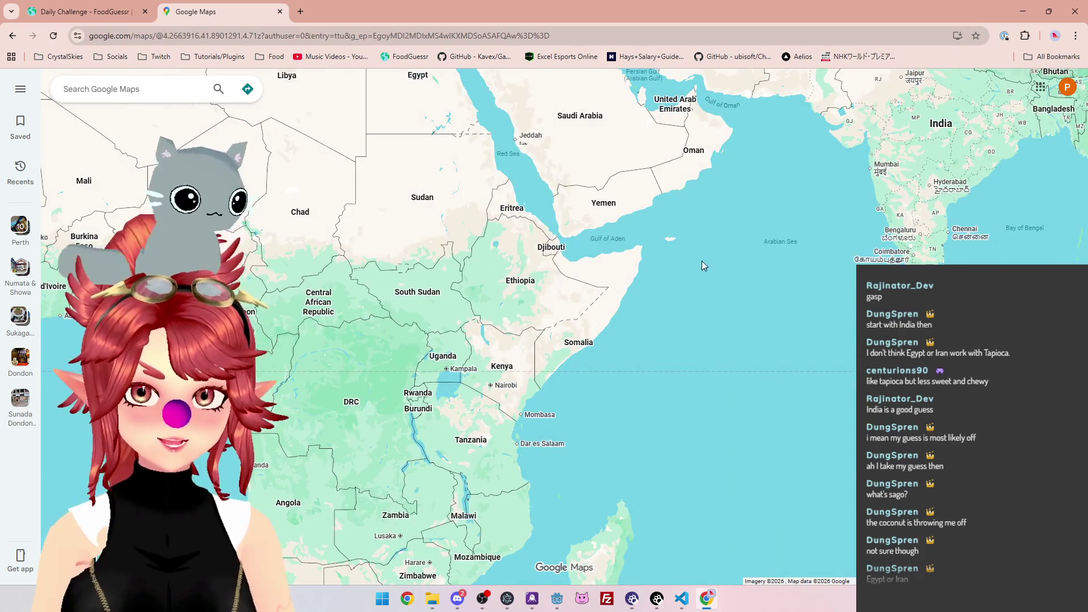
drag(703, 264, 676, 364)
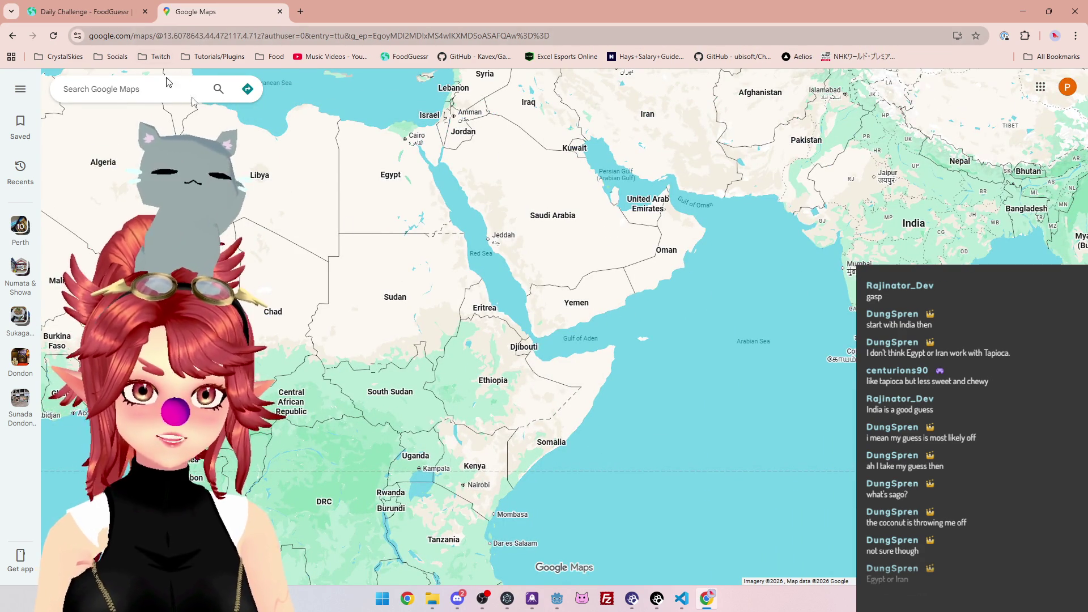
scroll(612, 484, down, 2)
scroll(664, 318, up, 2)
Centre the map on East Africa, checking the dish clues once more
drag(663, 318, 678, 347)
scroll(634, 412, up, 1)
mouse_move(706, 82)
mouse_down()
mouse_move(660, 337)
mouse_move(610, 428)
mouse_move(581, 437)
mouse_up()
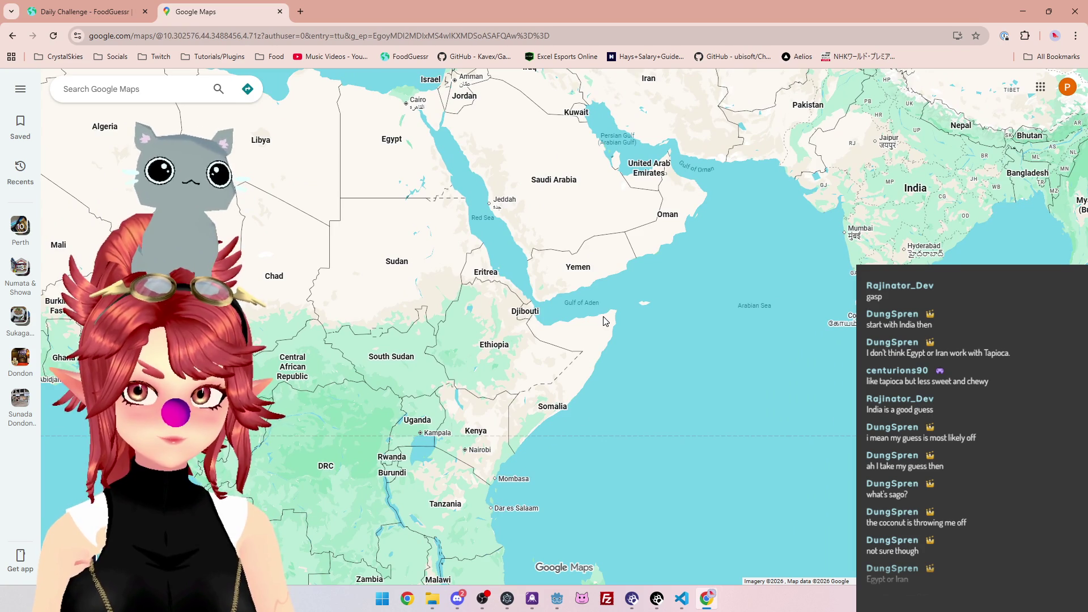
click(85, 11)
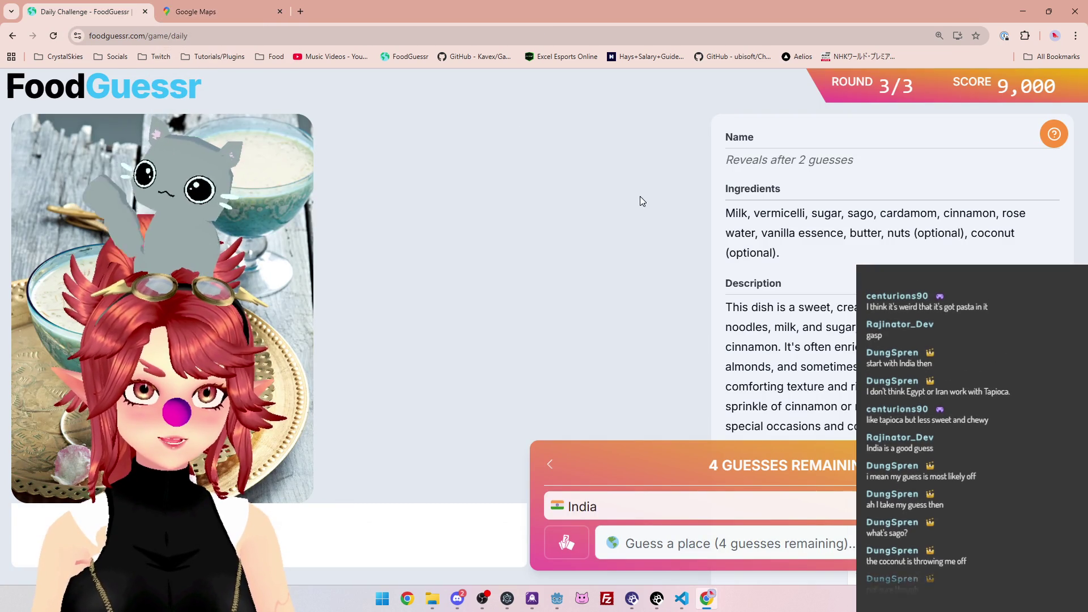
key(ctrl+Tab)
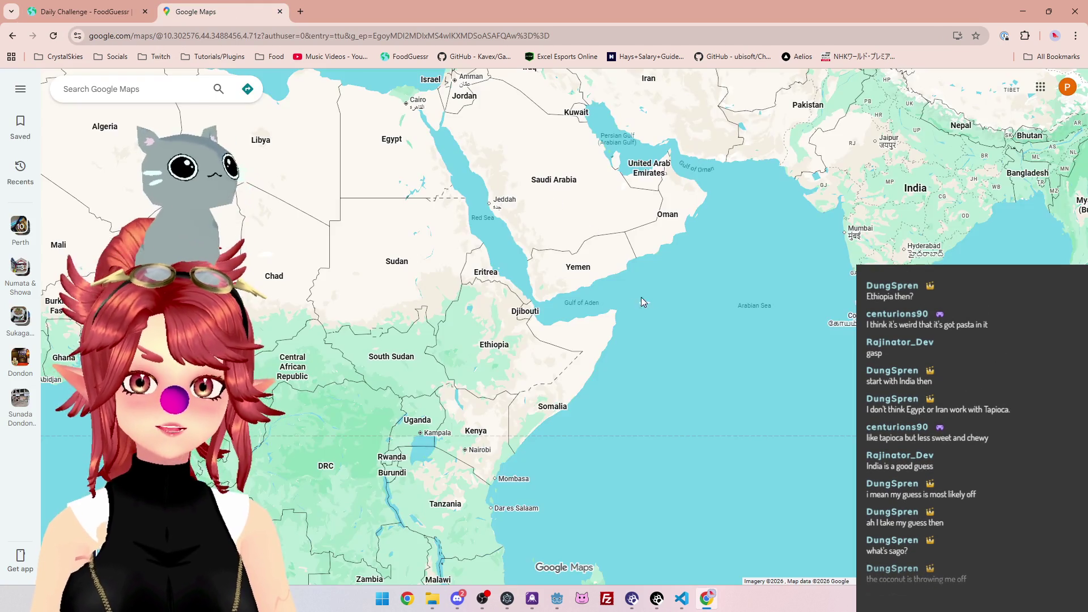
Pan the map over Iran, Central Asia and the Arabian Sea
scroll(649, 299, down, 3)
scroll(570, 314, up, 3)
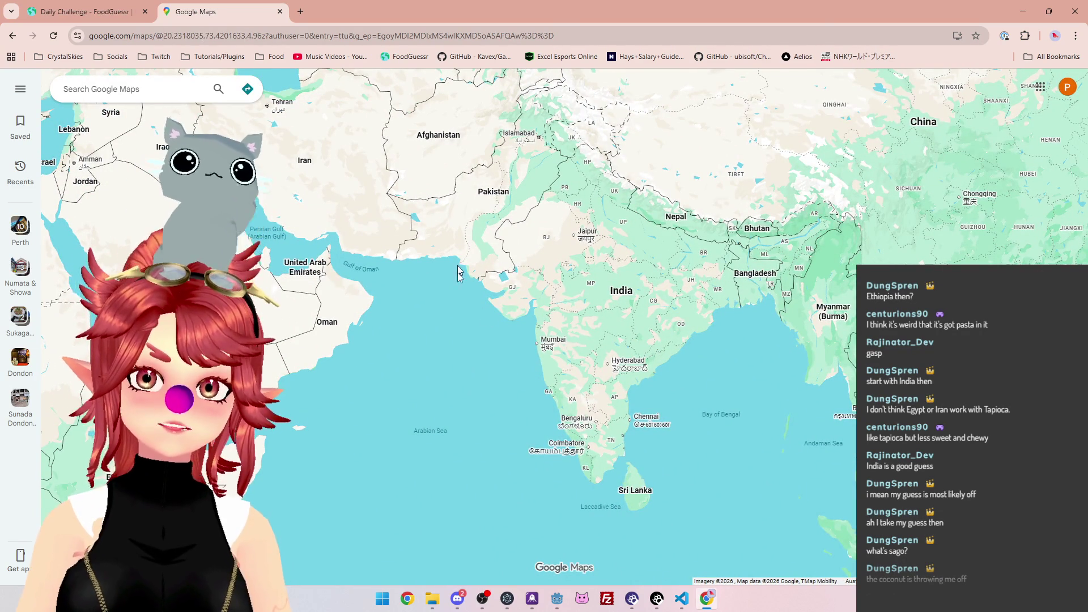
mouse_move(586, 261)
mouse_down()
mouse_move(669, 370)
mouse_move(753, 420)
mouse_up()
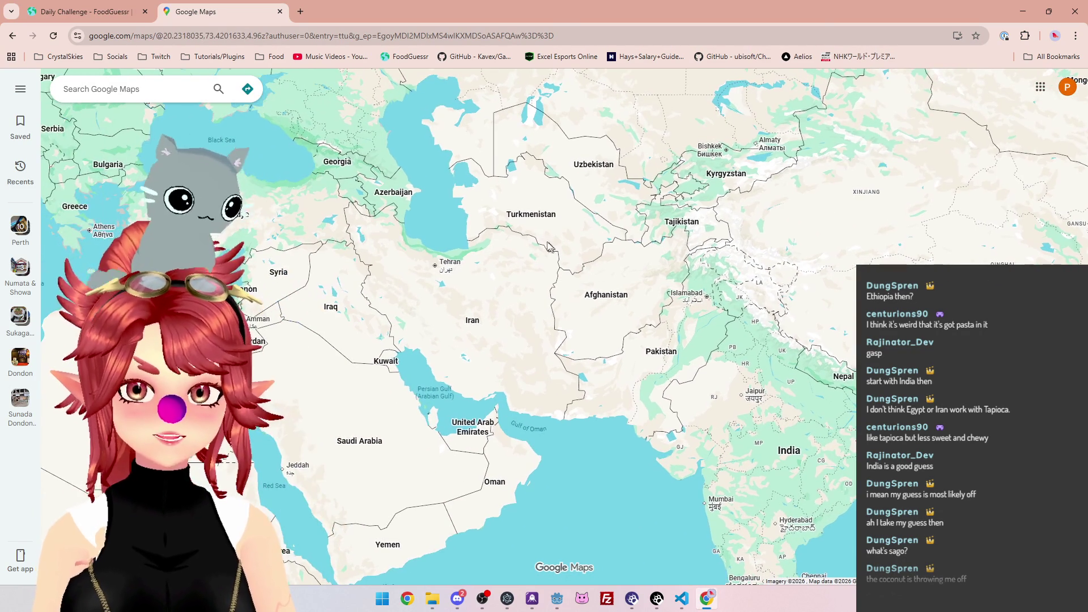
drag(521, 397, 481, 230)
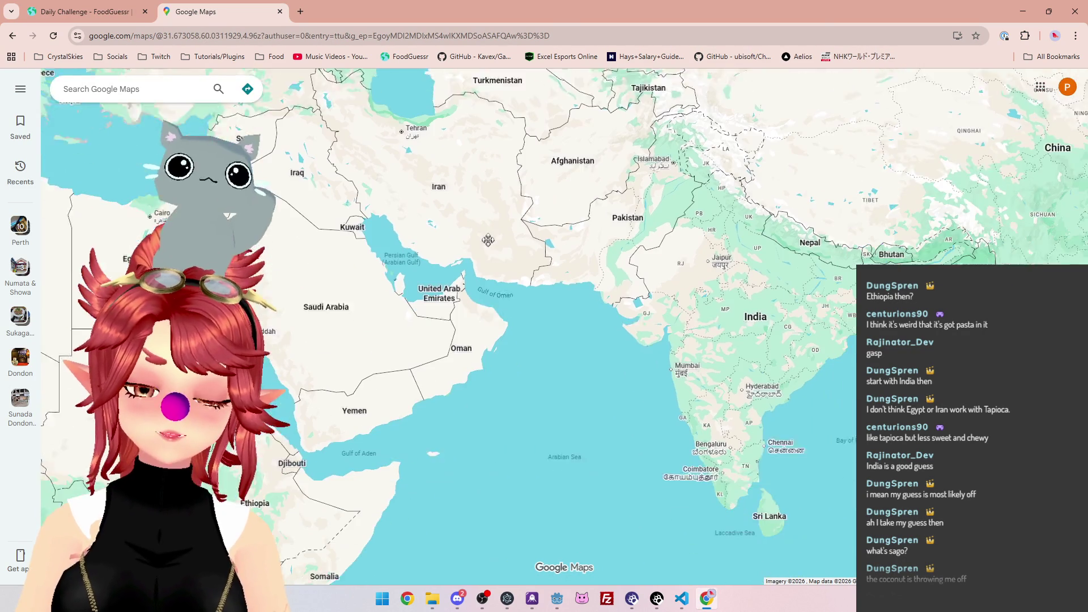
scroll(567, 277, down, 5)
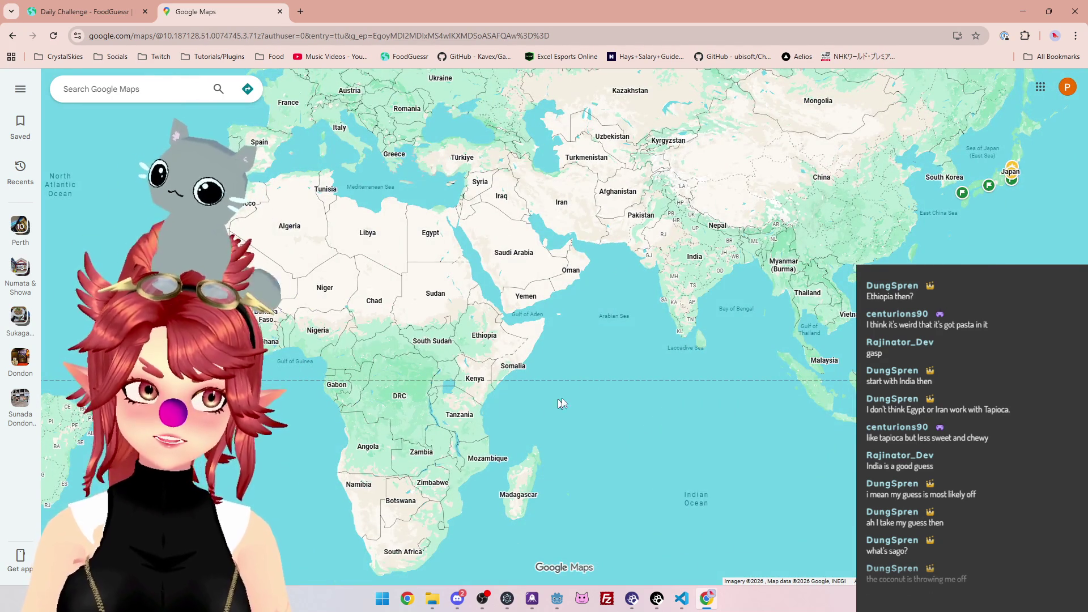
scroll(622, 232, up, 4)
drag(488, 160, 459, 230)
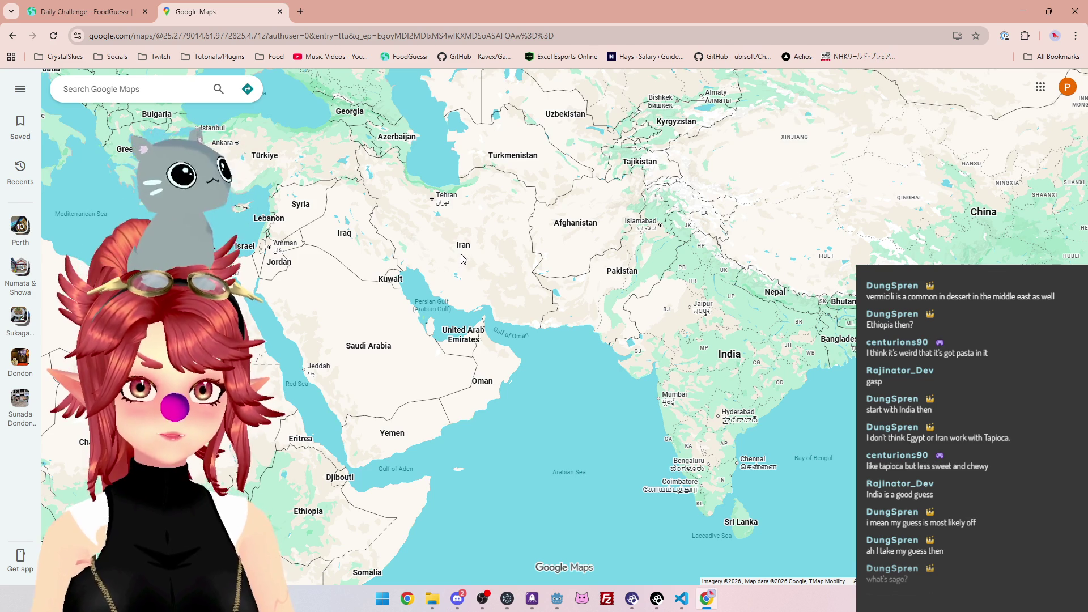
Survey Egypt, the Horn of Africa, Turkey and southern Africa down to Madagascar
drag(602, 383, 689, 295)
drag(513, 353, 588, 238)
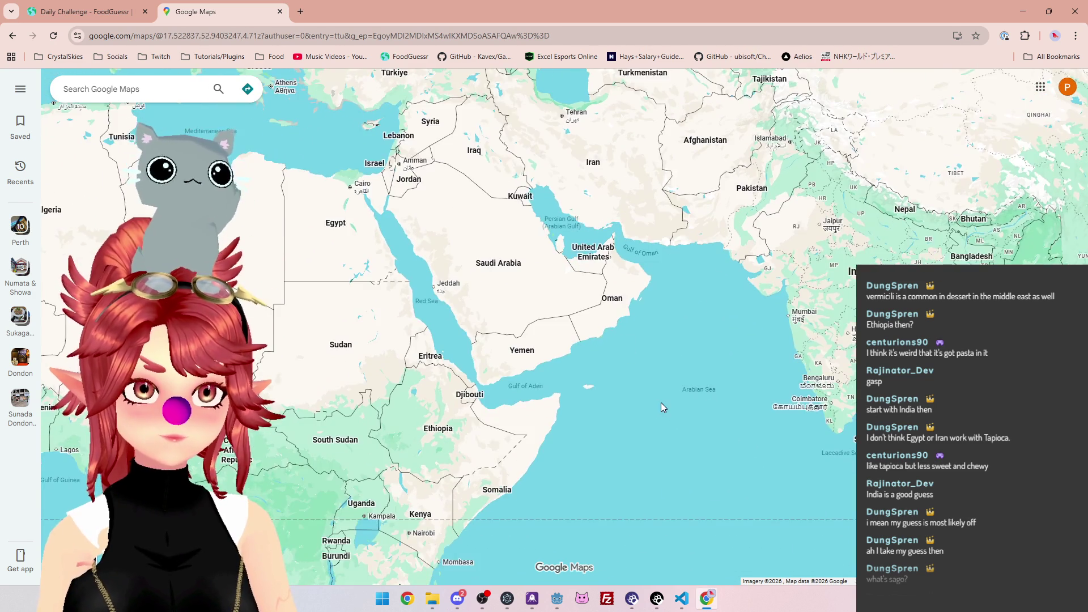
scroll(661, 402, down, 2)
drag(664, 421, 658, 382)
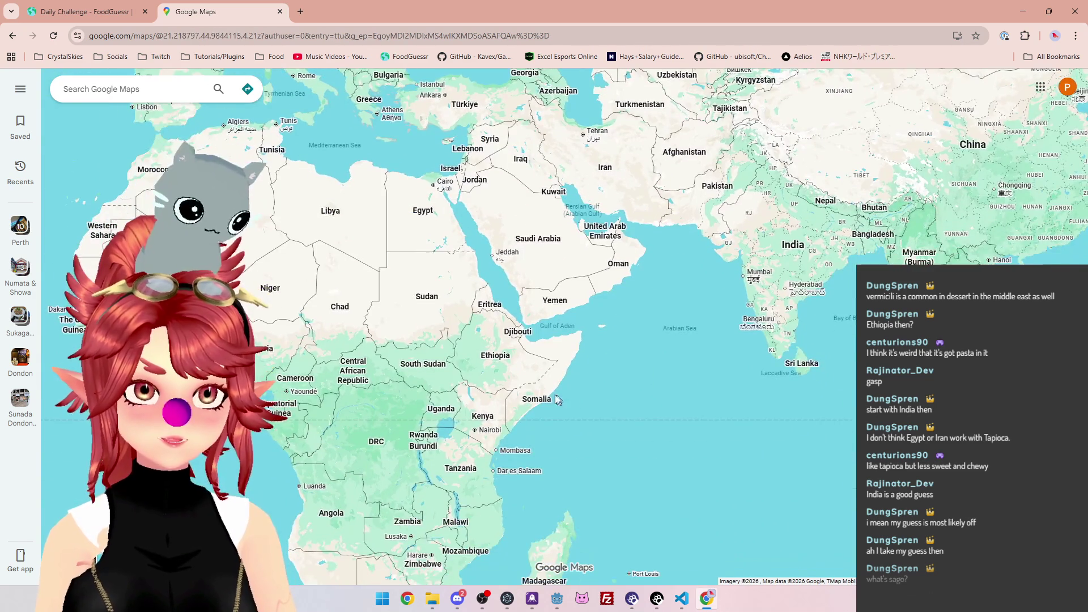
scroll(593, 431, up, 2)
drag(593, 431, 615, 389)
drag(667, 261, 617, 404)
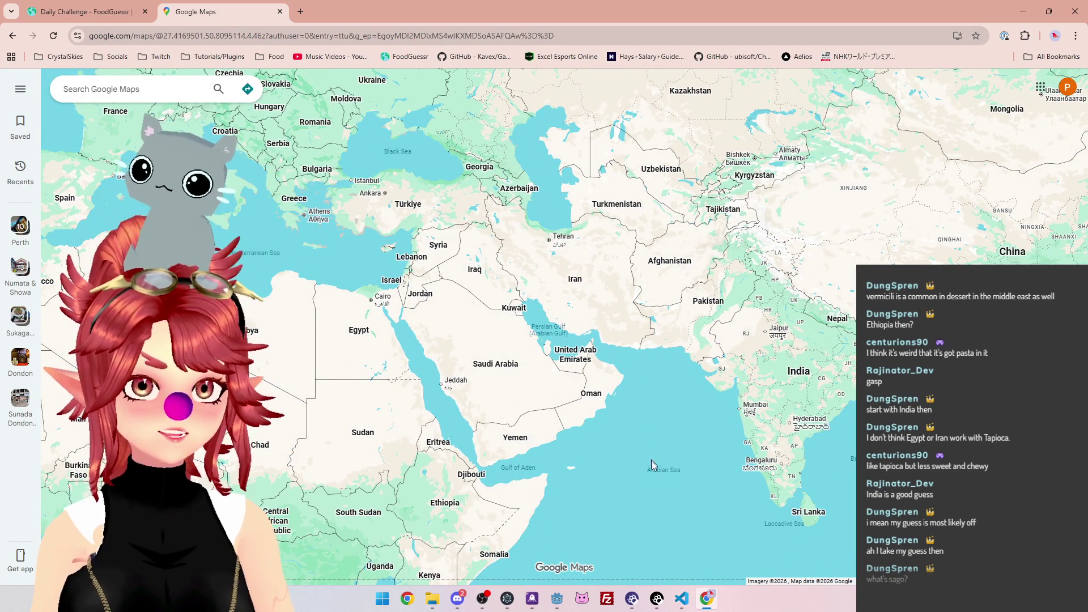
drag(651, 454, 773, 352)
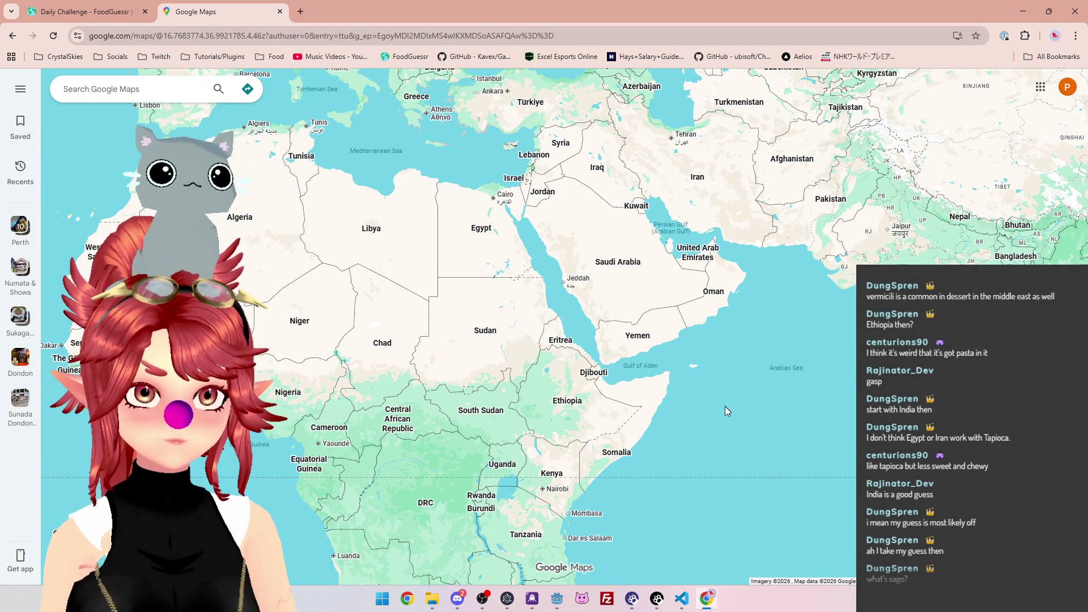
scroll(701, 422, down, 1)
drag(885, 318, 797, 250)
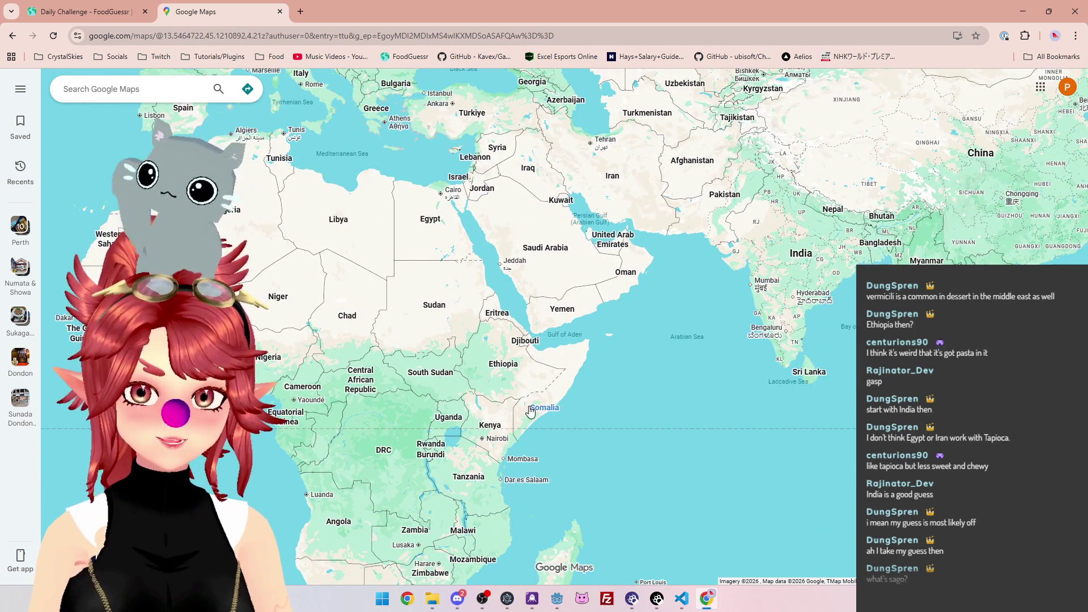
drag(578, 497, 587, 446)
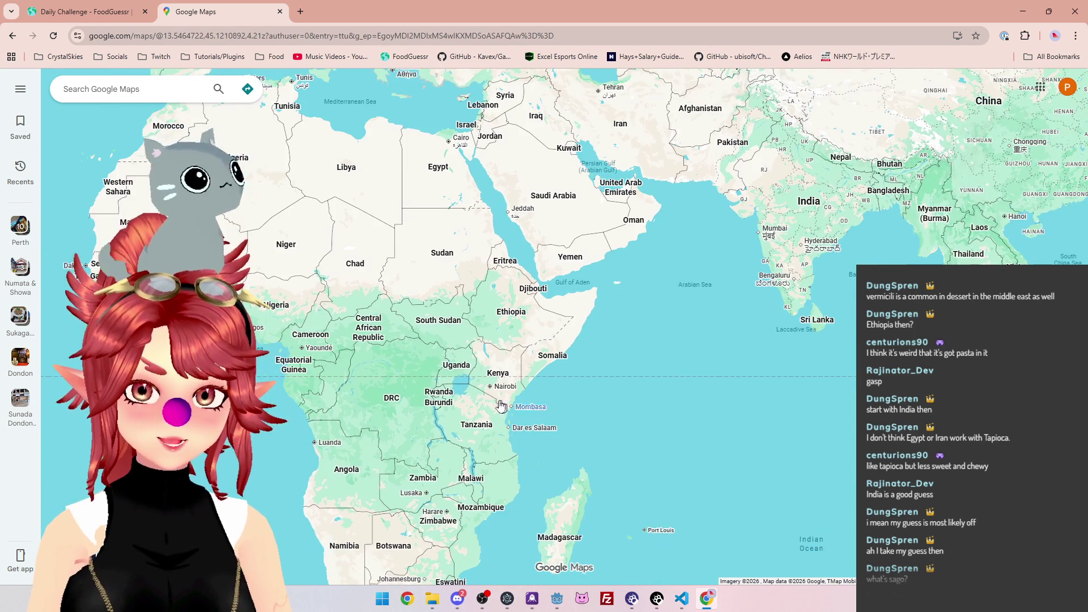
After rechecking the clues, zoom in on Ethiopia and Kenya, then return to FoodGuessr
click(125, 12)
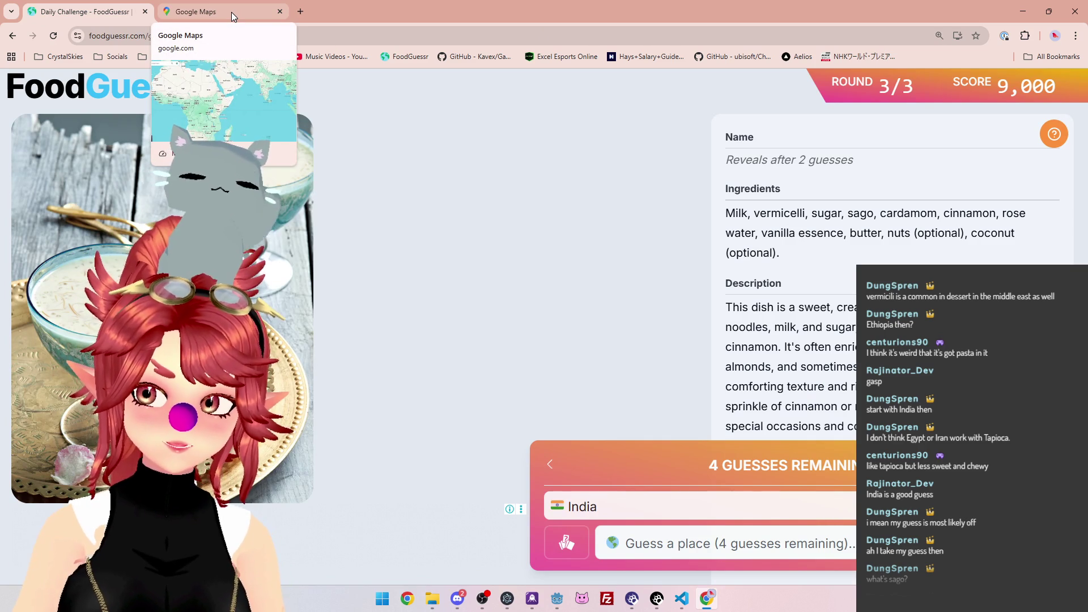
click(231, 12)
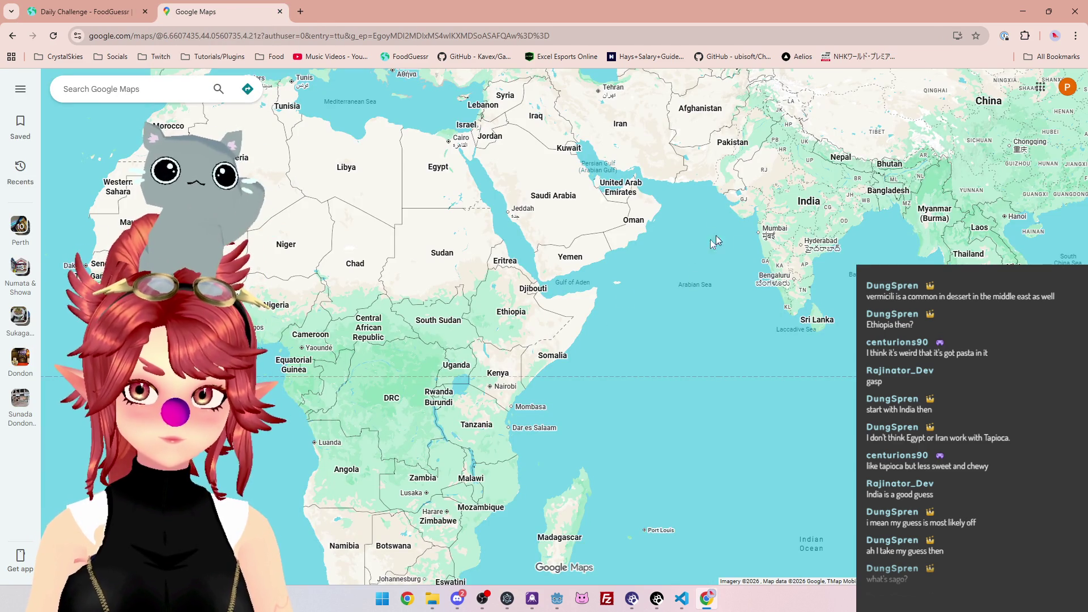
scroll(514, 412, up, 2)
mouse_move(598, 397)
mouse_down()
mouse_move(627, 365)
mouse_move(669, 346)
mouse_up()
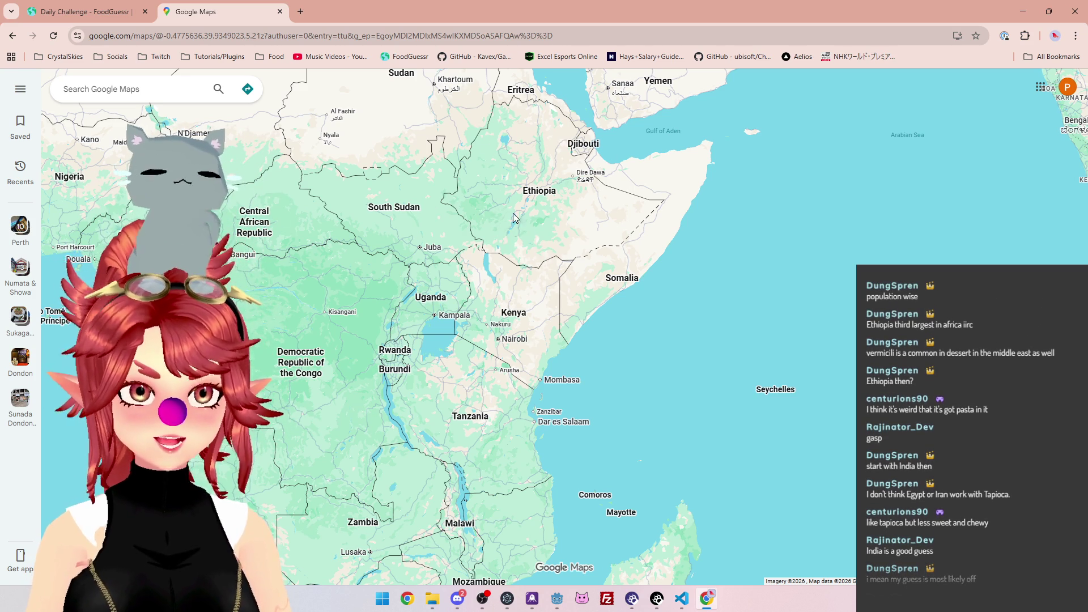
click(86, 19)
Guess Ethiopia by typing 'et', revealing the dish as Boeber
click(681, 549)
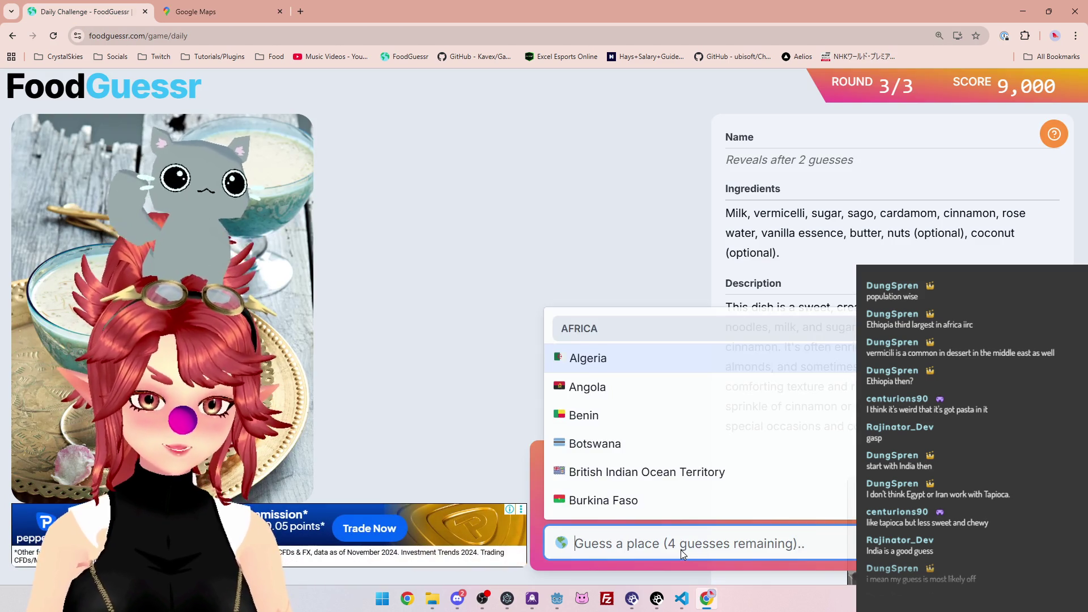
text(et)
click(638, 494)
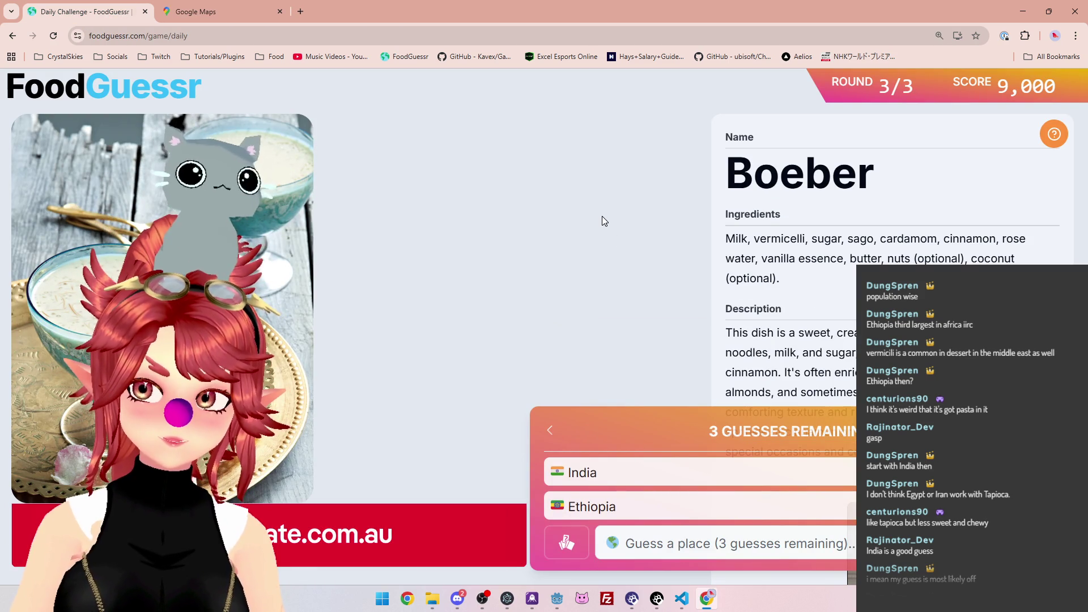
Zoom the map out to all of Africa, glancing back at the Boeber round
click(282, 19)
scroll(575, 261, down, 3)
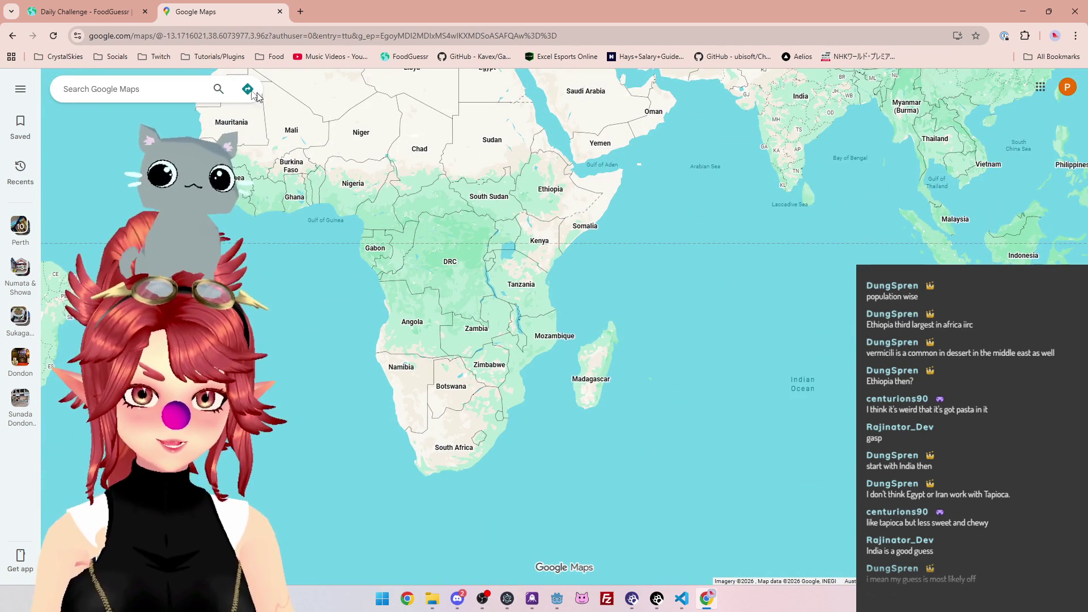
click(85, 12)
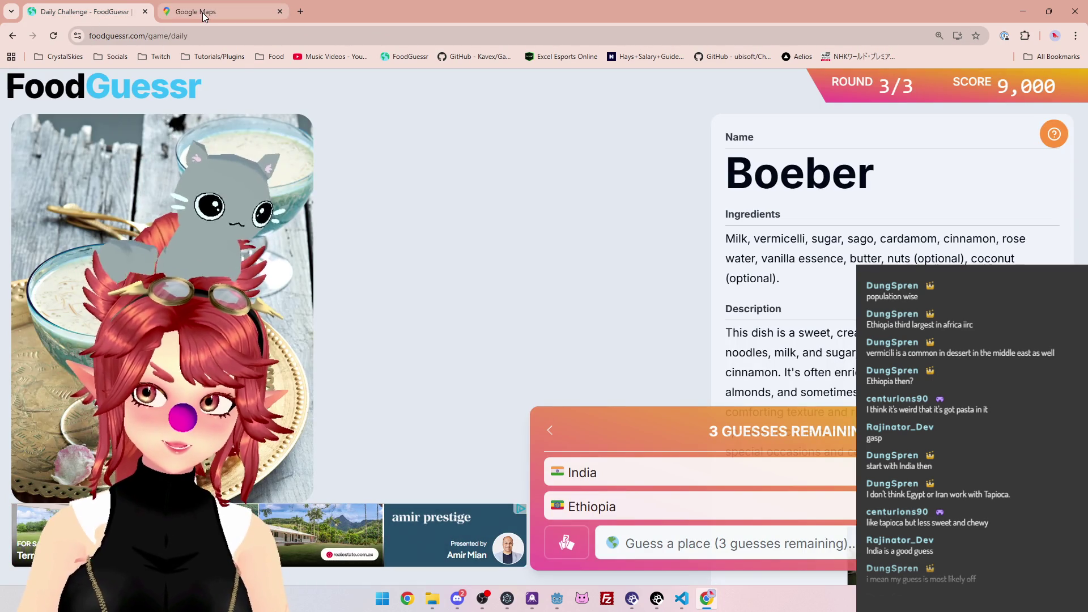
click(203, 15)
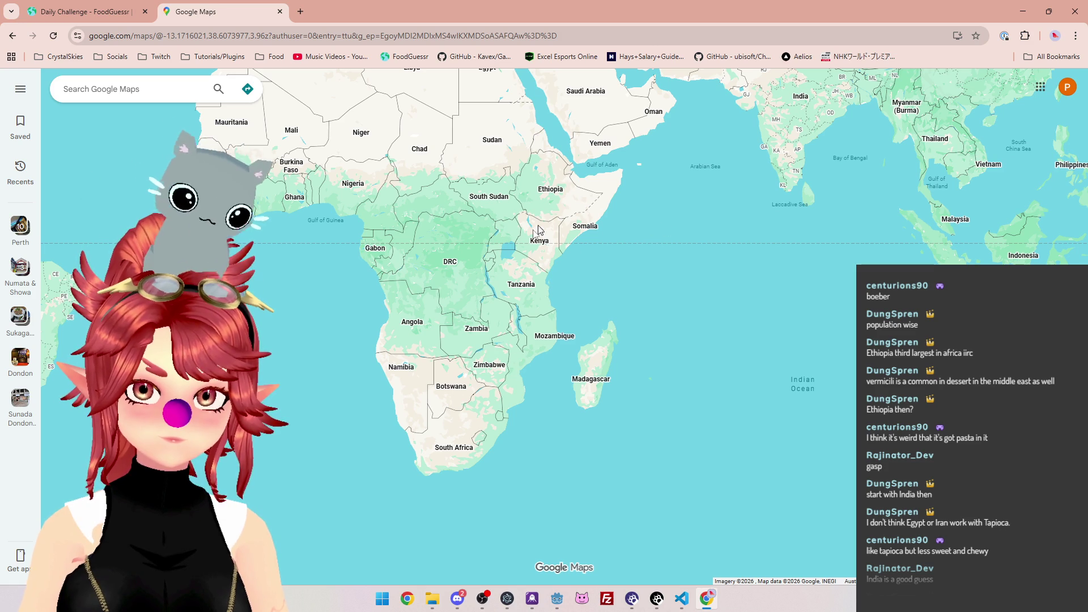
Flip between the Boeber round and Google Maps, shifting the map toward southern Africa
click(85, 12)
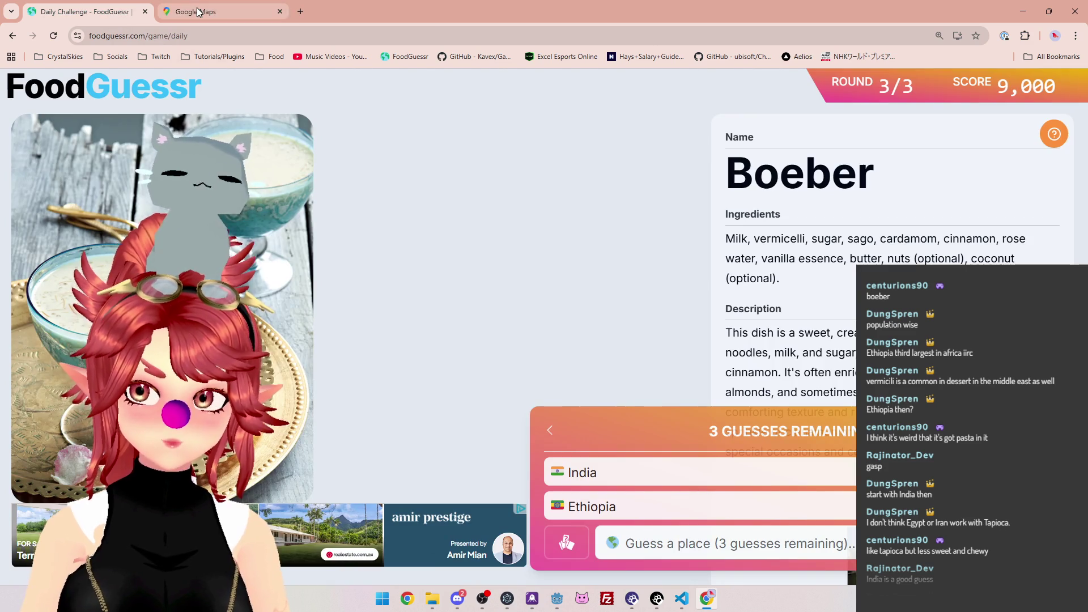
click(215, 12)
drag(388, 451, 398, 403)
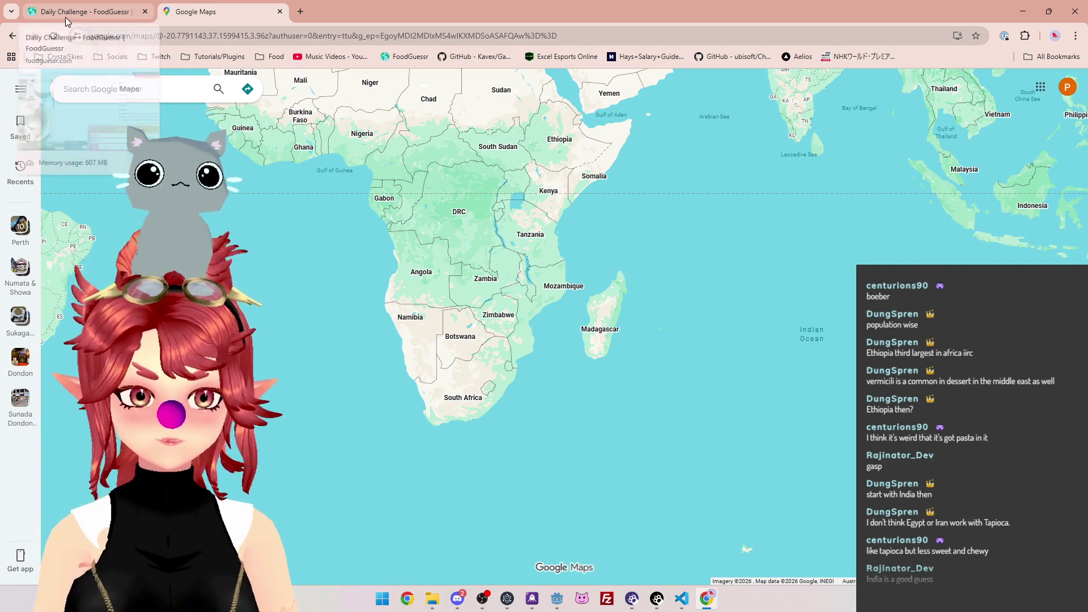
click(131, 17)
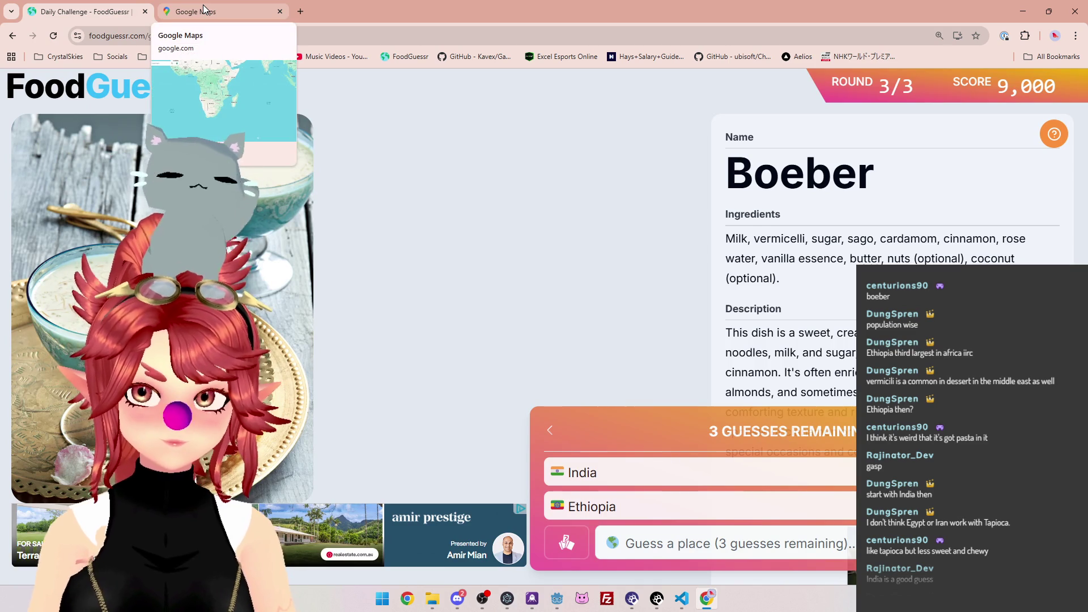
click(204, 10)
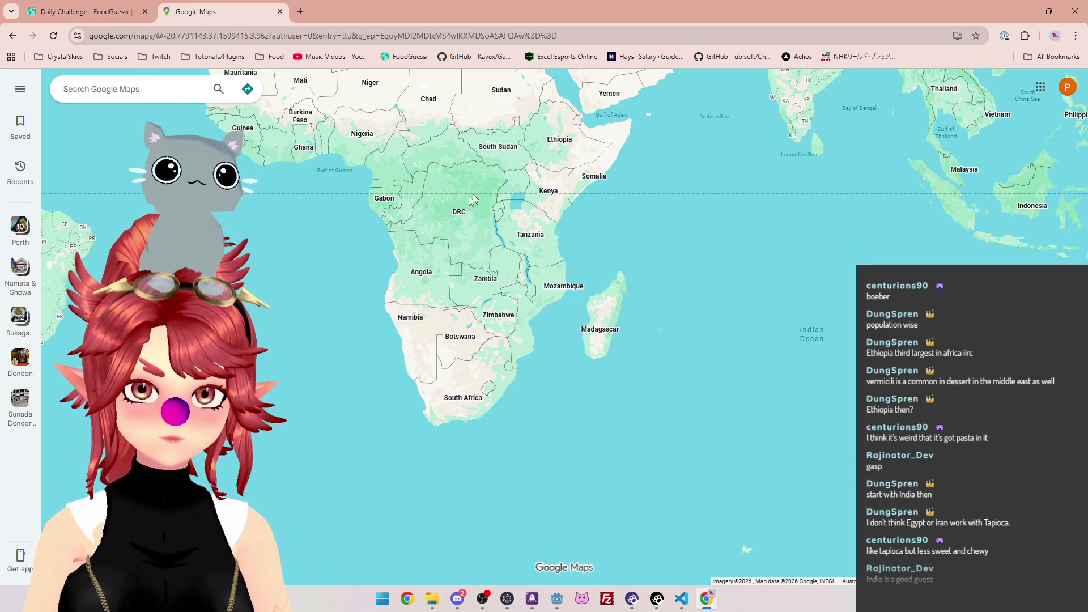
click(91, 12)
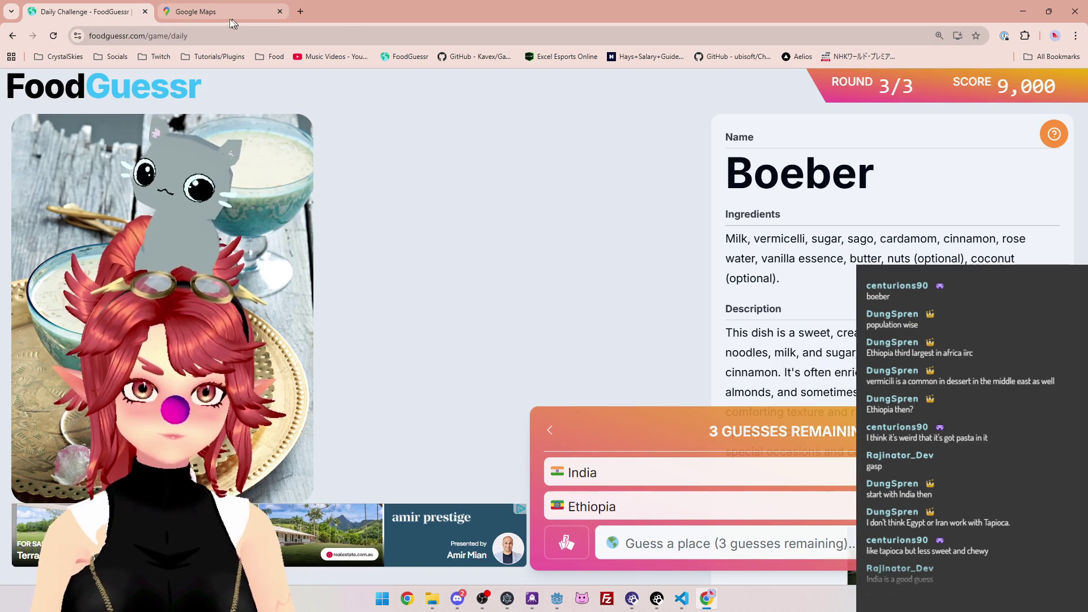
click(229, 16)
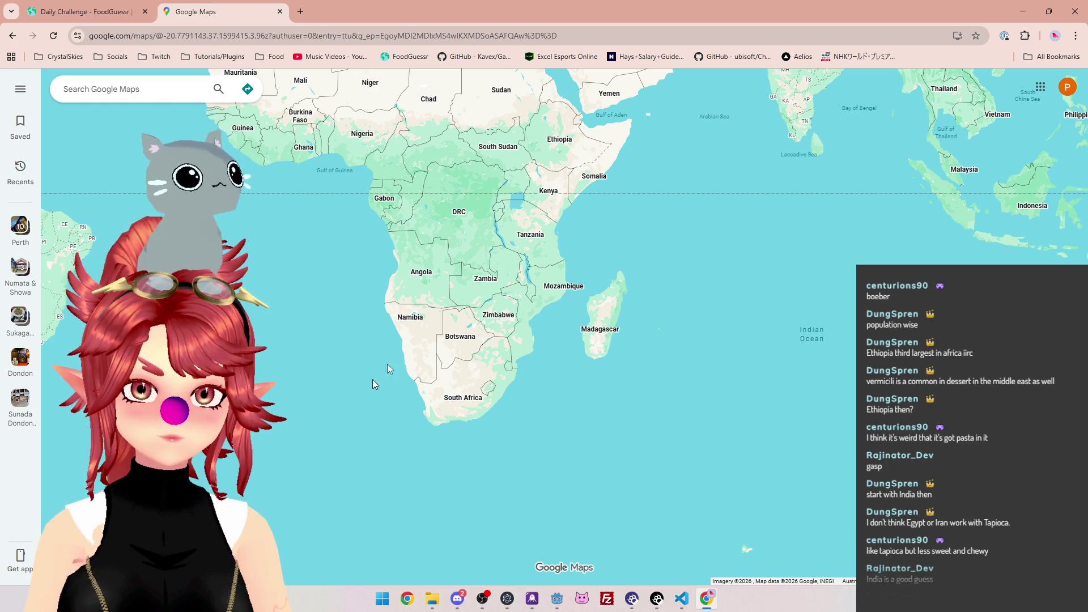
Zoom and pan Google Maps to frame all of southern Africa, then return to the Boeber round
scroll(344, 393, up, 3)
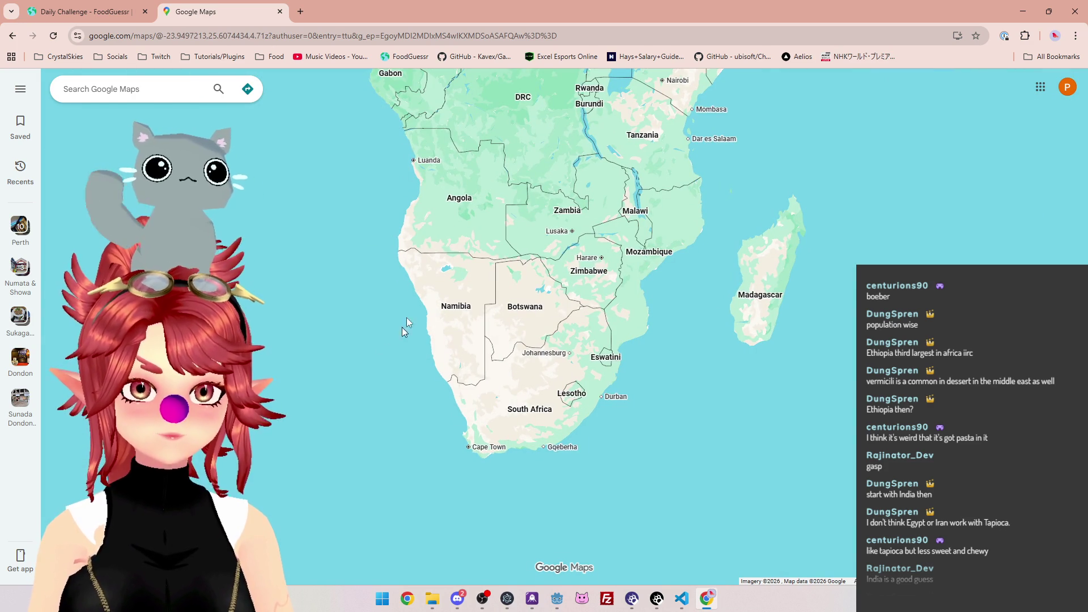
mouse_move(413, 291)
mouse_down()
mouse_move(401, 266)
mouse_move(354, 233)
mouse_up()
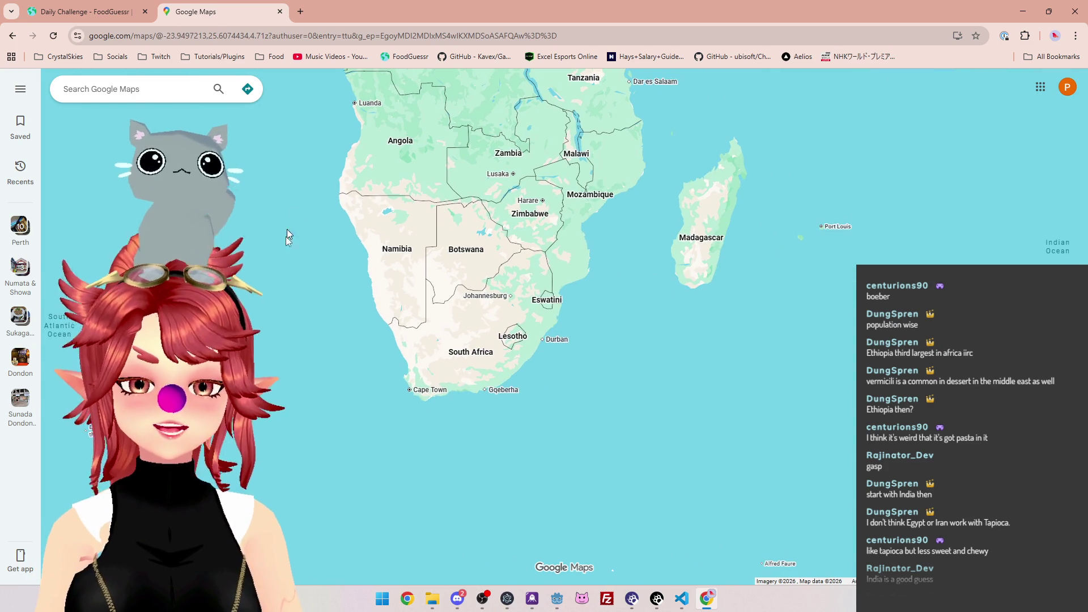
drag(353, 343, 381, 420)
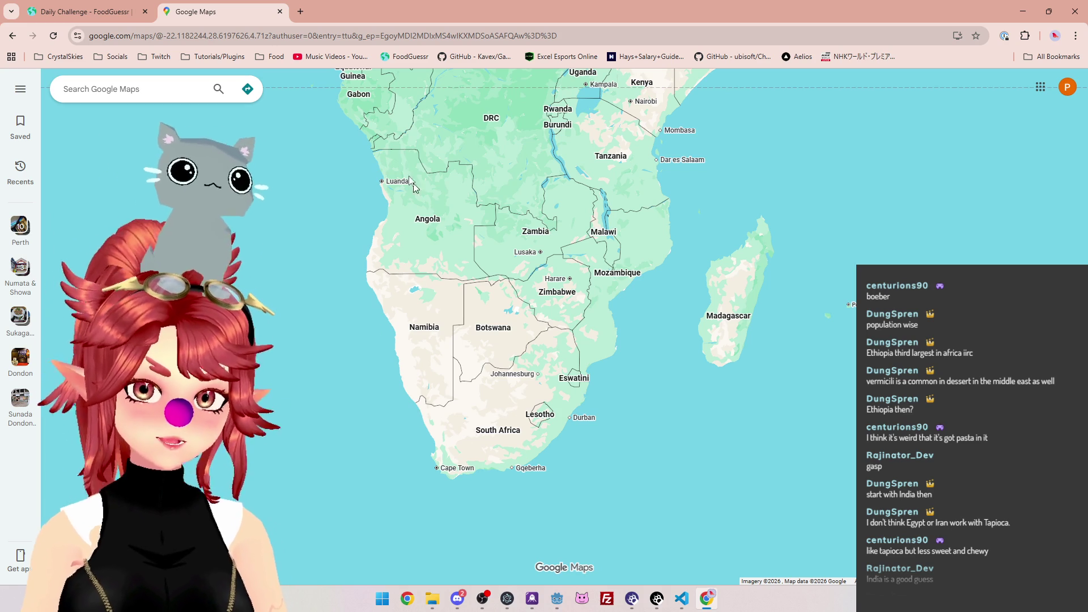
scroll(390, 318, down, 2)
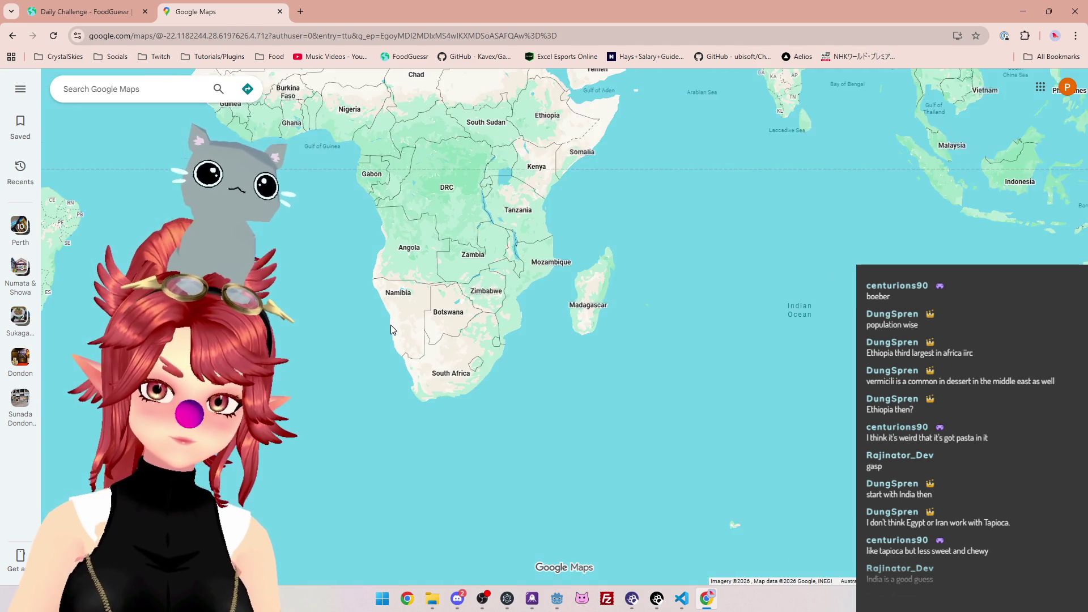
scroll(392, 300, up, 1)
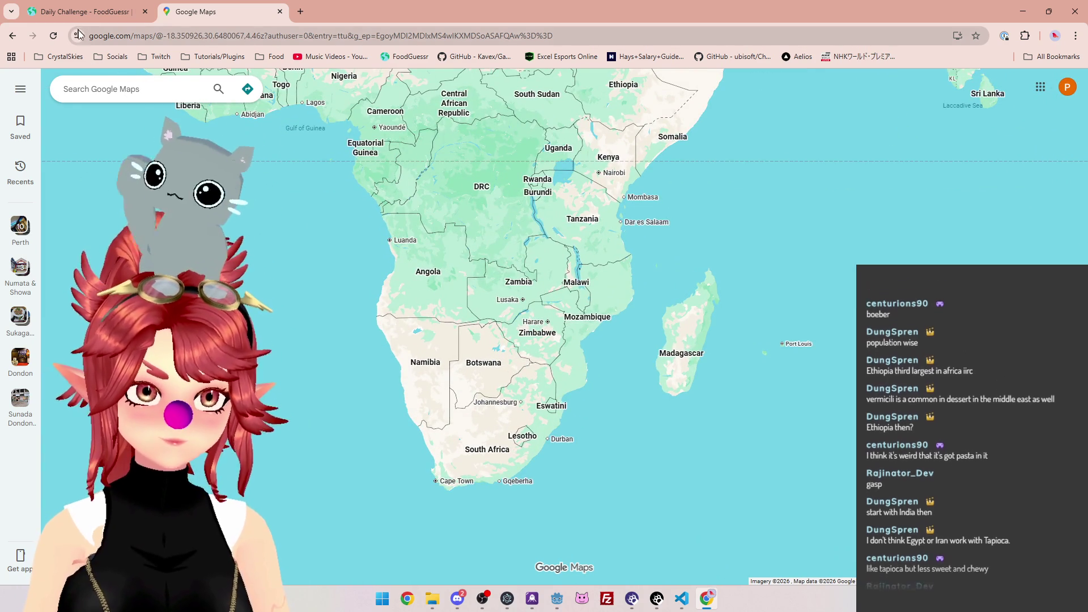
drag(361, 336, 367, 280)
key(ctrl+Tab)
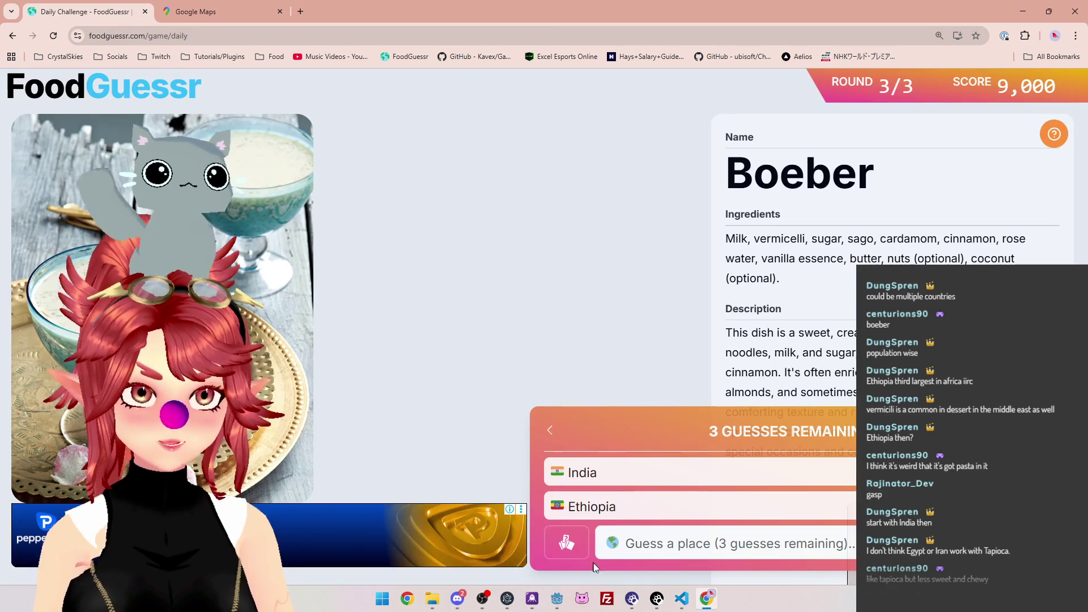
Guess South Africa for Boeber via 'sou' and highlight the Cape Malay notes in the result
click(674, 545)
text(sou)
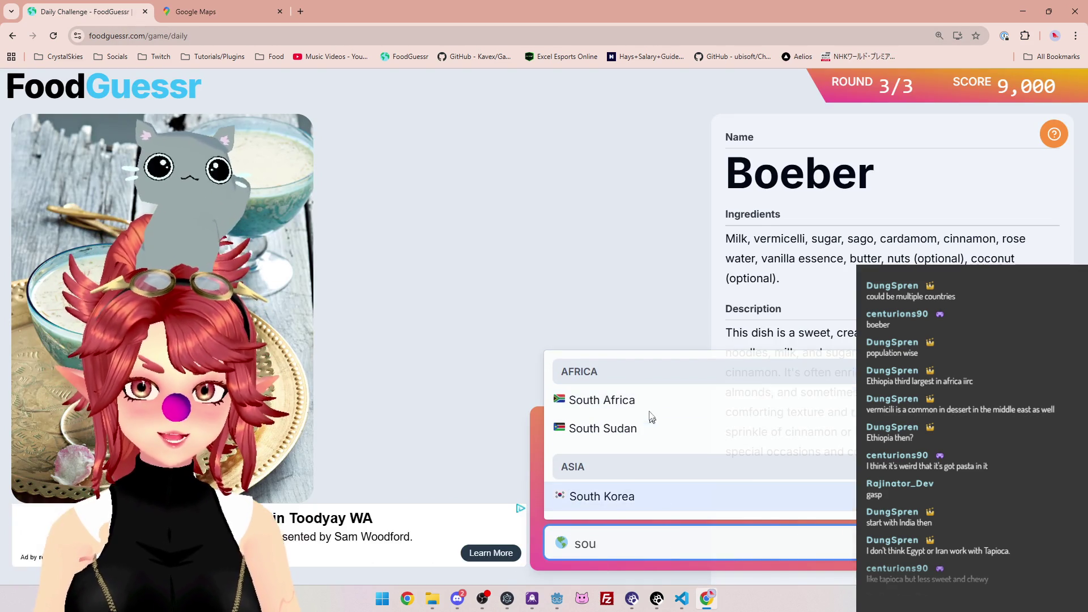
click(641, 398)
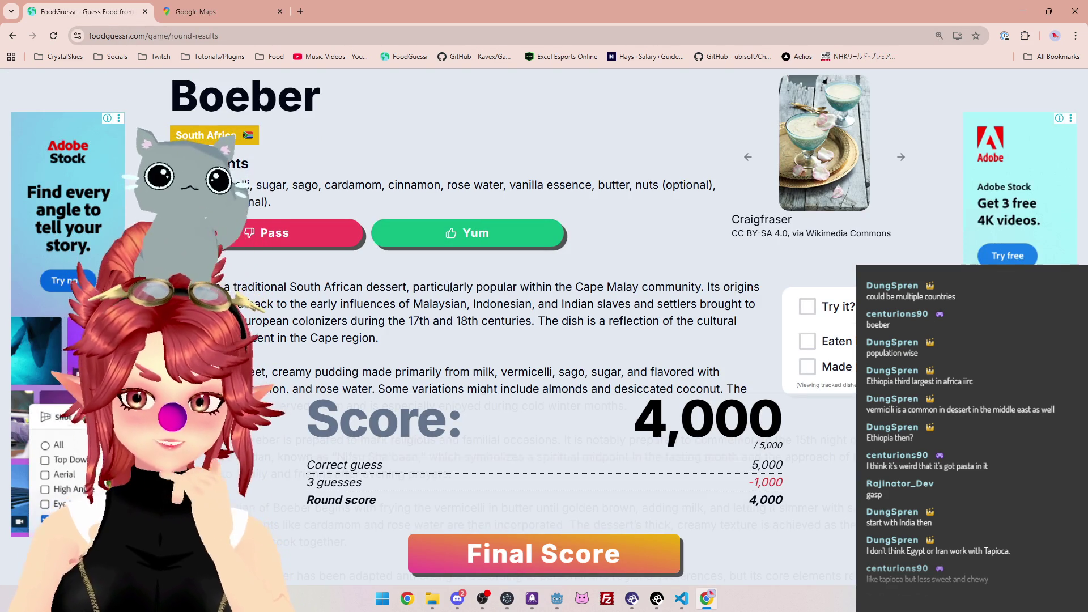
drag(451, 287, 656, 284)
drag(293, 303, 656, 307)
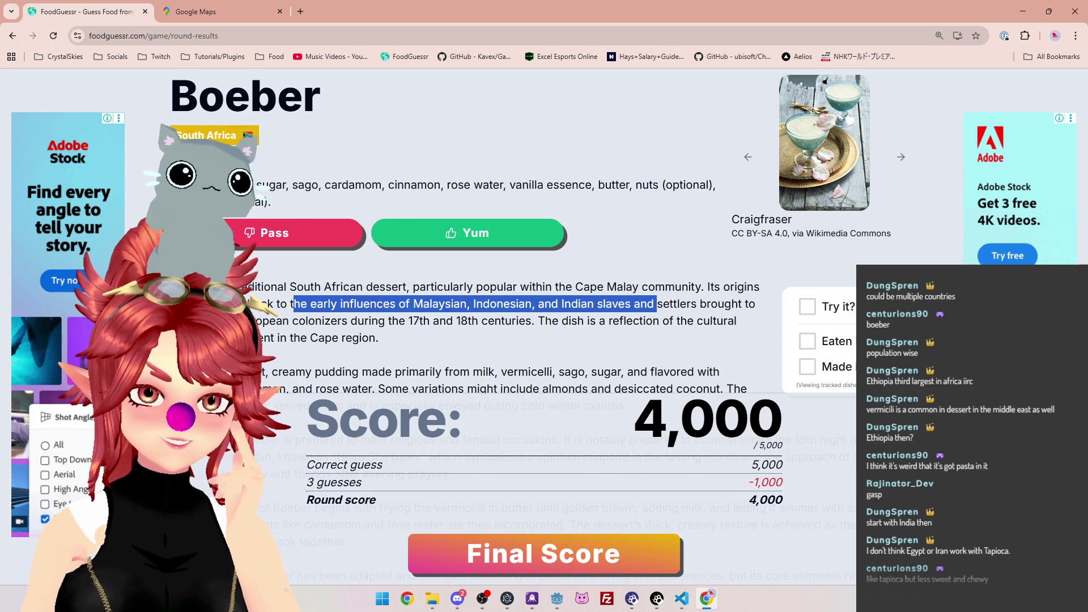
Highlight the serving-warm sentence and the Ramadan traditions paragraph in the Boeber description
scroll(548, 325, down, 1)
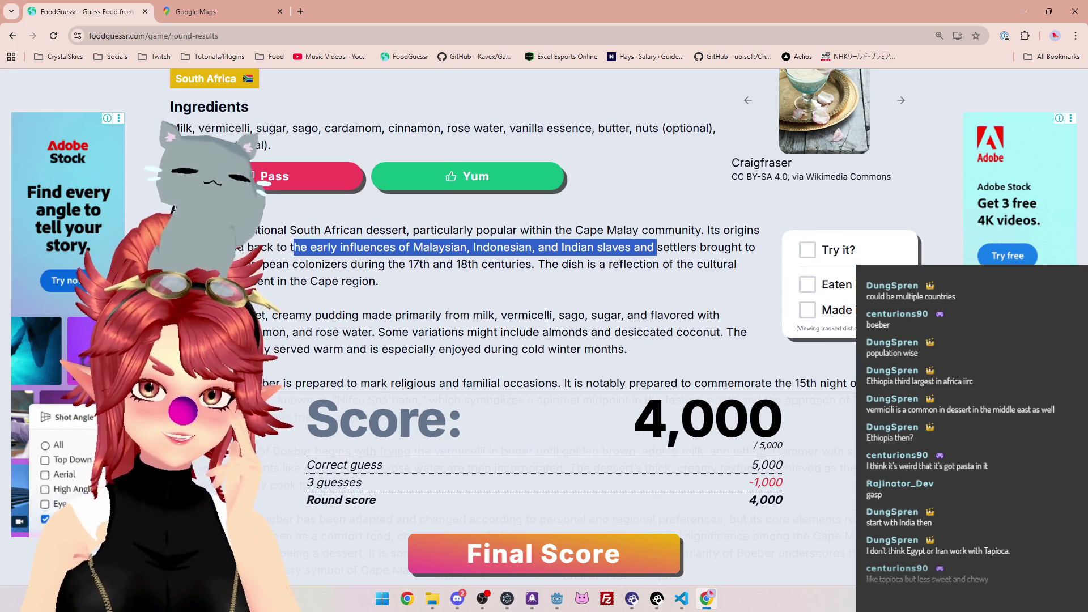
scroll(548, 320, down, 1)
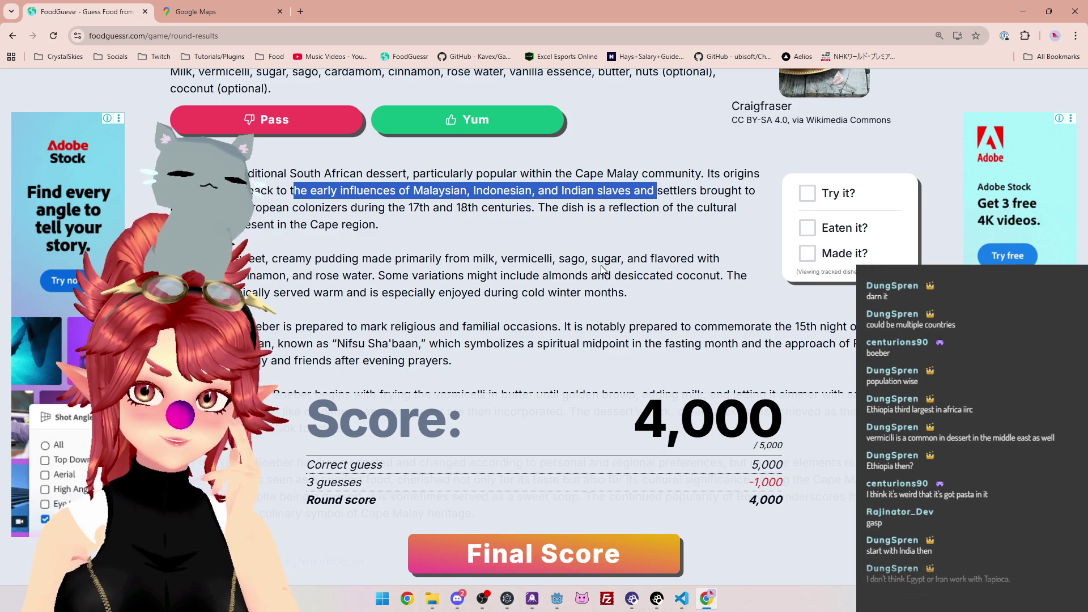
drag(272, 292, 605, 293)
scroll(371, 286, down, 1)
drag(281, 270, 568, 283)
mouse_move(714, 282)
mouse_down()
mouse_move(821, 287)
mouse_move(428, 304)
mouse_move(506, 309)
mouse_up()
Read through the rest of the 4,000-point round results and continue to the final score
scroll(506, 309, down, 2)
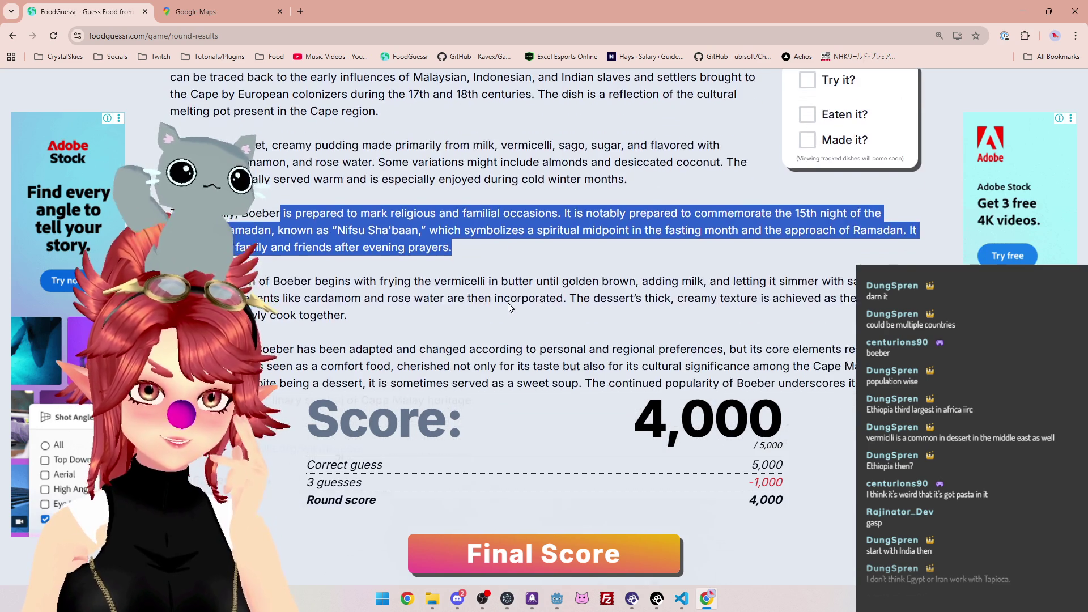
scroll(506, 308, up, 5)
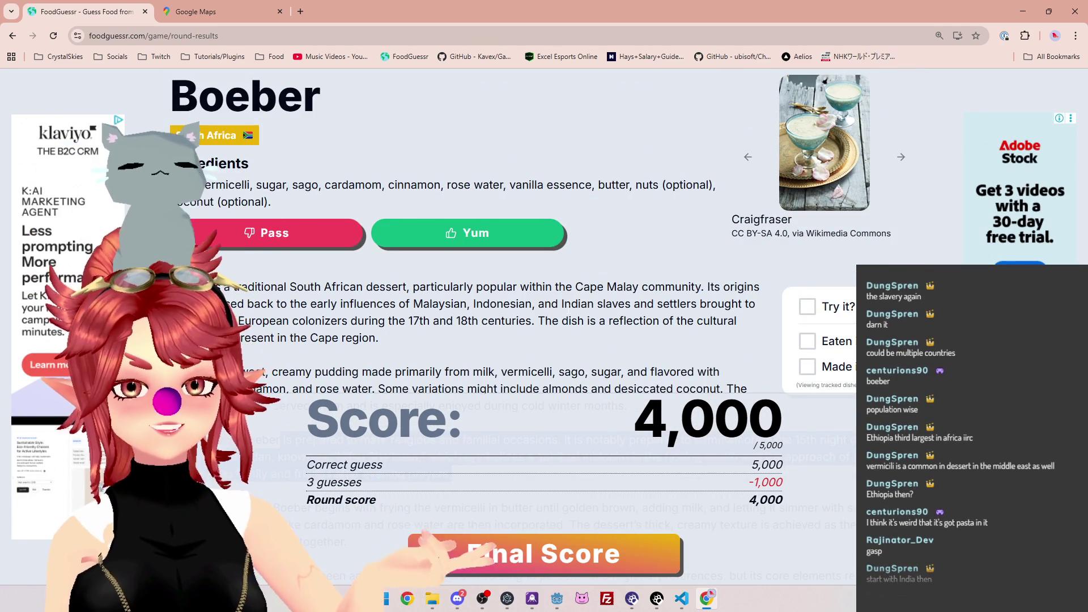
scroll(549, 314, down, 3)
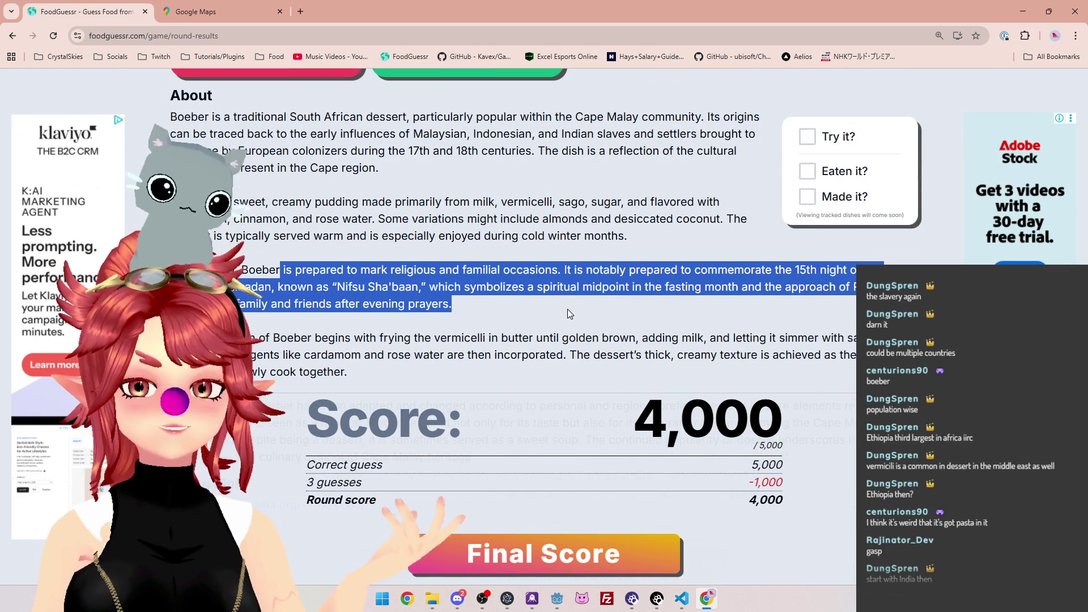
scroll(568, 310, down, 1)
scroll(567, 309, down, 3)
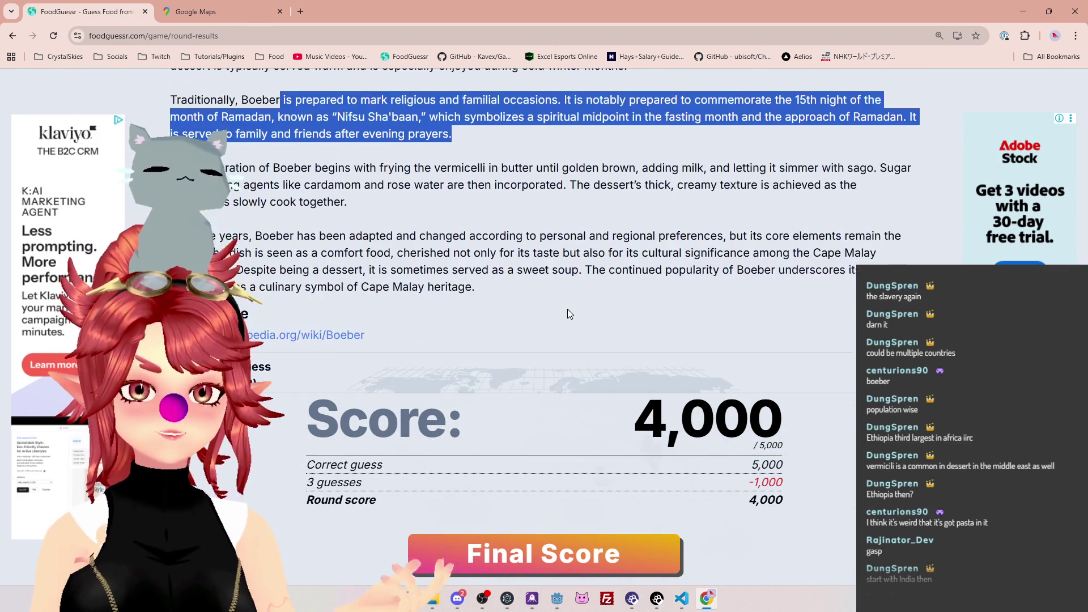
scroll(559, 301, up, 1)
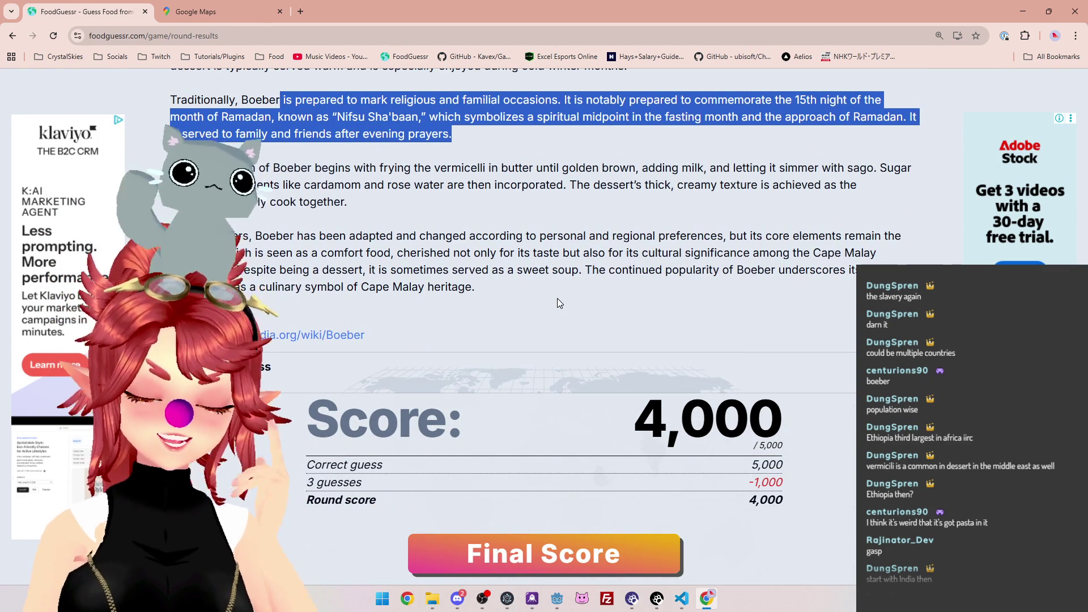
scroll(554, 300, down, 2)
scroll(550, 301, up, 5)
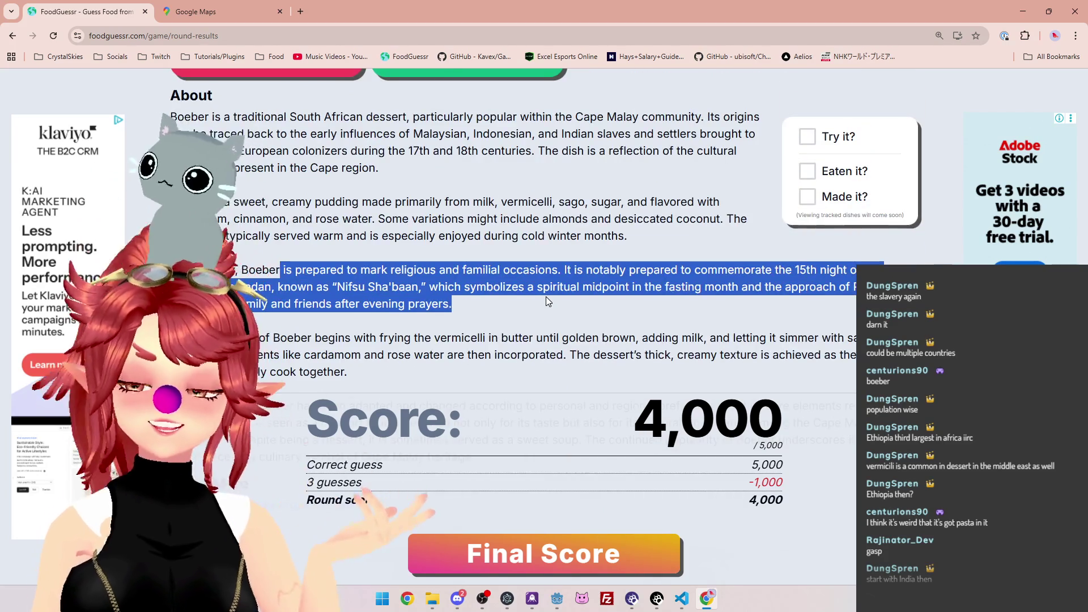
scroll(546, 298, up, 2)
scroll(546, 297, down, 2)
click(539, 554)
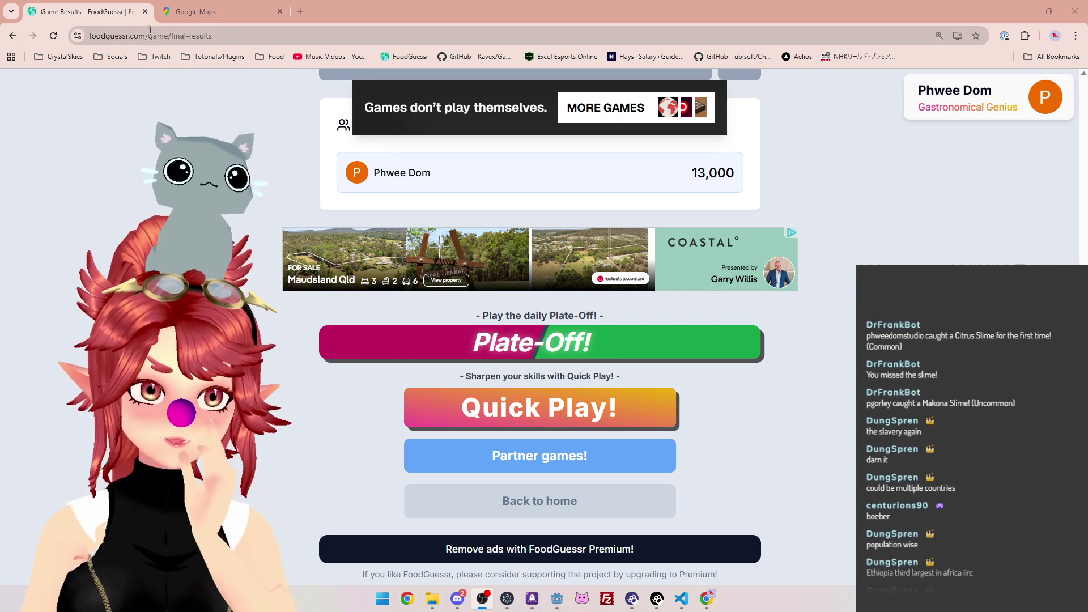
Close the FoodGuessr tab and the Chrome window to bring Godot back
click(145, 11)
click(145, 11)
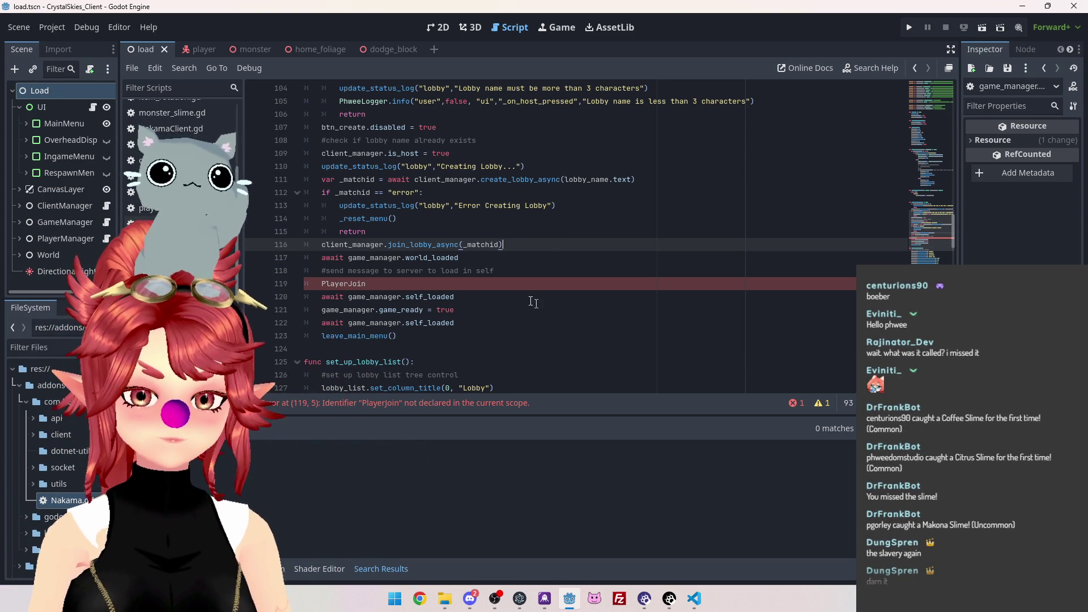
click(518, 273)
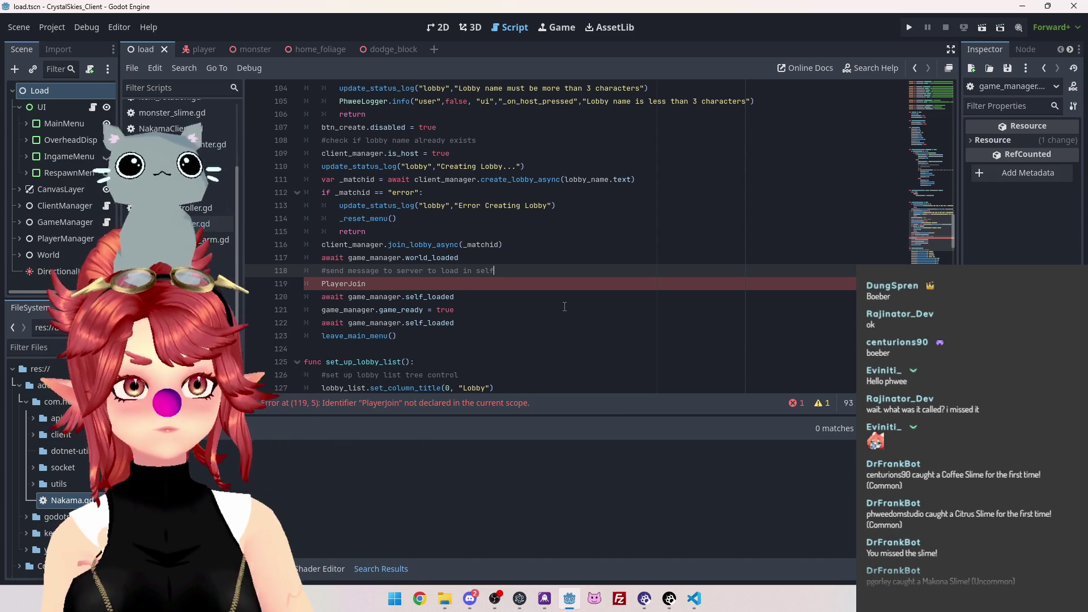
scroll(553, 300, down, 1)
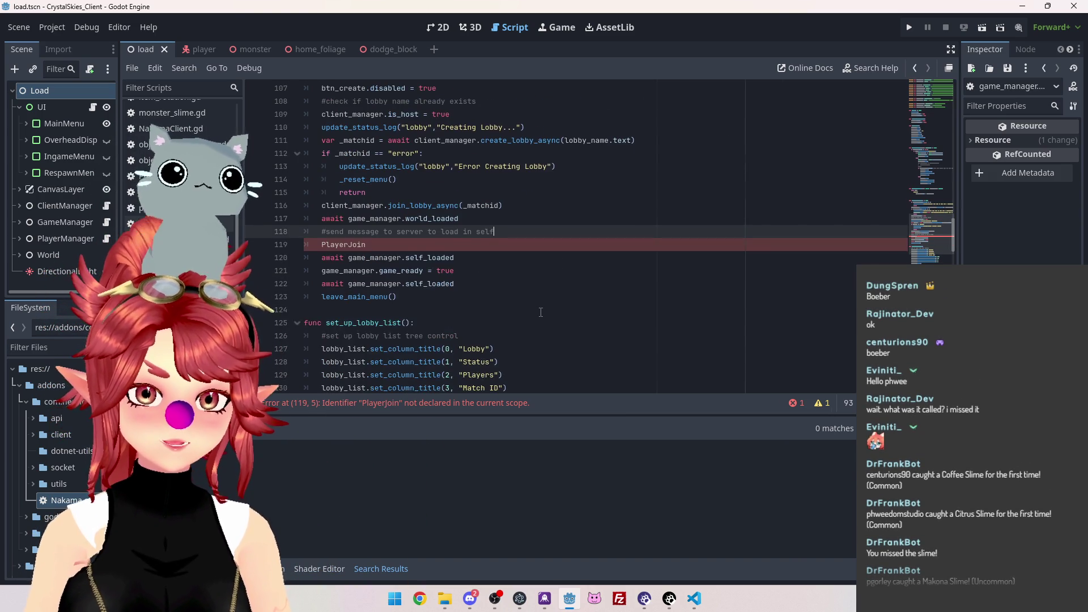
ctrl+scroll(541, 312, up, 2)
scroll(541, 313, down, 2)
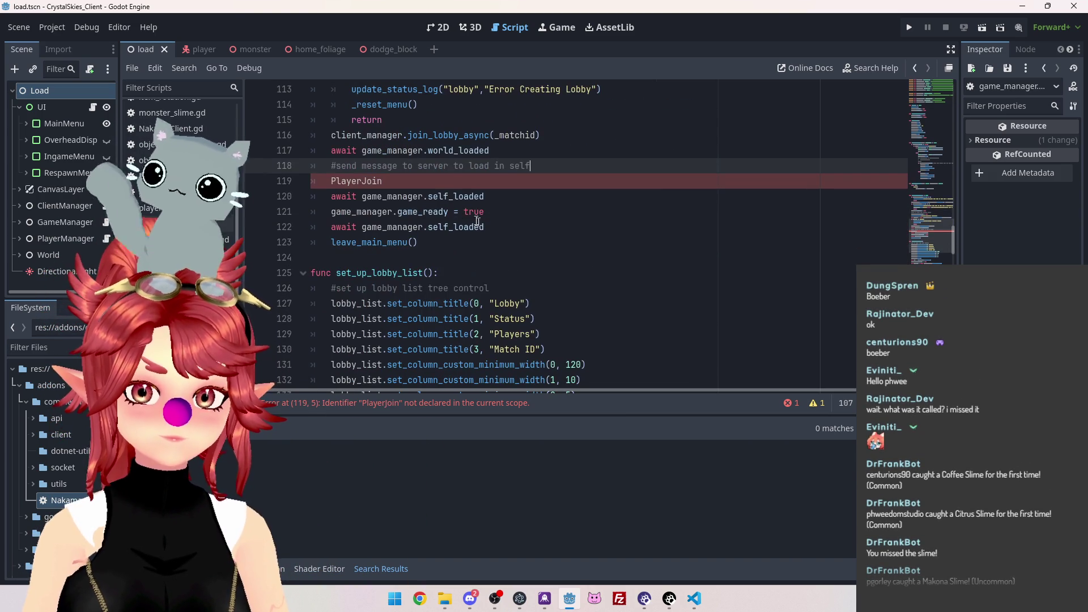
click(559, 152)
scroll(555, 170, up, 1)
drag(406, 217, 560, 213)
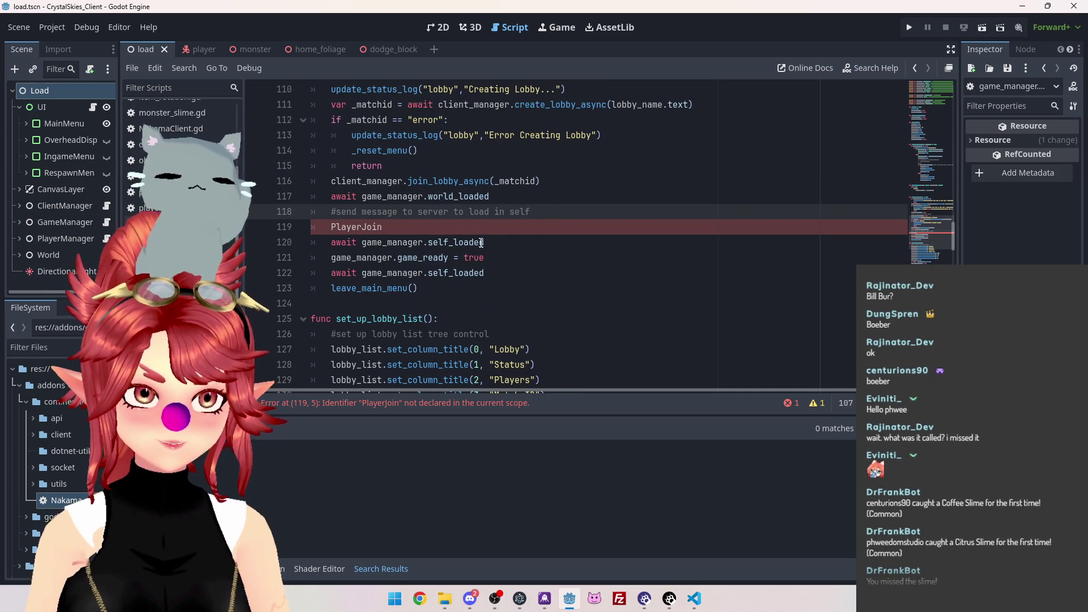
scroll(493, 259, up, 1)
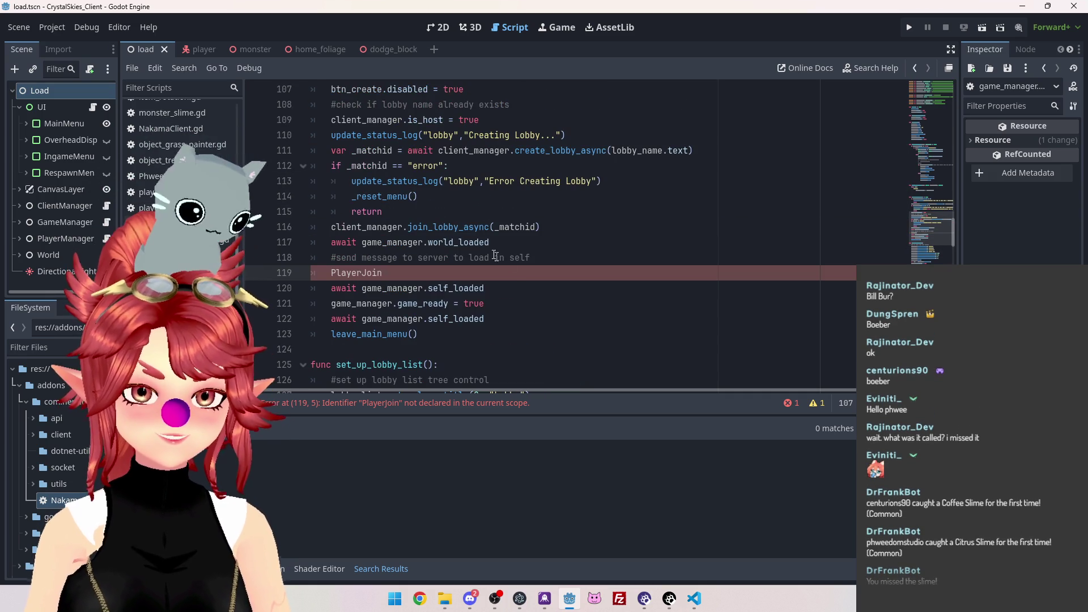
scroll(430, 216, down, 1)
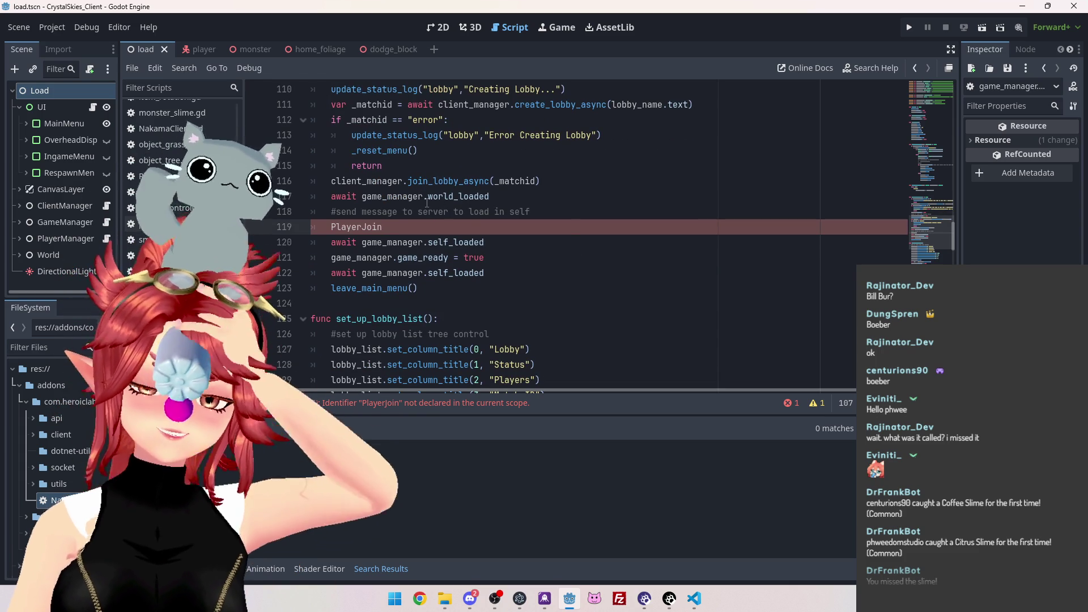
mouse_move(699, 607)
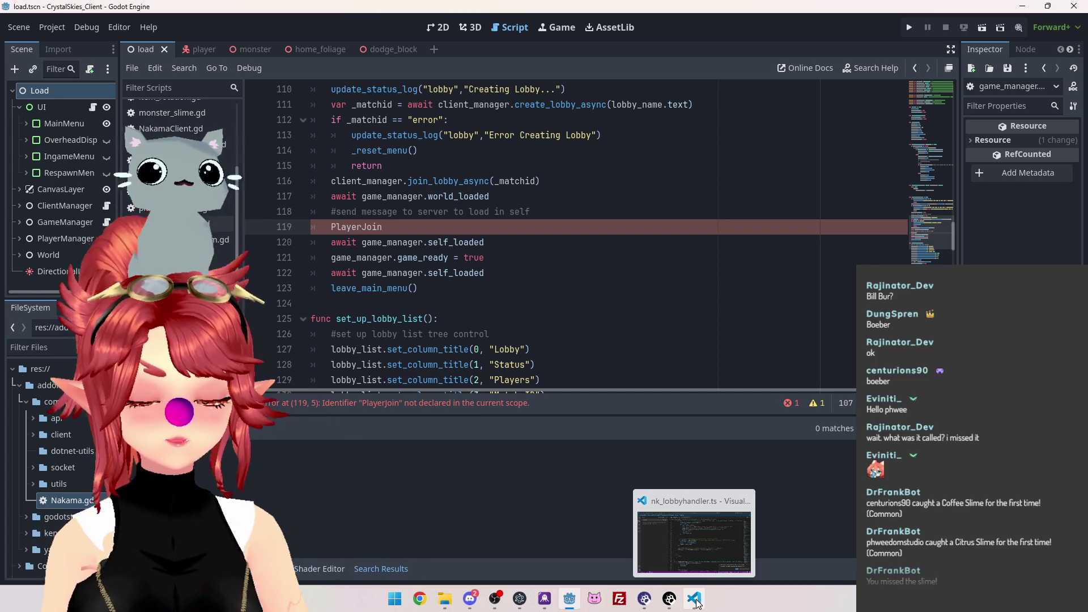
click(701, 606)
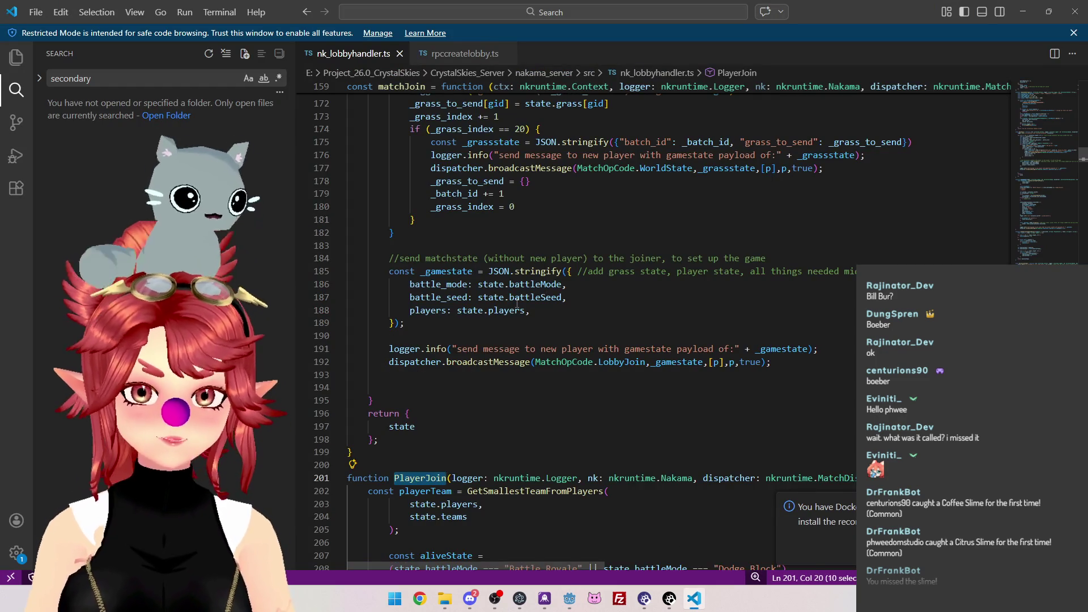
scroll(544, 311, up, 6)
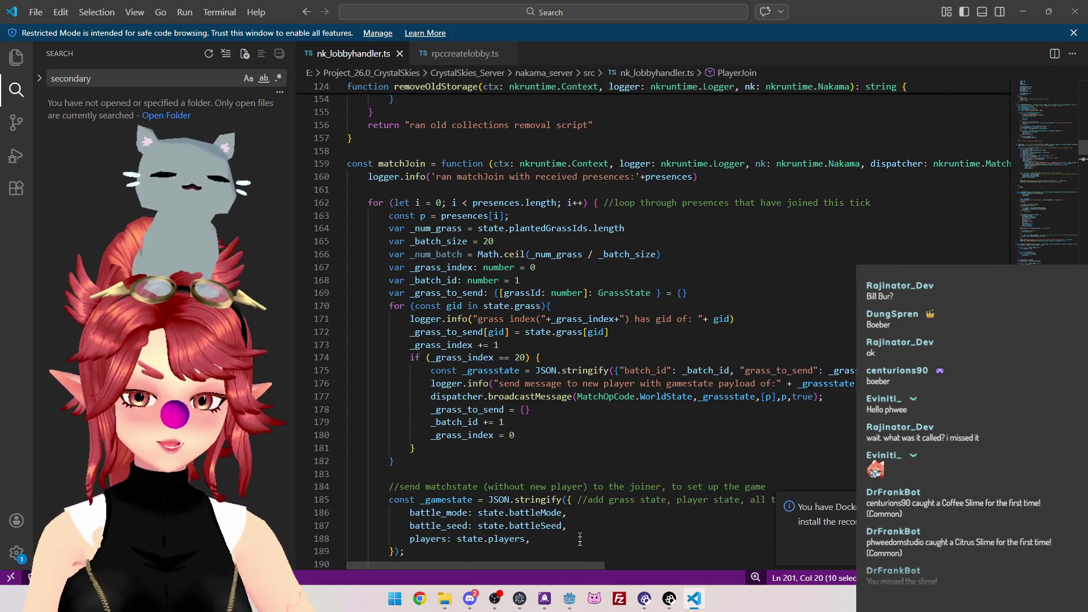
click(570, 599)
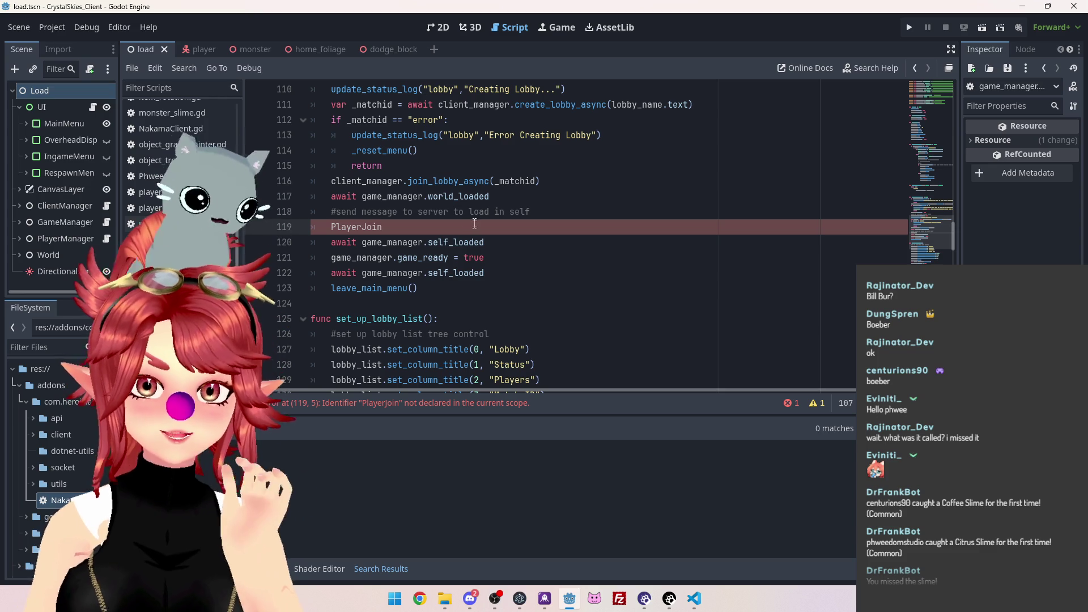
Move the PlayerJoin comment, send and self_loaded await lines below game_ready = true
drag(485, 258, 332, 258)
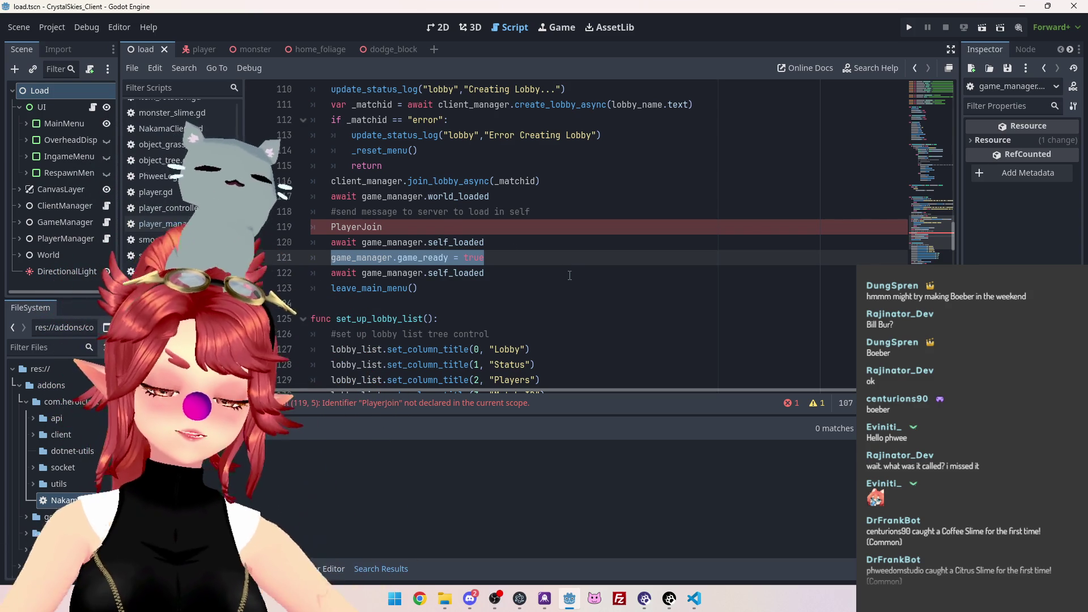
click(441, 232)
mouse_move(417, 225)
mouse_down()
mouse_move(335, 228)
mouse_move(333, 213)
mouse_up()
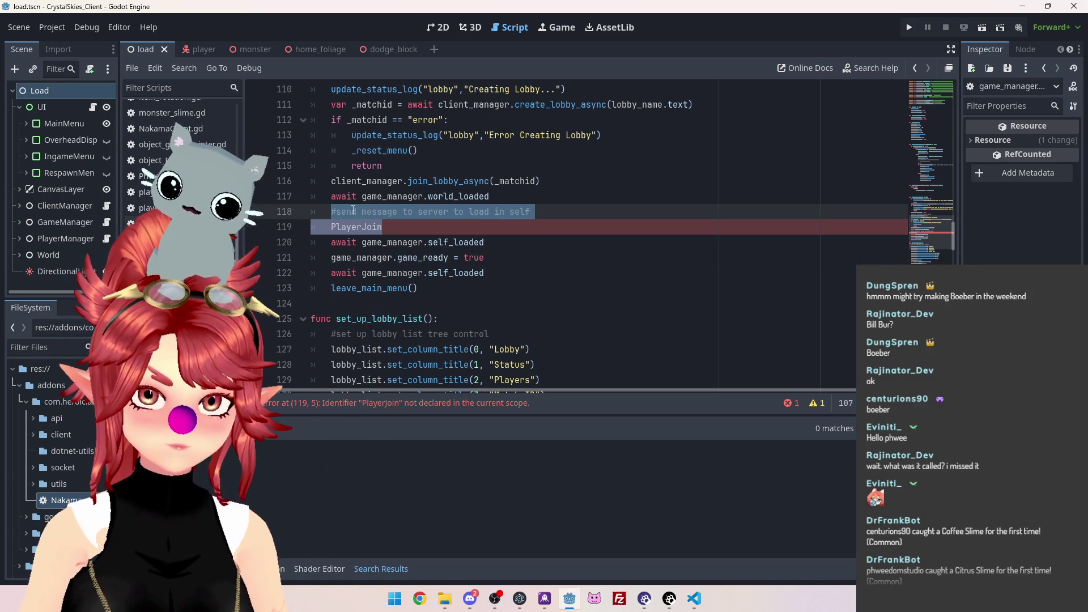
mouse_move(505, 244)
mouse_down()
mouse_move(419, 243)
mouse_move(335, 230)
mouse_move(333, 217)
mouse_up()
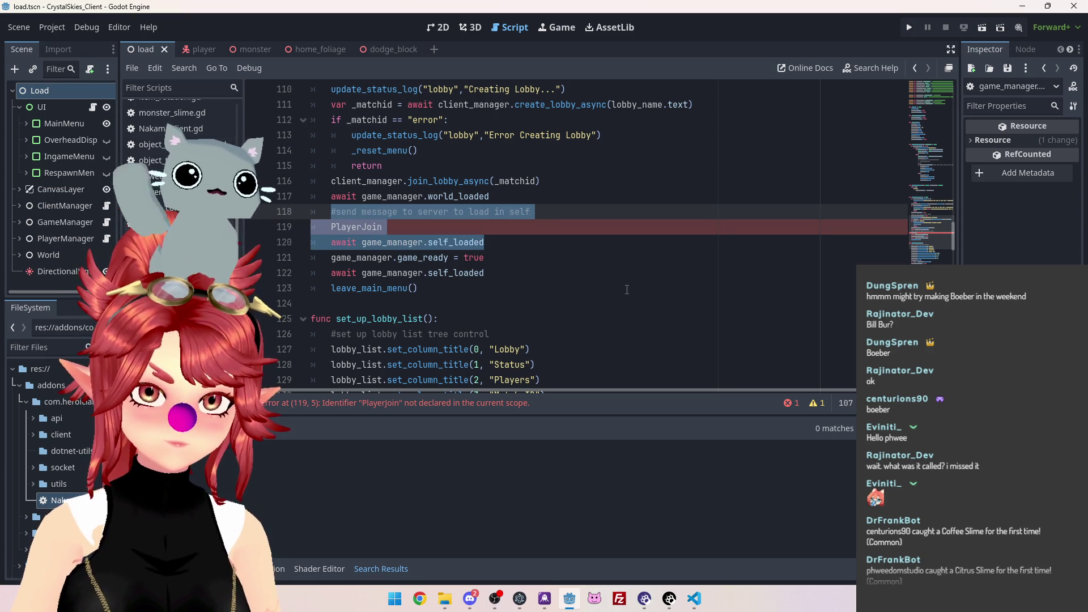
key(alt+Down)
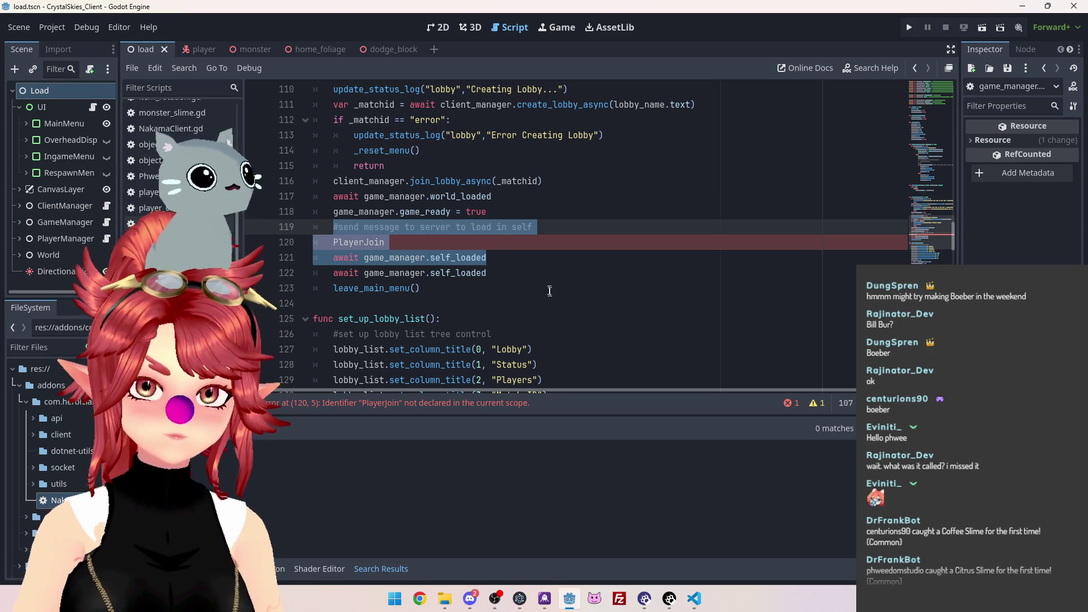
Delete the duplicate await game_manager.self_loaded line
click(552, 293)
drag(546, 273, 267, 261)
key(BackSpace)
key(BackSpace)
Select the leave_main_menu() call and the undeclared PlayerJoin identifier to review them
drag(384, 258, 487, 258)
drag(335, 273, 433, 272)
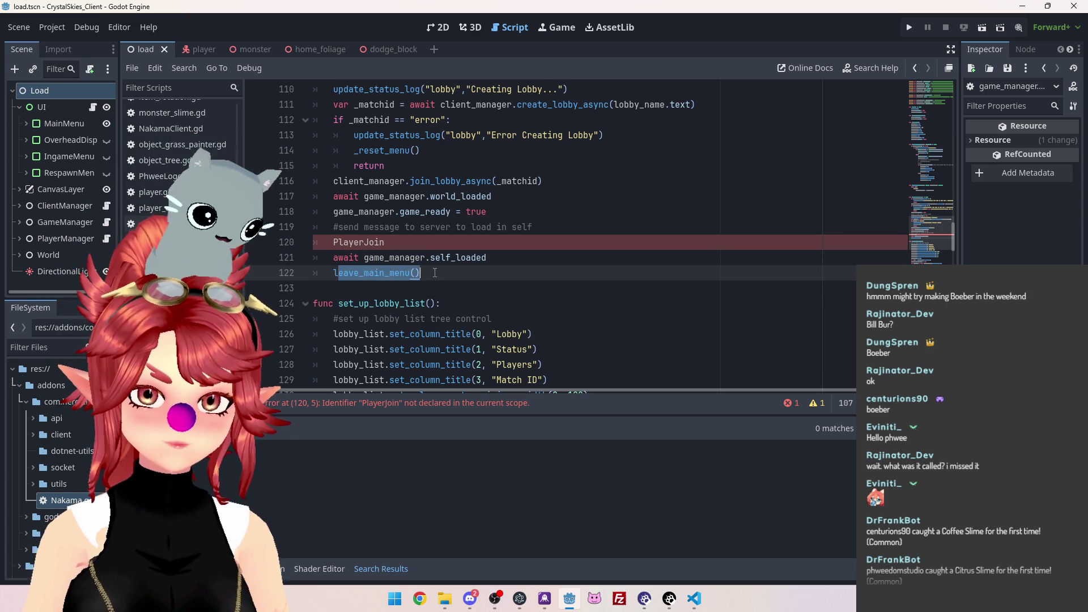
click(370, 243)
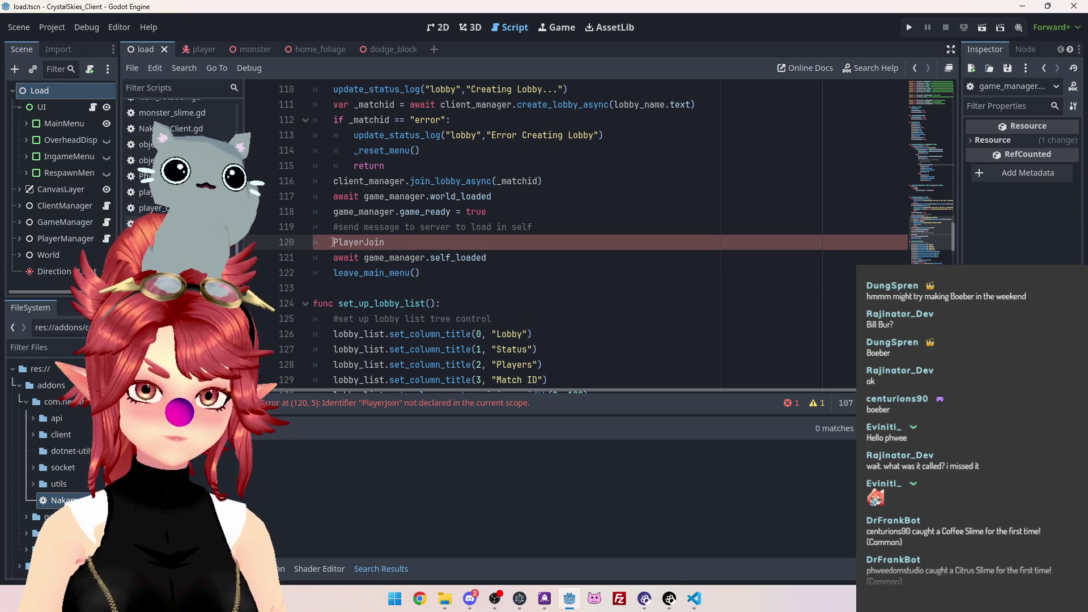
drag(333, 242, 385, 243)
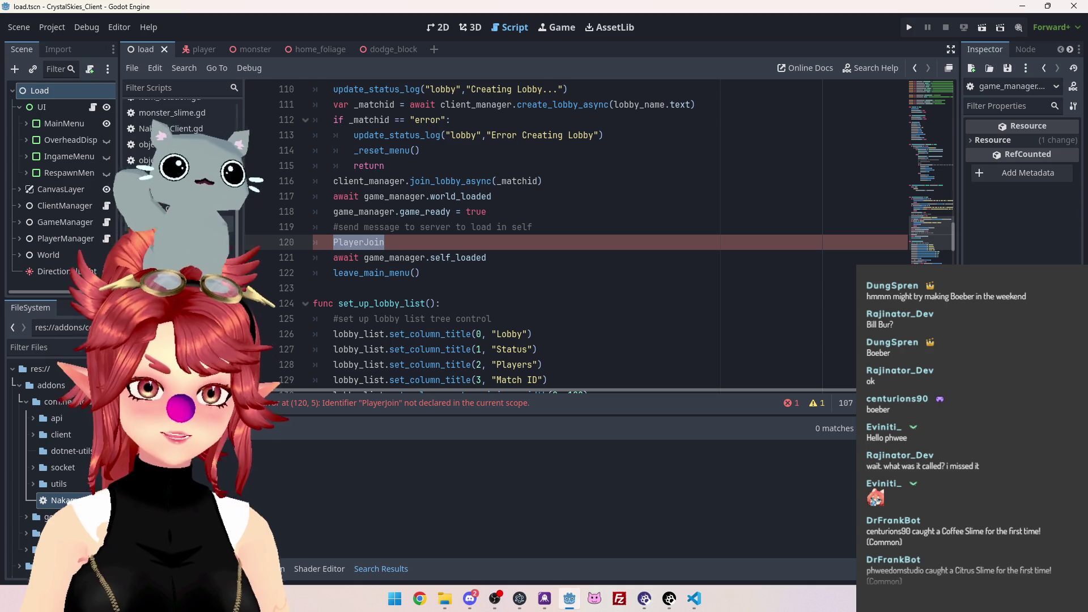
scroll(397, 291, down, 3)
scroll(428, 297, up, 3)
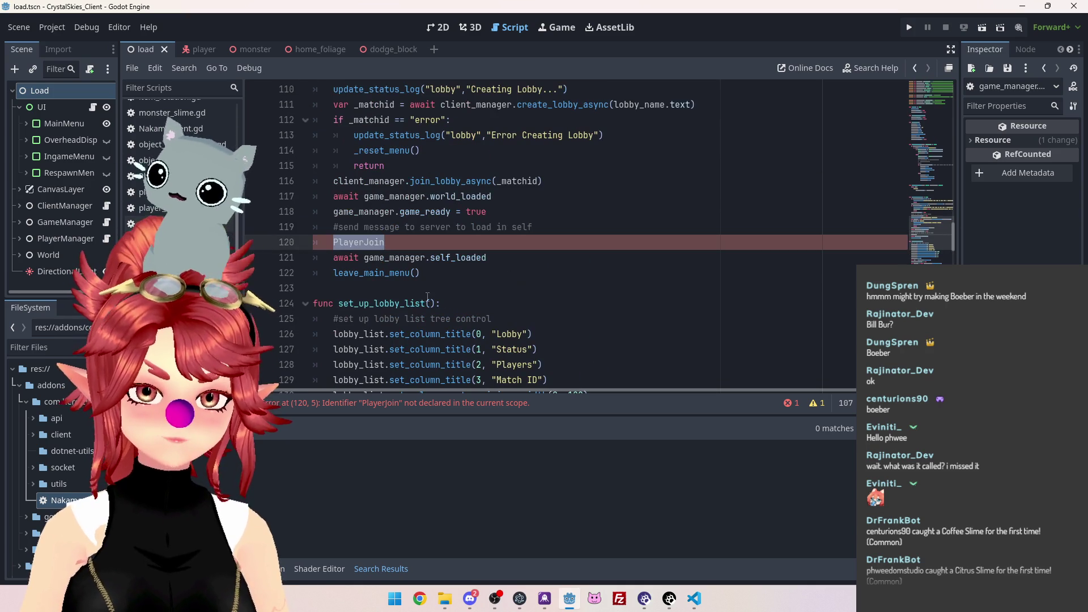
click(694, 599)
Scroll nk_lobbyhandler.ts to the matchLoop opcode if-blocks and place the caret after the WorldStateAck block
scroll(527, 311, down, 18)
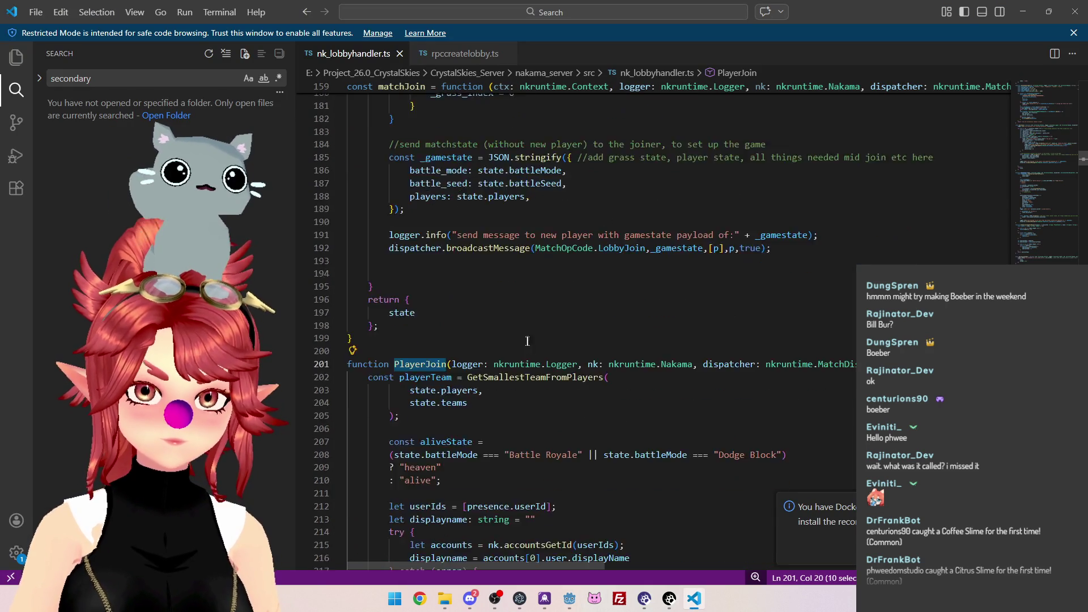
scroll(526, 340, up, 15)
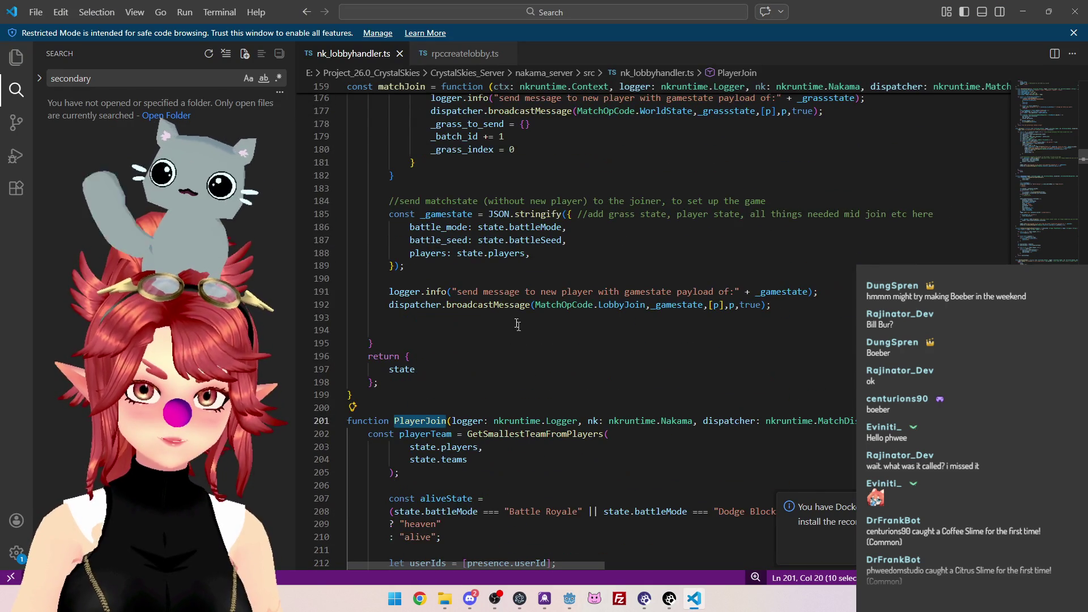
scroll(605, 332, up, 4)
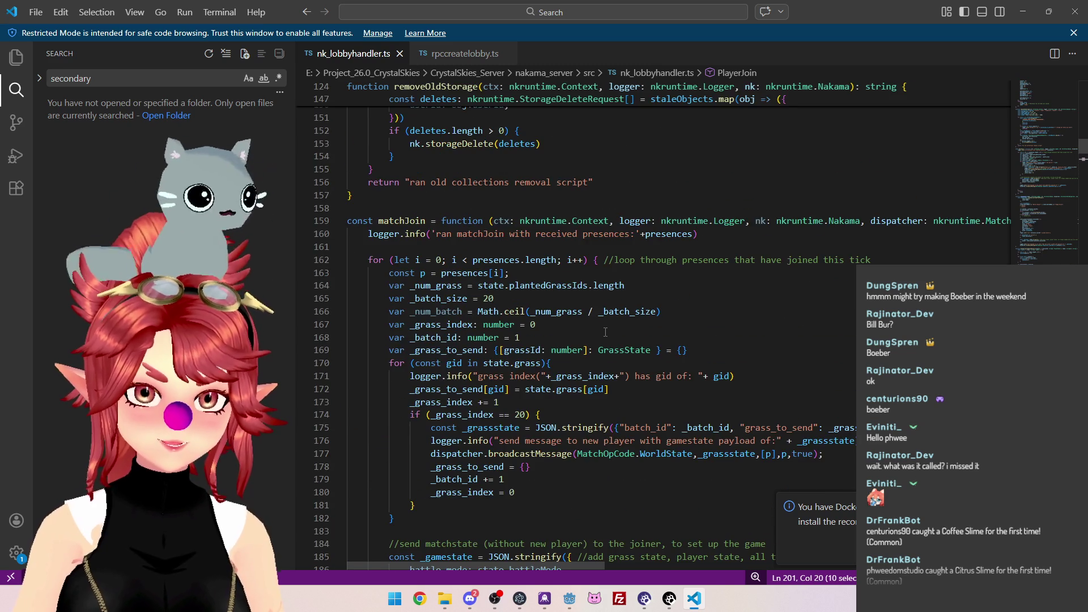
scroll(605, 332, up, 5)
scroll(605, 333, up, 20)
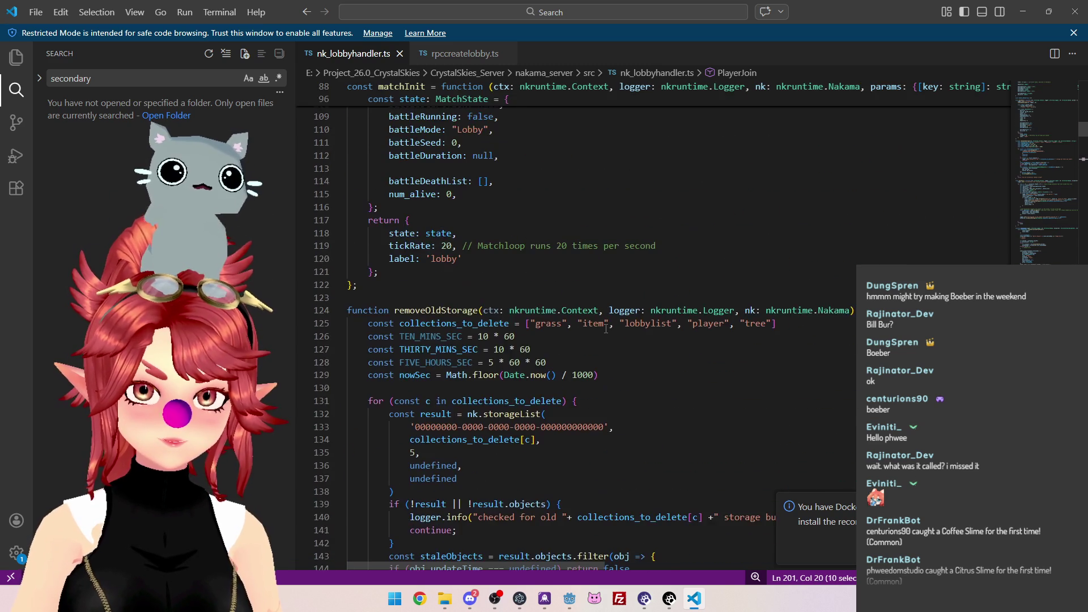
scroll(609, 326, up, 1)
scroll(608, 341, down, 20)
scroll(608, 384, down, 12)
scroll(612, 386, up, 3)
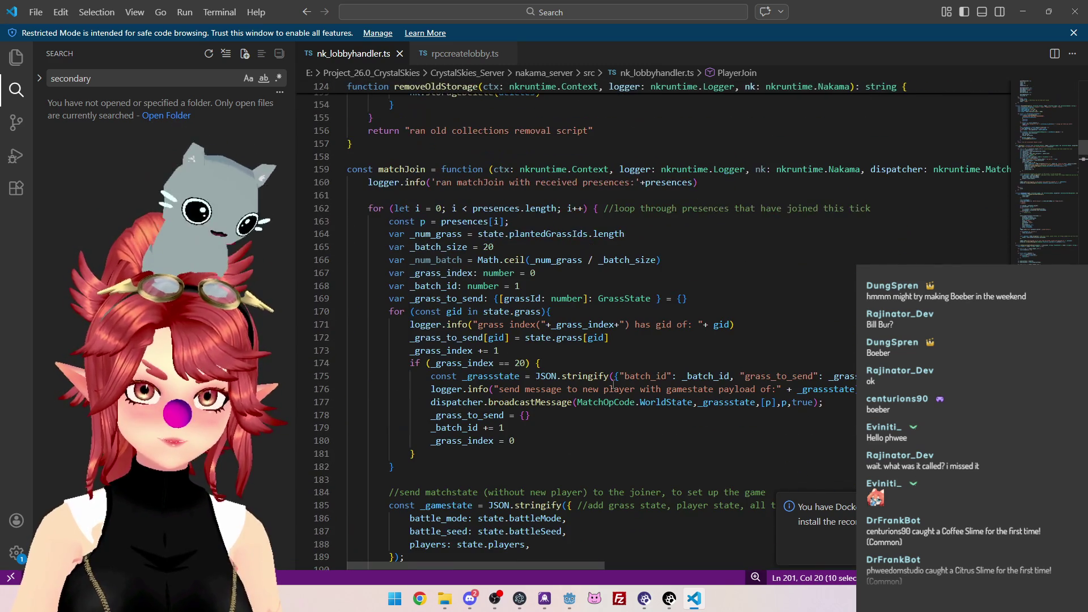
scroll(612, 385, down, 9)
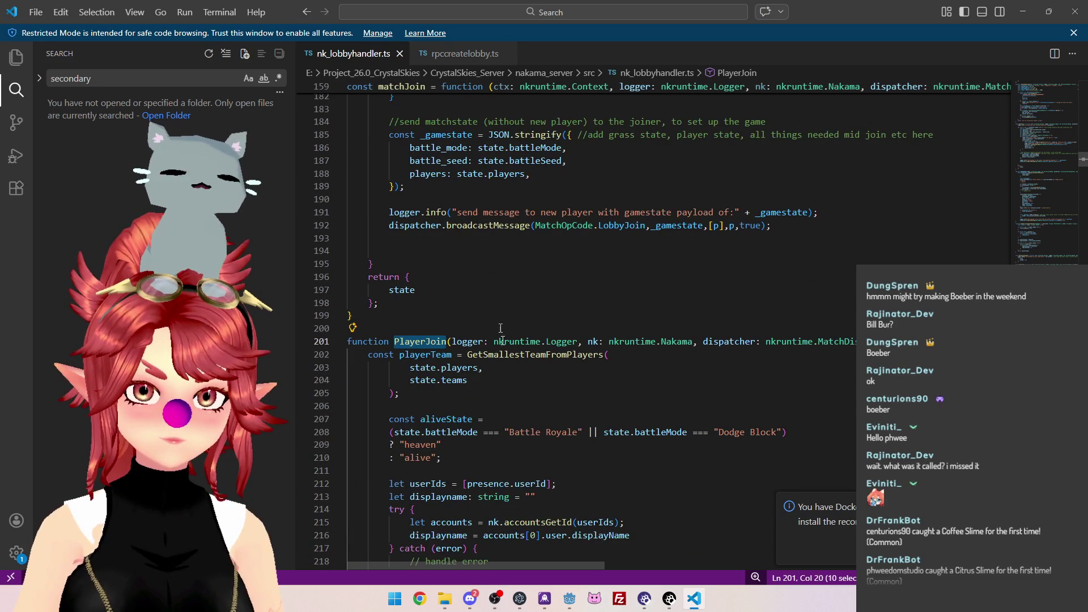
scroll(509, 331, down, 15)
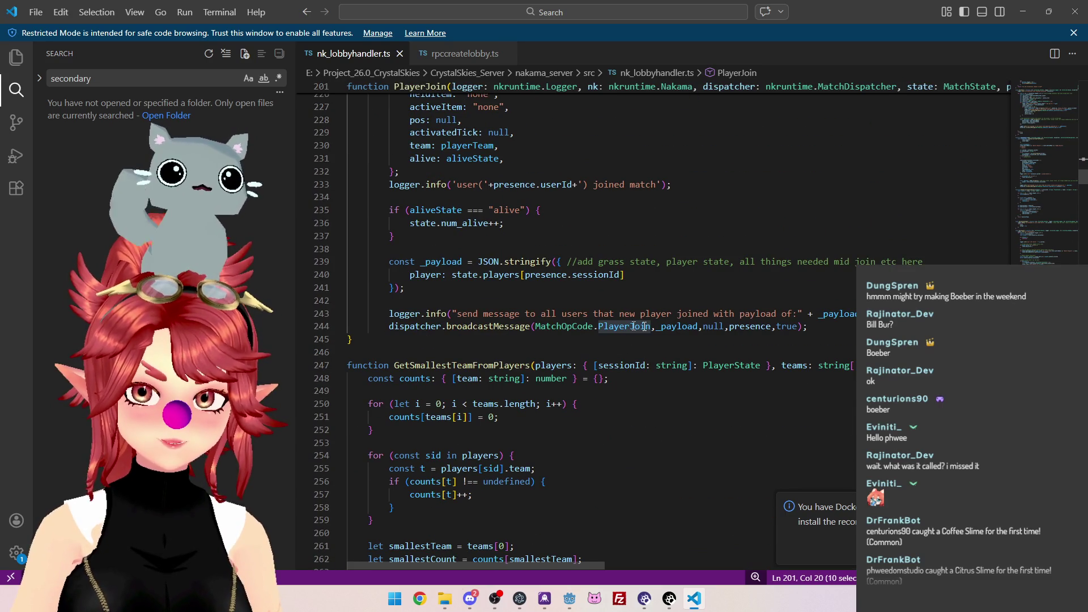
scroll(478, 344, down, 20)
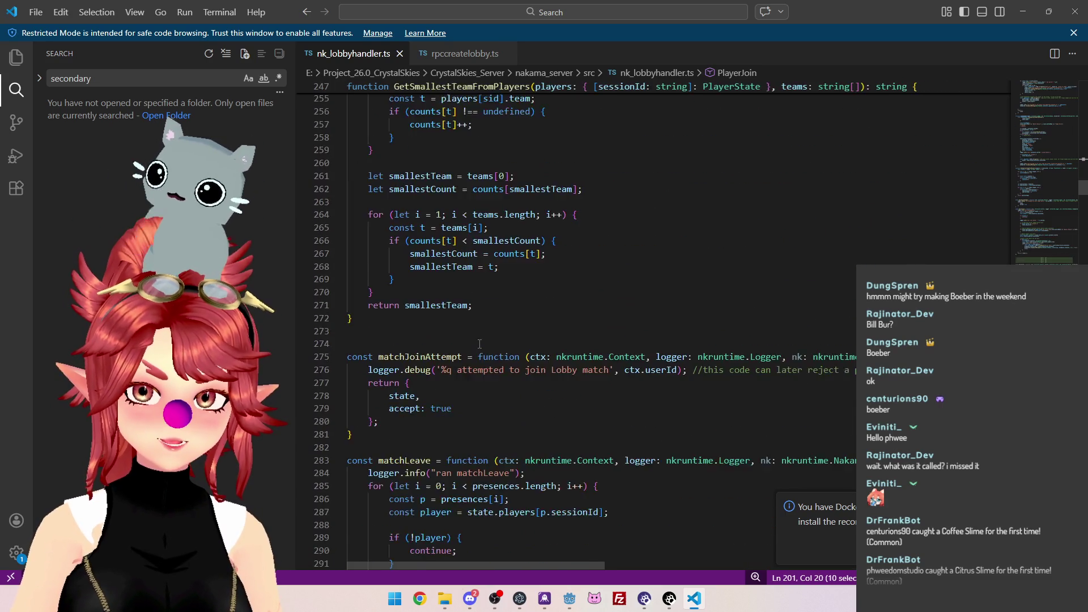
scroll(478, 344, down, 14)
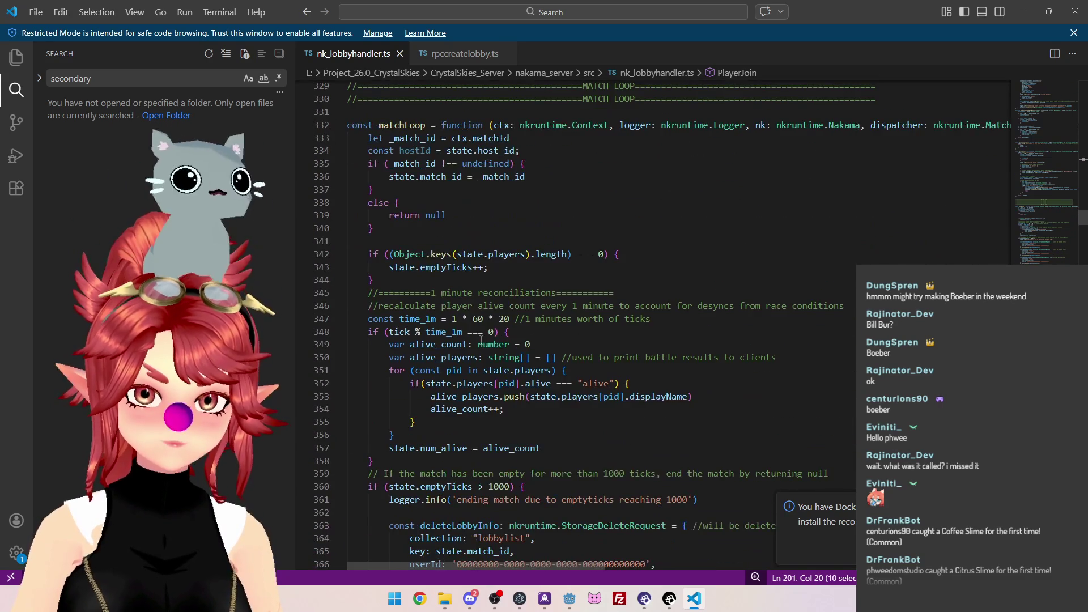
scroll(428, 260, down, 16)
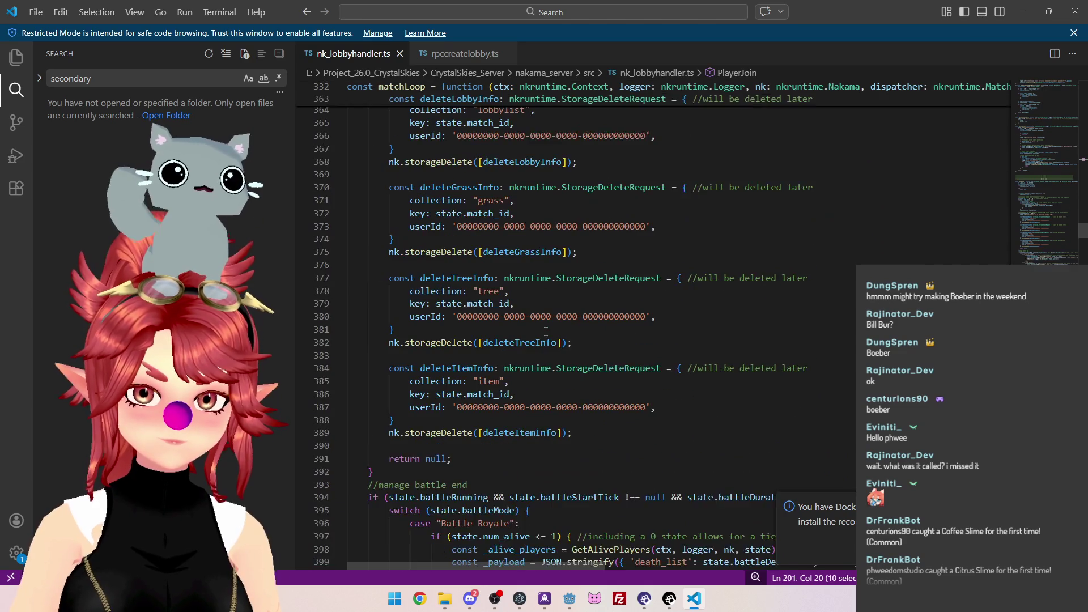
scroll(546, 337, down, 12)
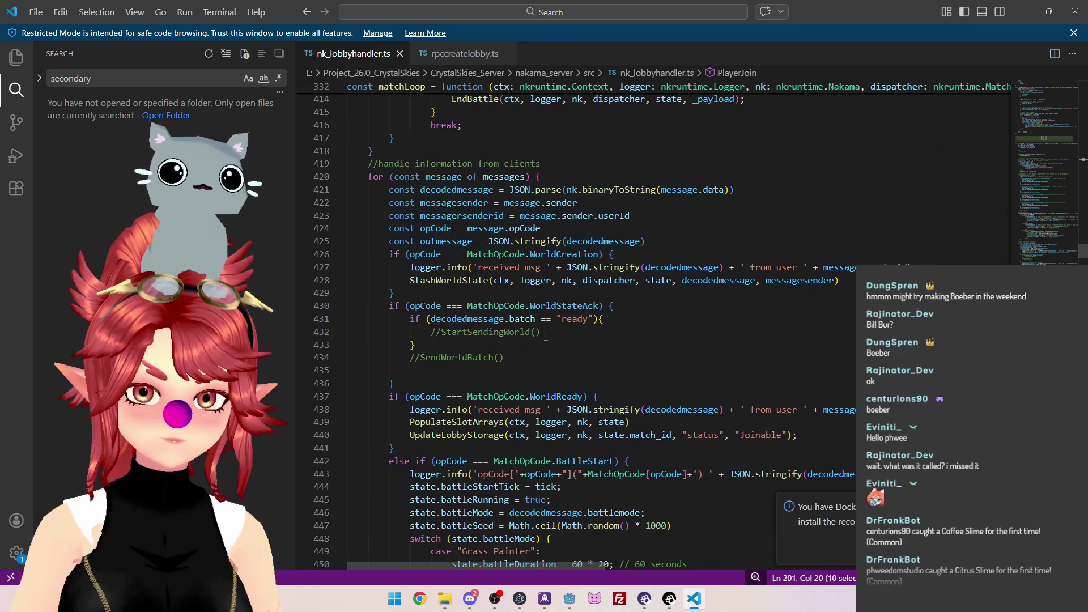
scroll(546, 336, down, 4)
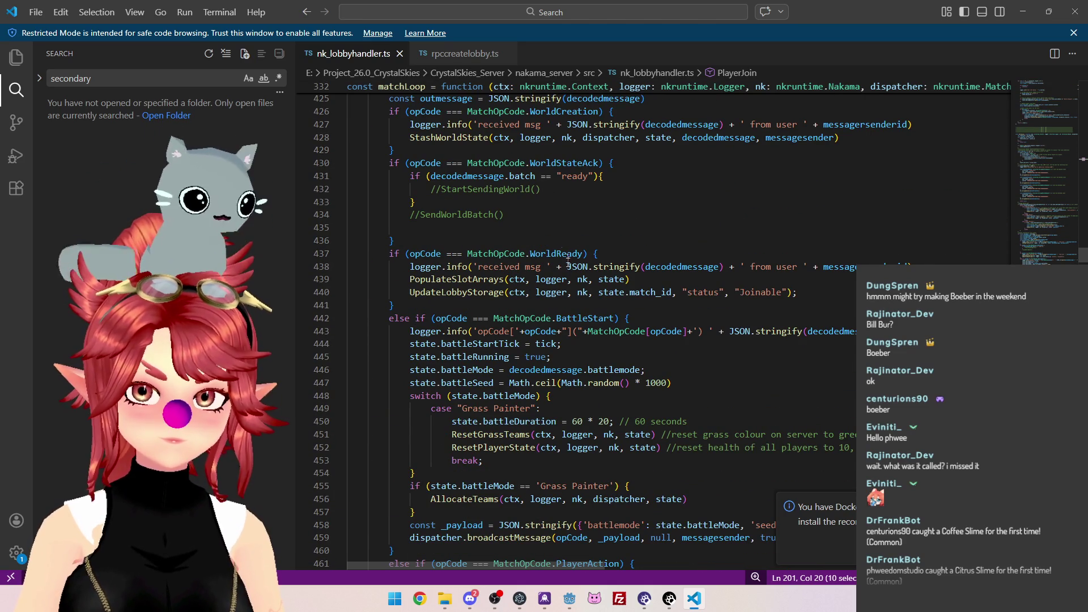
scroll(575, 196, up, 1)
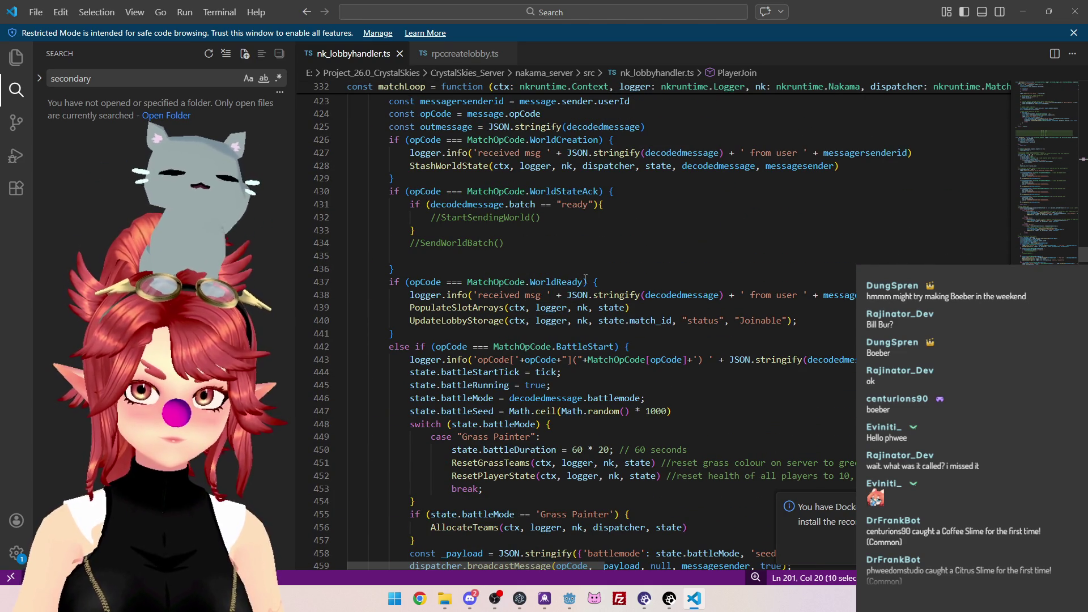
click(414, 270)
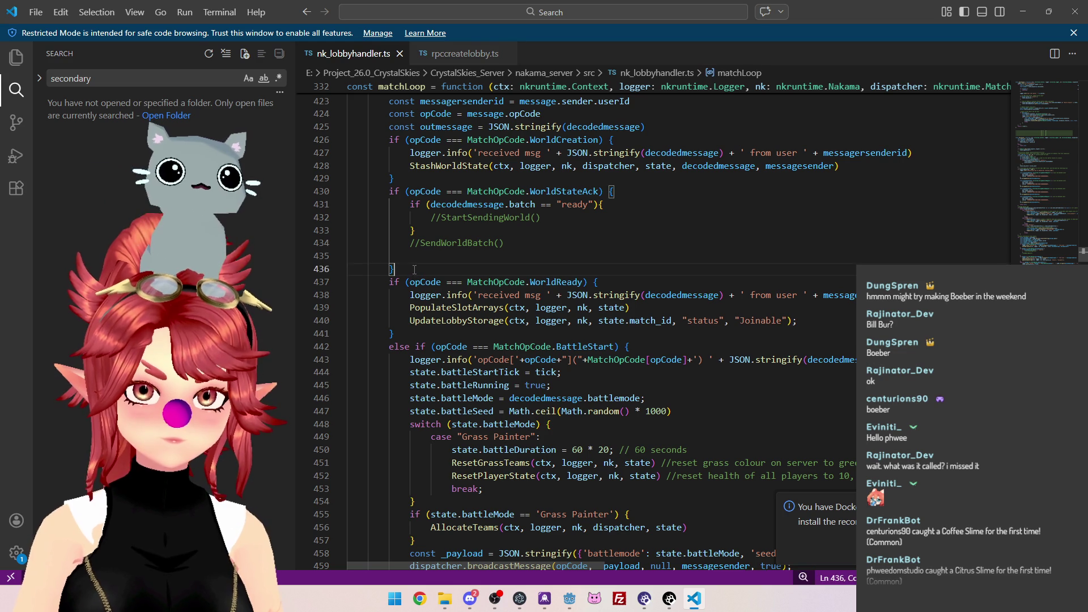
Add a copy of the WorldReady opcode if-block after WorldStateAck, closing it with a brace
key(Return)
scroll(543, 343, up, 2)
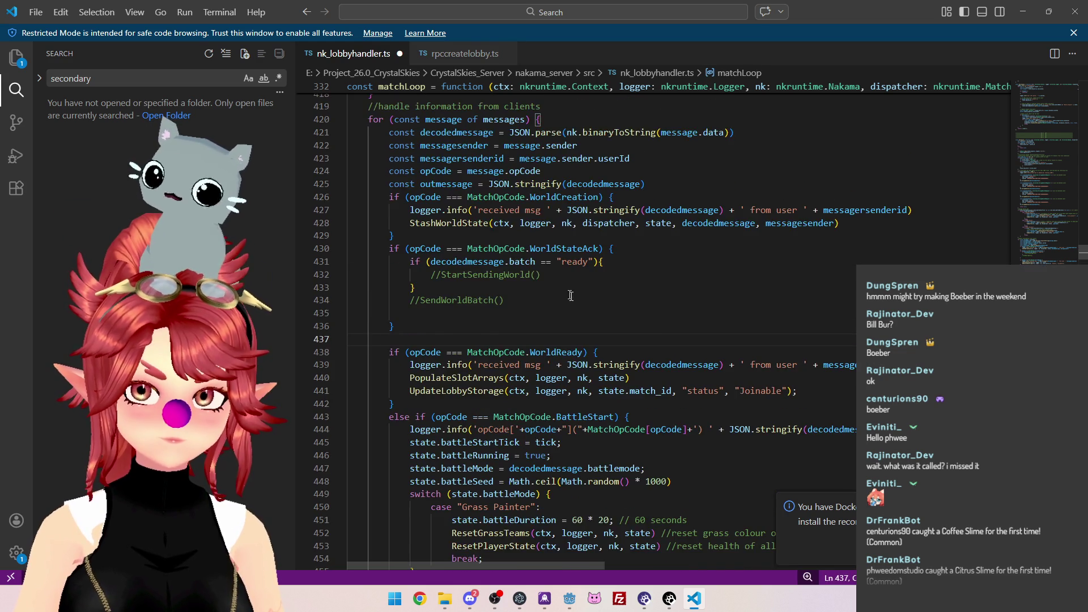
drag(390, 324, 599, 324)
key(ctrl+c)
click(579, 310)
key(ctrl+v)
key(Return)
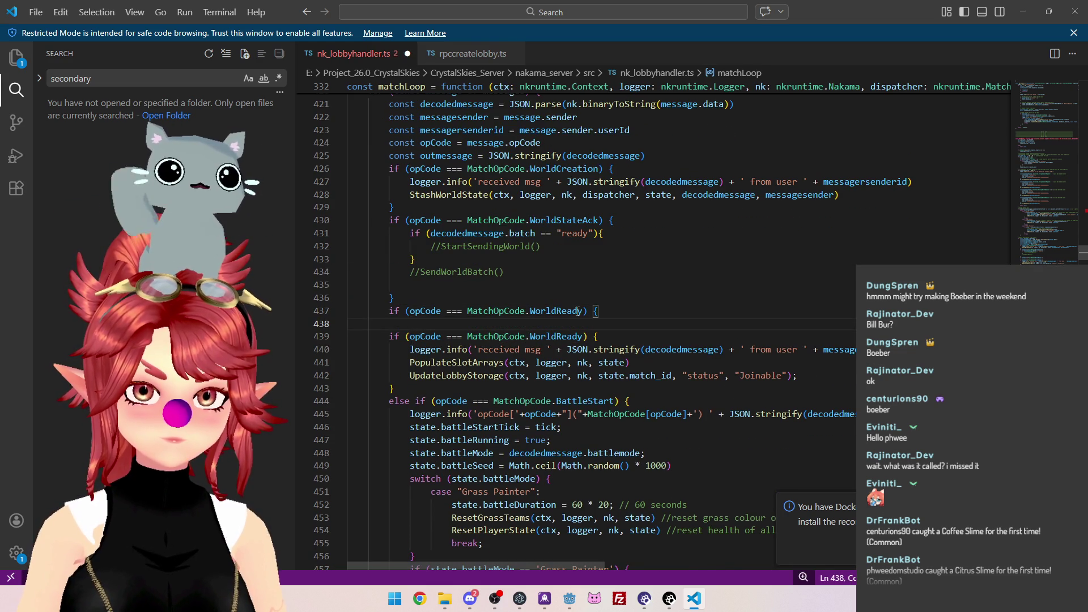
key(BackSpace)
text(})
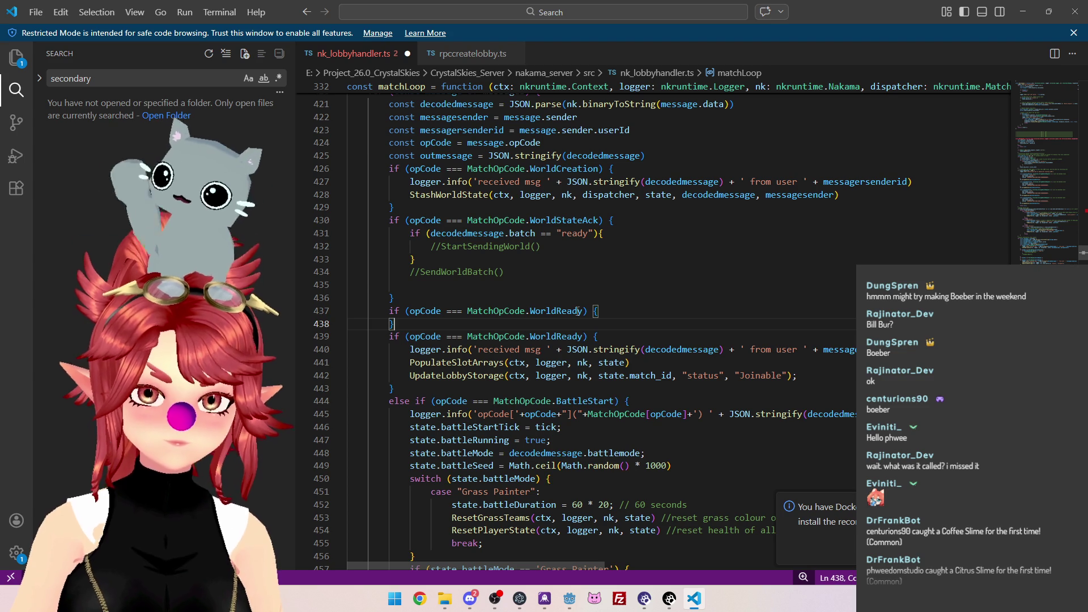
Change the copied condition's opcode from WorldReady to MatchOpCode.PlayerJoin
double_click(551, 312)
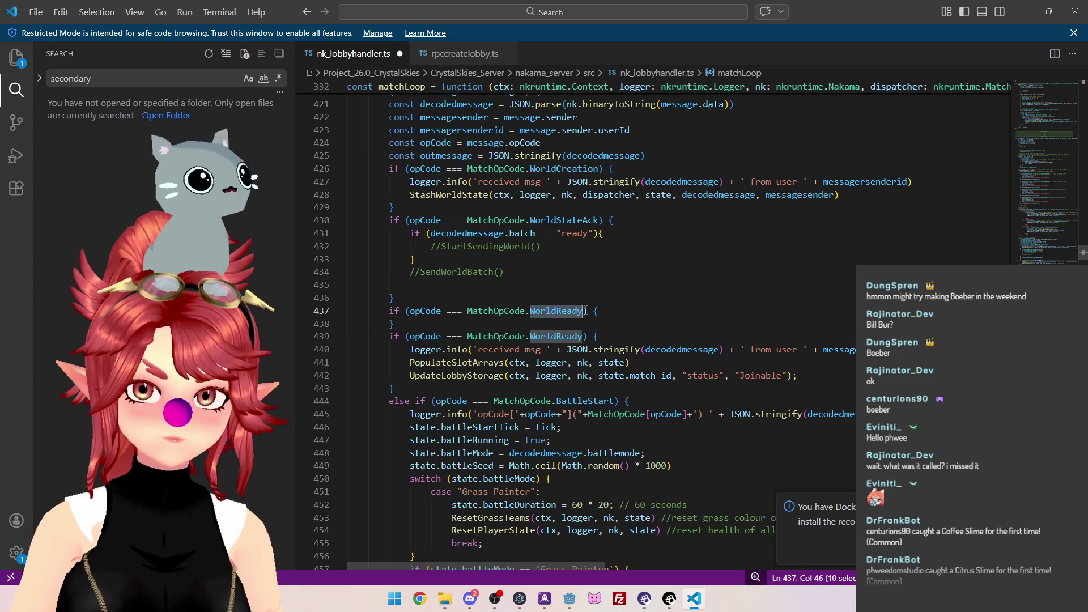
text(Player)
key(Down)
key(Down)
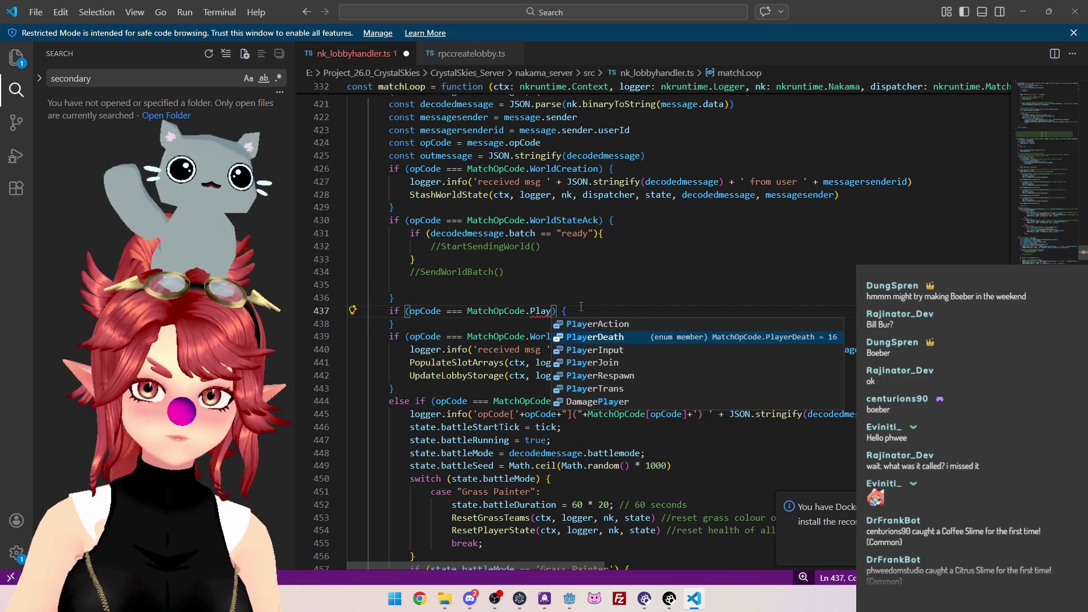
key(Return)
scroll(626, 314, up, 20)
scroll(505, 329, down, 14)
scroll(500, 340, down, 10)
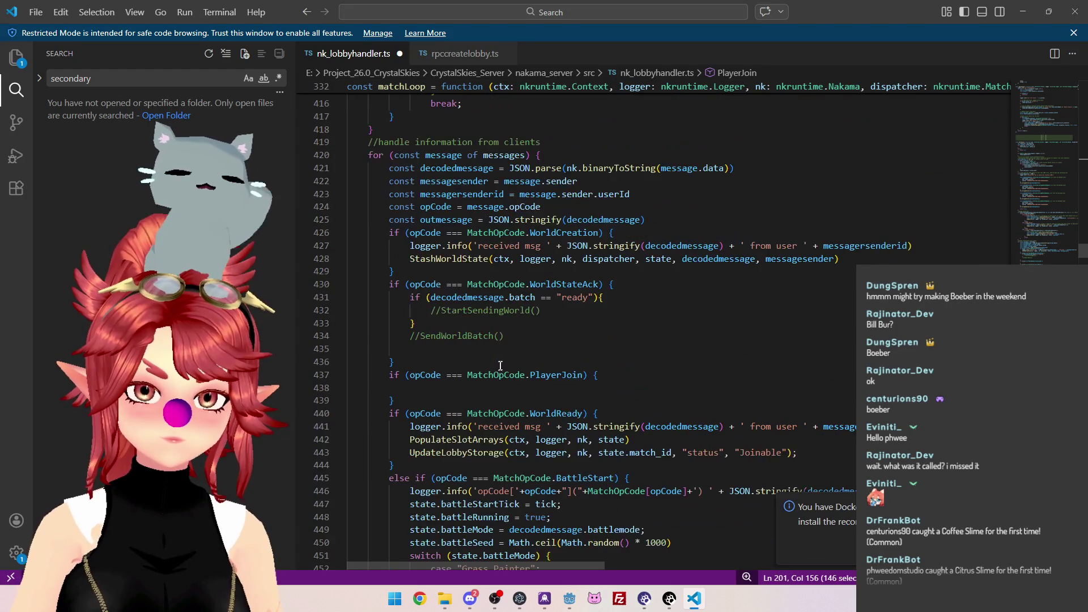
Insert the PlayerJoin call and strip the Logger, Nakama and MatchDispatcher type annotations from its arguments
click(471, 218)
key(End)
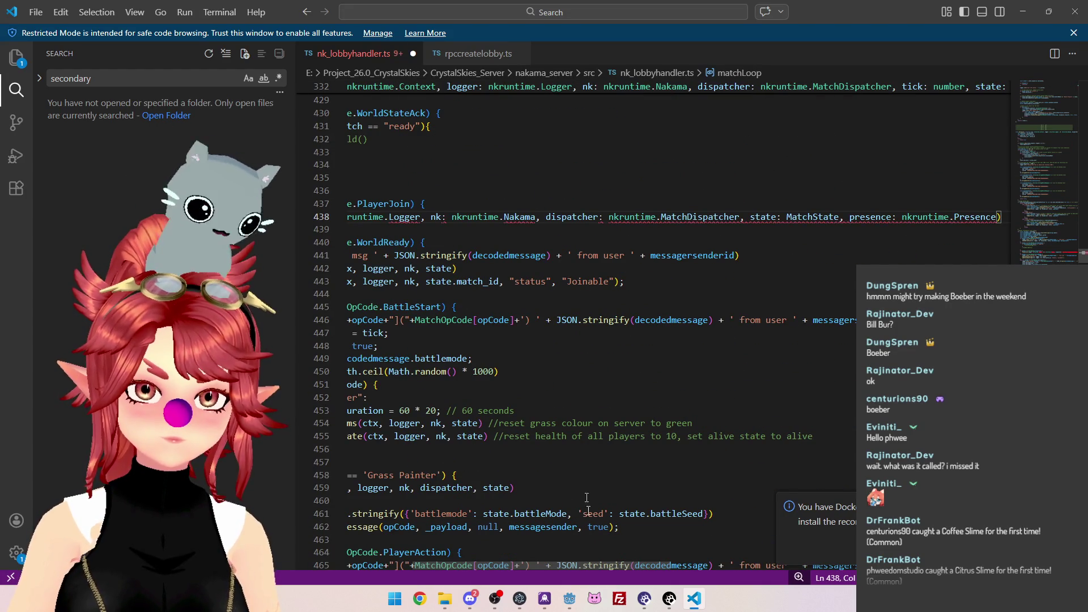
key(Home)
drag(500, 217, 593, 217)
key(BackSpace)
drag(527, 217, 727, 218)
key(BackSpace)
key(BackSpace)
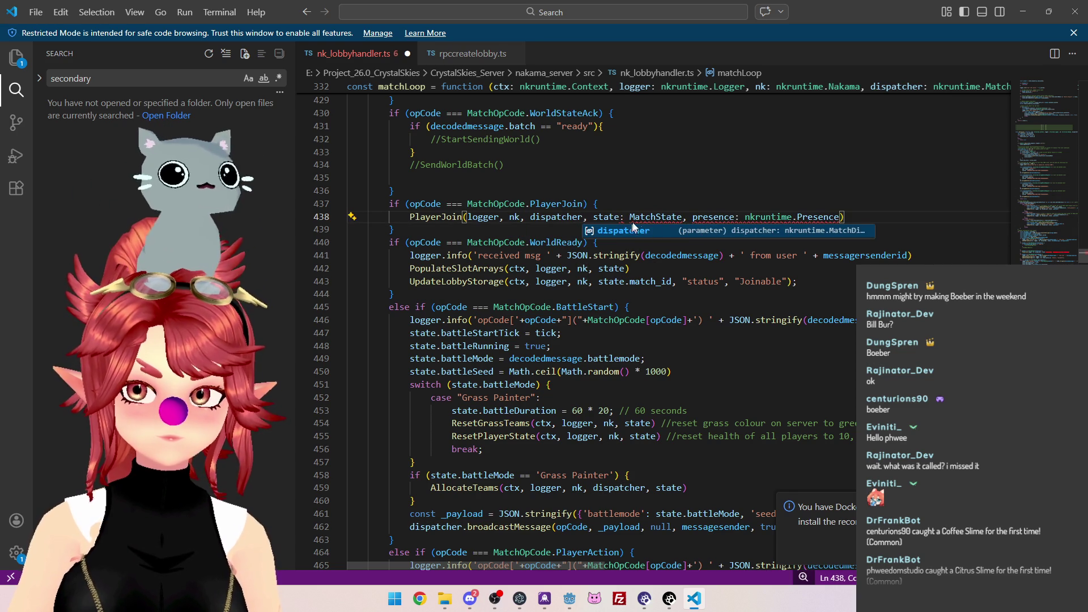
drag(620, 217, 683, 217)
key(BackSpace)
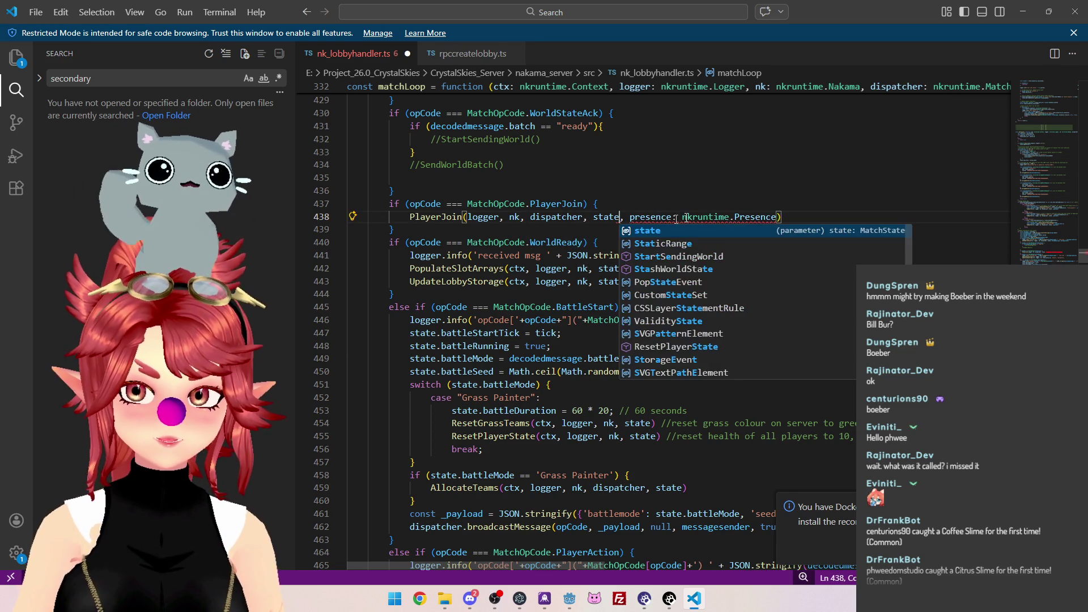
click(693, 217)
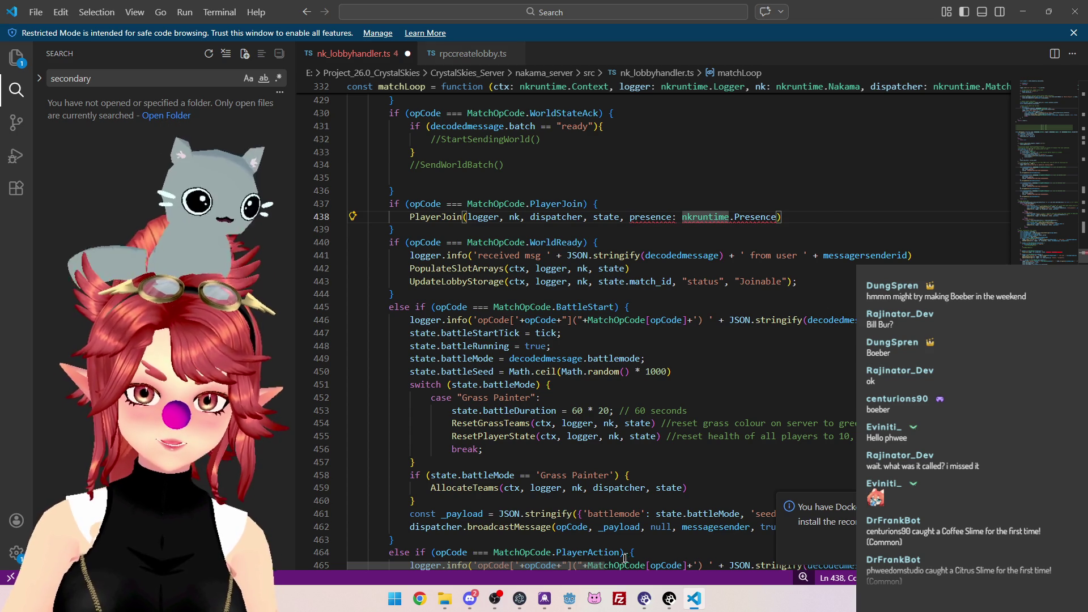
scroll(600, 566, right, 3)
Replace the presence argument of the PlayerJoin call with messagesender
drag(645, 217, 508, 220)
text(messagese)
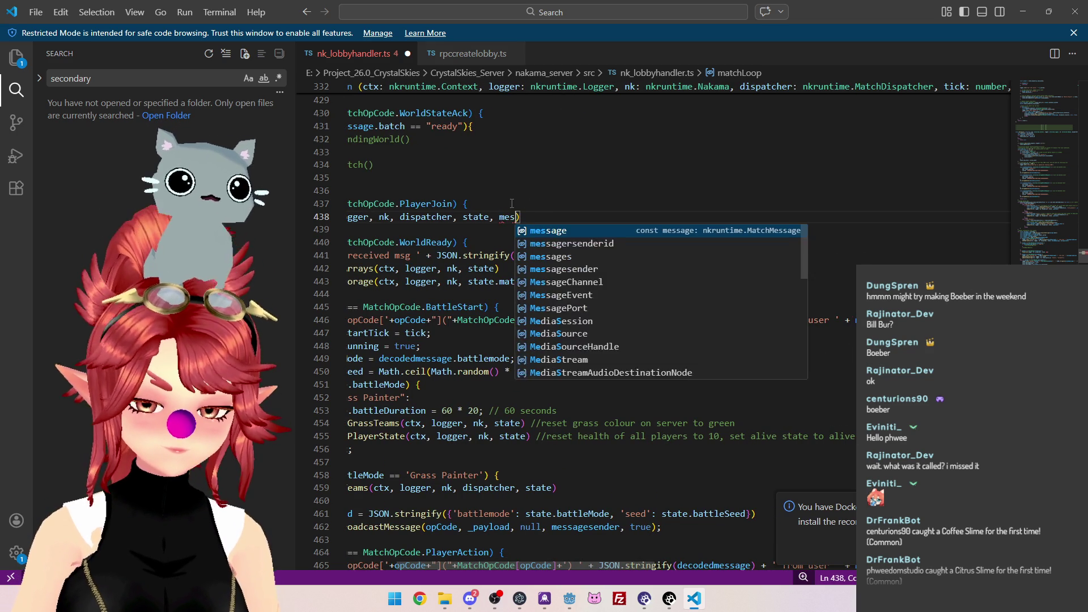
key(Tab)
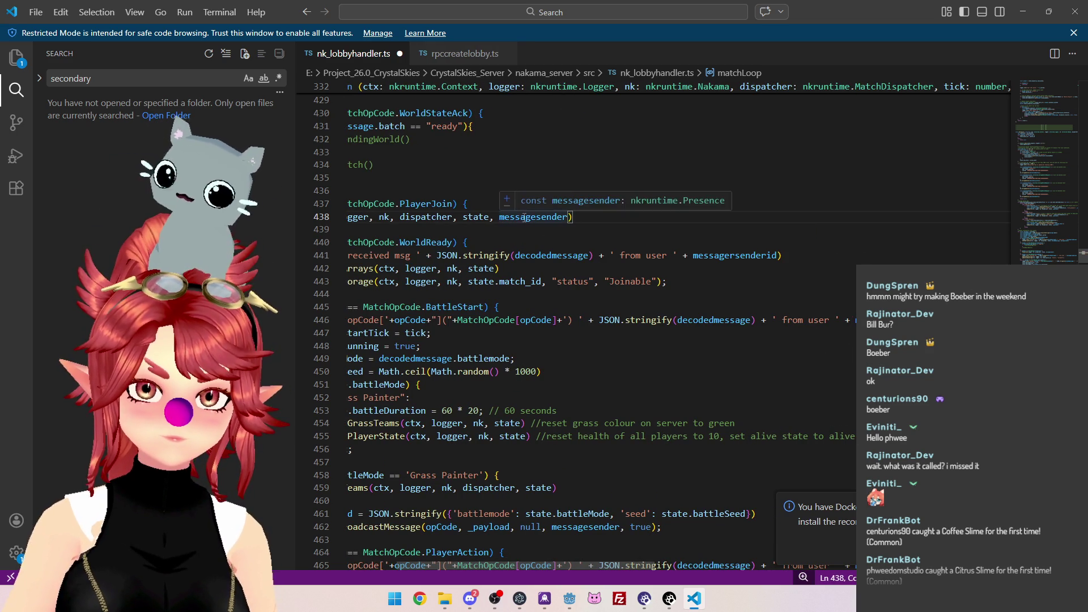
scroll(576, 566, left, 3)
key(Up)
key(Up)
key(Up)
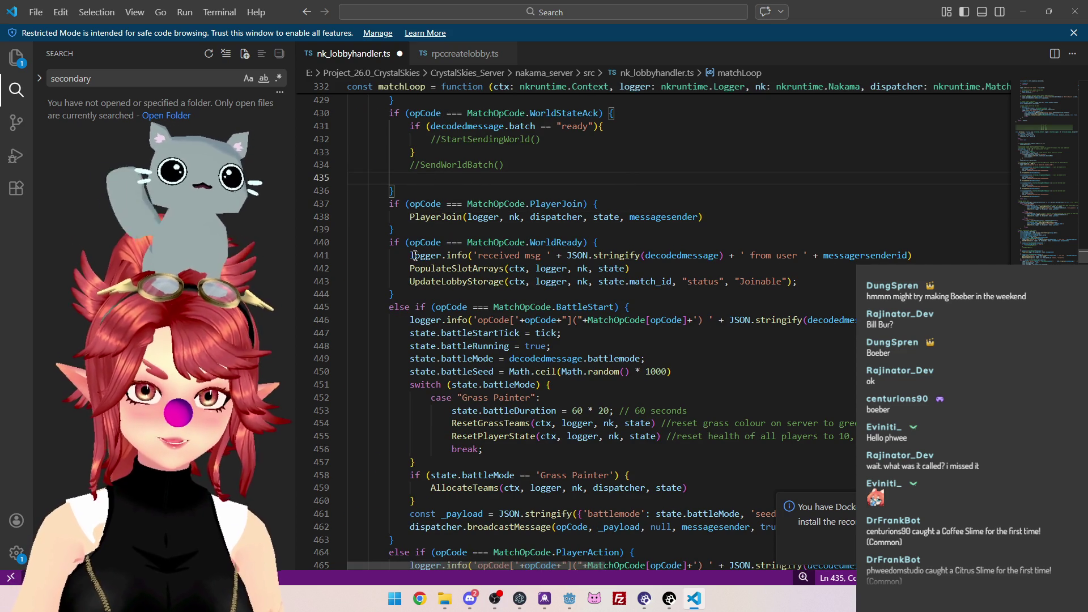
Copy the WorldReady logger.info line above the PlayerJoin call and save nk_lobbyhandler.ts
click(410, 255)
key(shift+End)
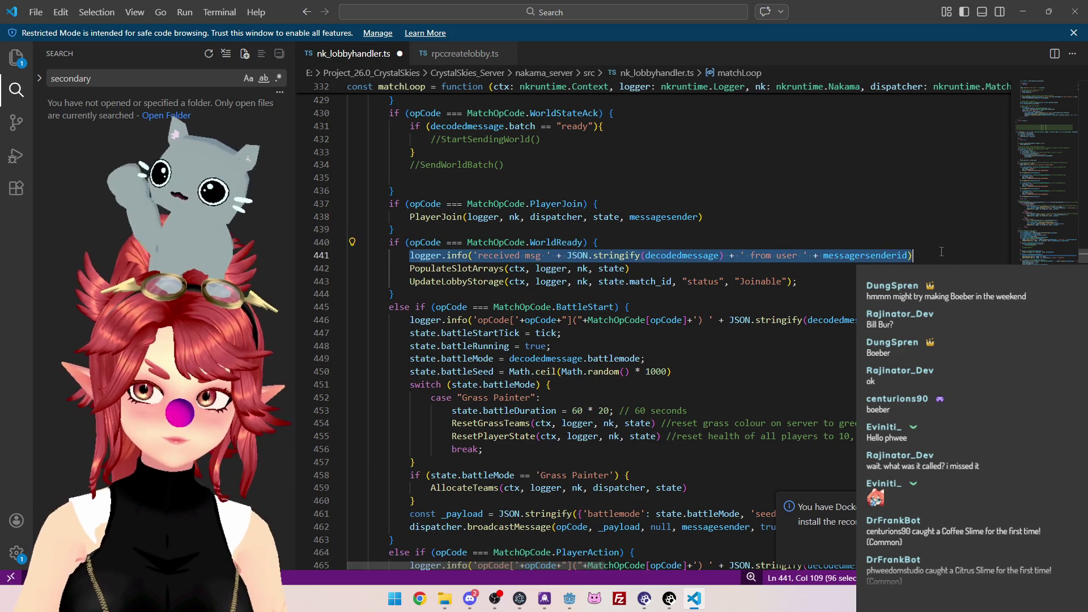
click(411, 216)
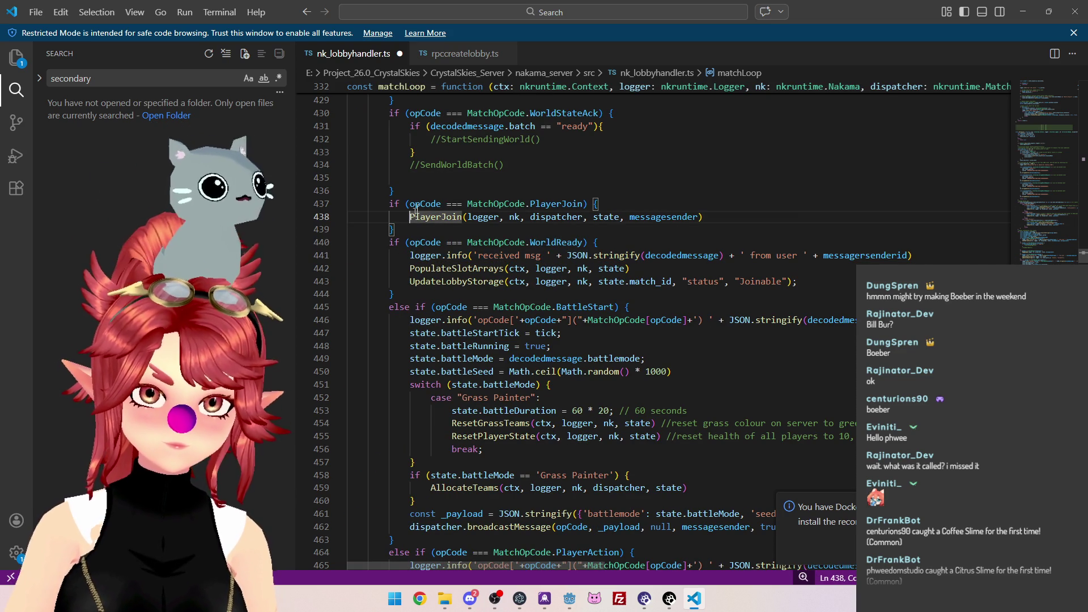
key(Return)
key(Up)
key(ctrl+v)
key(ctrl+s)
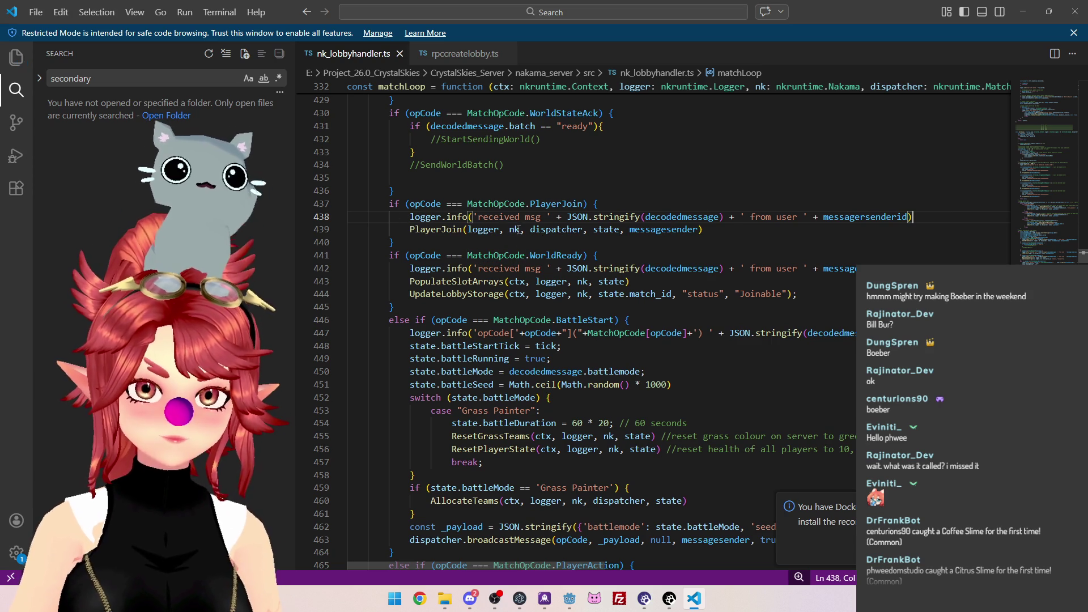
Scroll through the saved nk_lobbyhandler.ts to review the new PlayerJoin branch
scroll(518, 229, up, 15)
scroll(537, 301, down, 13)
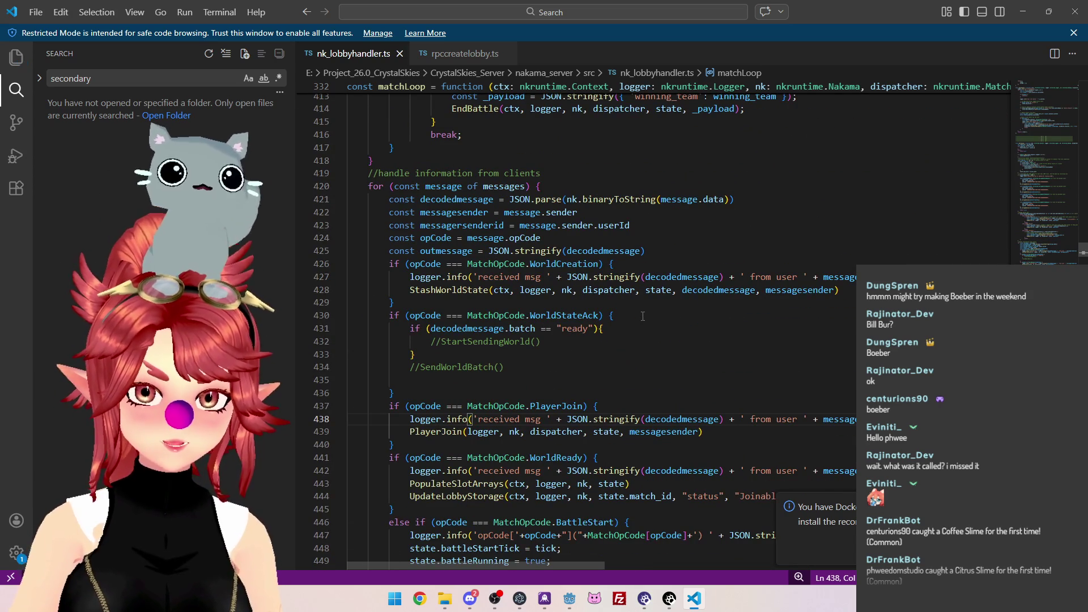
click(657, 380)
scroll(657, 380, down, 2)
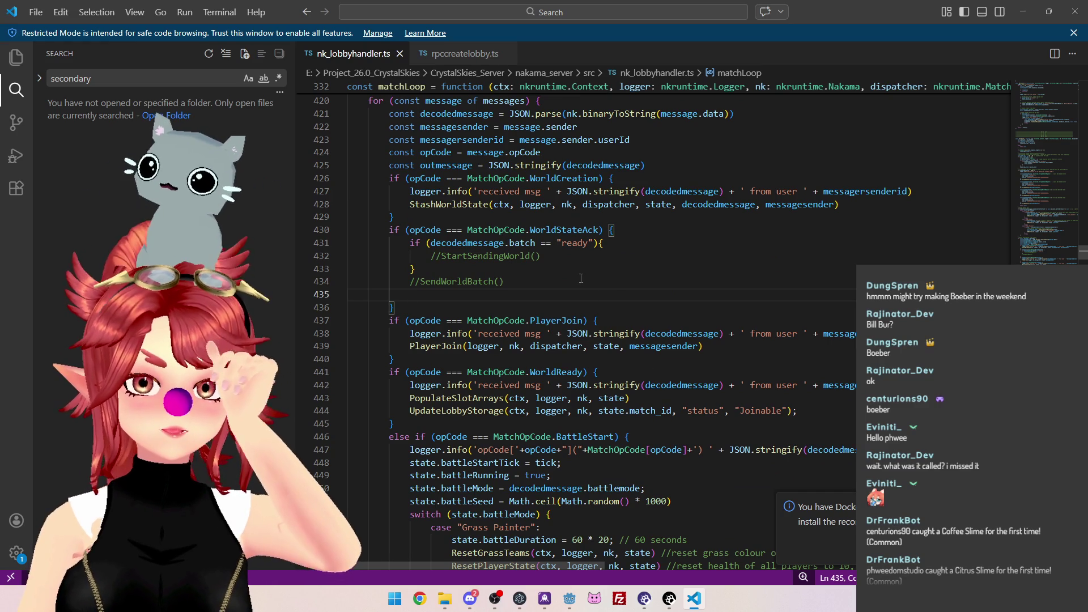
click(570, 600)
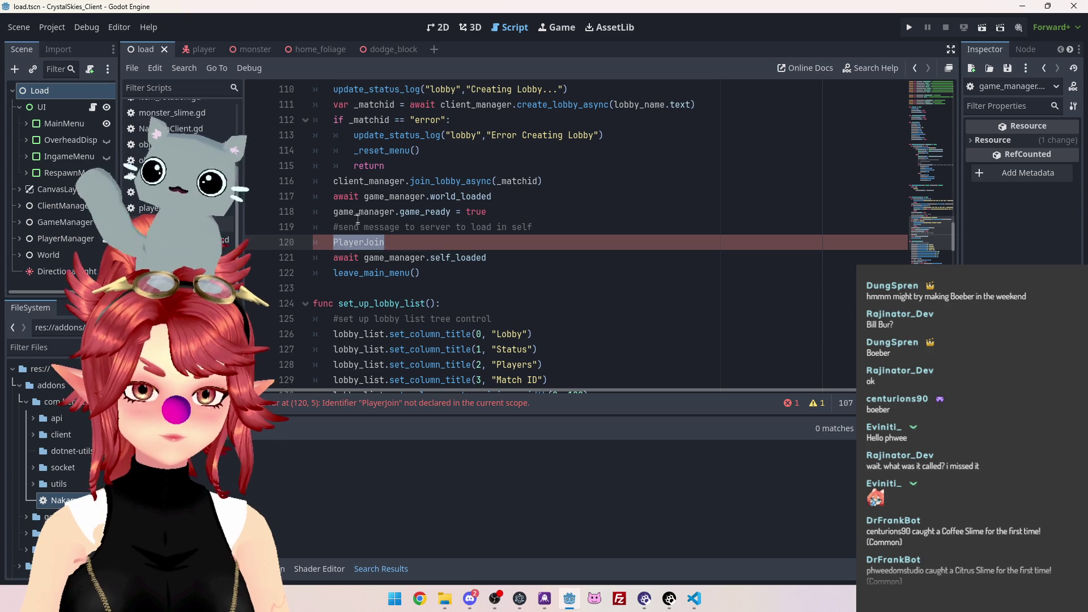
Search the whole client project for 'senddata' with Find in Files
scroll(353, 241, down, 1)
scroll(439, 273, up, 2)
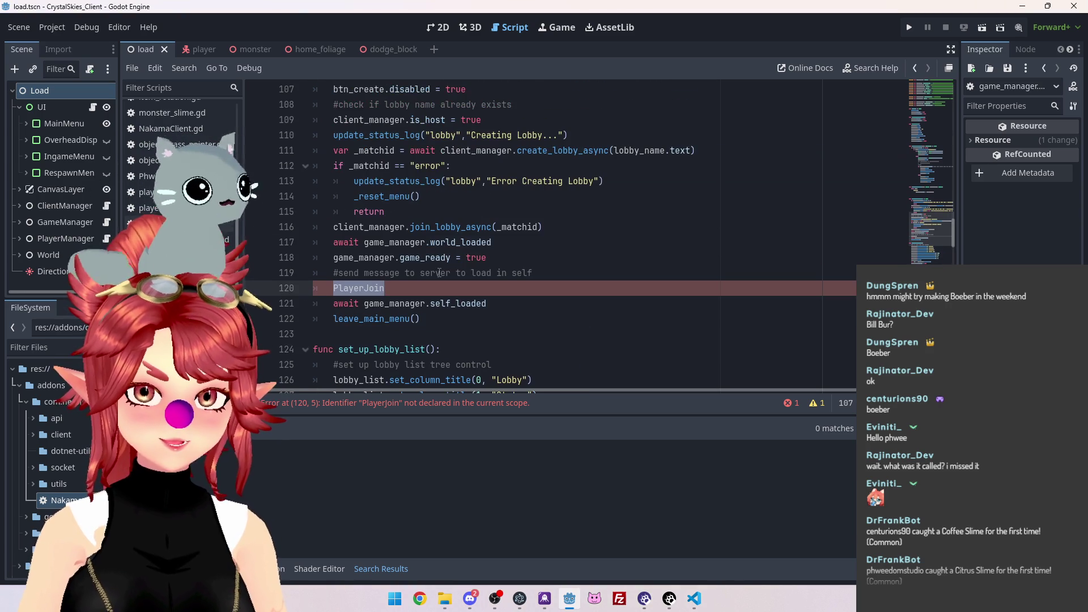
scroll(439, 272, down, 2)
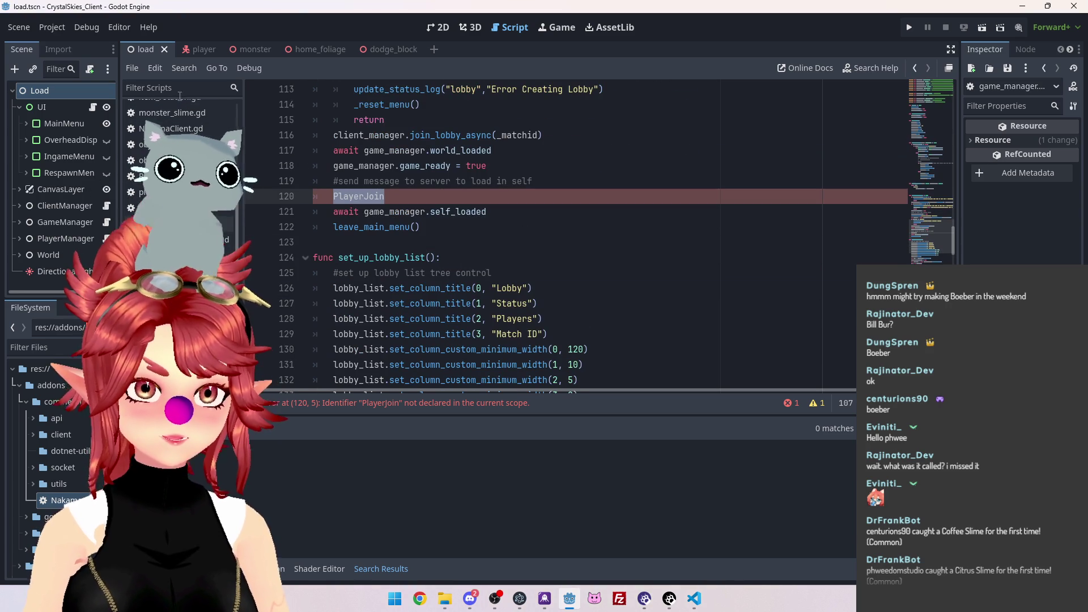
key(ctrl+shift+f)
text(senddata)
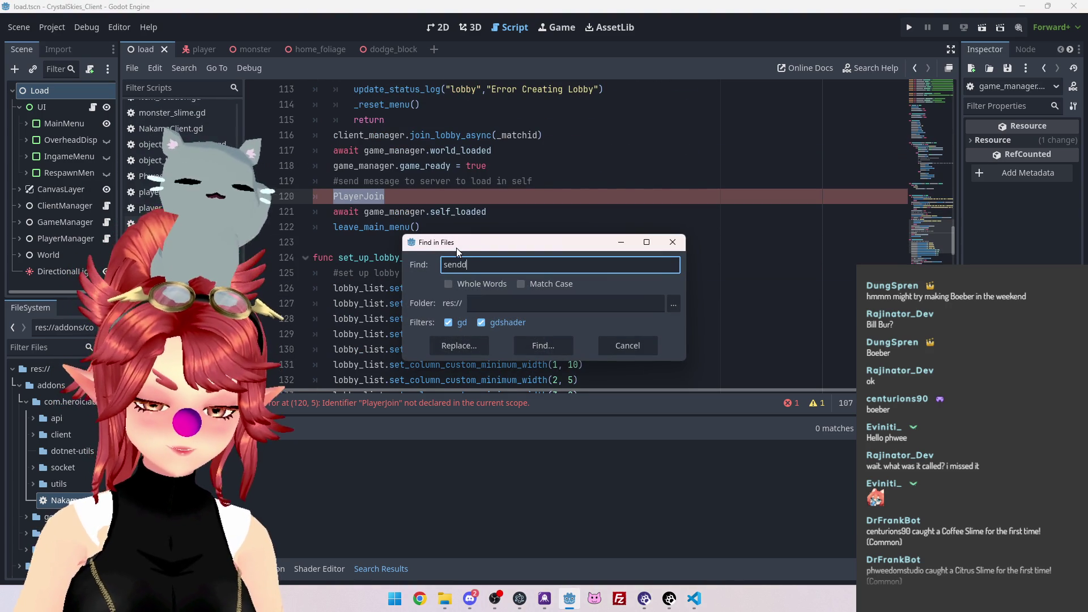
click(538, 347)
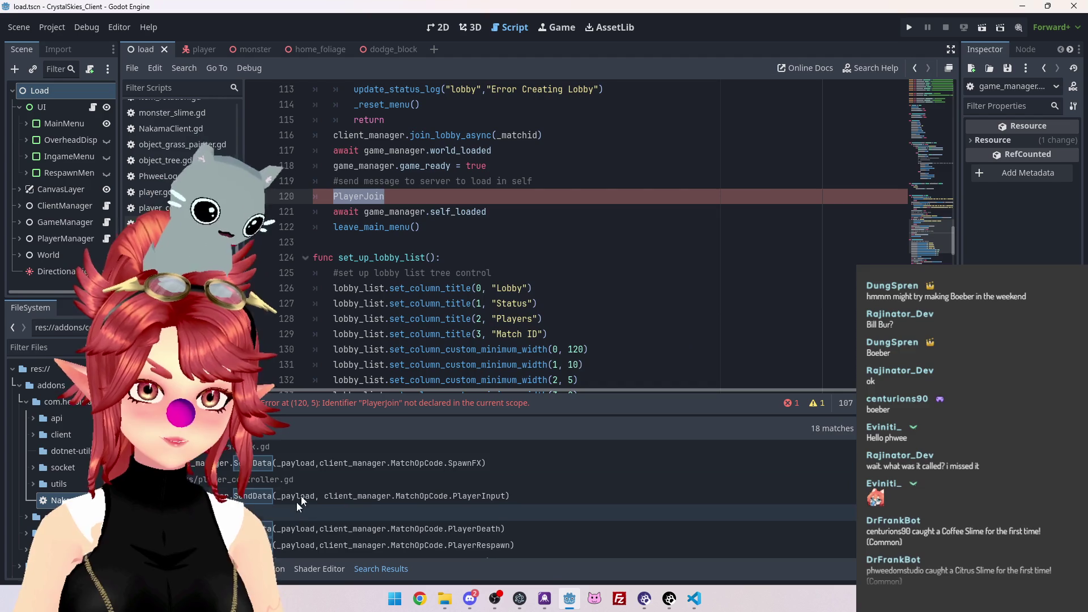
Open the SpawnFX SendData result, select that line, and browse client_manager.gd and game_manager.gd
click(324, 464)
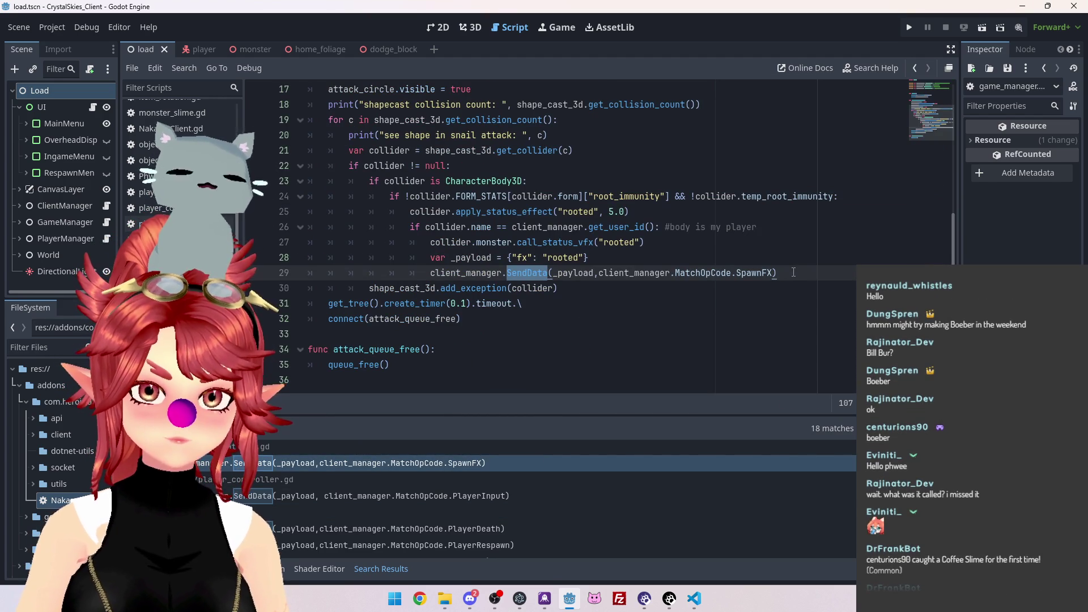
drag(794, 273, 429, 273)
key(ctrl+c)
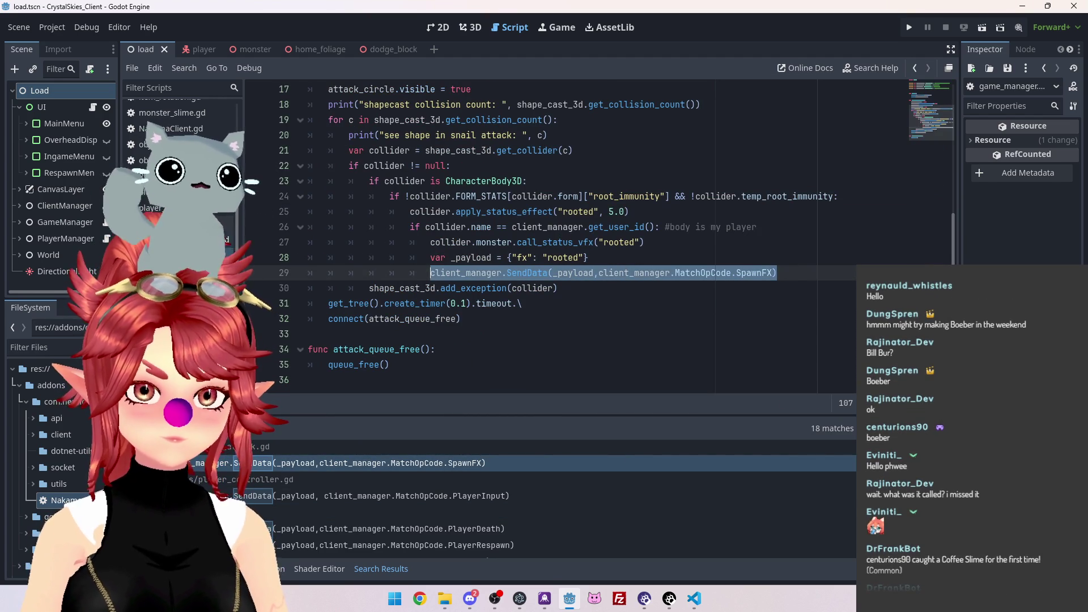
ctrl+click(528, 273)
ctrl+click(463, 257)
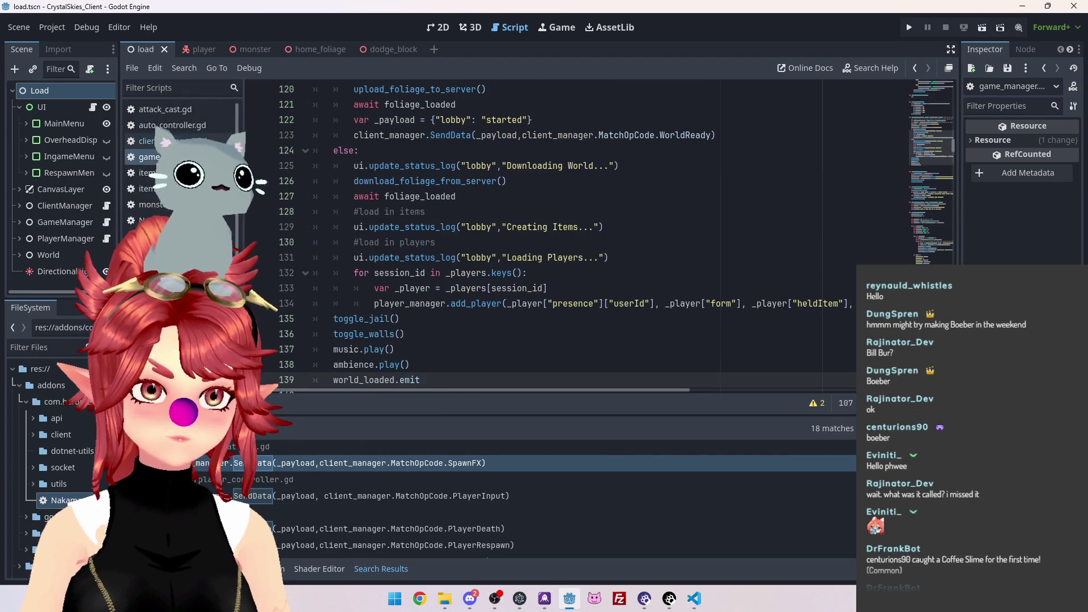
key(alt+Left)
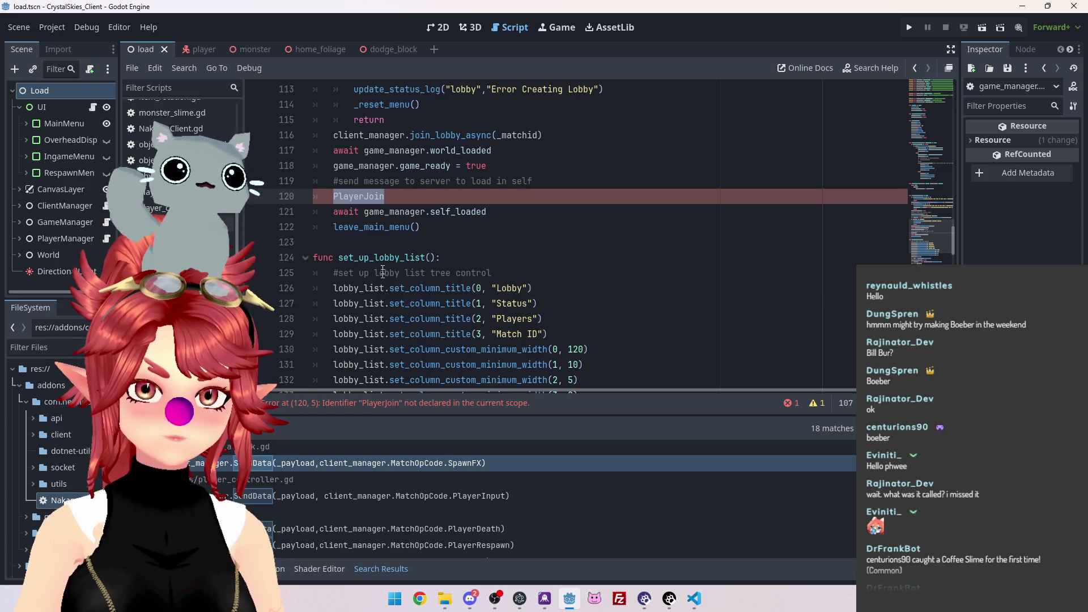
Paste the SendData call and change its opcode from SpawnFX to PlayerJoin on line 120
key(ctrl+v)
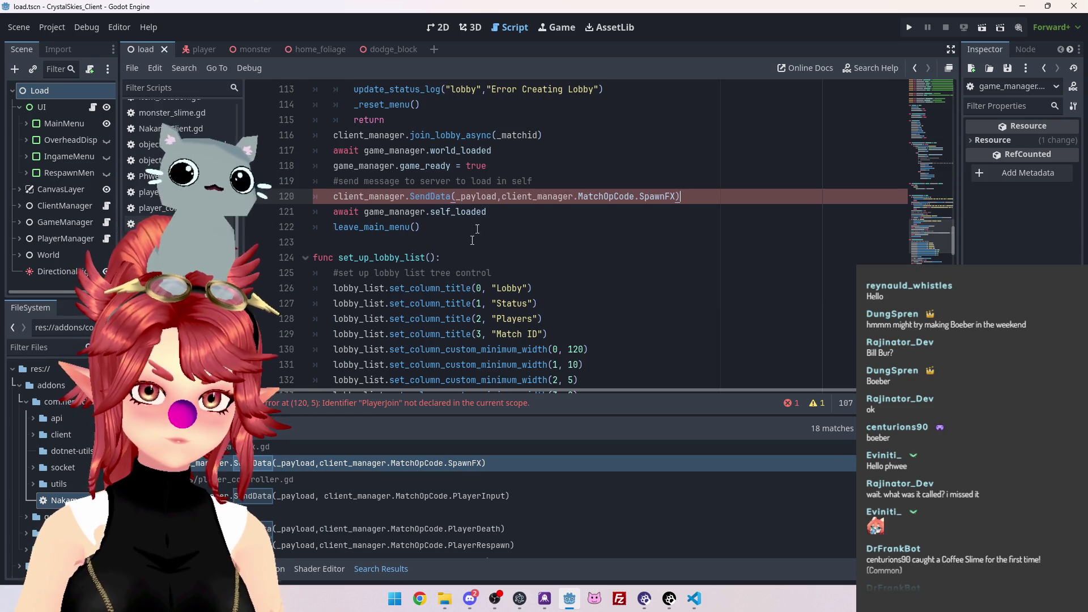
double_click(676, 197)
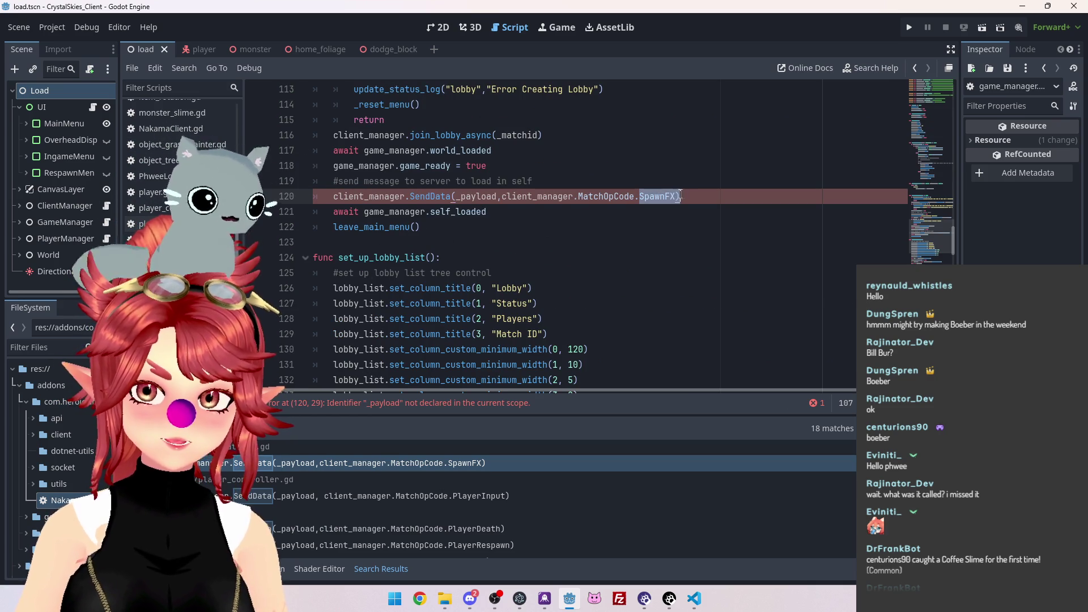
text(PlayerJoin)
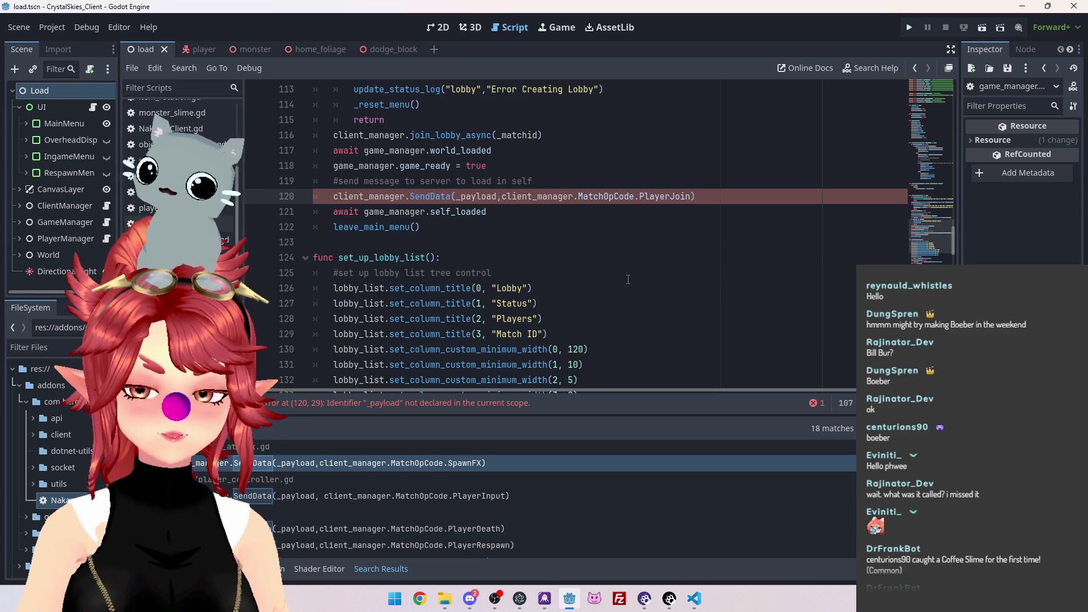
Copy the payload definition from the attack script onto a new line above SendData
scroll(505, 253, up, 1)
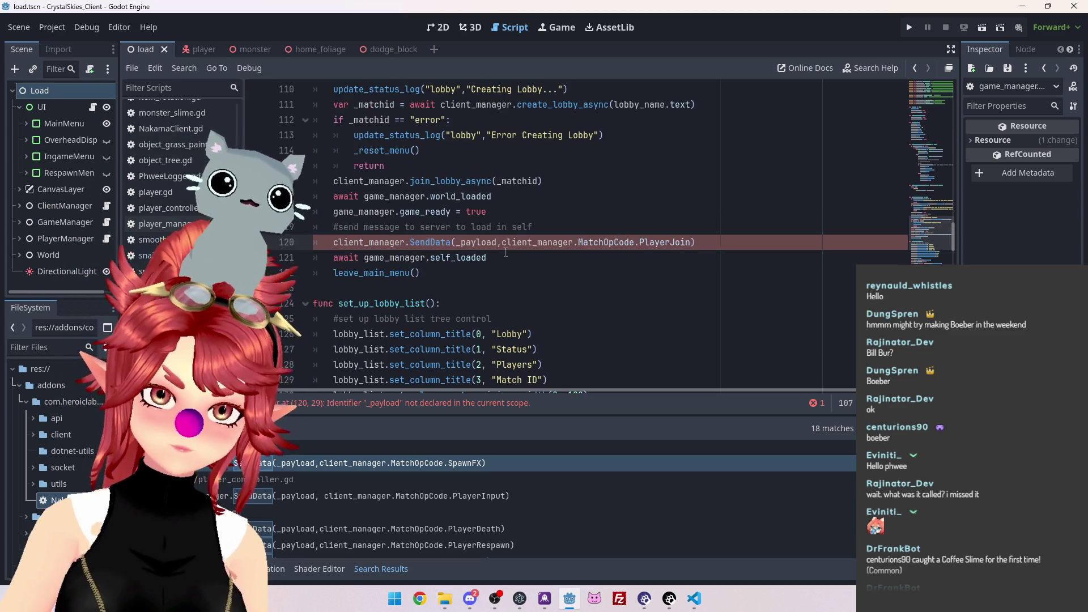
click(409, 476)
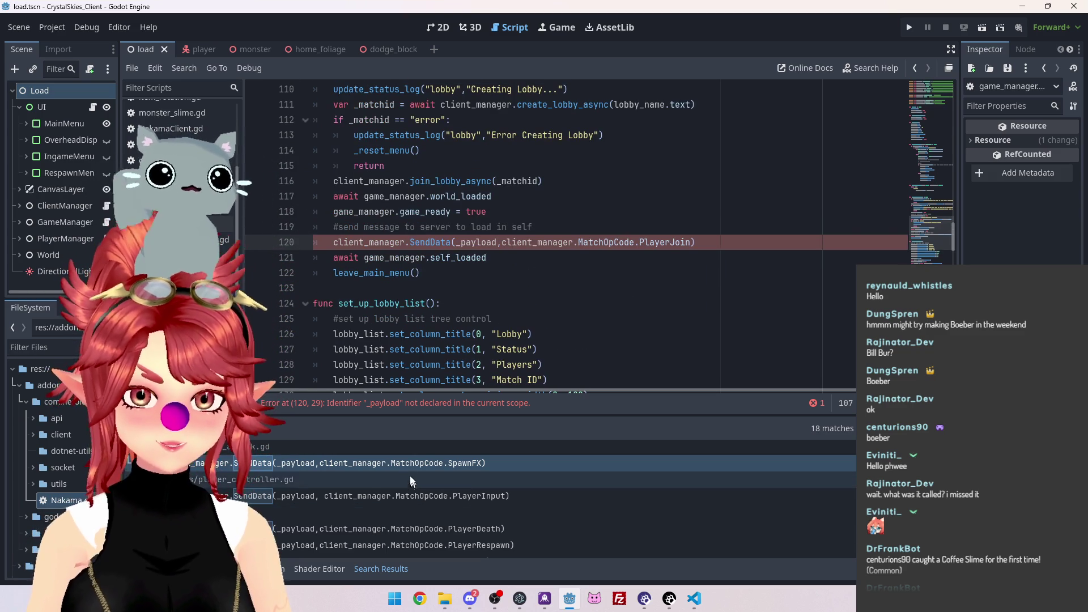
click(395, 464)
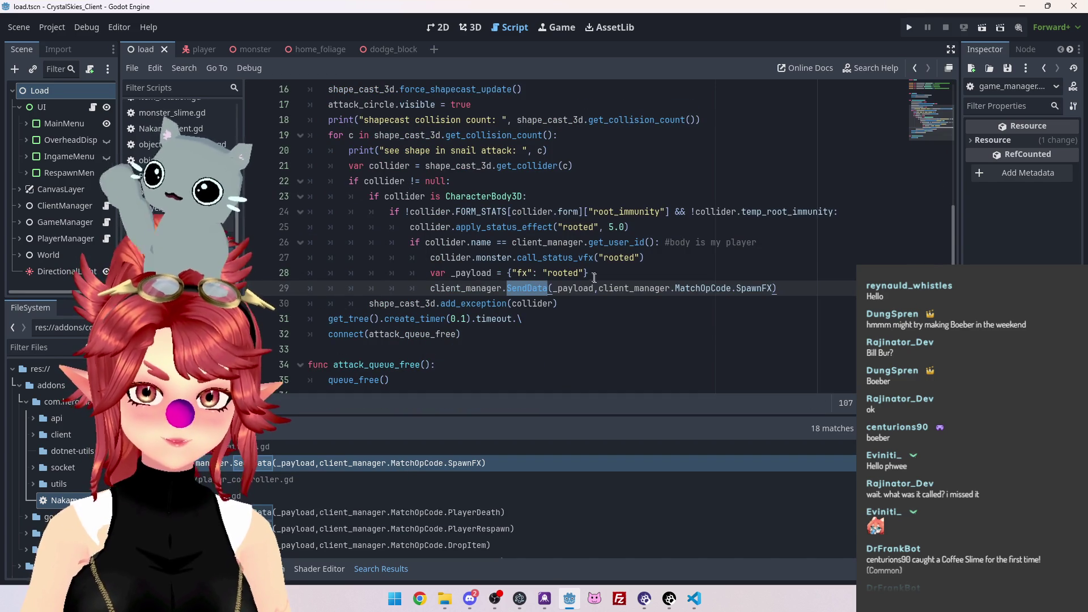
drag(587, 272, 469, 274)
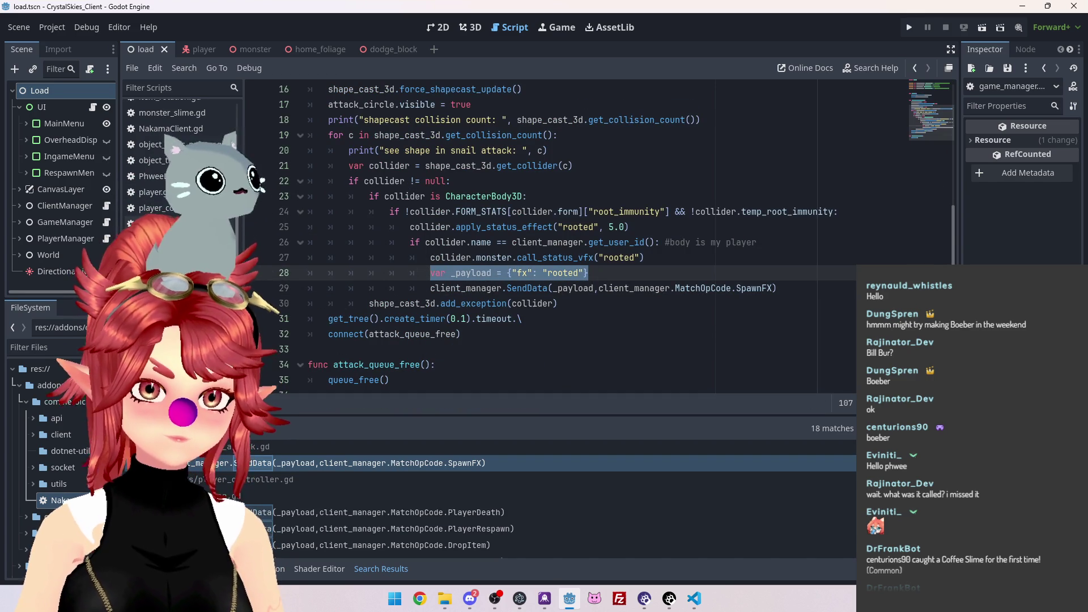
key(alt+Left)
click(543, 227)
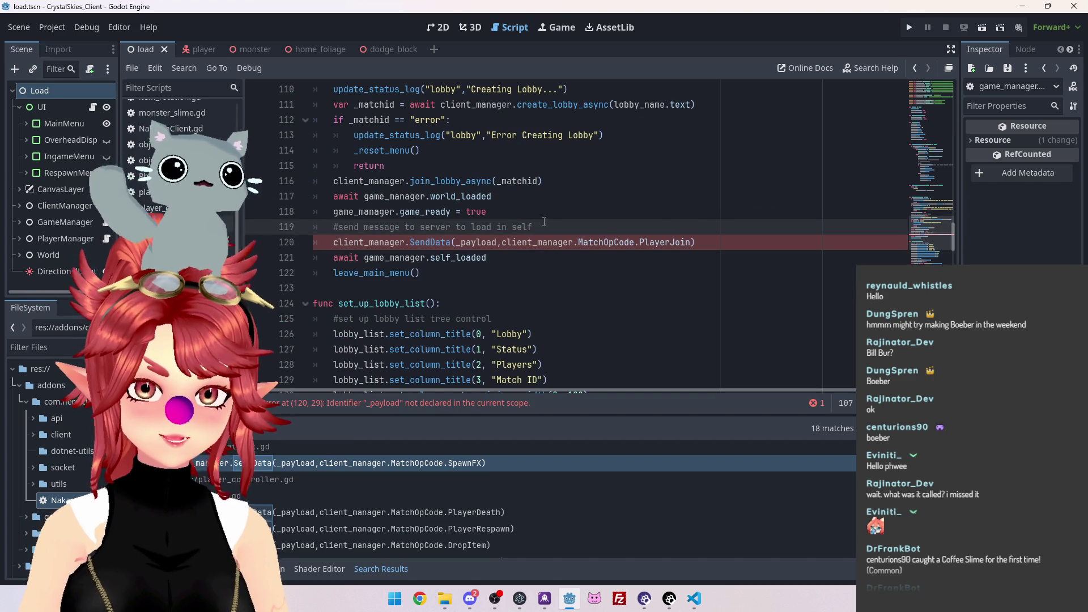
key(Return)
text(var _payload = {"fx": "rooted"})
Edit the pasted payload to var _payload = {"player": "joined"}
double_click(425, 242)
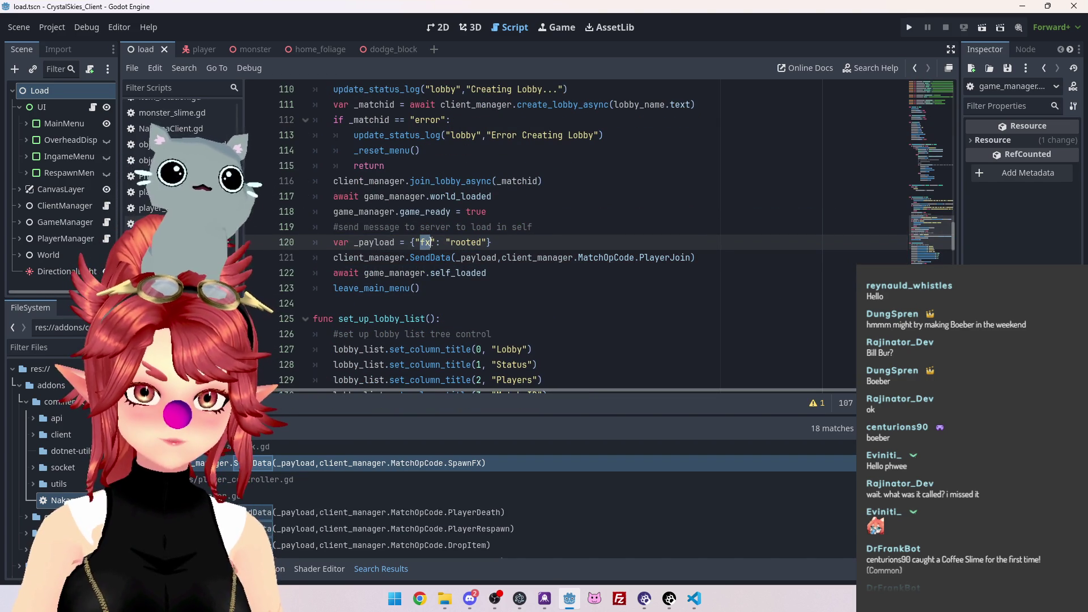
scroll(696, 309, up, 1)
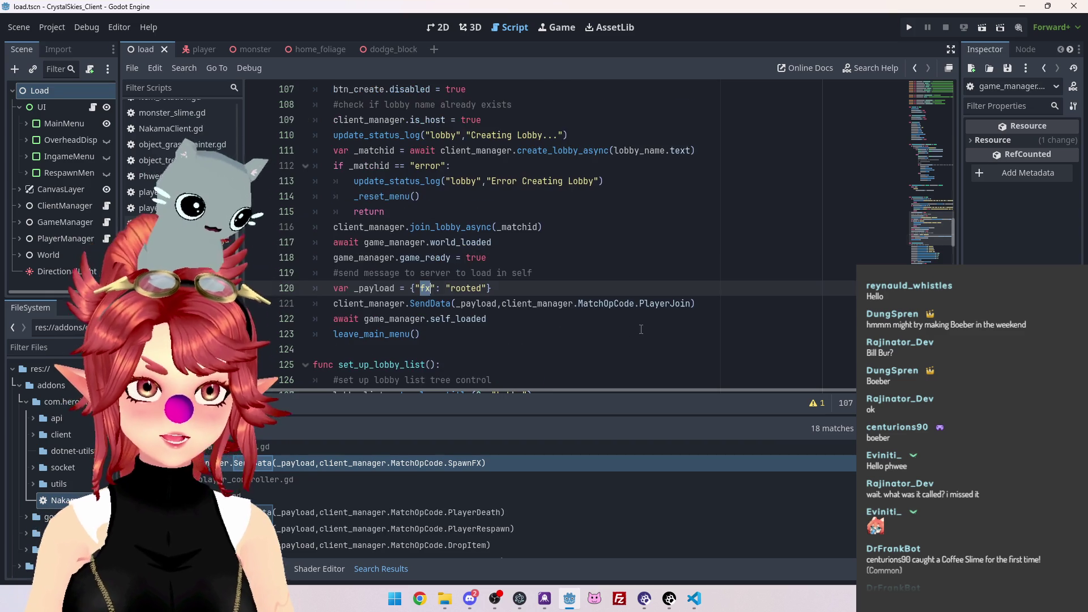
scroll(695, 310, down, 1)
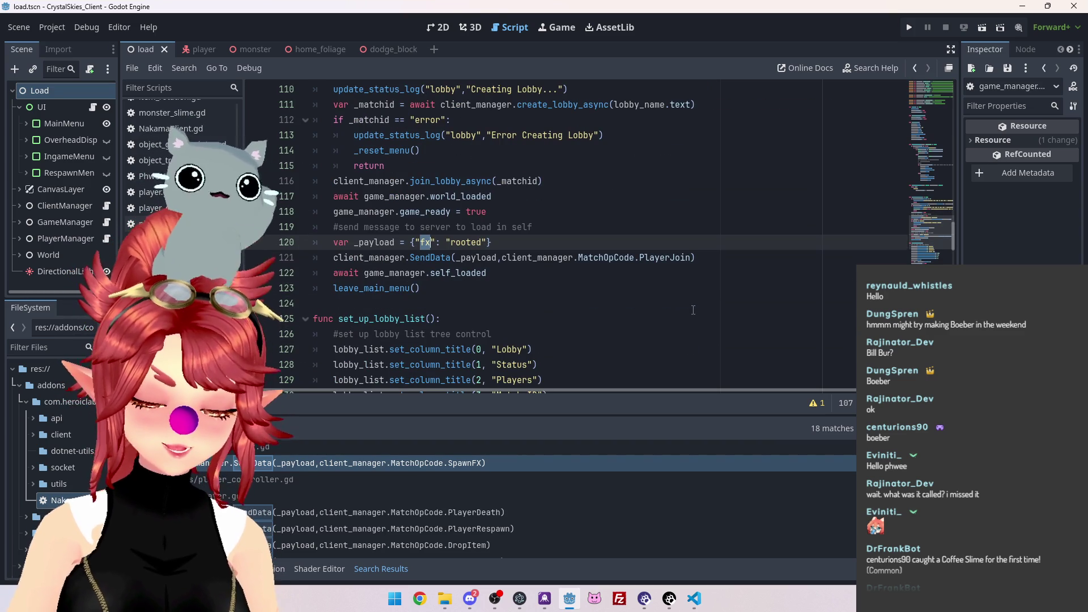
text(player)
key(Delete)
key(Delete)
key(Delete)
text(joined)
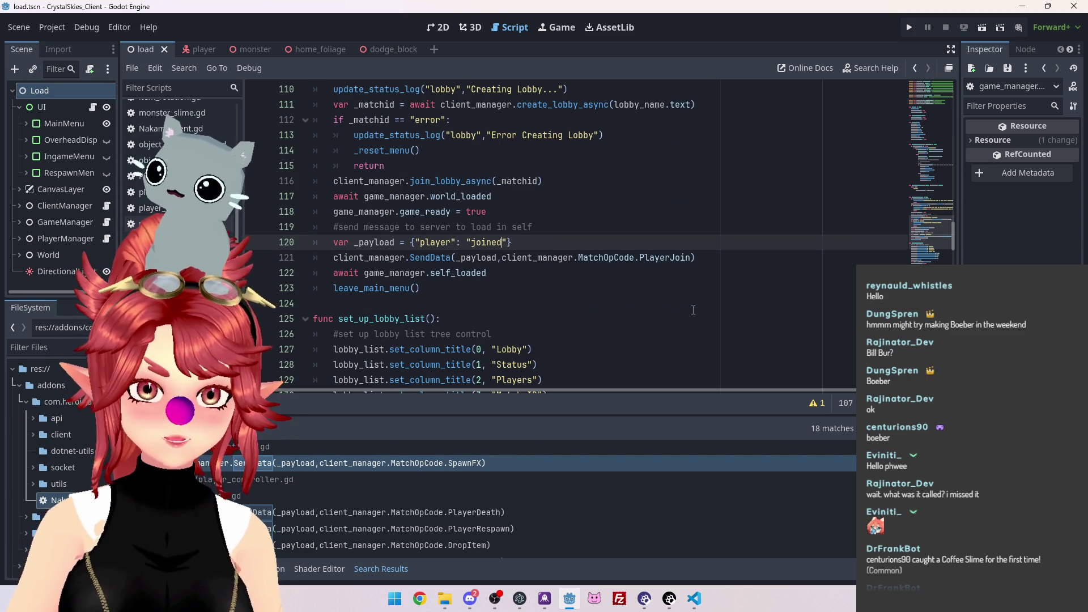
click(635, 274)
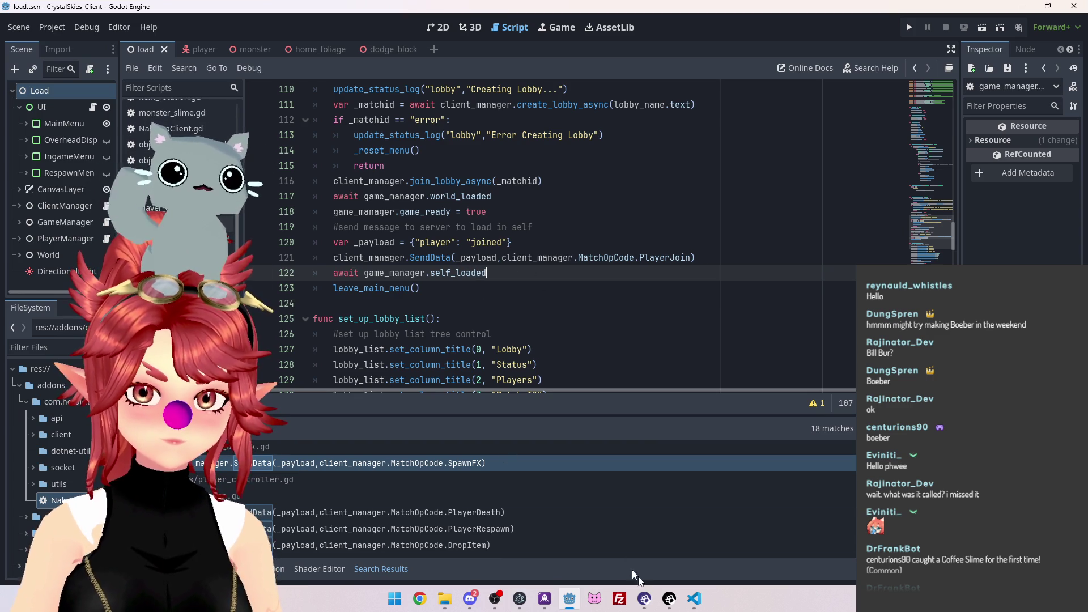
mouse_move(696, 604)
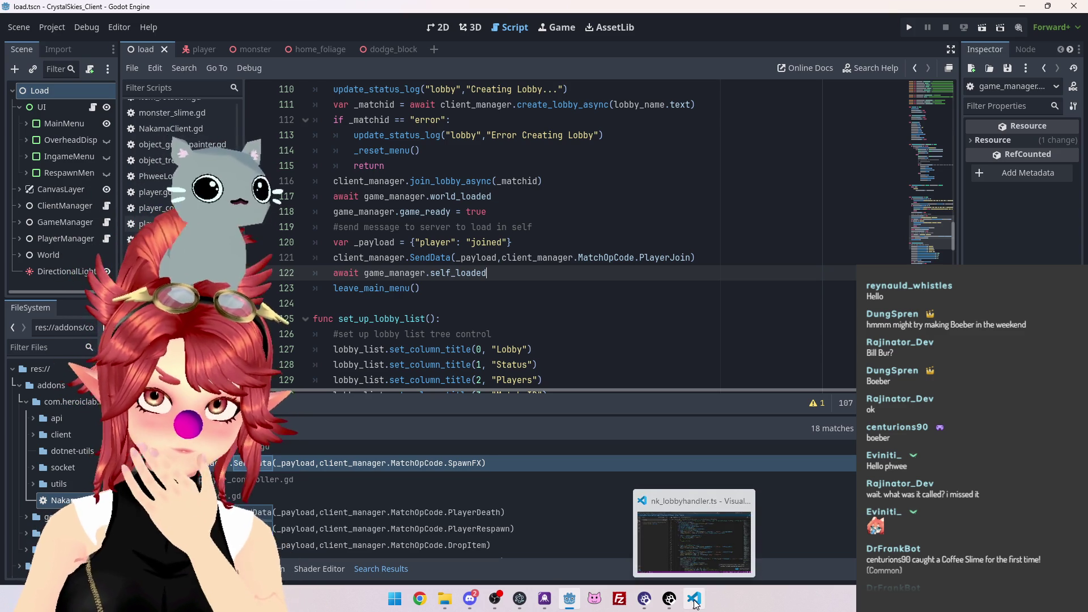
click(146, 141)
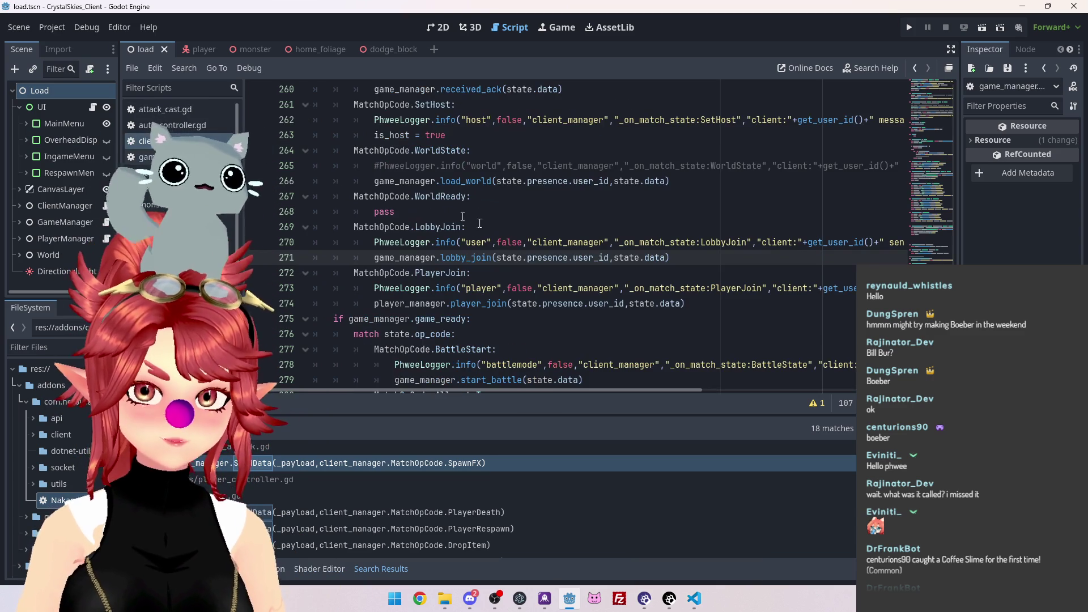
Open player_join in player_manager.gd, then go to add_player's self_node assignment
ctrl+click(472, 305)
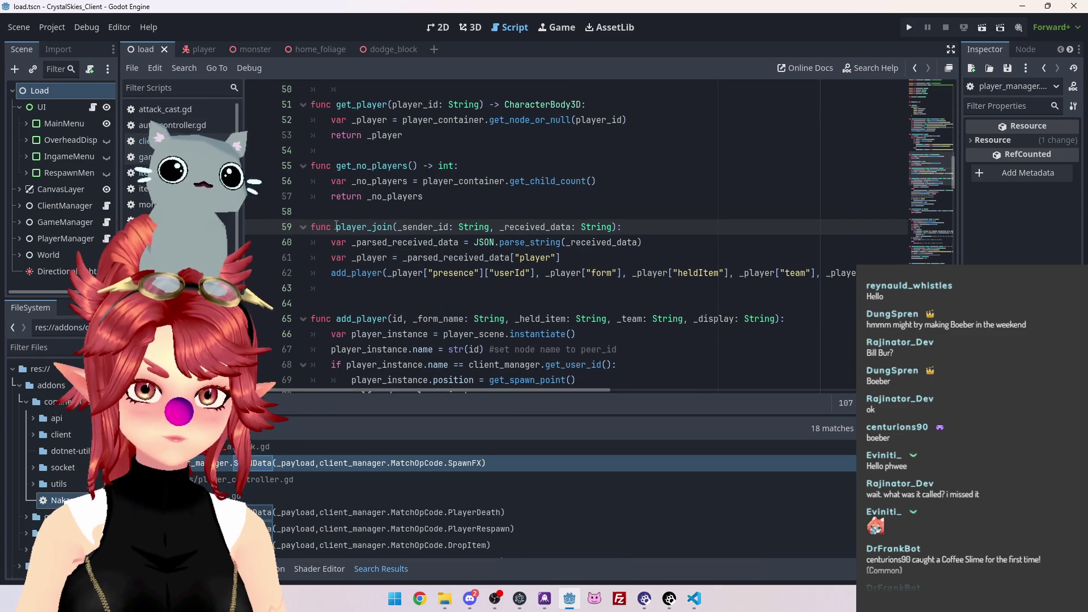
click(380, 288)
mouse_move(437, 389)
mouse_down()
mouse_move(652, 410)
mouse_move(413, 395)
mouse_up()
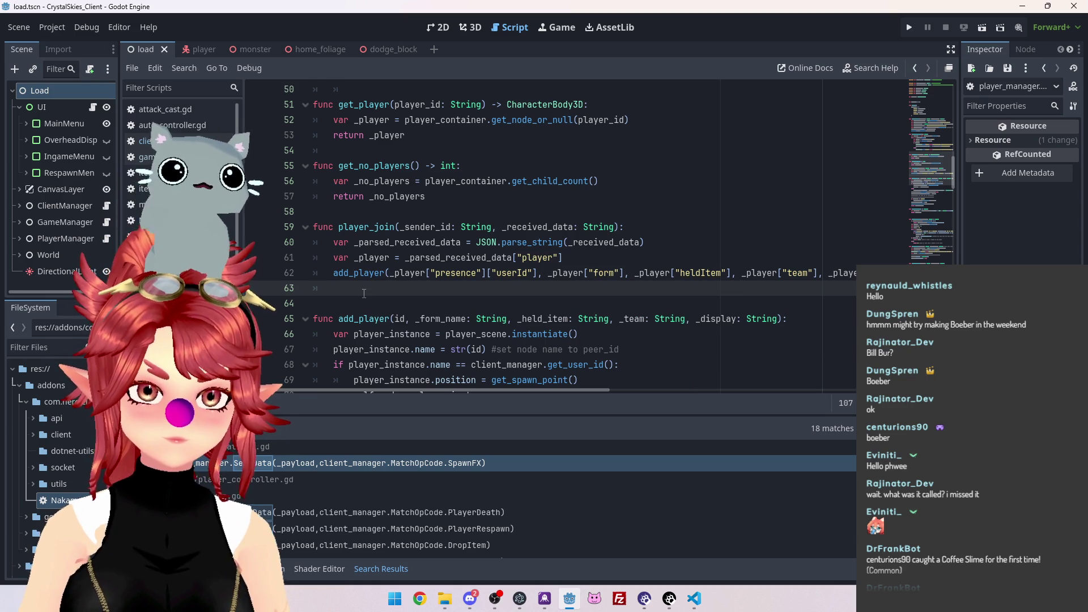
ctrl+click(365, 274)
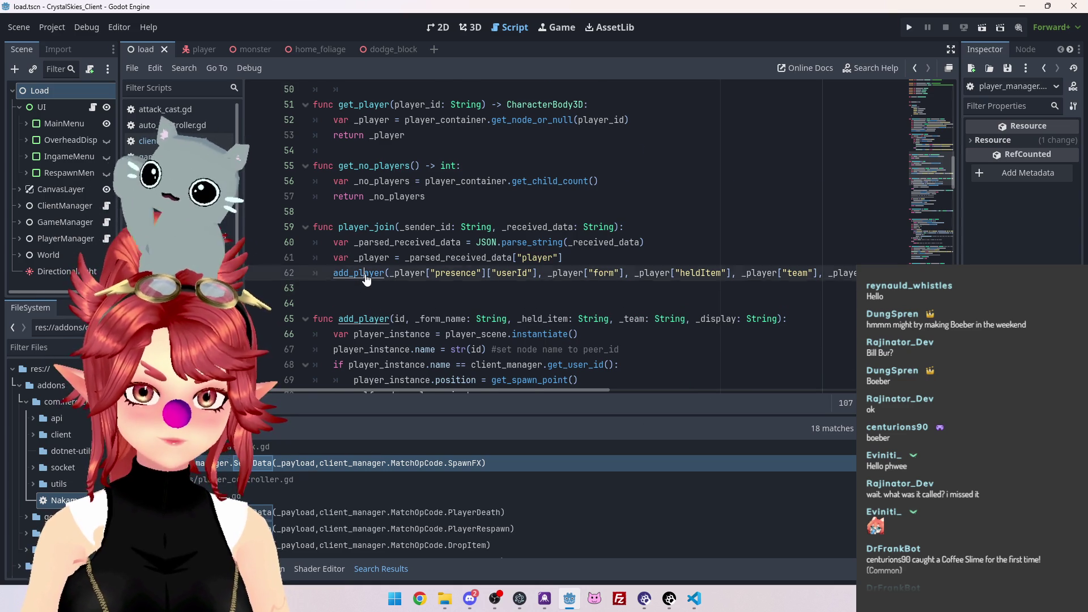
scroll(436, 271, down, 5)
scroll(436, 271, up, 2)
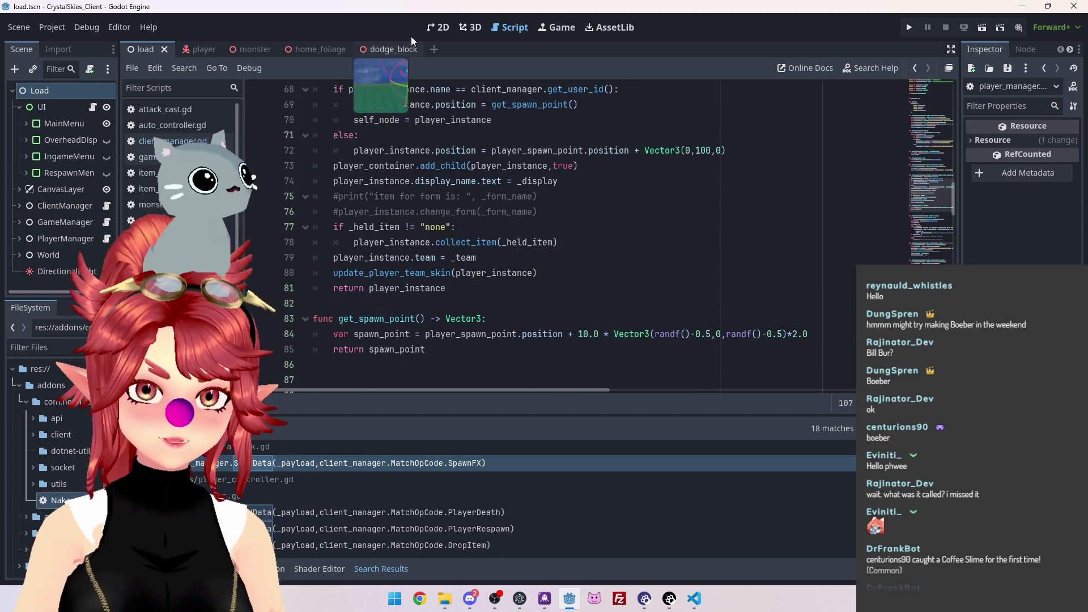
click(559, 274)
scroll(567, 283, up, 2)
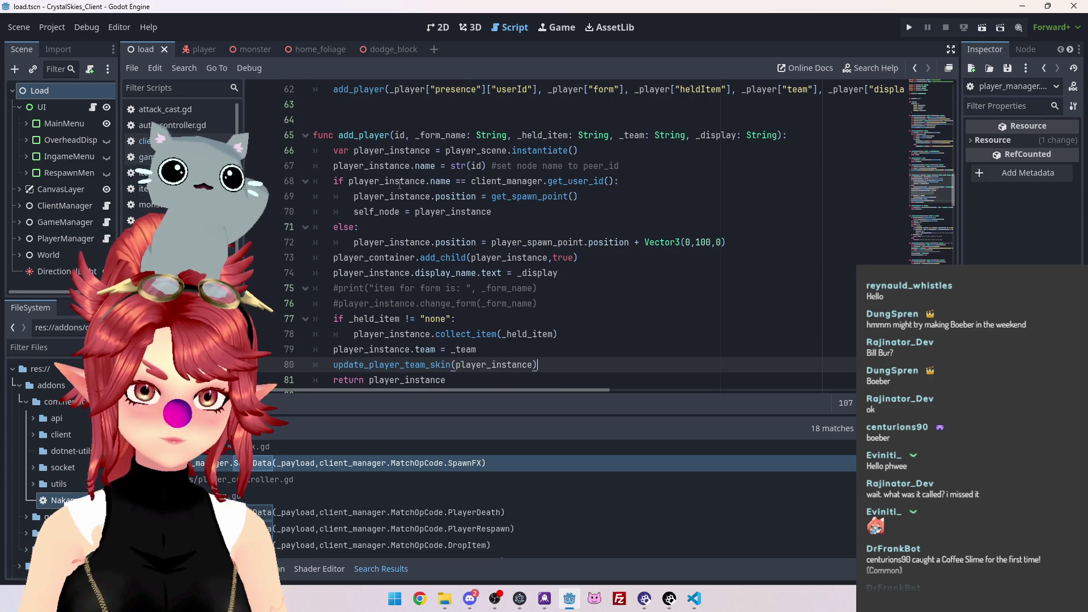
click(504, 213)
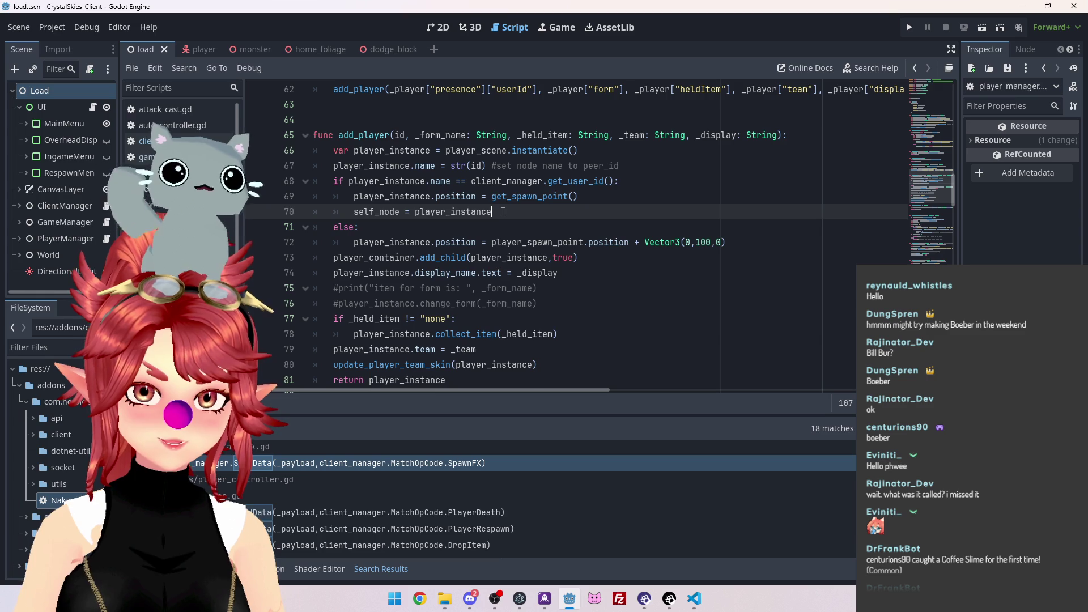
Copy the local-player check after line 80, removing its duplicated spawn-point line
key(Return)
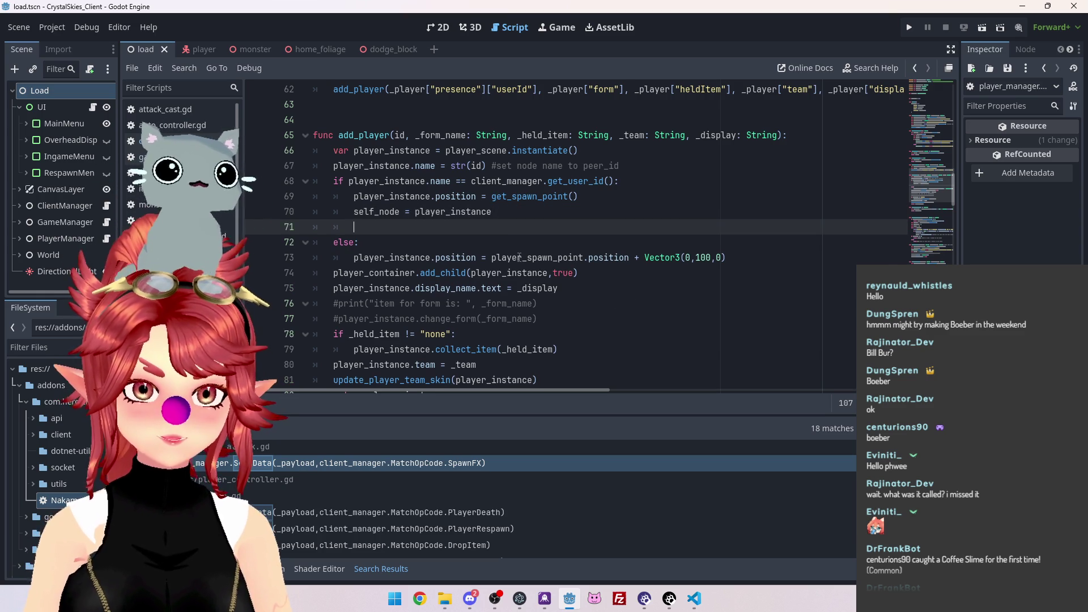
scroll(473, 243, down, 1)
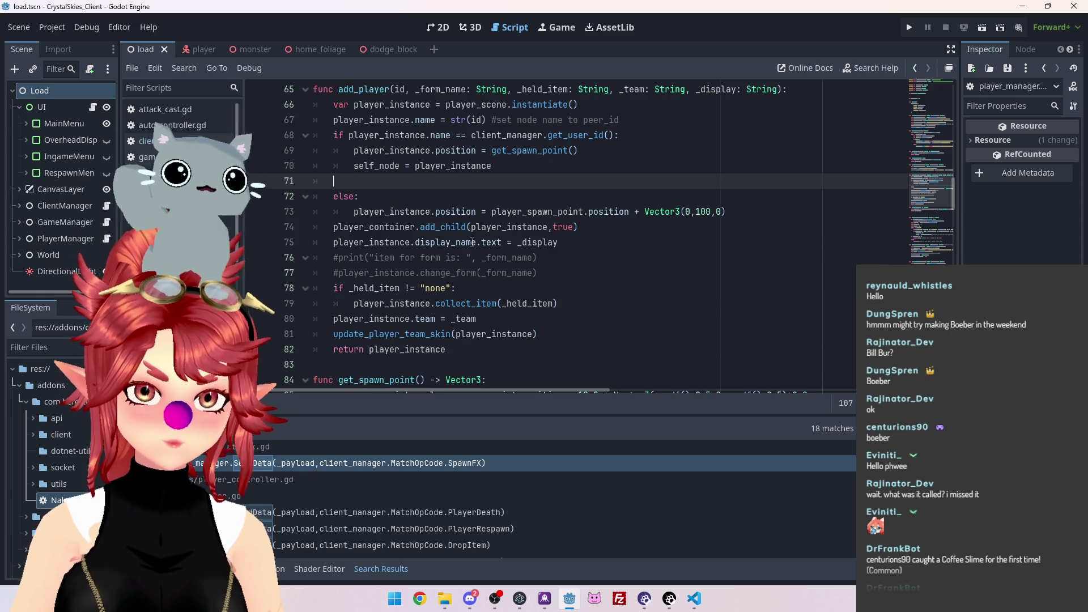
key(ctrl+z)
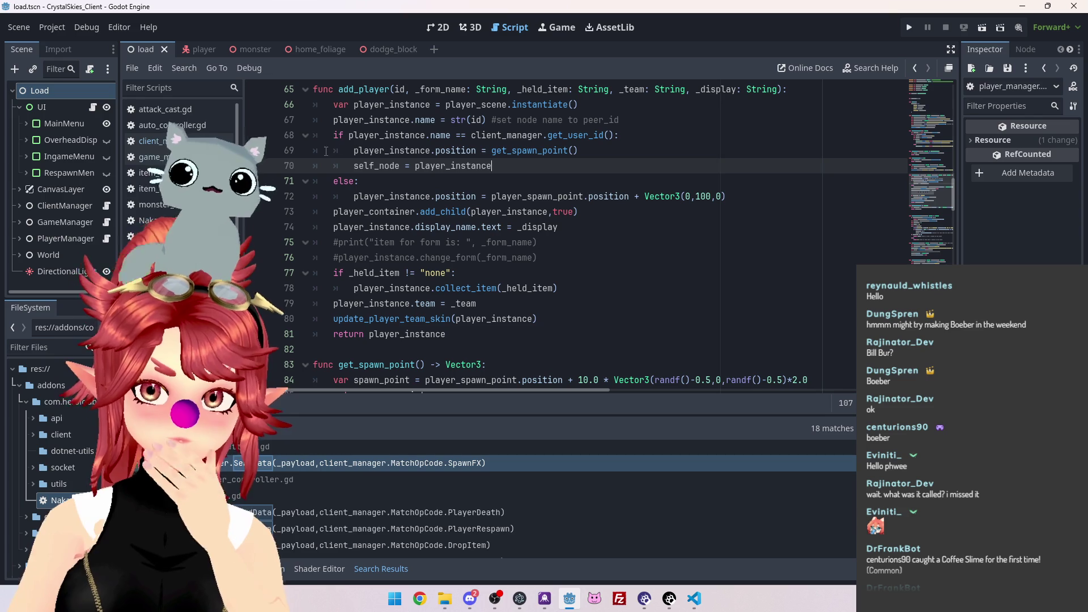
drag(334, 135, 652, 144)
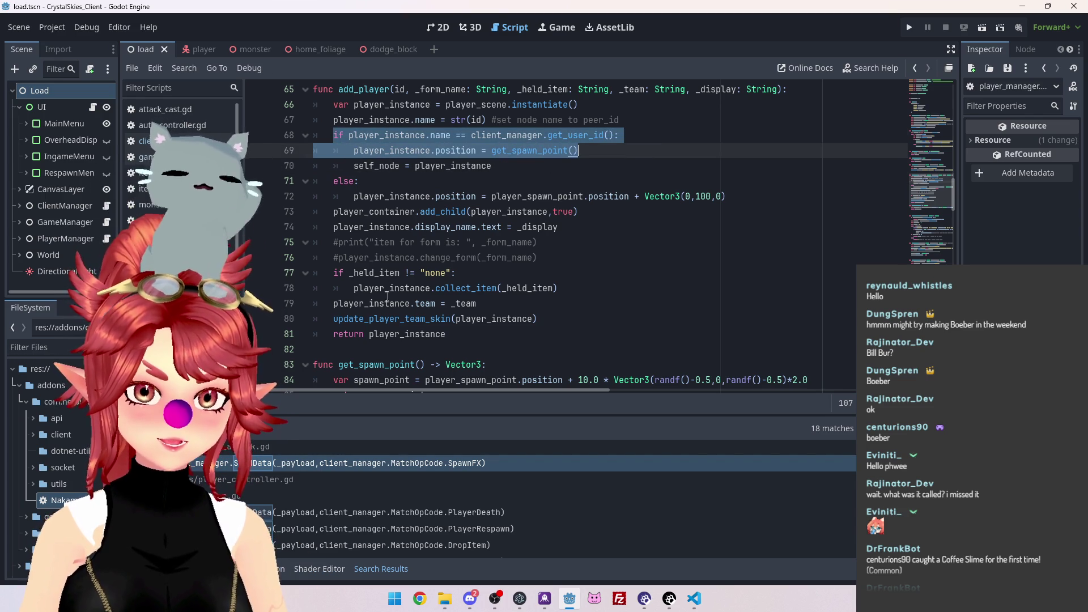
click(568, 320)
key(Return)
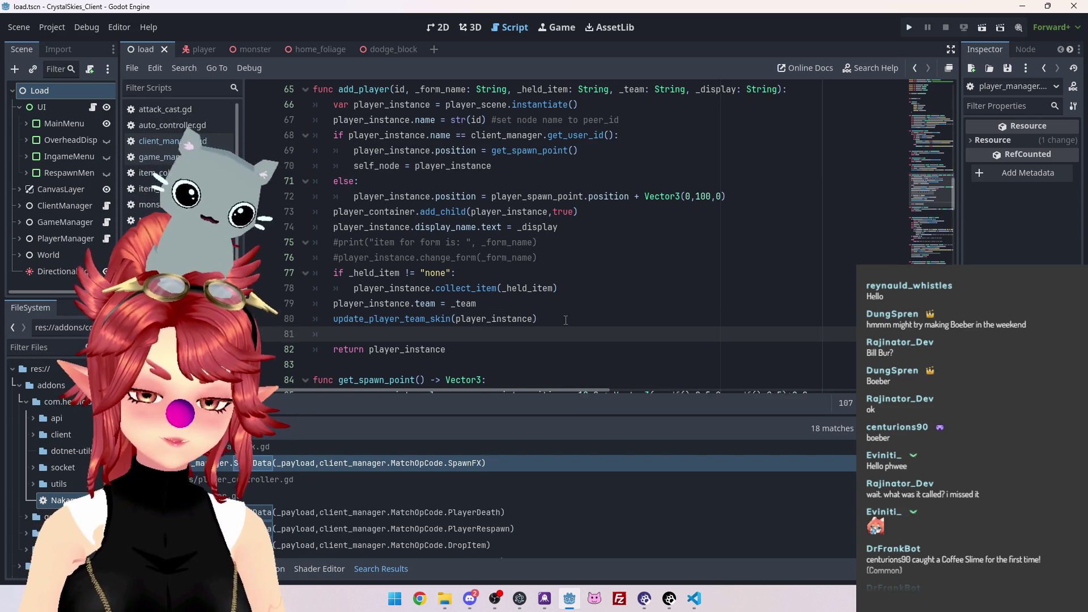
text(if player_instance.name == client_manager.get_user_id(): 		player_instance.position = get_spawn_point())
drag(584, 349, 353, 350)
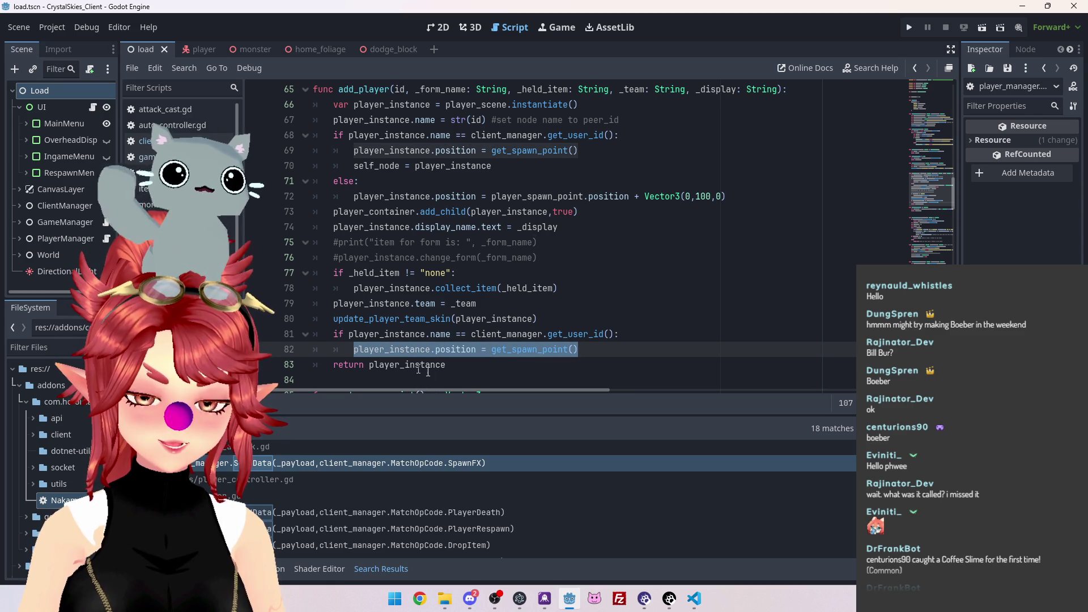
key(BackSpace)
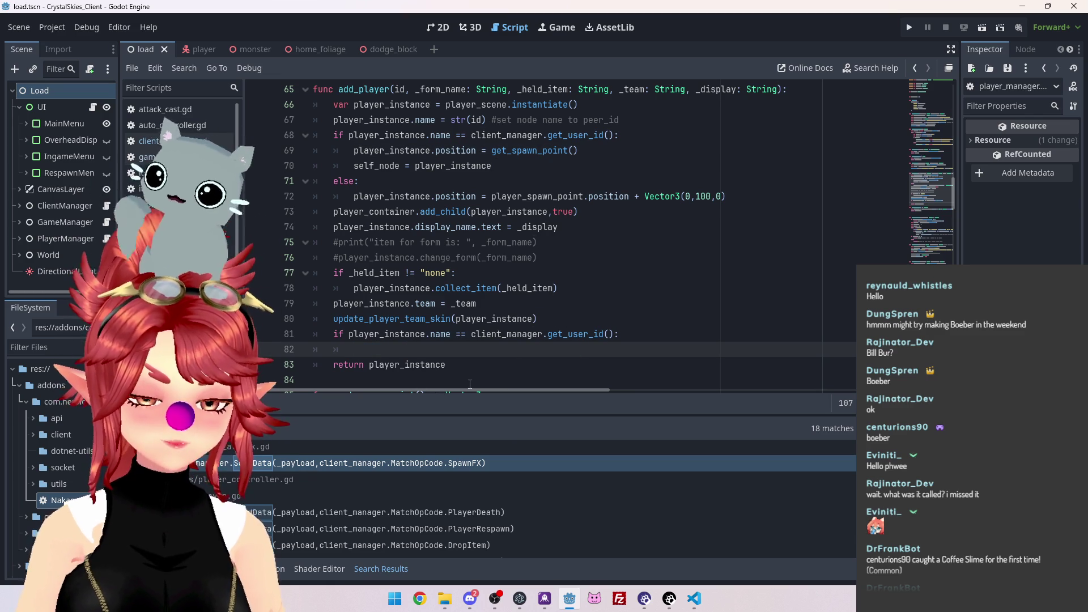
Write game_manager.self_loaded.emit() on line 82 using autocomplete
text(game_)
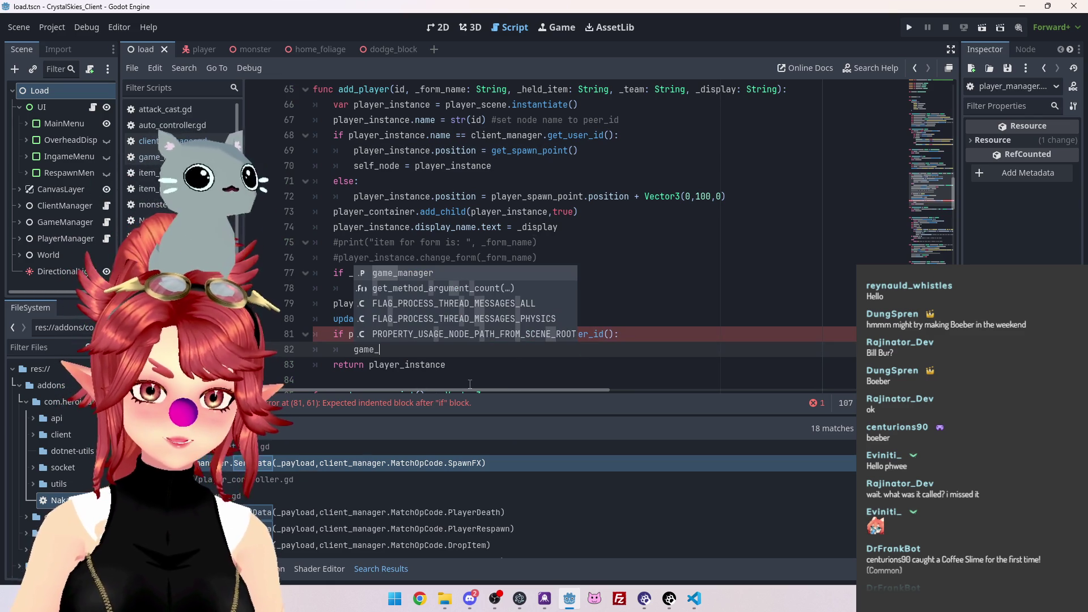
key(Return)
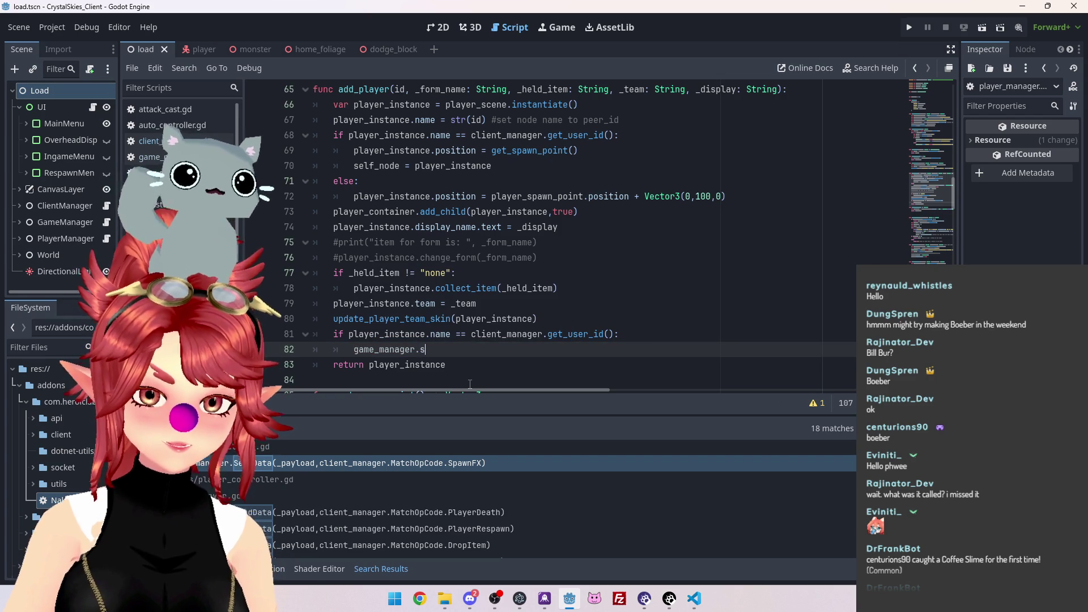
text(e)
key(Return)
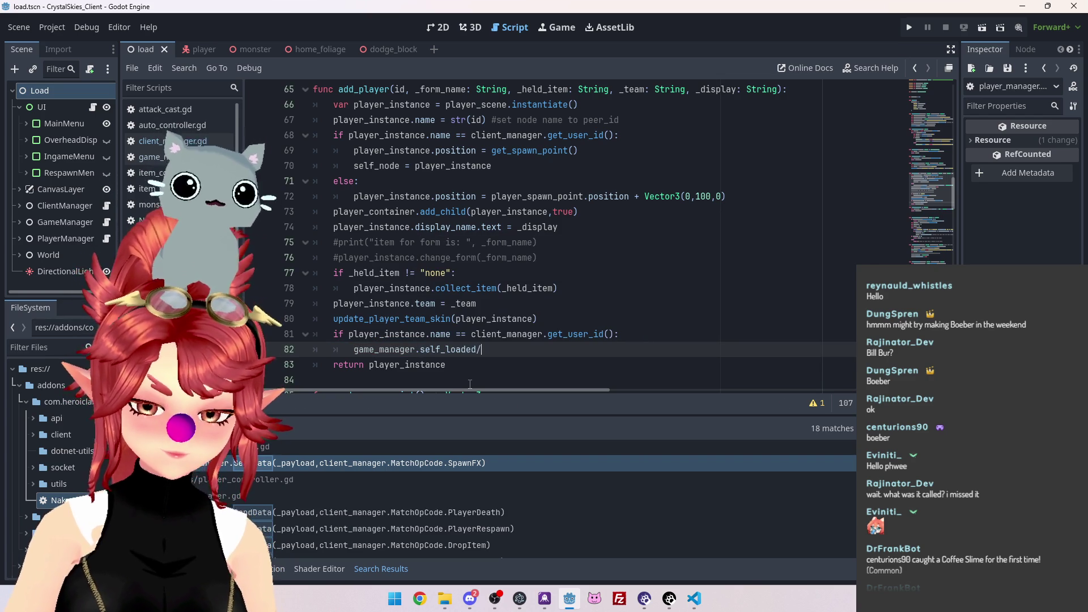
text(t)
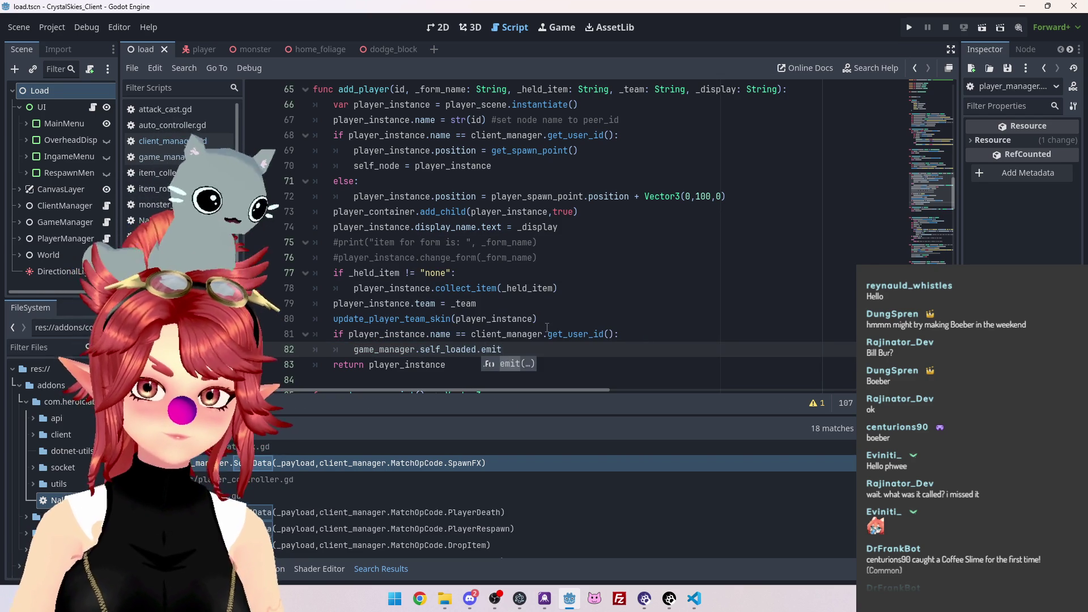
key(Return)
Save the script and run the game to test the change
click(567, 288)
key(ctrl+s)
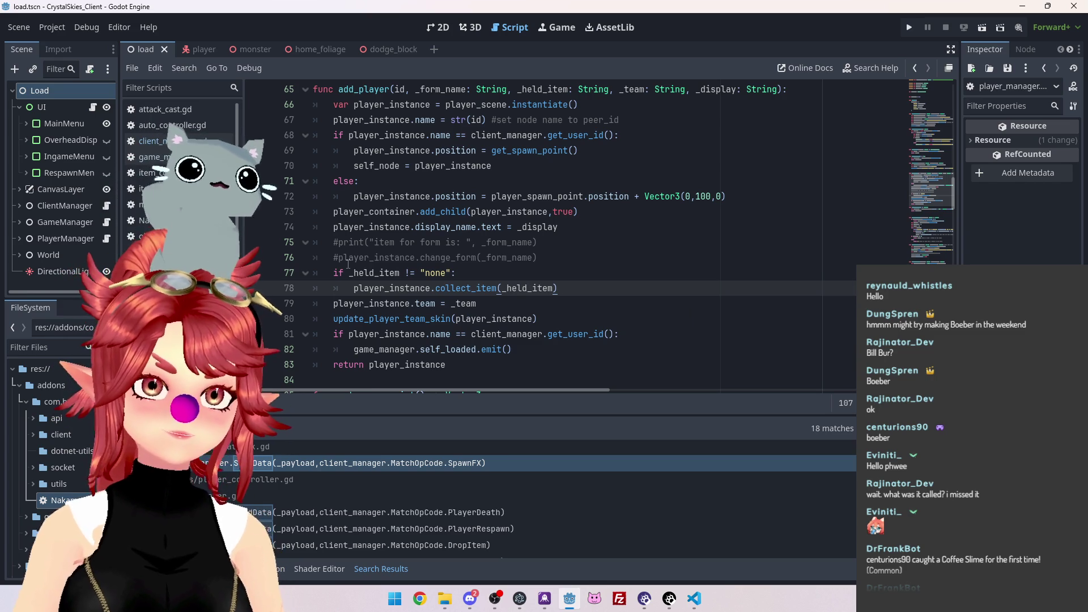
click(402, 218)
key(ctrl+s)
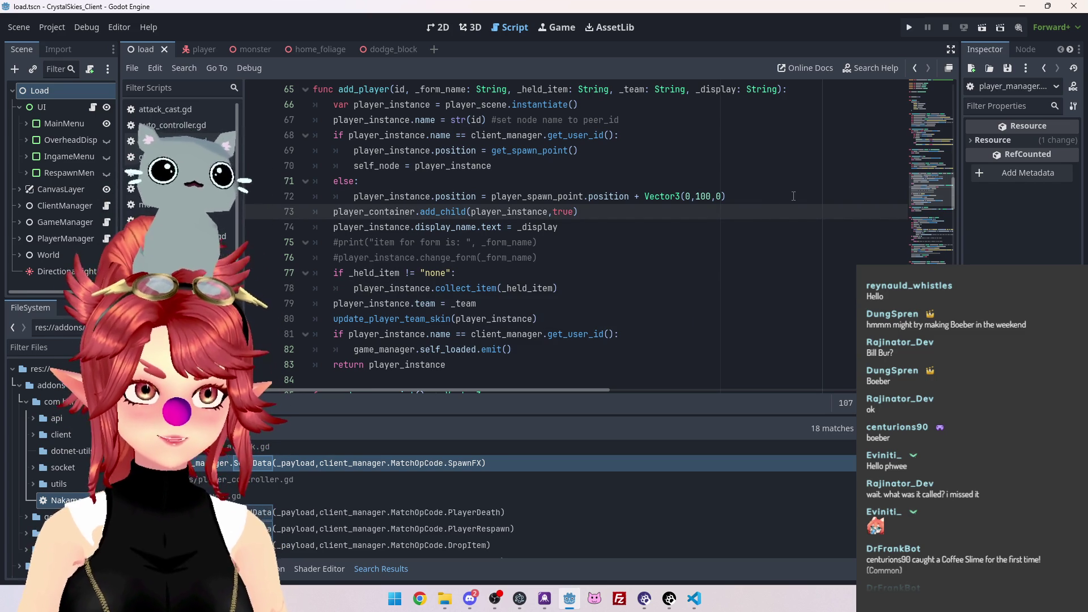
click(909, 27)
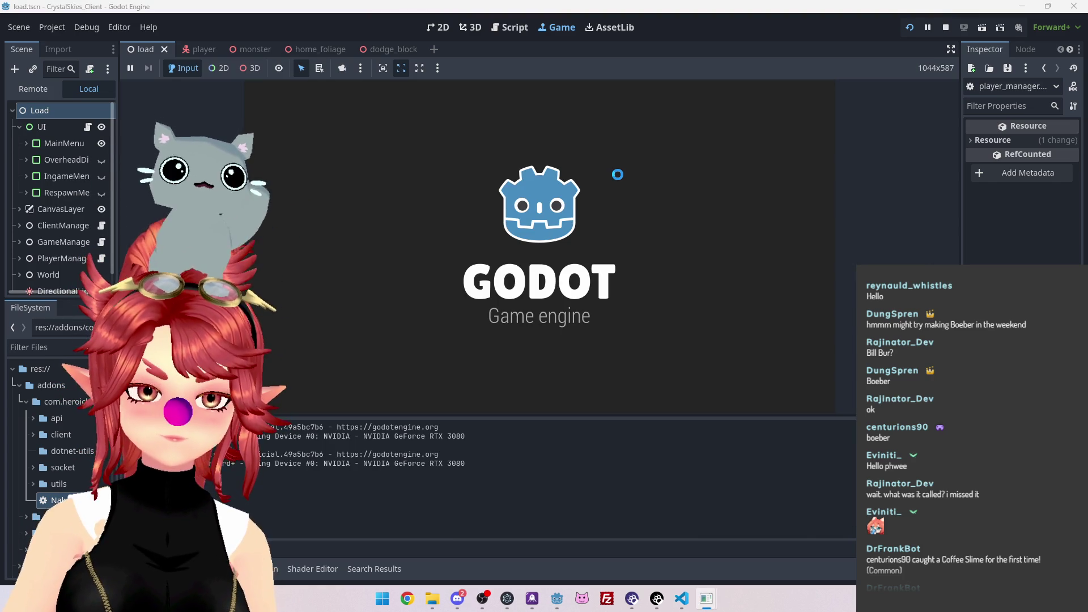
click(946, 27)
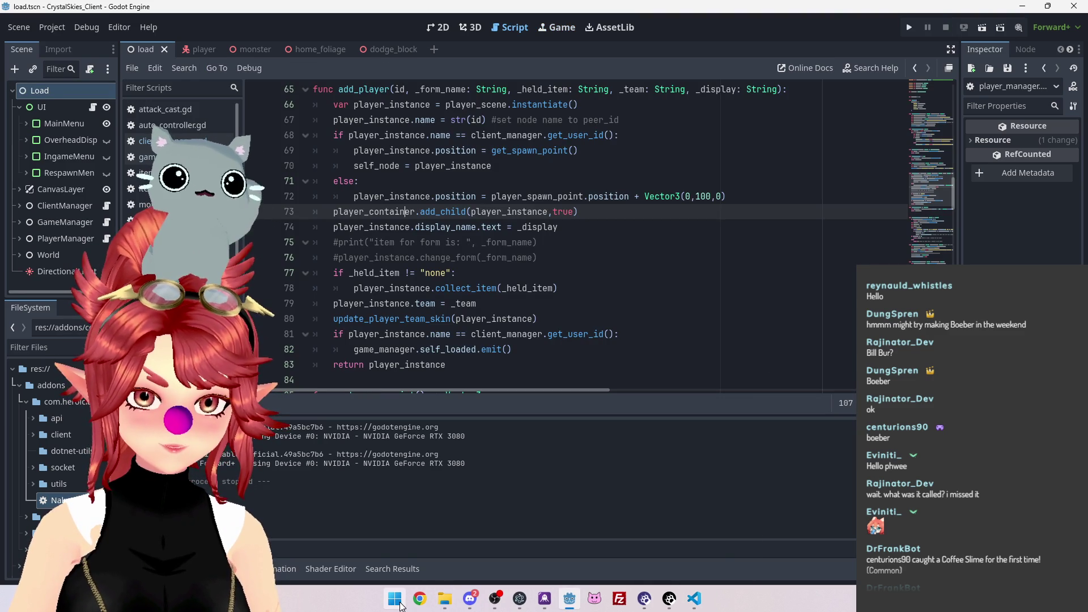
click(399, 603)
Open Command Prompt and change to the nakama_server project folder on drive E
text(cmd)
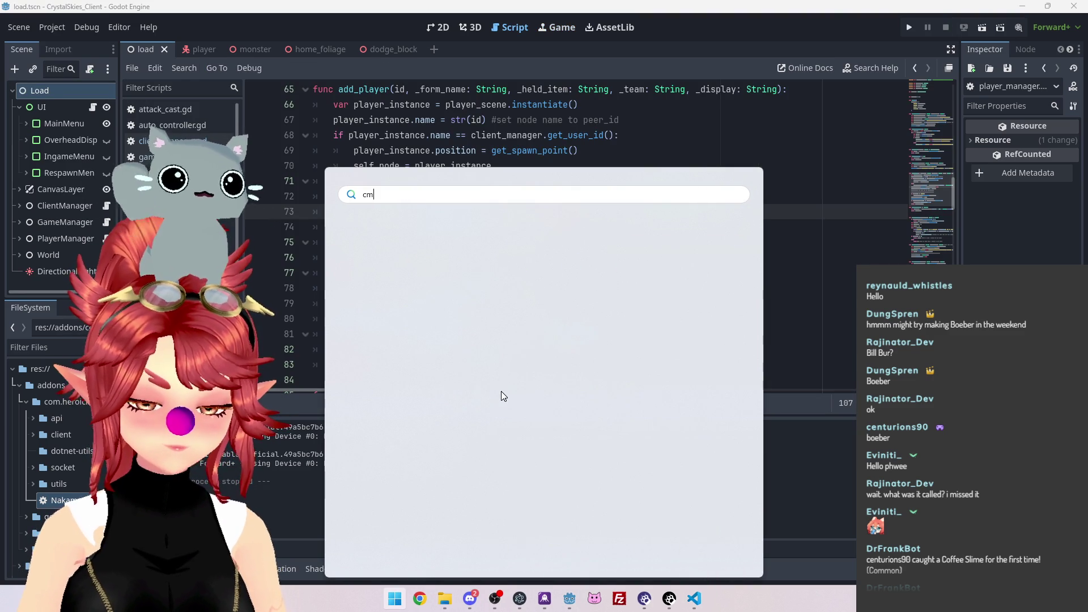
click(409, 296)
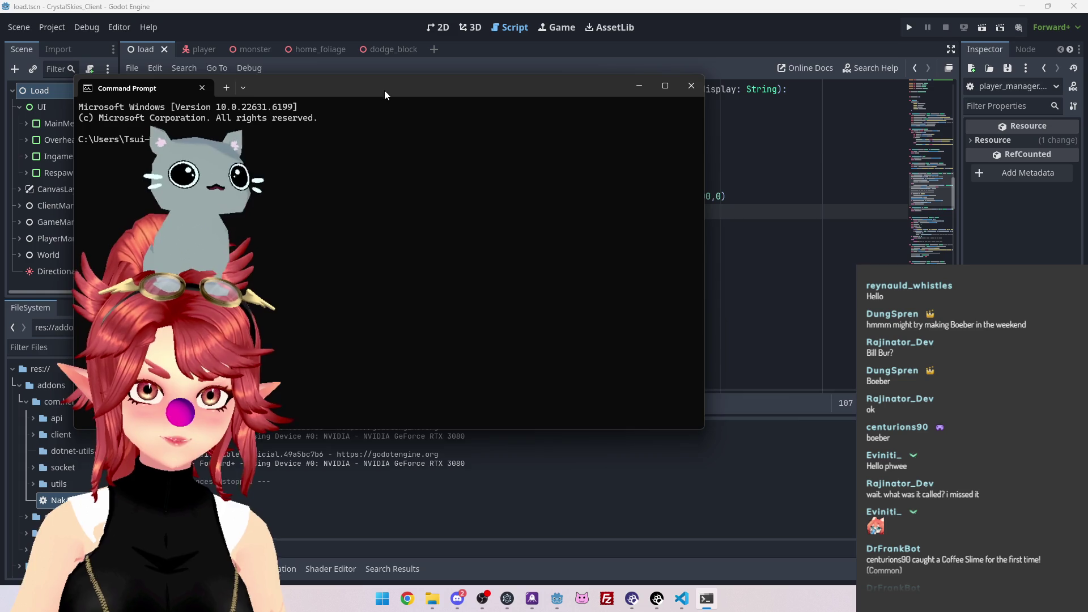
drag(385, 93, 565, 87)
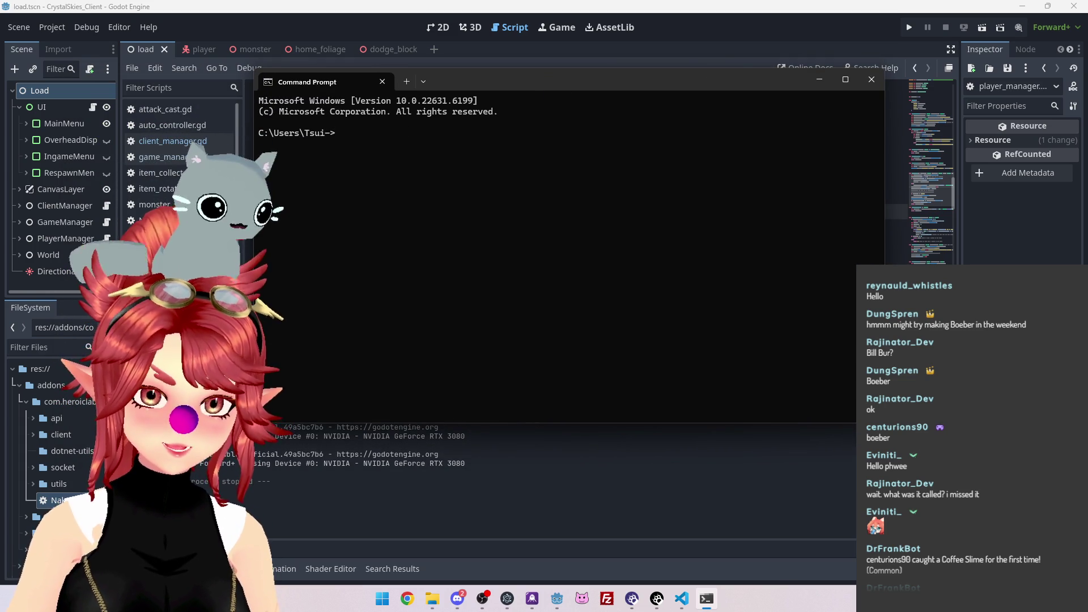
text(e:)
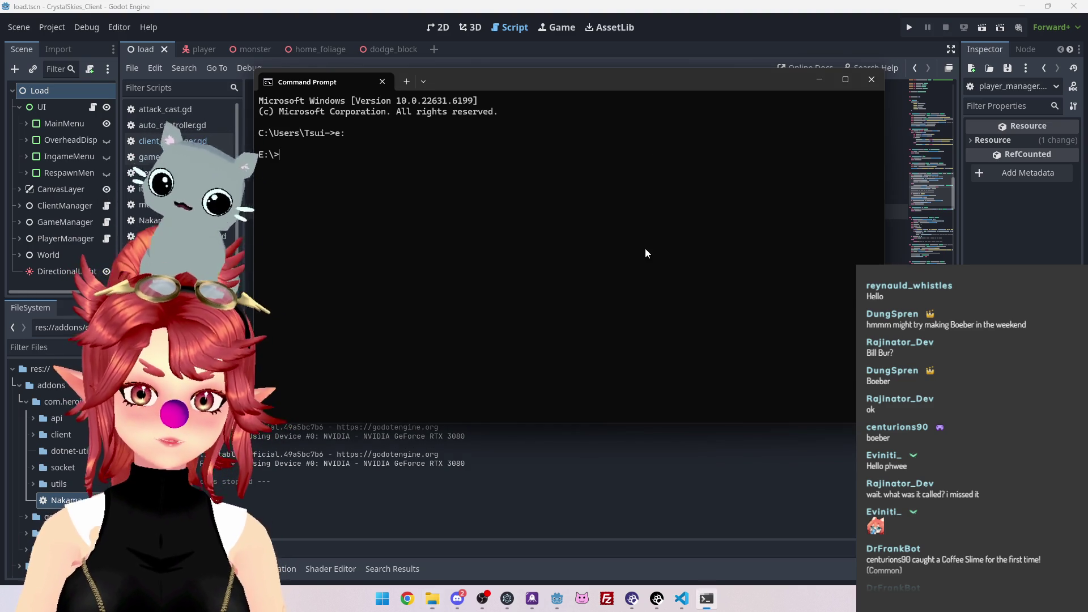
text(cd)
text(E:\Project_26.0_CrystalSkies\CrystalSkies_Server\nakama_server)
key(Return)
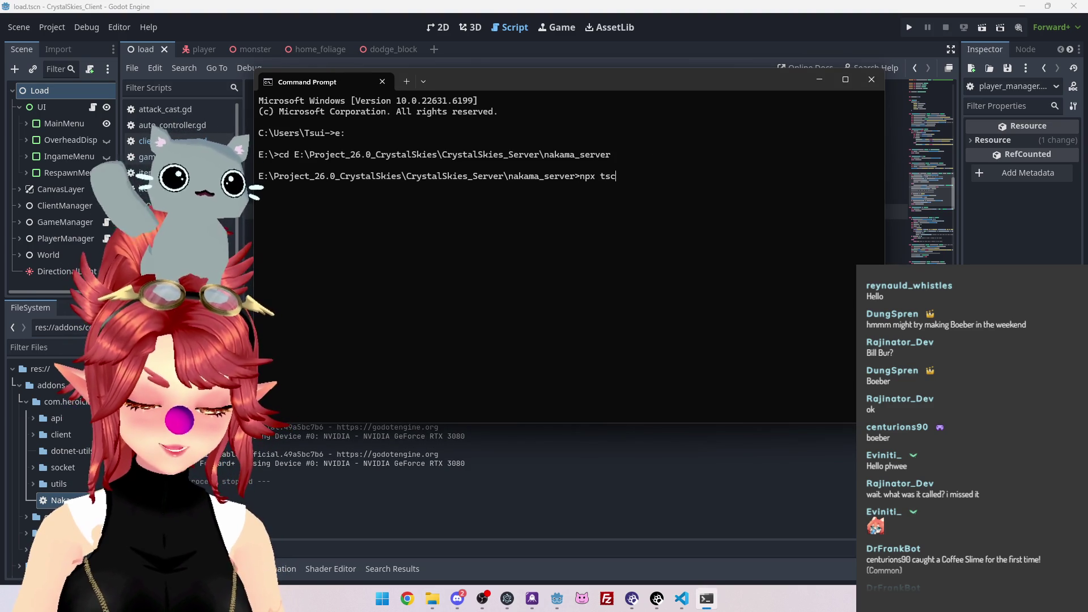
Launch Windows Terminal for the session on the server
click(381, 600)
text(ter)
key(Return)
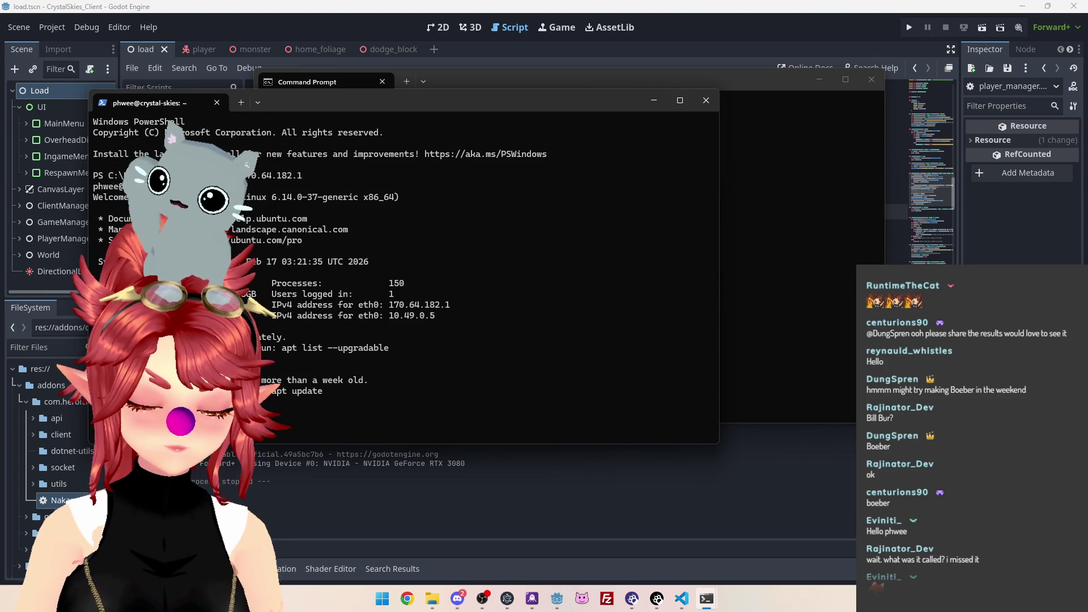
Start the server containers with docker compose up and reconnect FileZilla to the server
text(docker compose up)
key(Return)
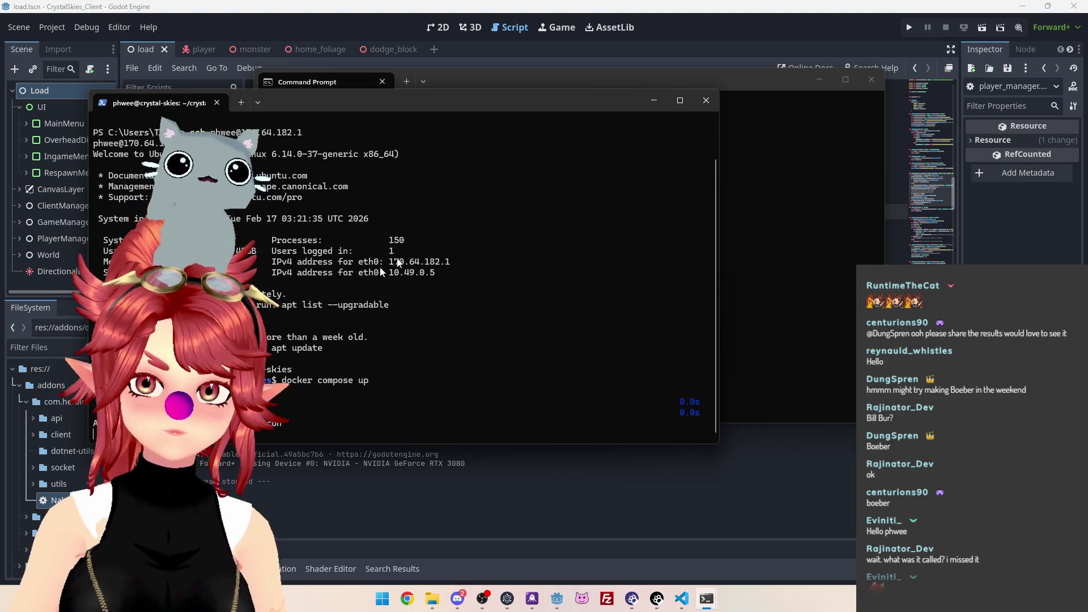
click(818, 286)
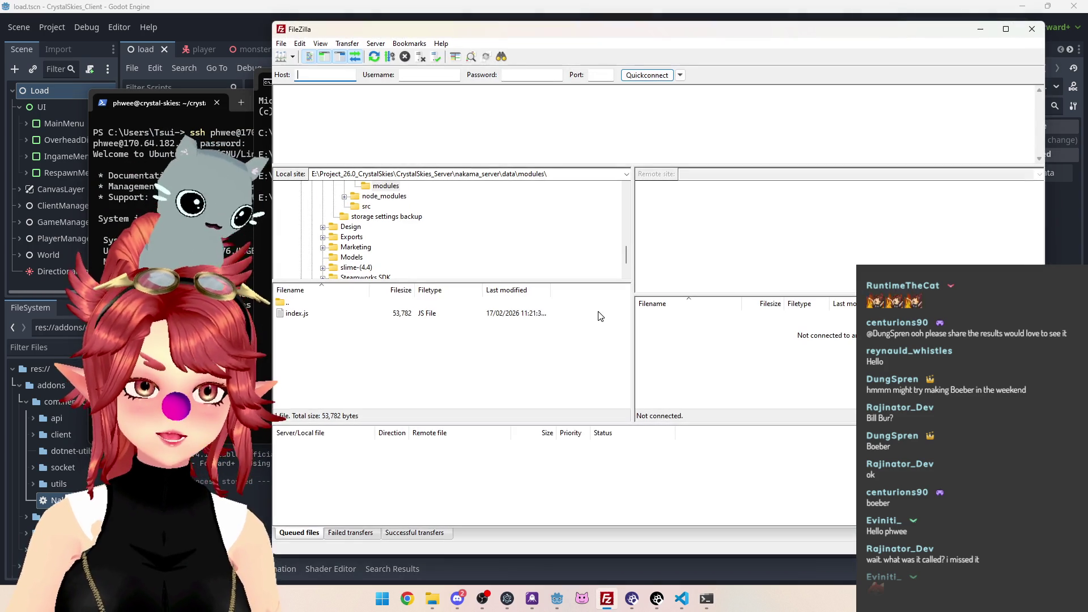
click(376, 43)
click(409, 74)
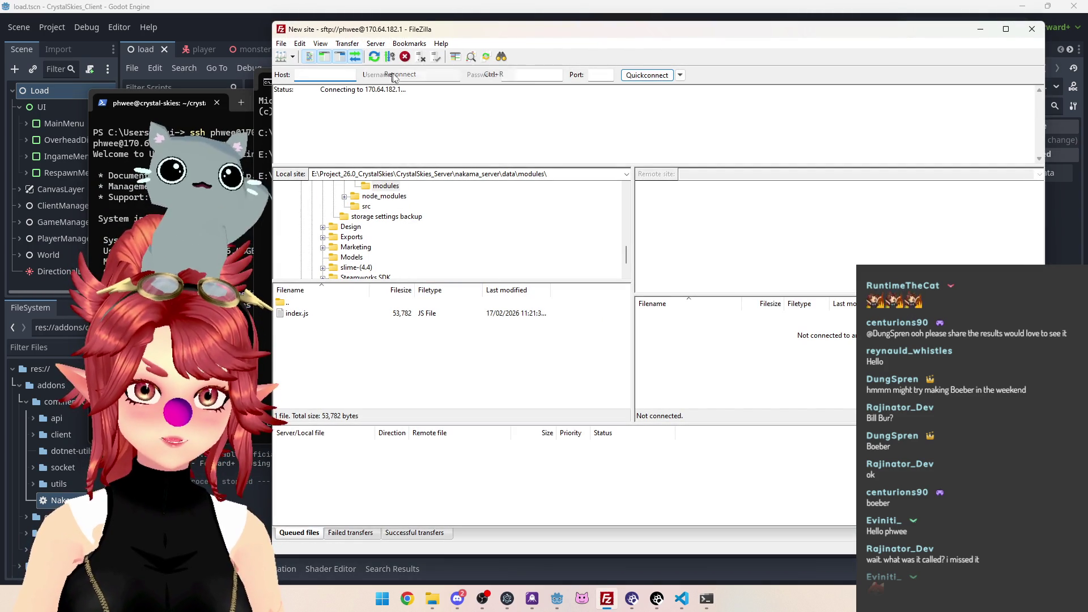
Delete the remote index.js and upload the local index.js to the modules folder
drag(592, 29, 542, 29)
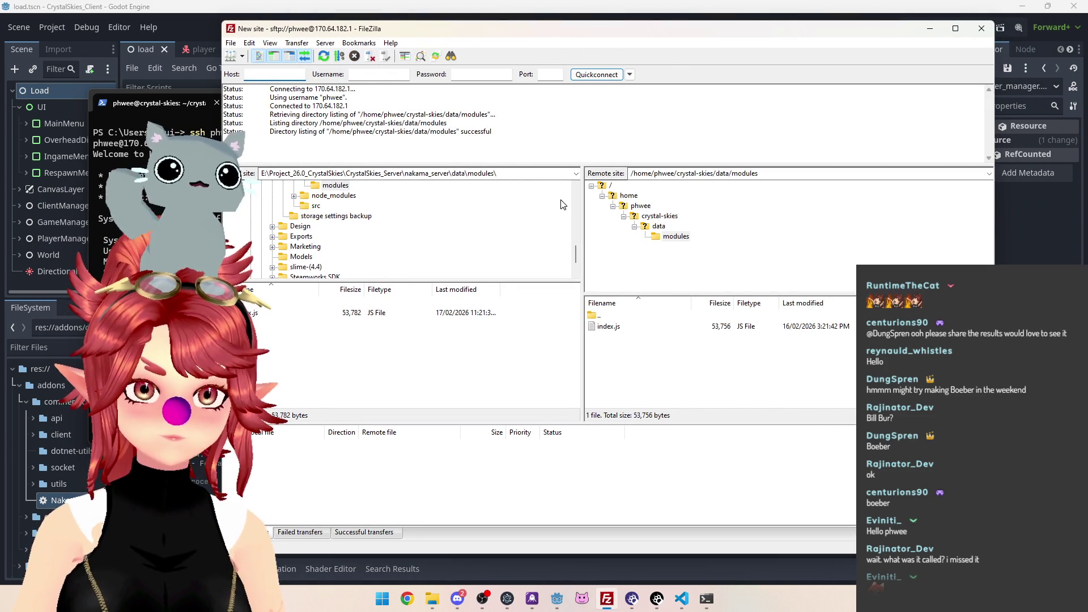
click(624, 327)
key(Delete)
click(632, 358)
drag(251, 315, 603, 314)
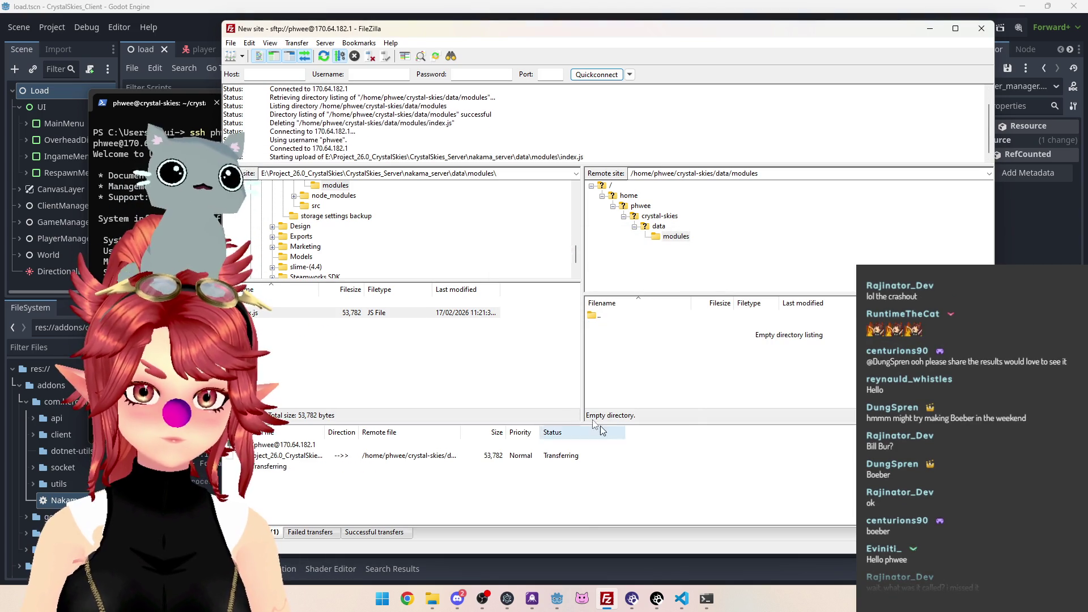
click(173, 114)
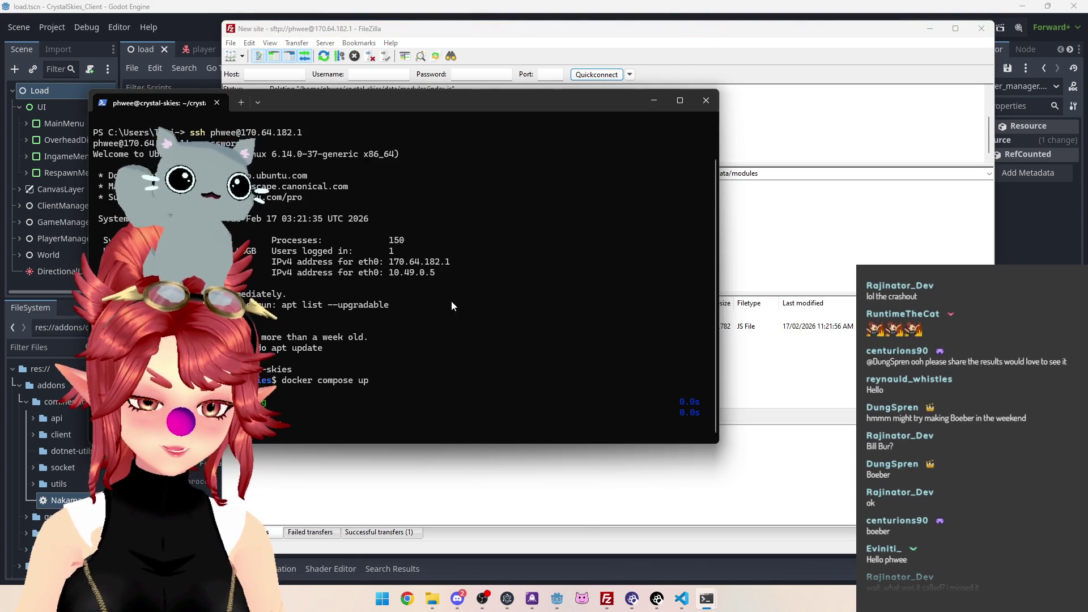
Stop the containers with Ctrl+C and rerun docker compose up
key(ctrl+c)
key(Up)
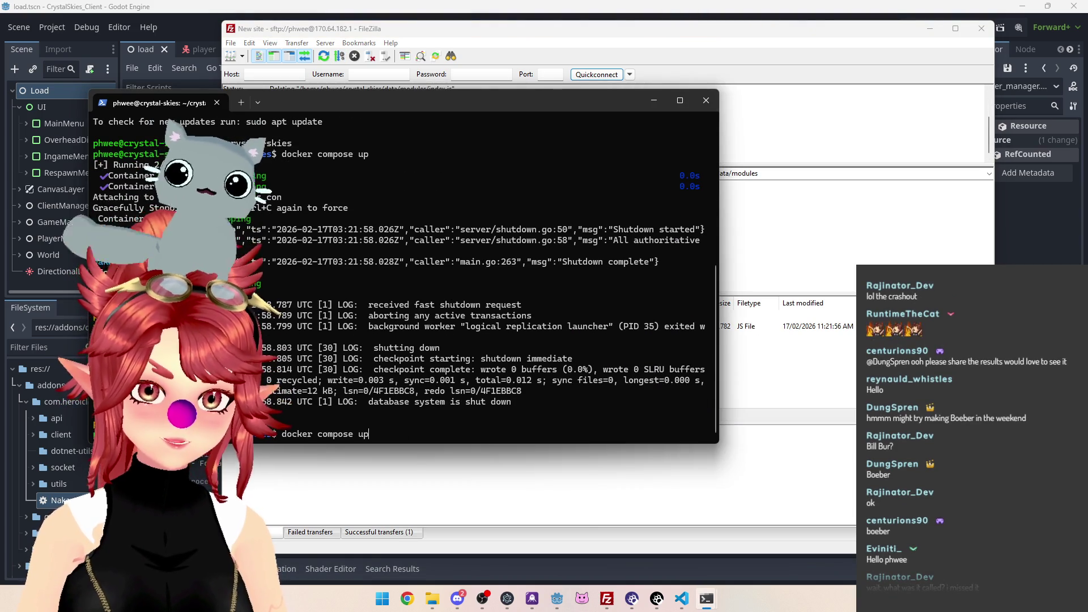
key(Return)
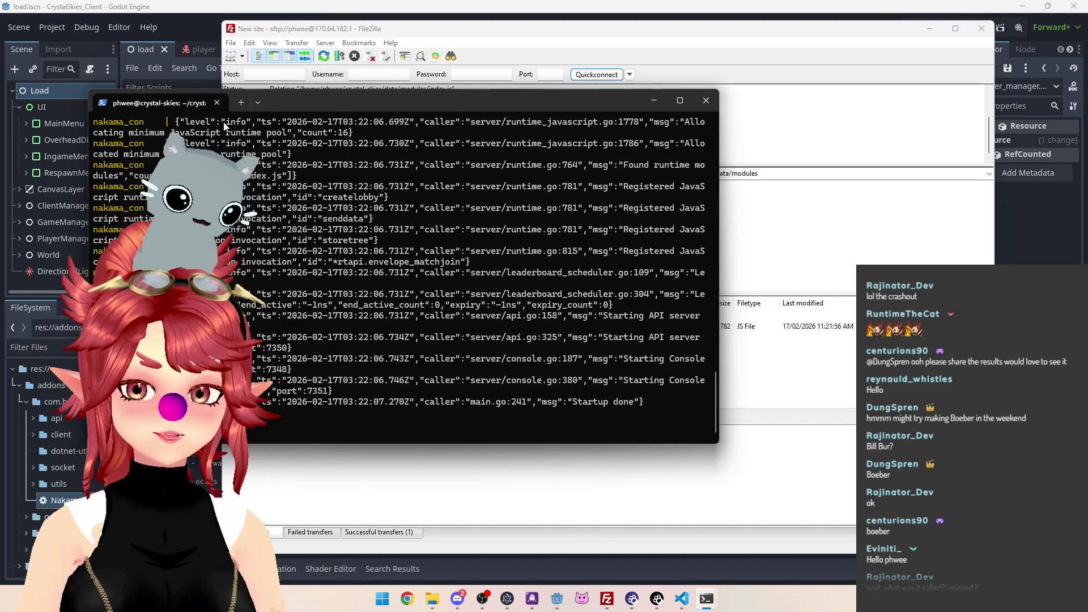
key(alt+Tab)
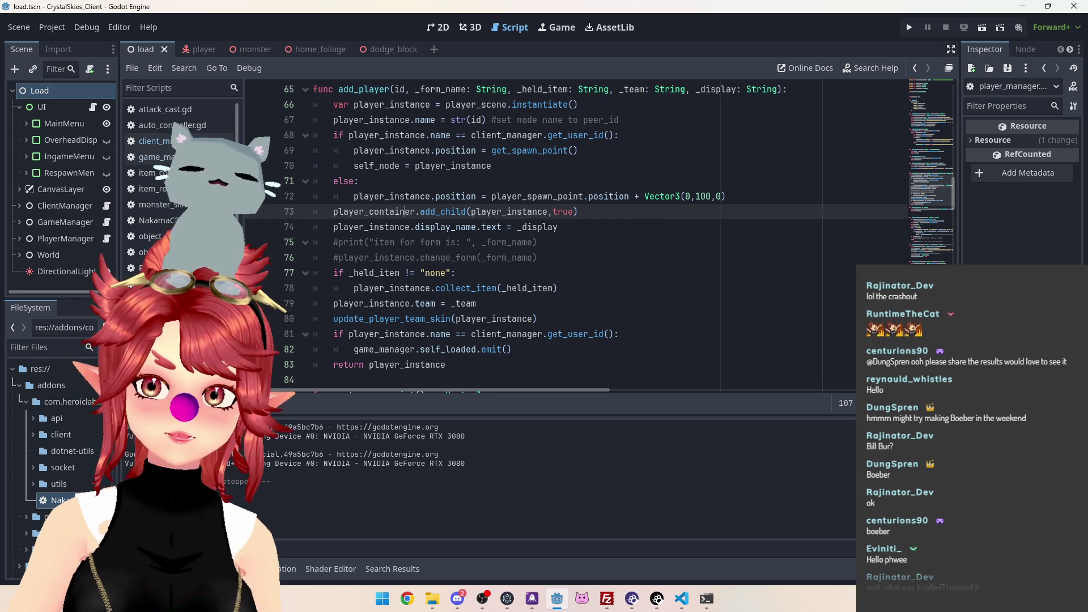
Run the game, enter a display name, and create a new lobby named 'asdd'
click(909, 27)
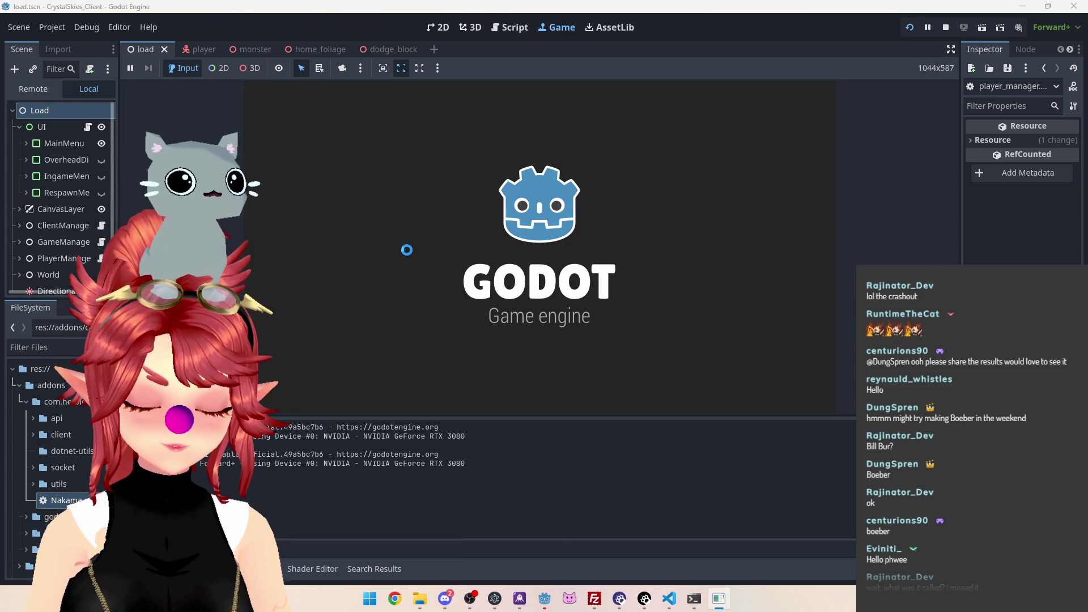
click(578, 286)
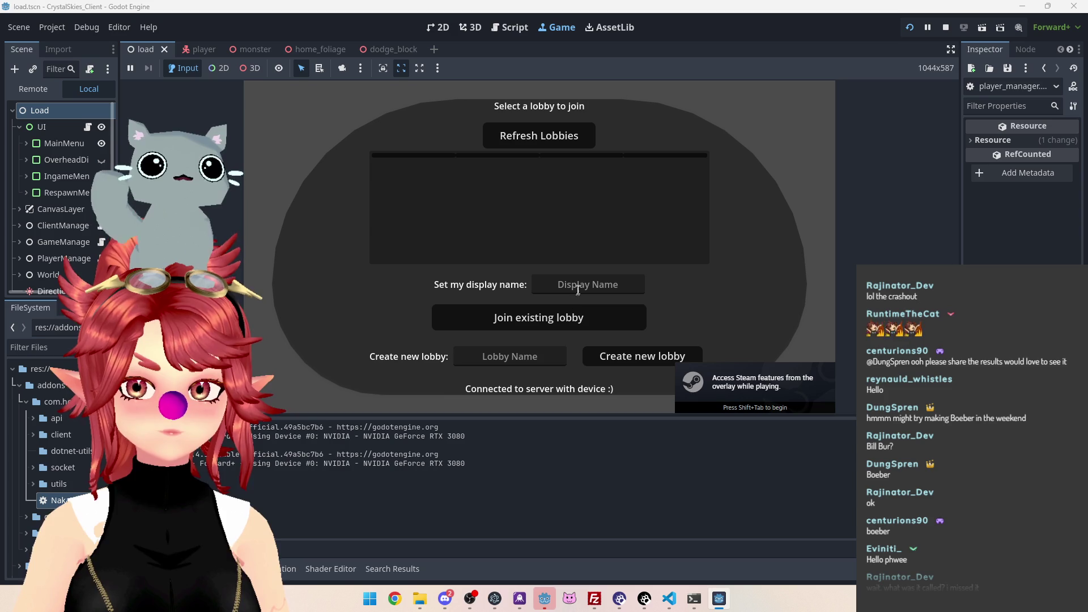
text(Phwee)
click(510, 356)
text(asdd)
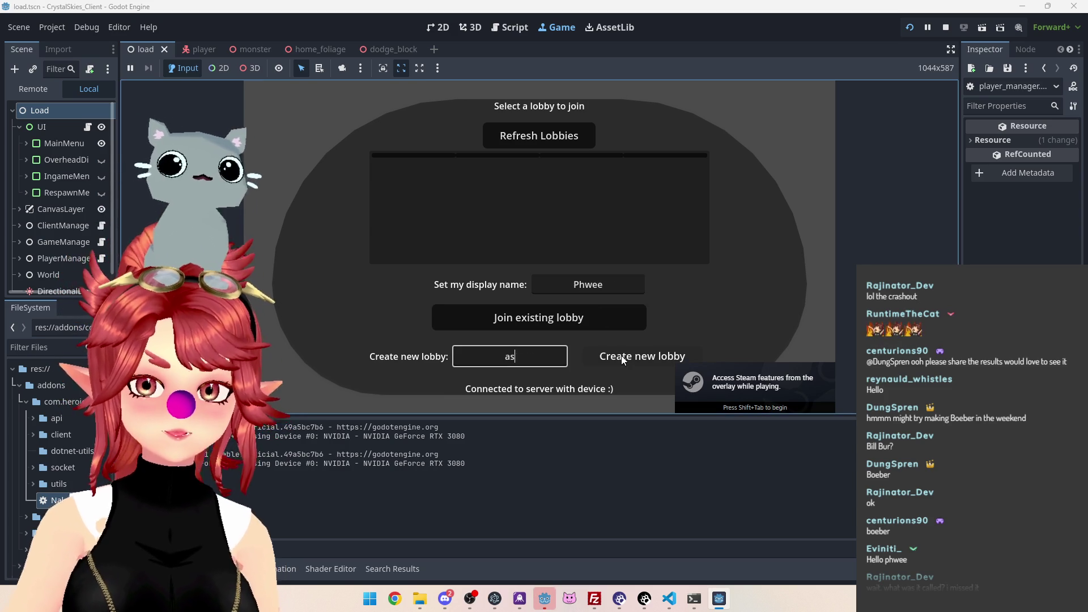
click(633, 363)
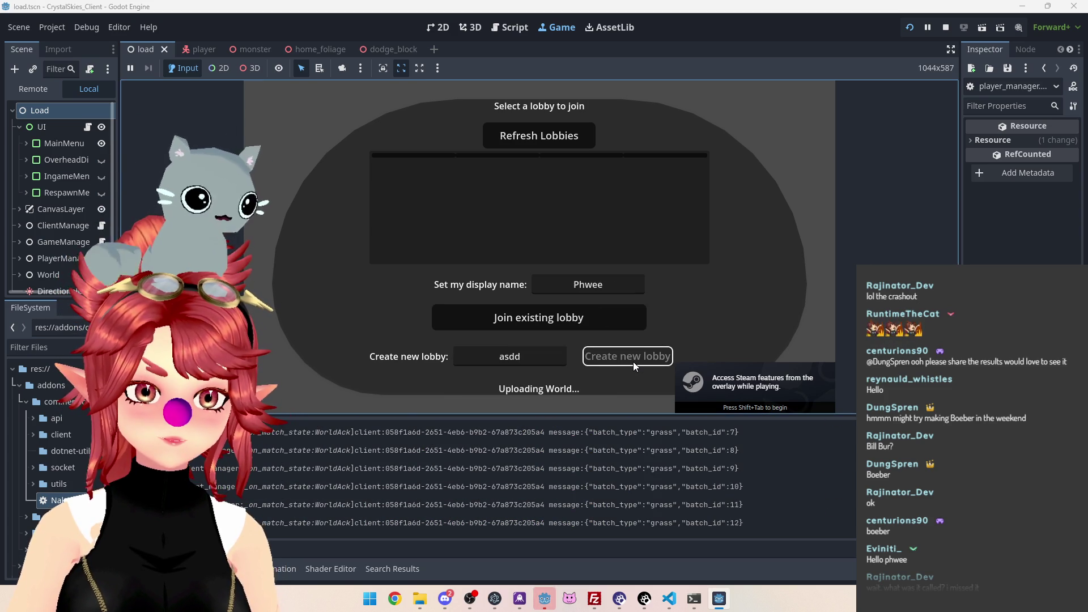
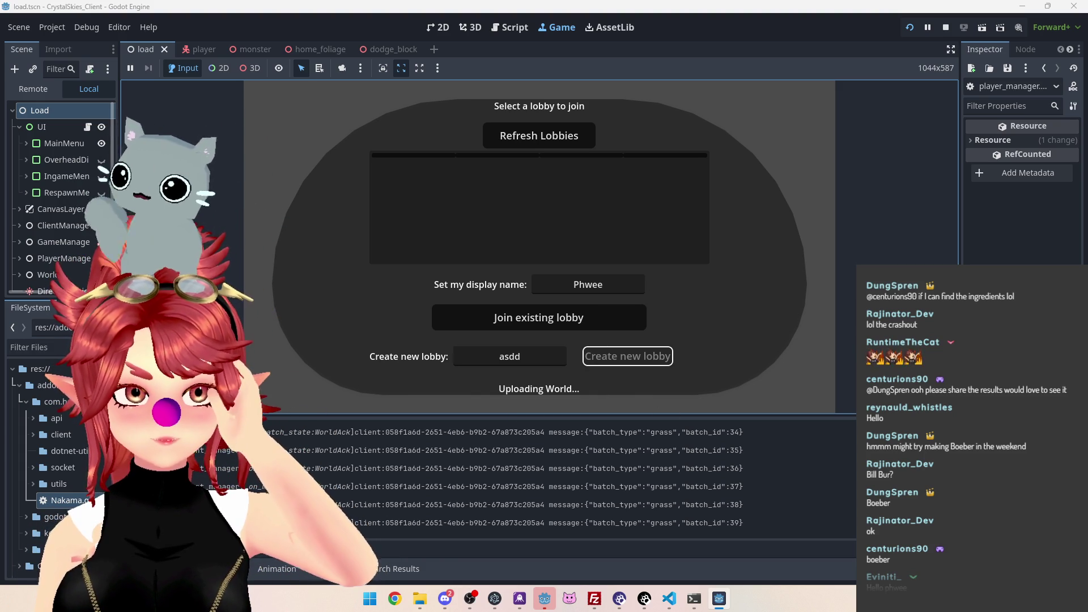
Stop the running game and open the lobby UI script in the script editor
click(946, 27)
click(511, 28)
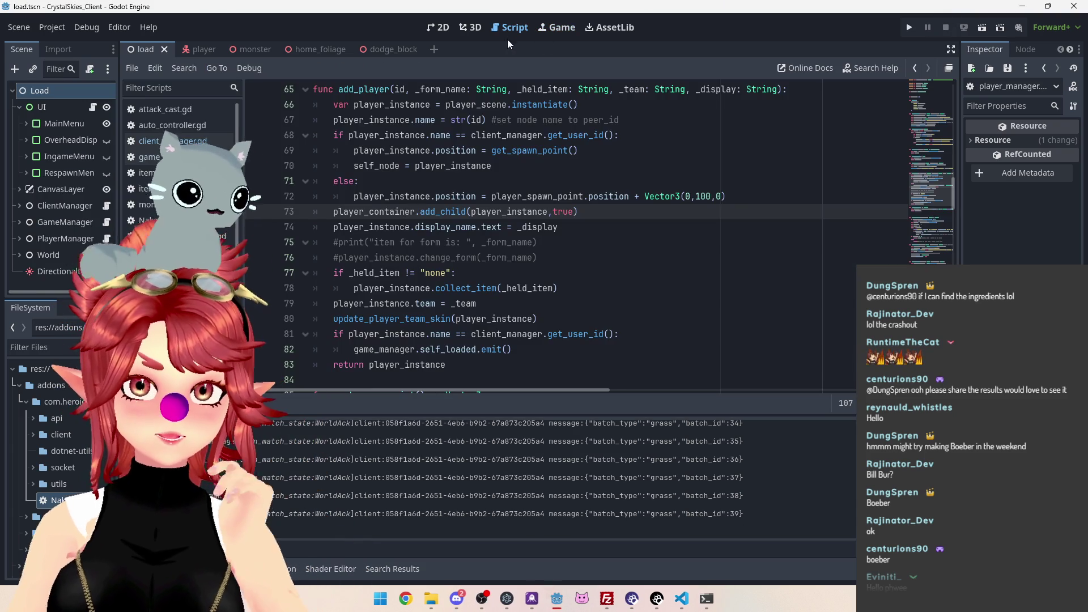
click(170, 141)
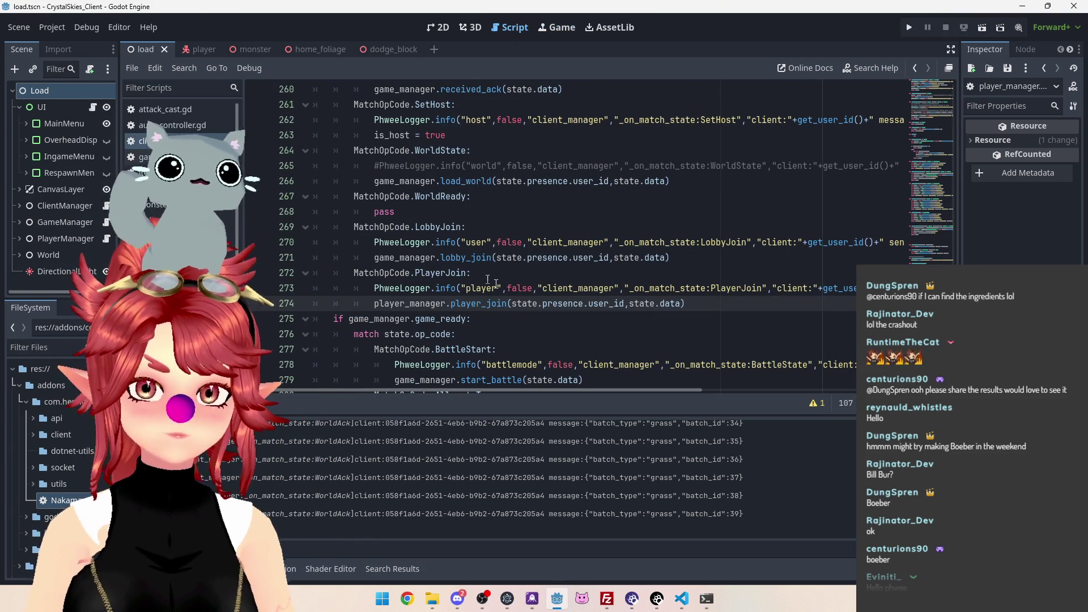
click(170, 224)
scroll(506, 259, up, 5)
scroll(506, 260, down, 4)
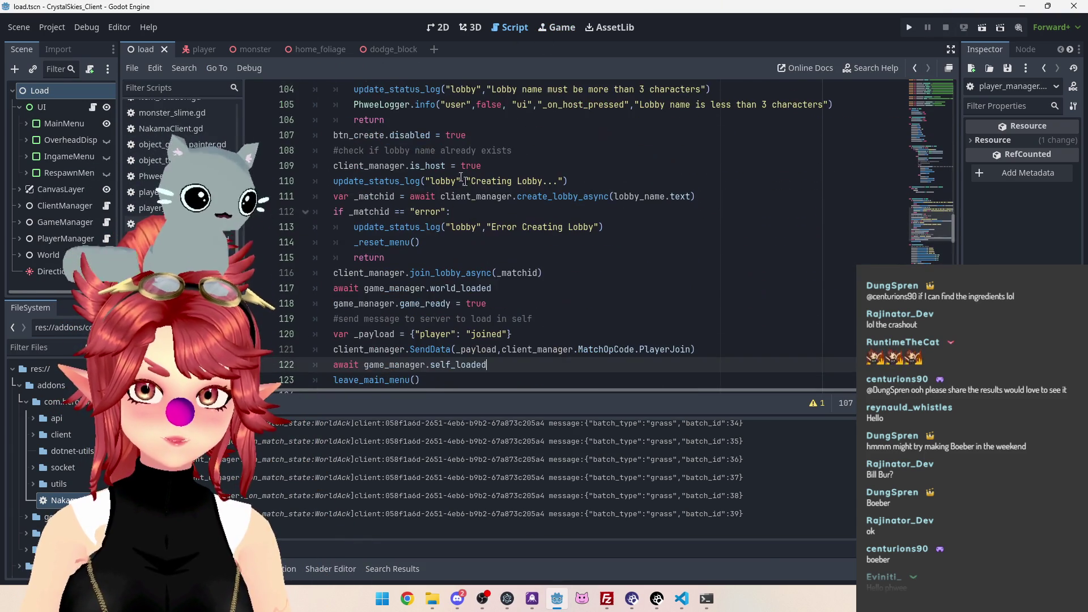
scroll(445, 239, down, 2)
scroll(539, 270, down, 1)
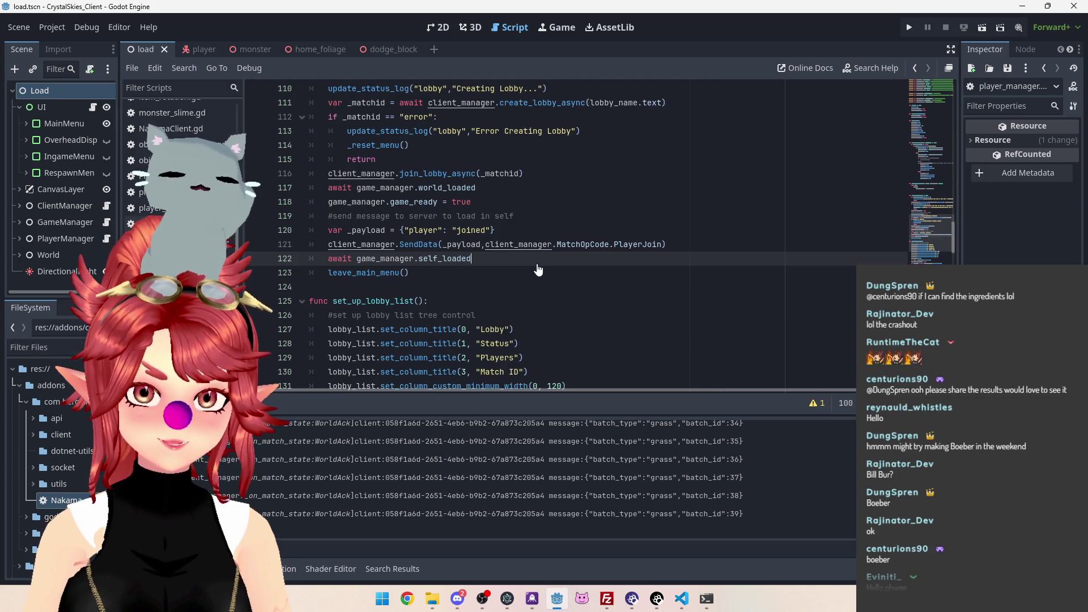
scroll(538, 270, down, 1)
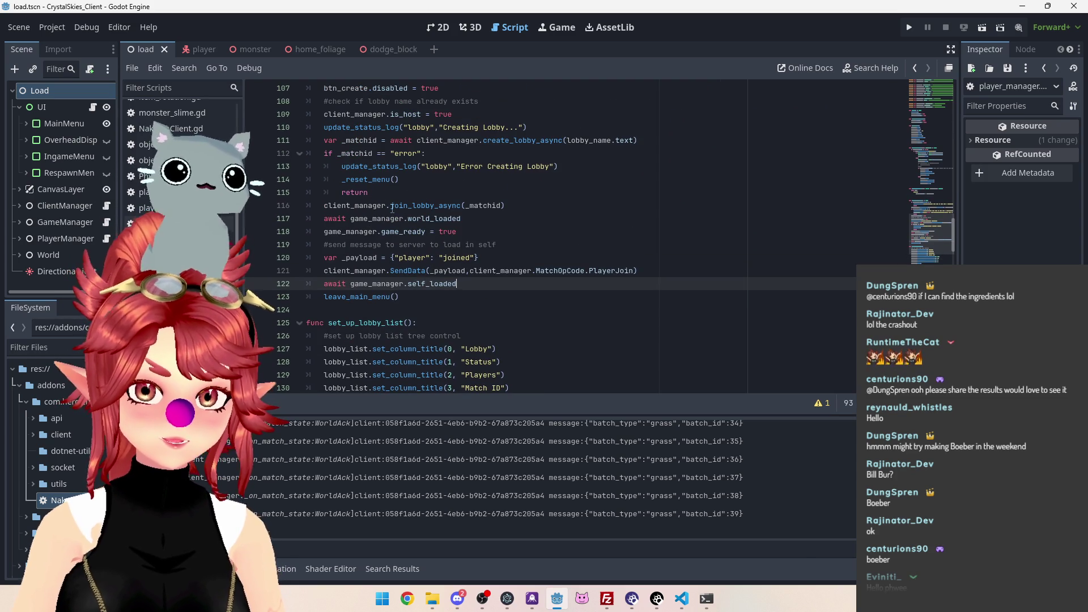
Follow join_lobby_async into game_manager.gd's lobby_join and its 'Uploading World...' status call
double_click(459, 205)
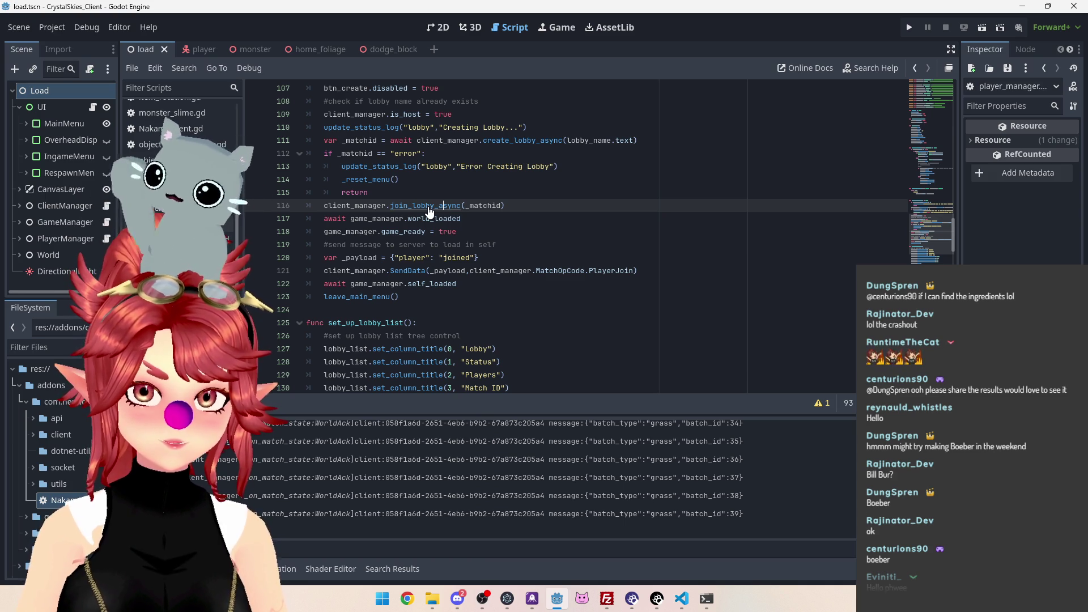
ctrl+click(433, 206)
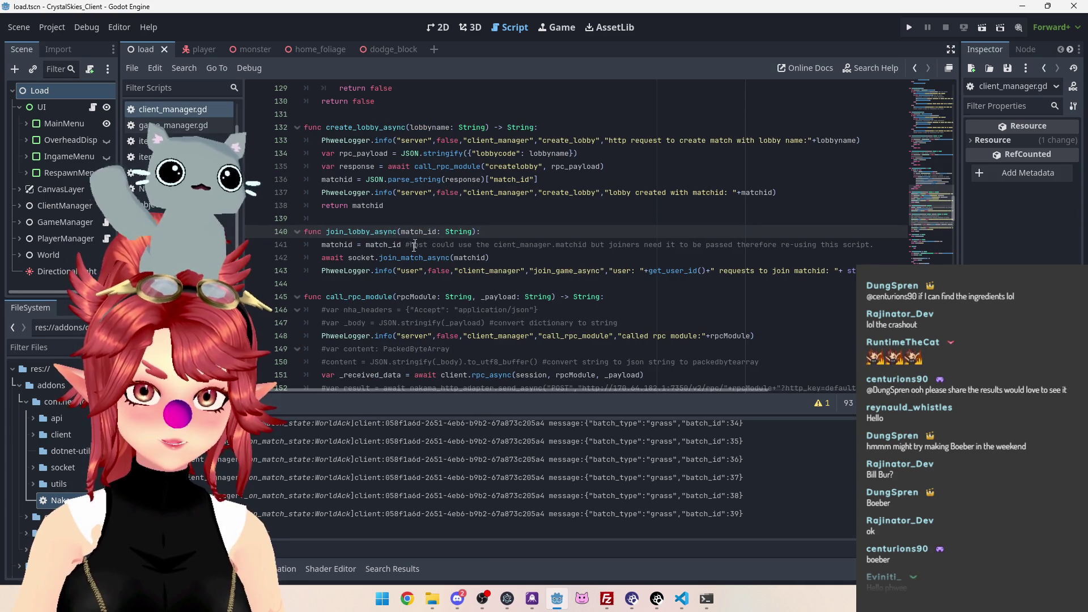
scroll(422, 232, up, 1)
scroll(421, 231, up, 17)
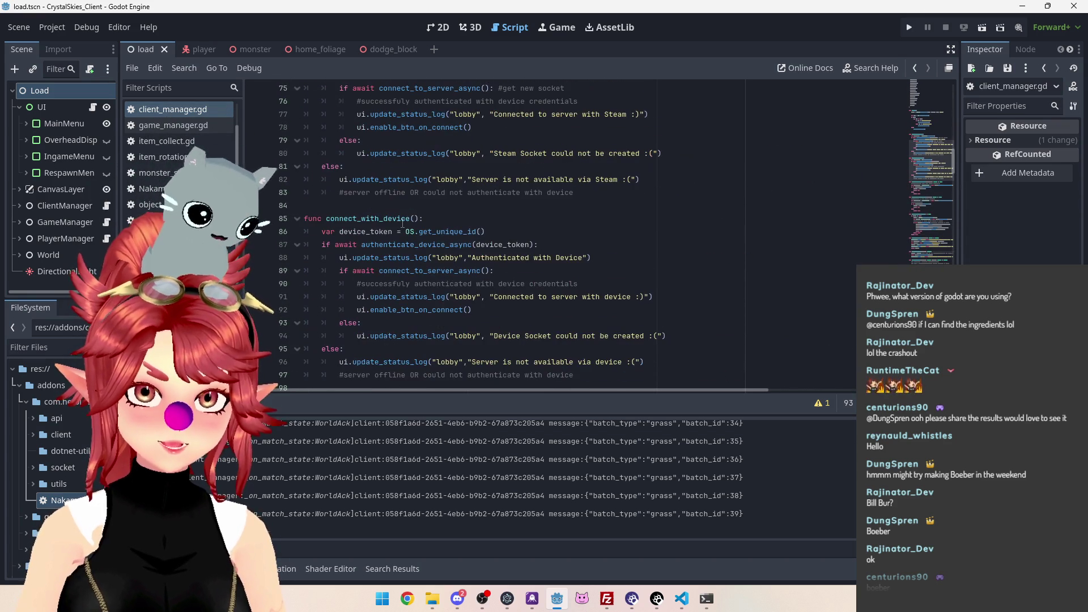
scroll(365, 221, up, 8)
scroll(714, 295, down, 2)
drag(953, 144, 953, 363)
scroll(527, 259, up, 17)
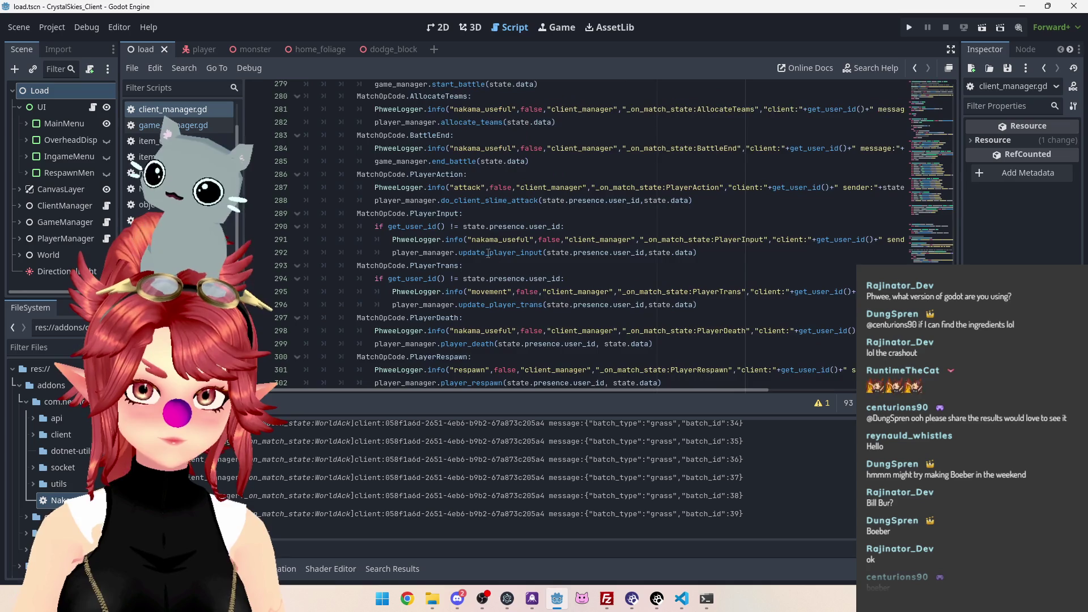
scroll(527, 259, up, 3)
ctrl+click(434, 174)
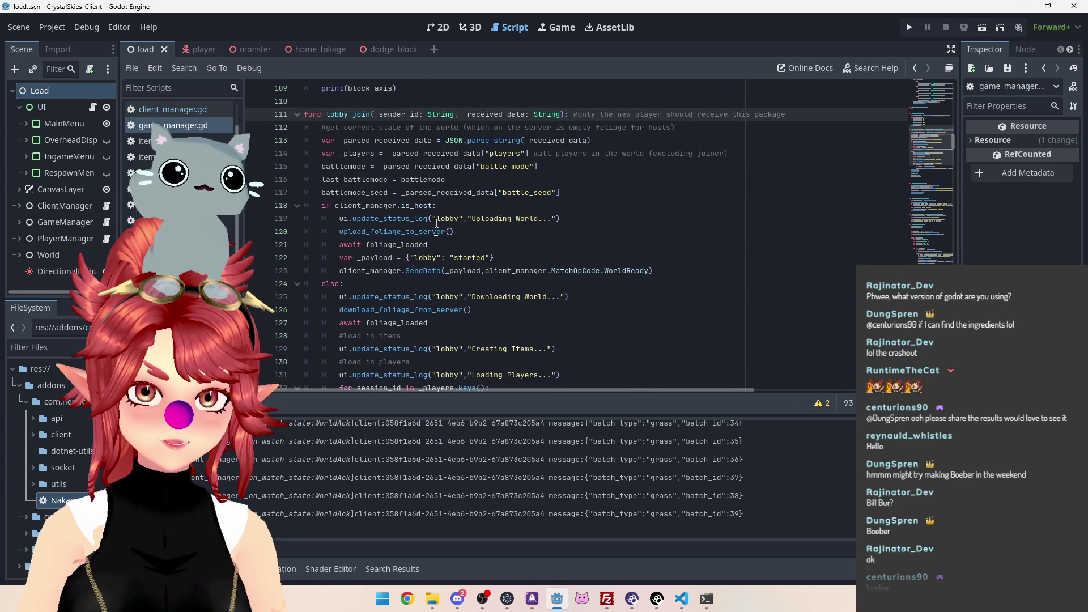
scroll(435, 208, down, 3)
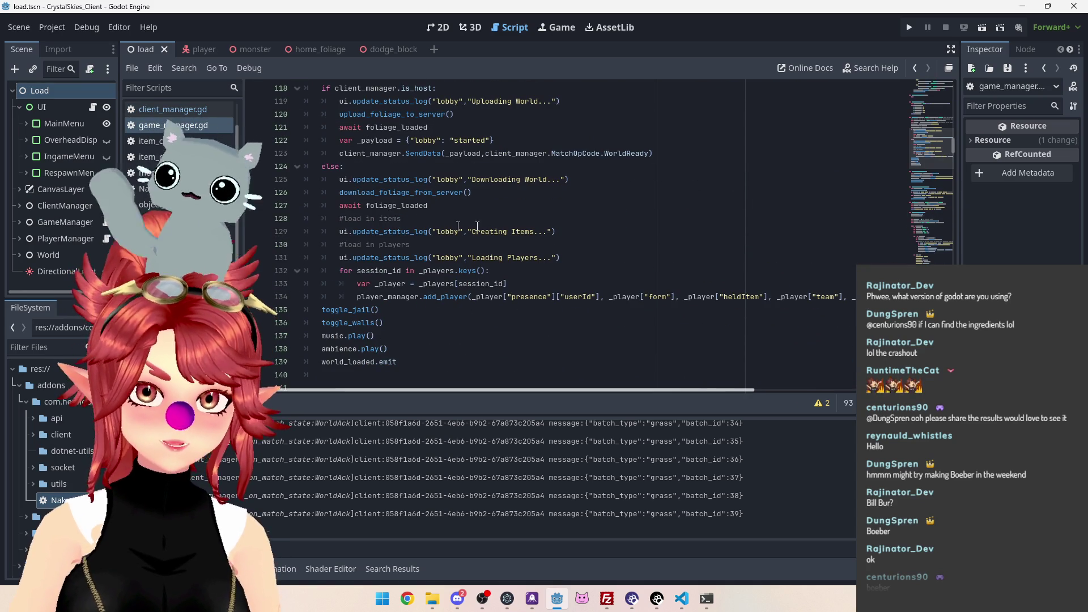
scroll(500, 253, up, 1)
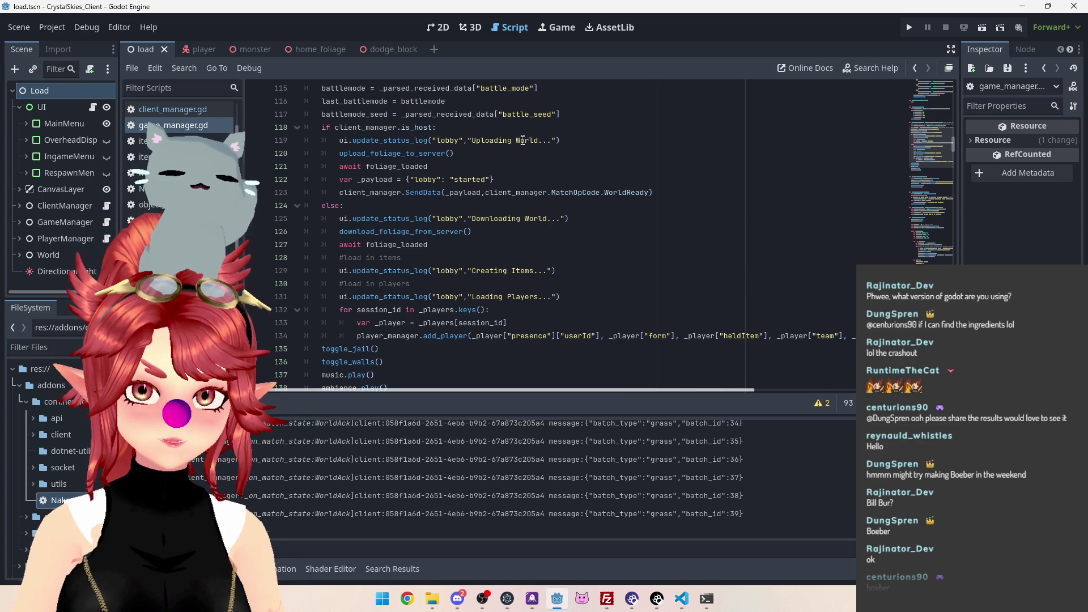
scroll(496, 148, up, 1)
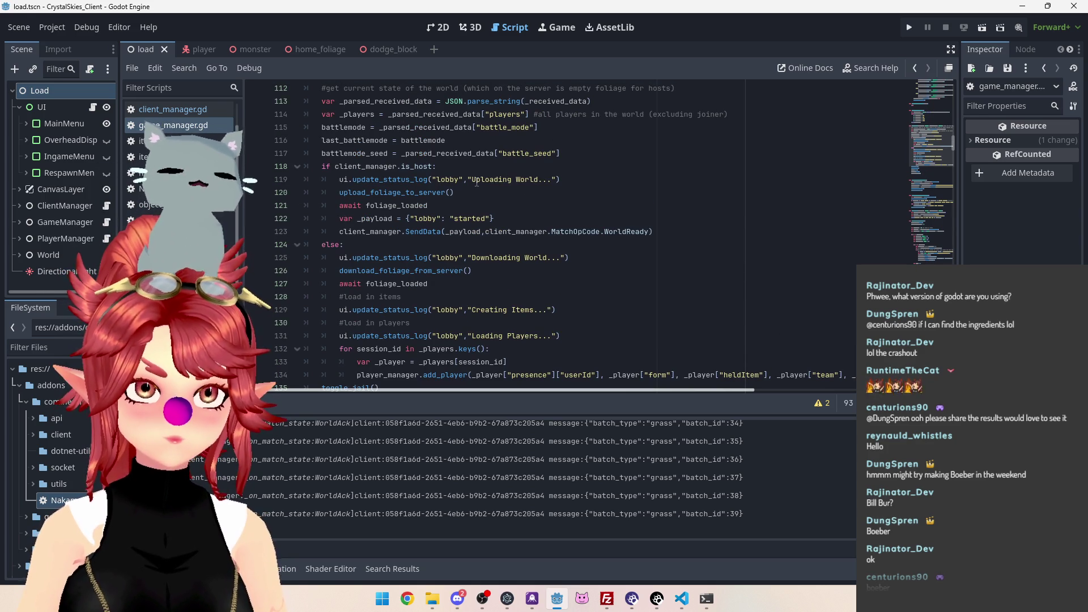
click(129, 30)
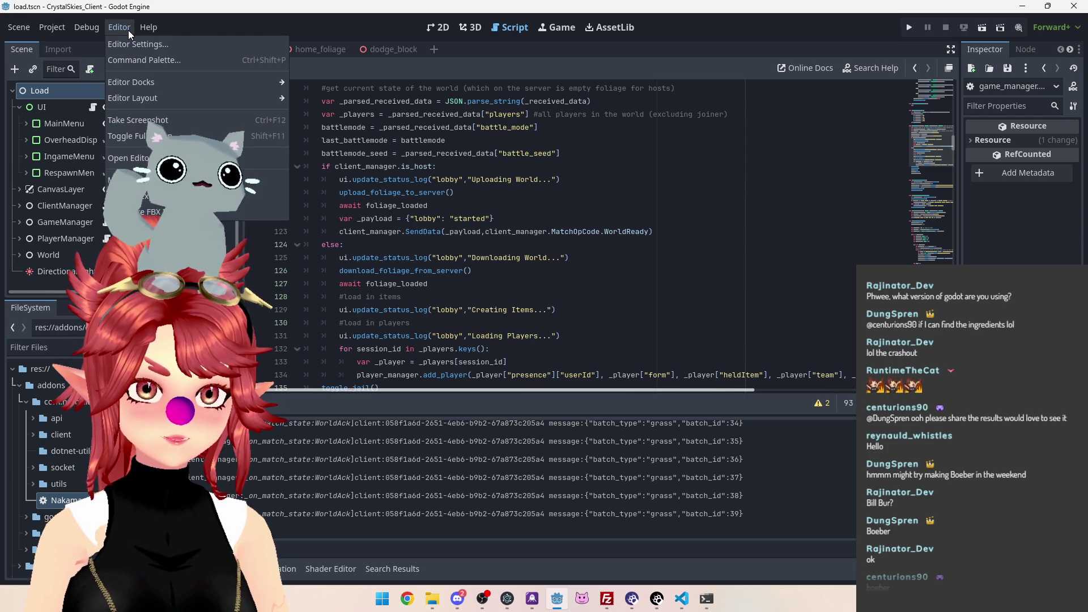
mouse_move(140, 28)
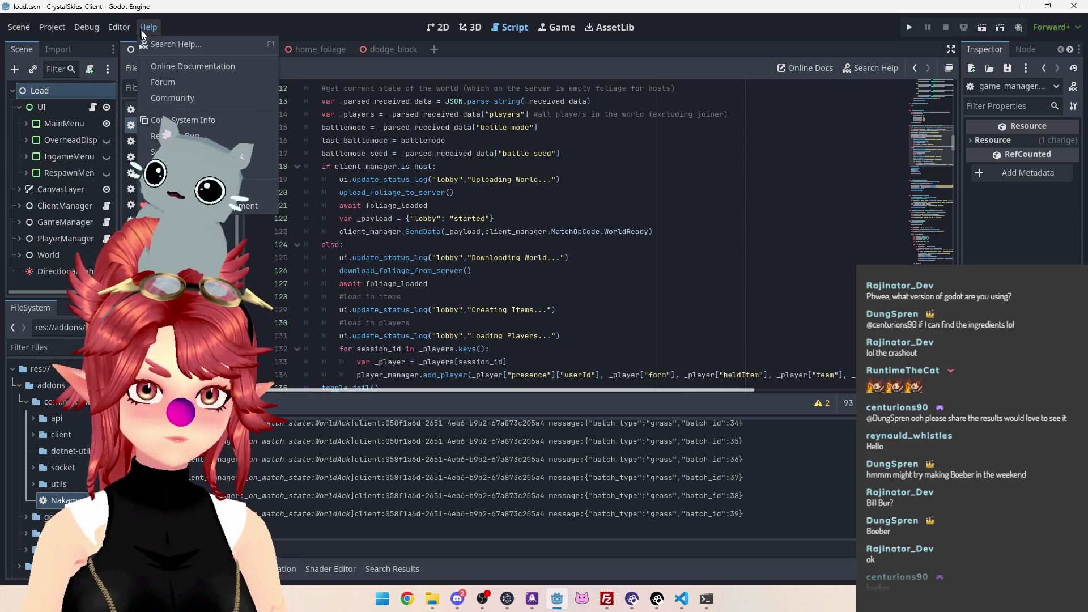
click(181, 189)
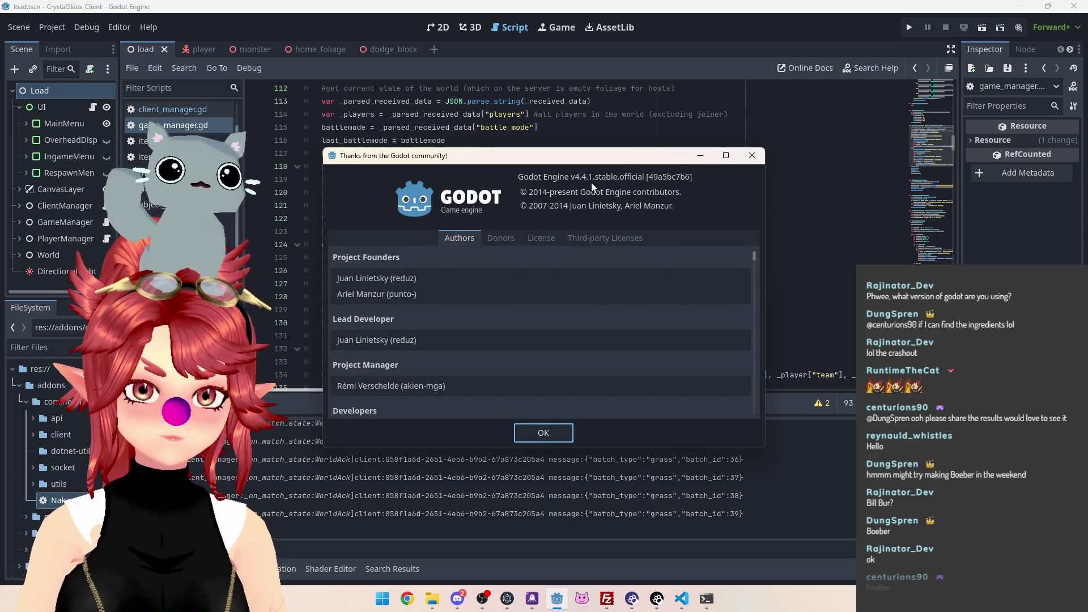
click(753, 159)
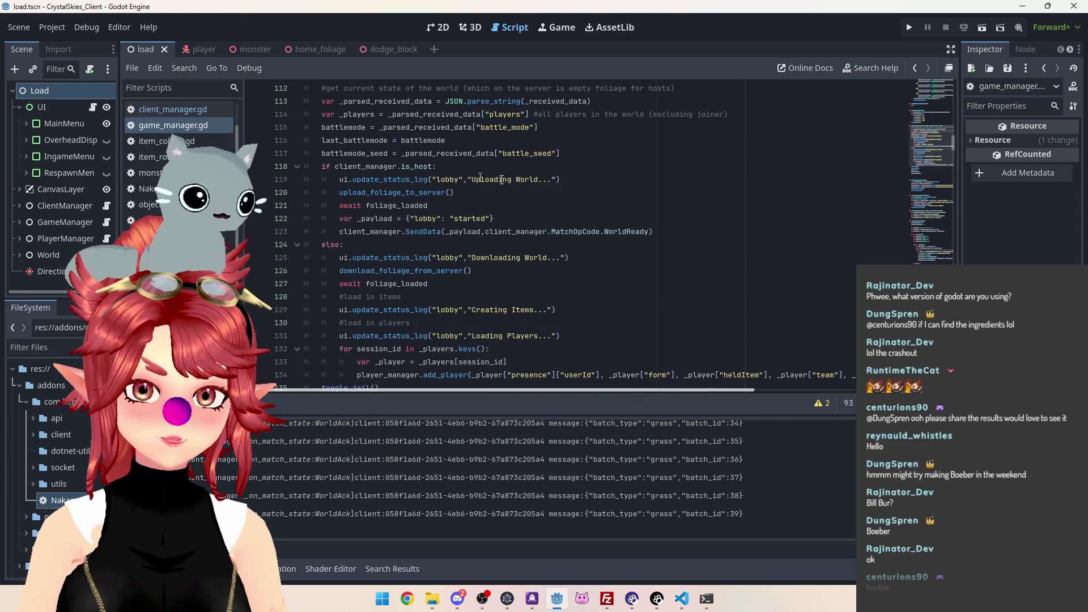
drag(560, 179, 340, 179)
key(ctrl+c)
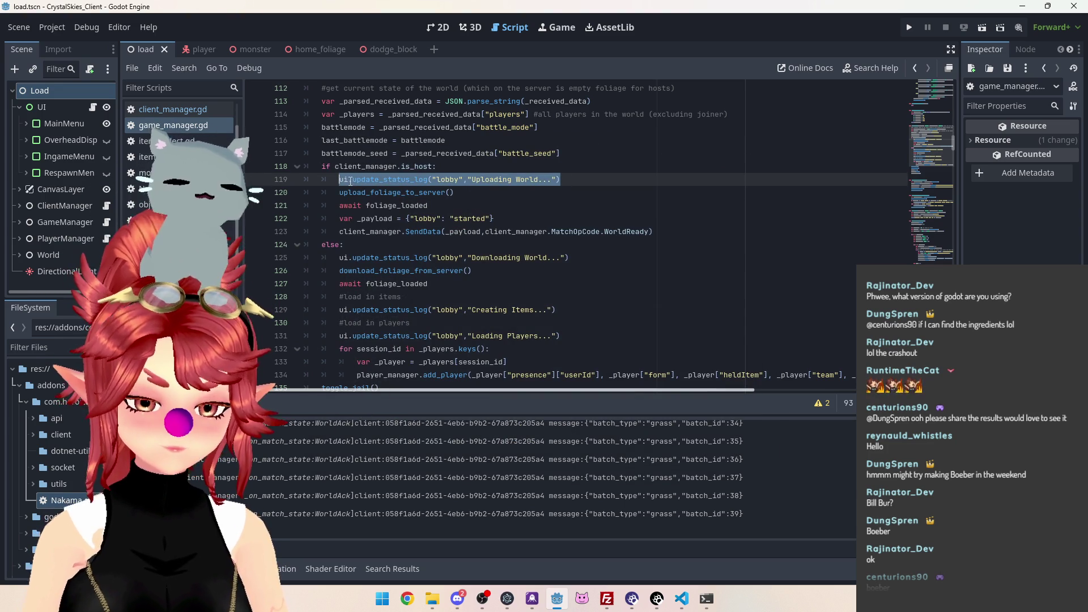
Trace upload_foliage_to_server and start_world_upload to send_current_batch, then save game_manager.gd
ctrl+click(397, 193)
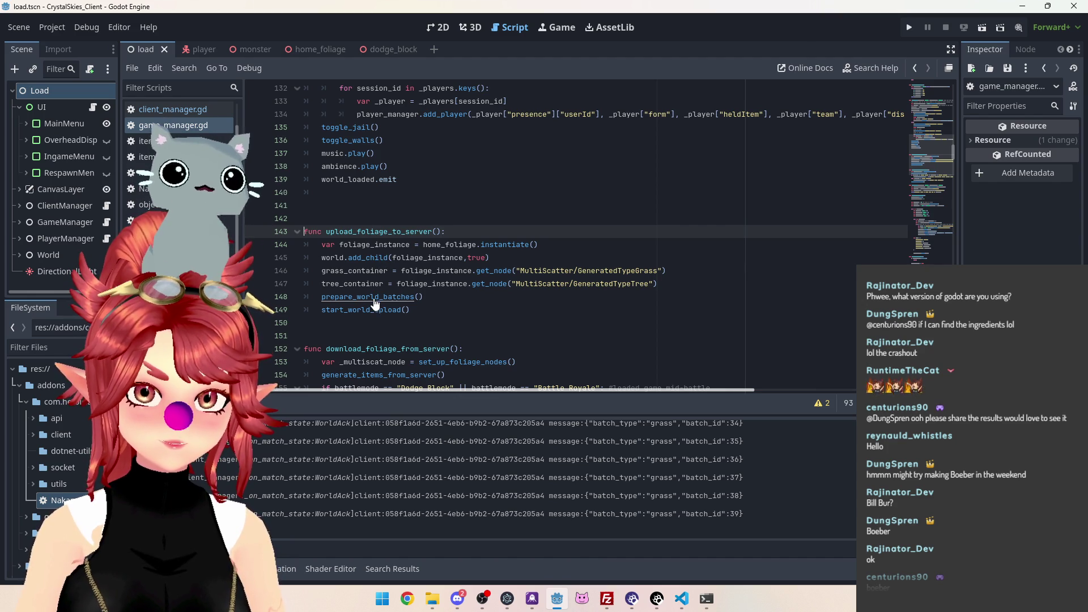
ctrl+click(376, 310)
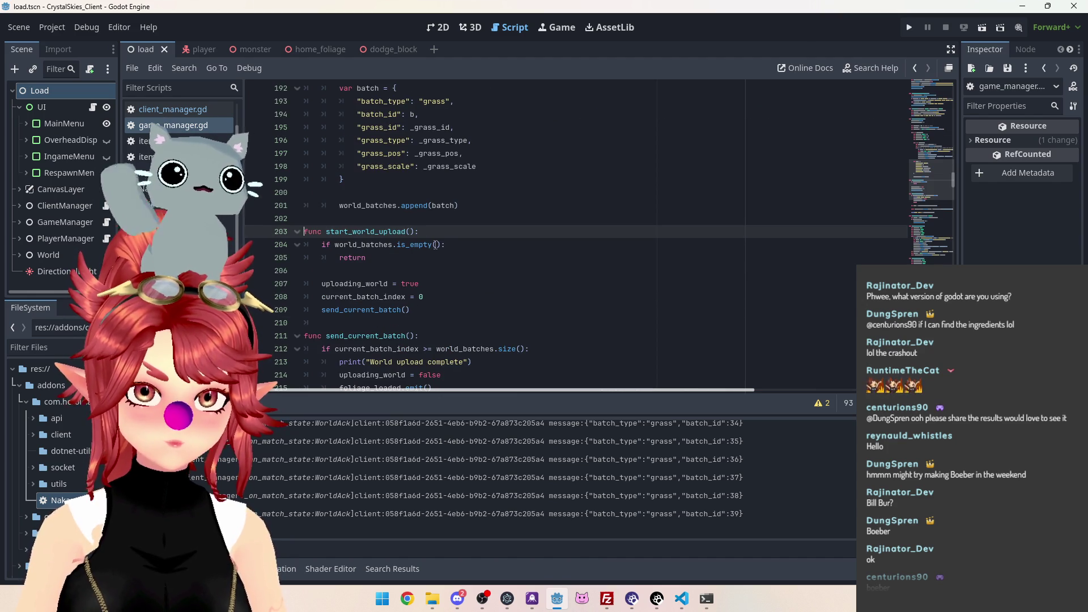
scroll(369, 235, down, 1)
ctrl+click(392, 271)
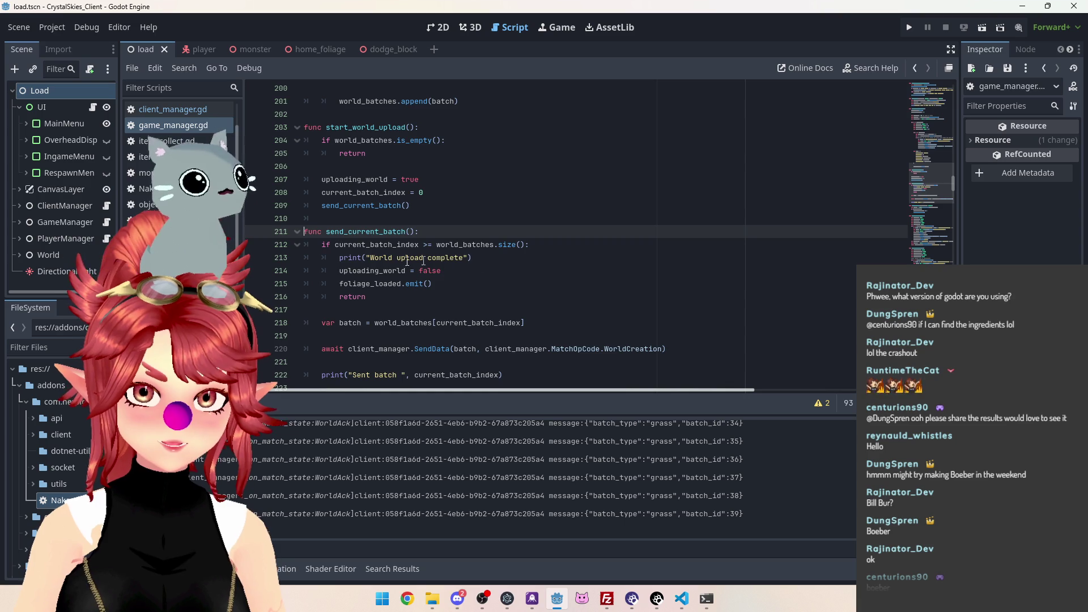
drag(491, 258, 339, 258)
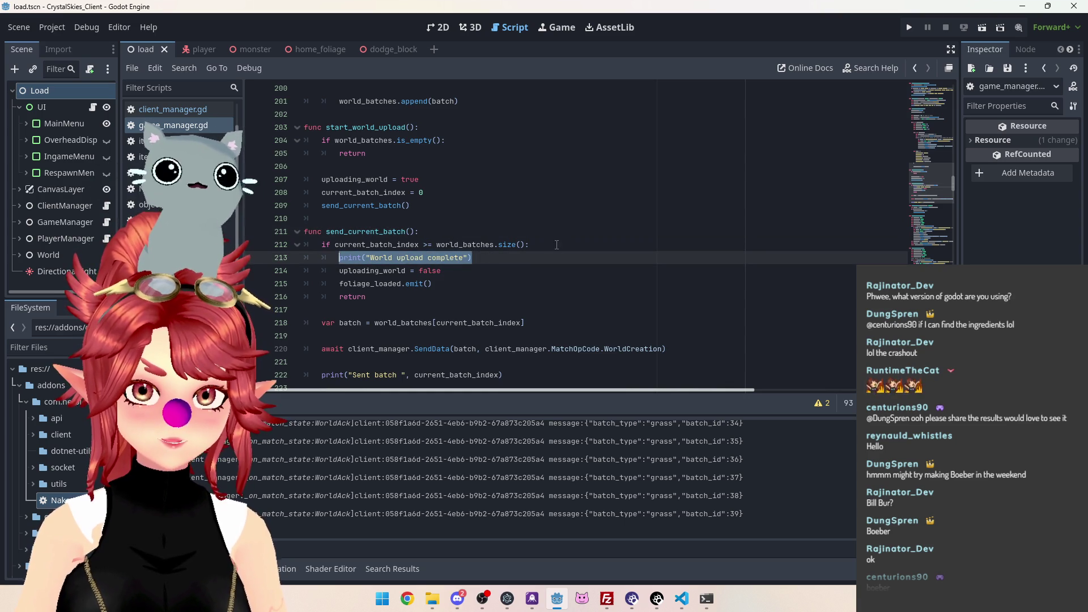
key(ctrl+v)
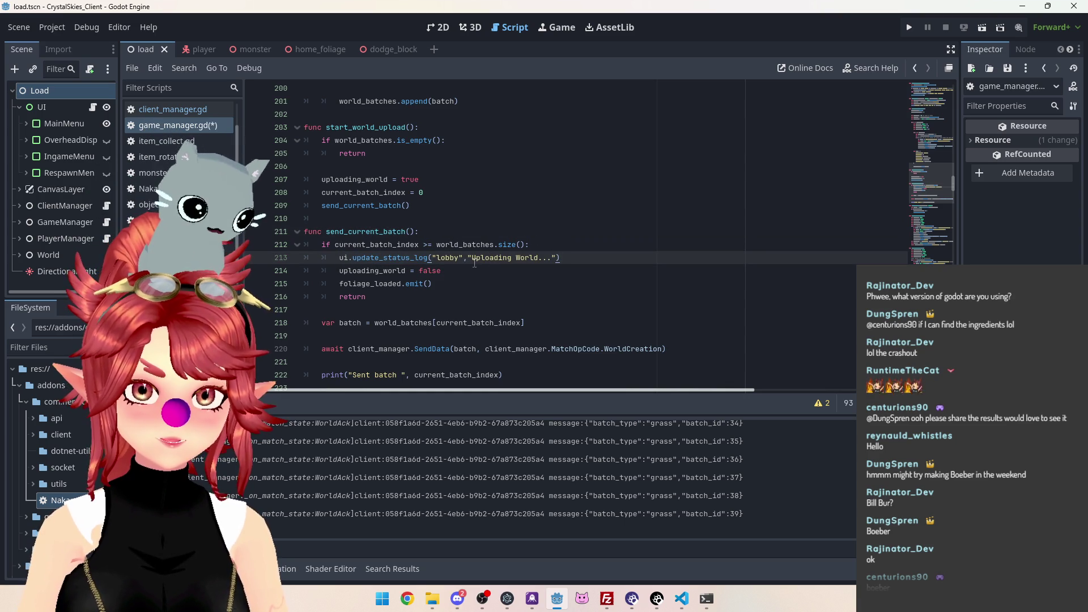
key(ctrl+z)
key(ctrl+s)
scroll(406, 263, down, 3)
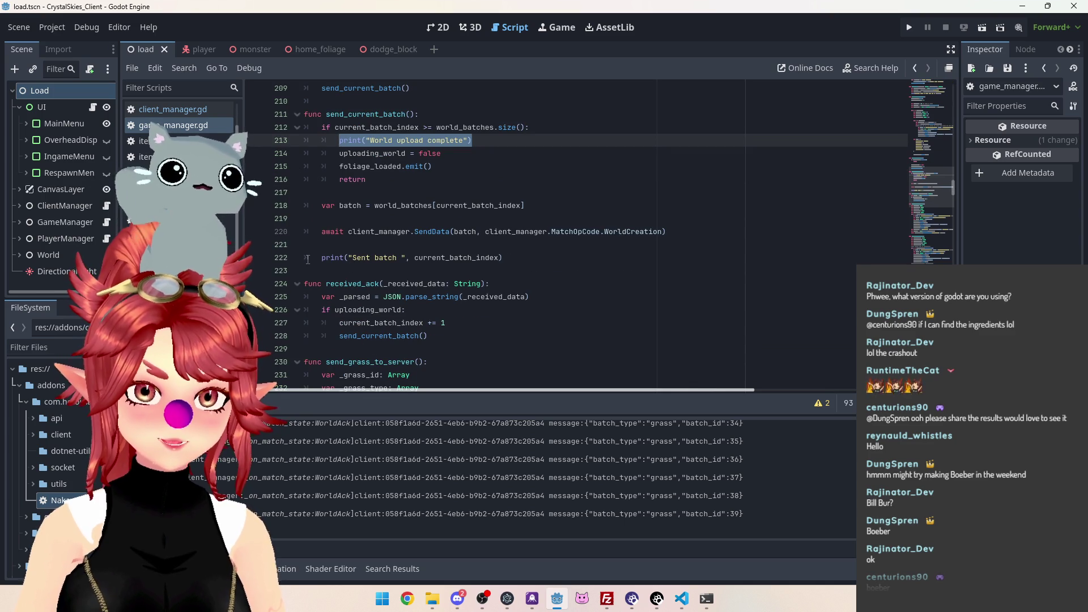
Paste the 'Uploading World...' status-log line after the batch print and add current_batch_index as an argument
click(505, 258)
key(Return)
key(ctrl+v)
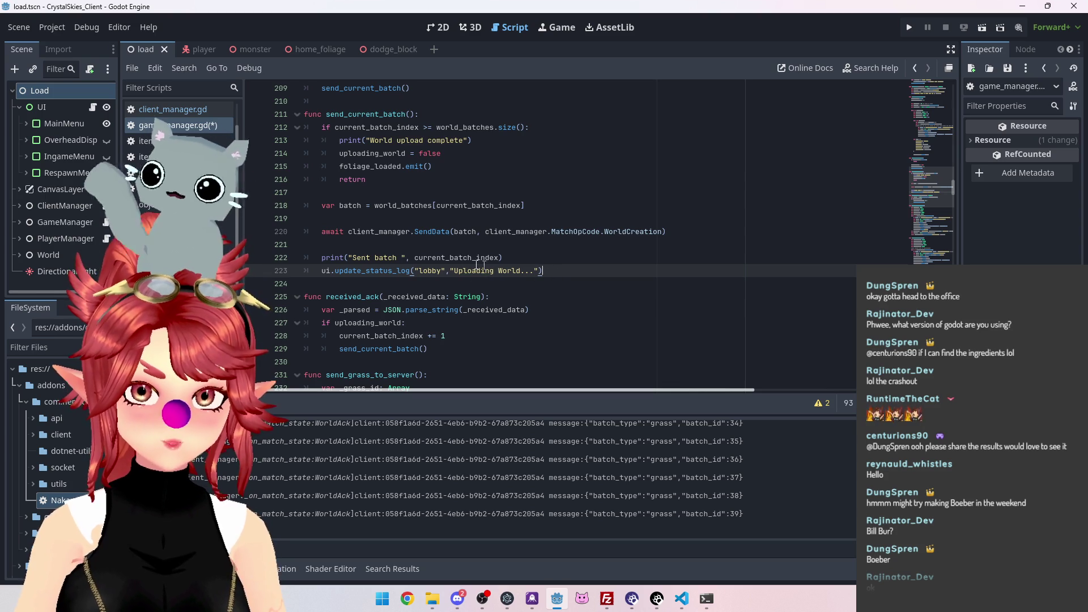
mouse_move(416, 260)
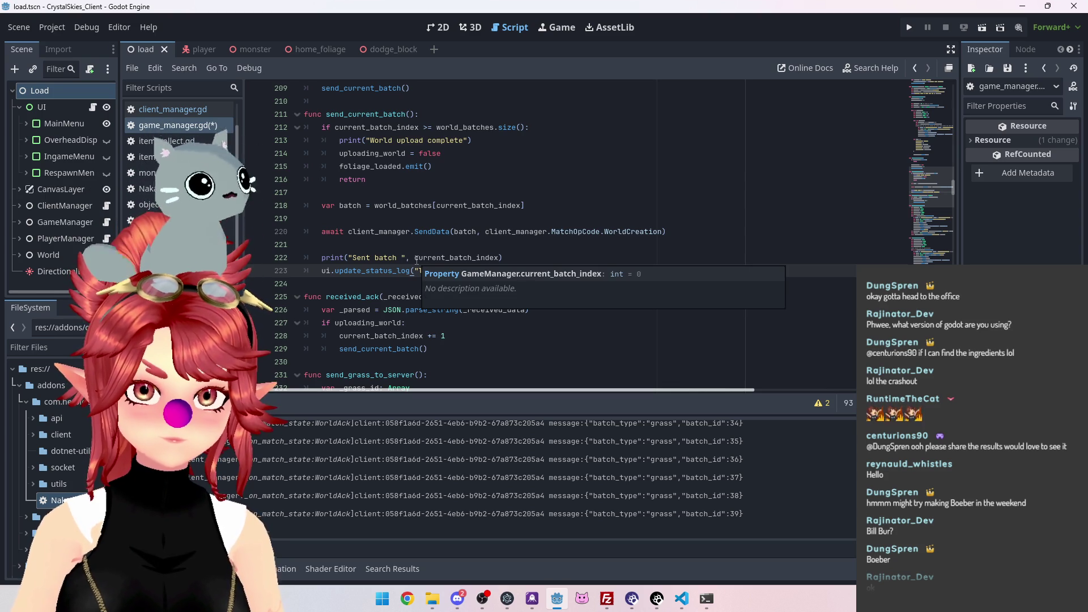
drag(415, 258, 501, 258)
key(ctrl+c)
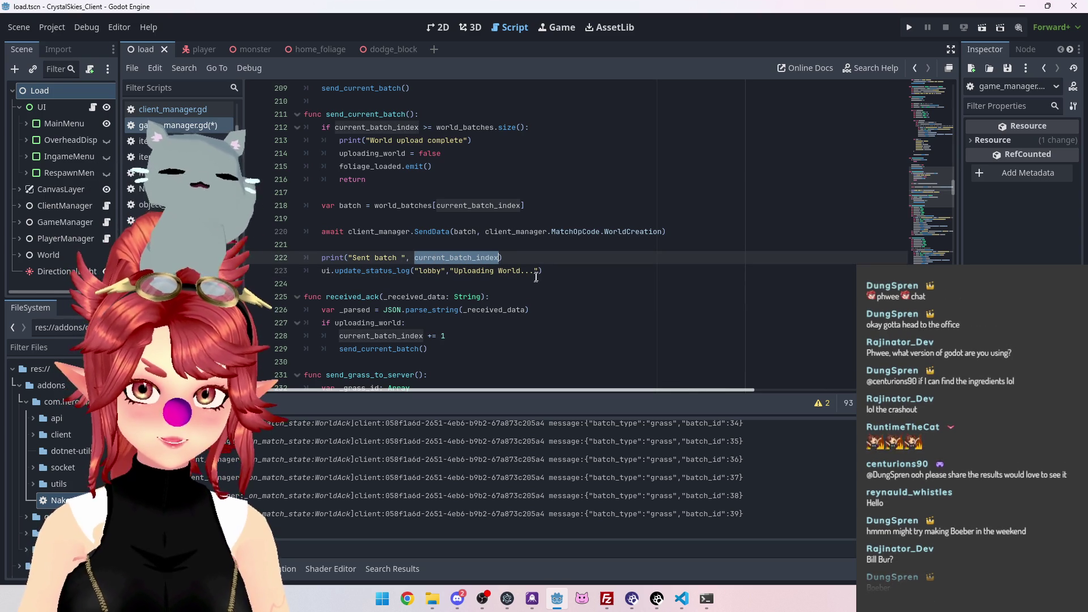
click(543, 271)
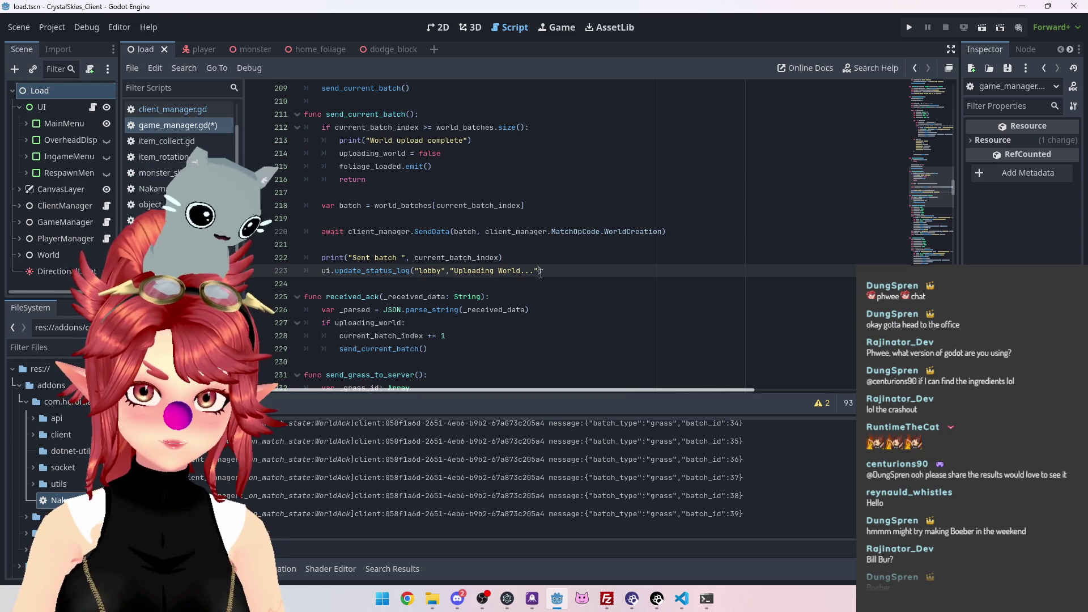
text(,)
key(ctrl+v)
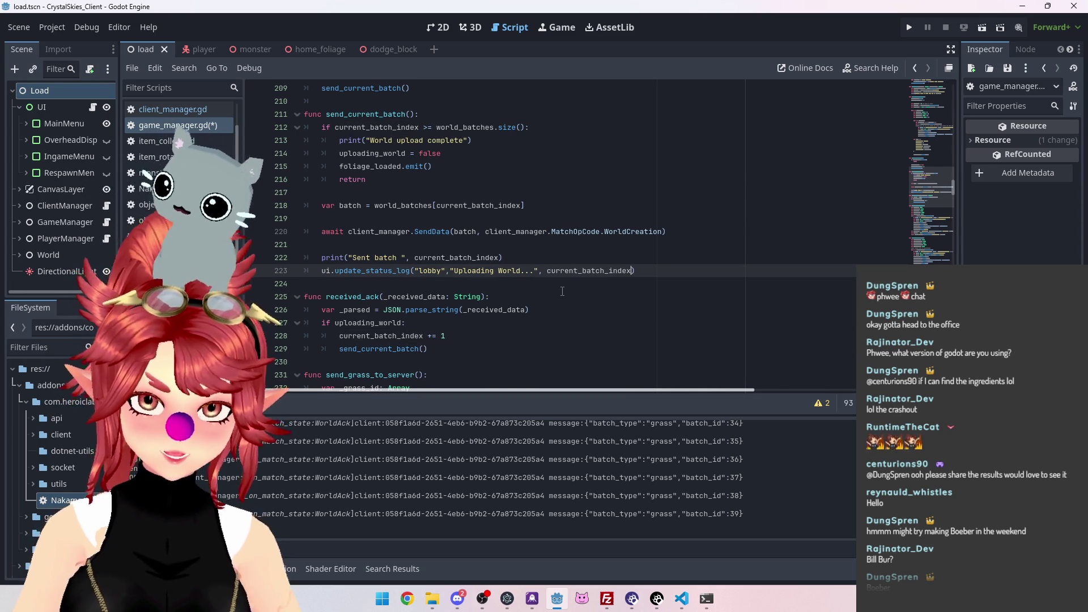
scroll(563, 291, up, 2)
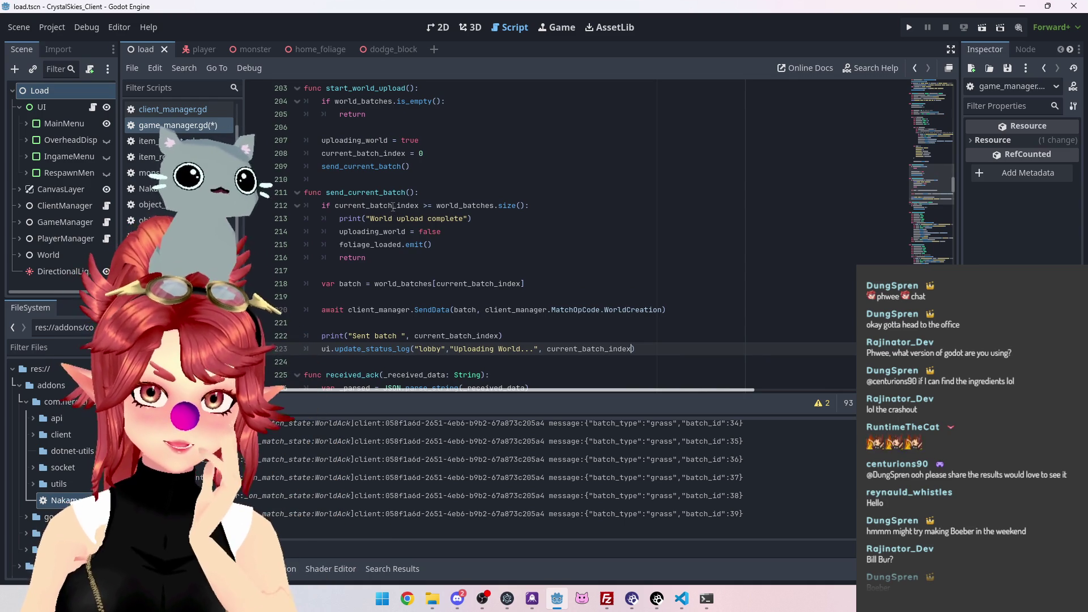
Give the prepare_world_batches declaration an int return type
scroll(451, 196, up, 4)
scroll(452, 197, up, 4)
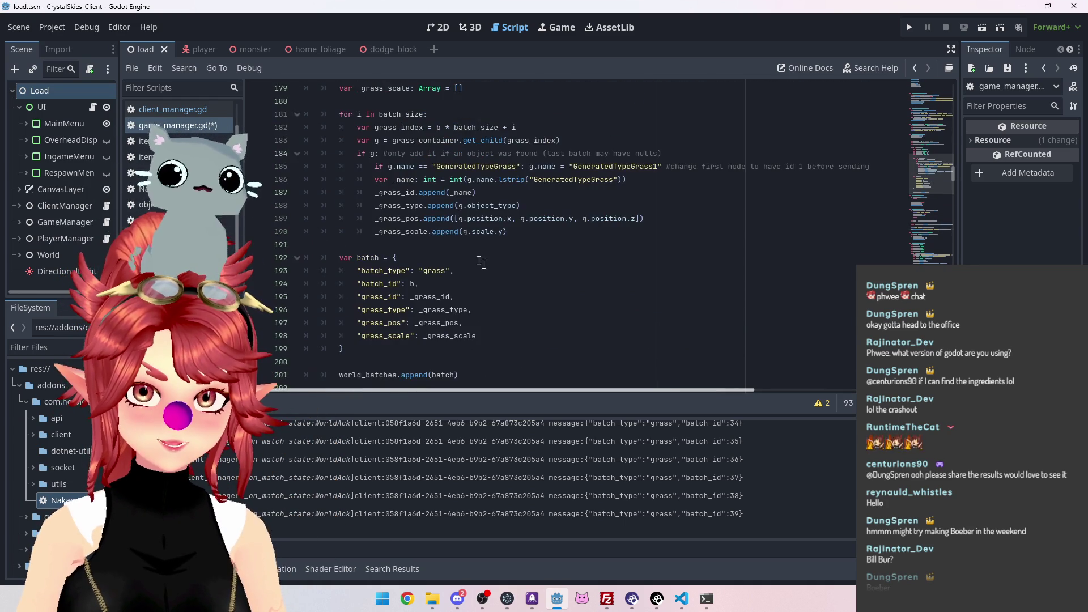
scroll(408, 250, down, 5)
scroll(419, 244, up, 18)
ctrl+click(351, 192)
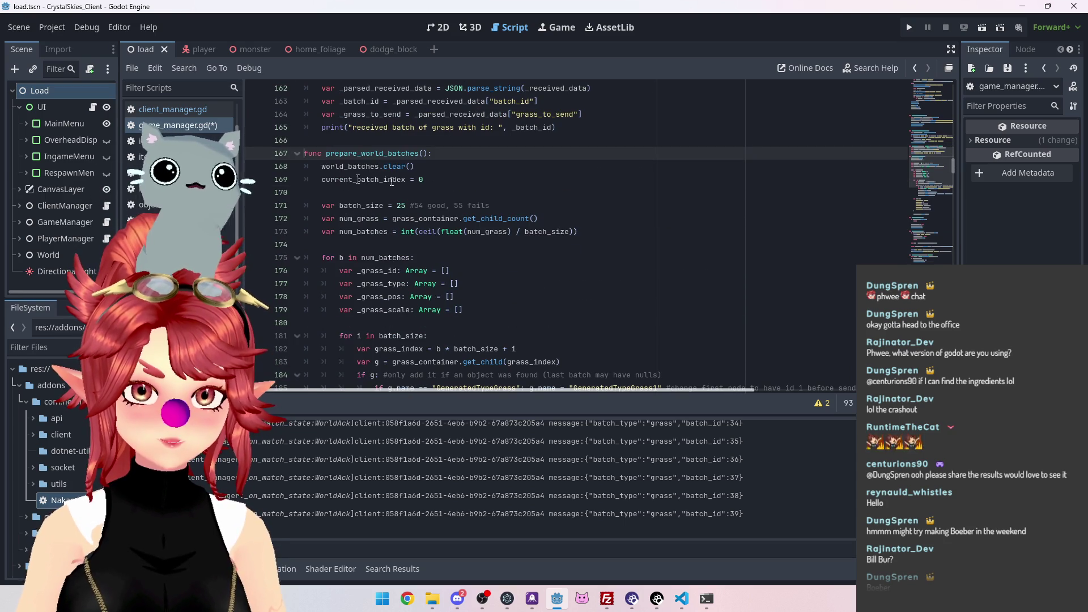
scroll(363, 175, down, 1)
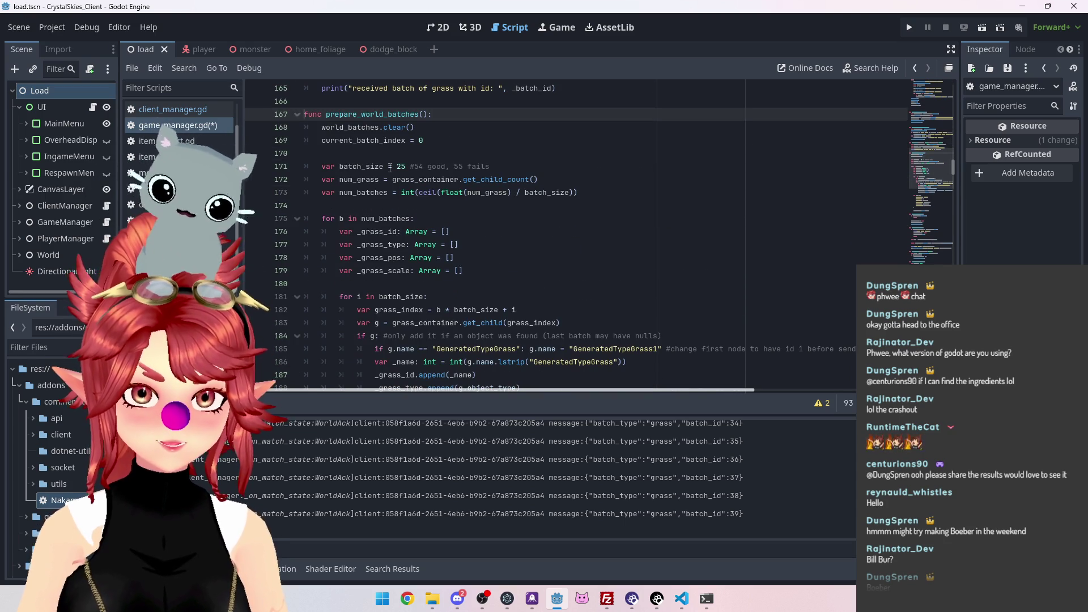
drag(339, 193, 389, 193)
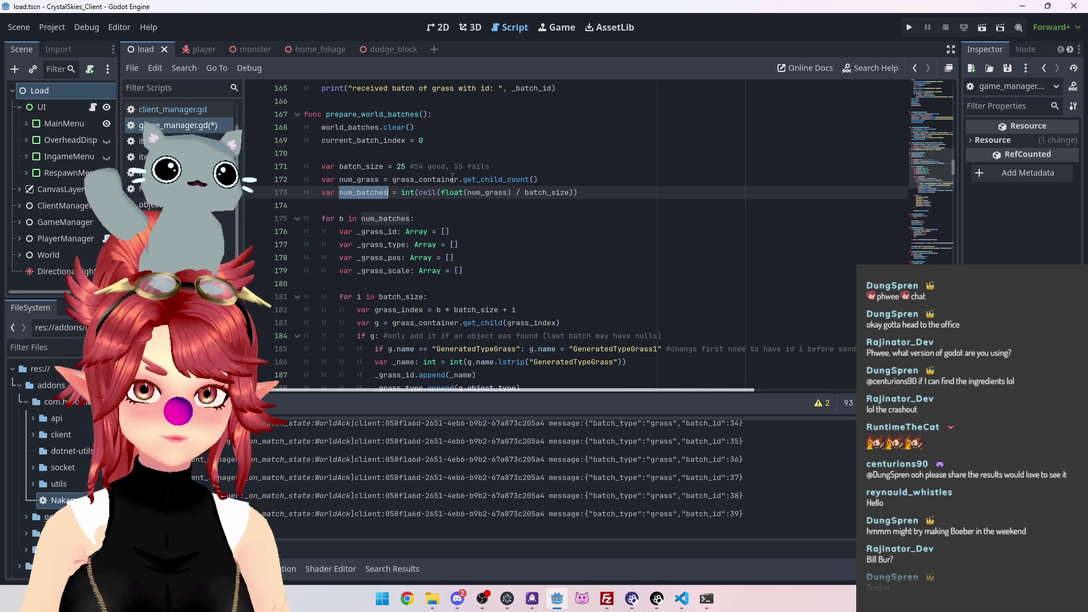
scroll(448, 244, down, 5)
scroll(448, 264, down, 1)
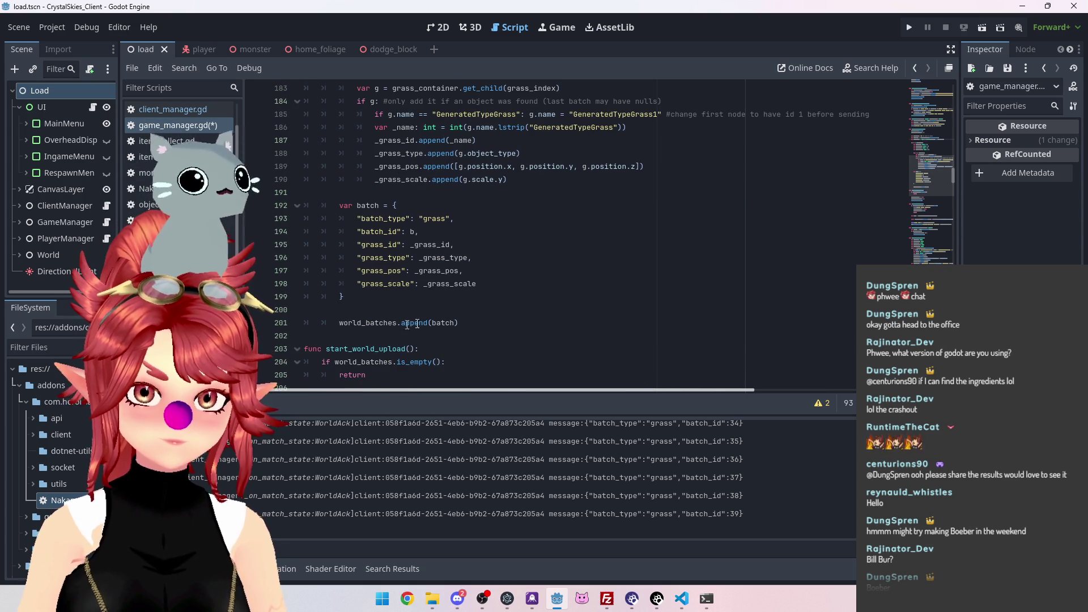
scroll(447, 255, up, 4)
double_click(363, 145)
scroll(393, 245, up, 3)
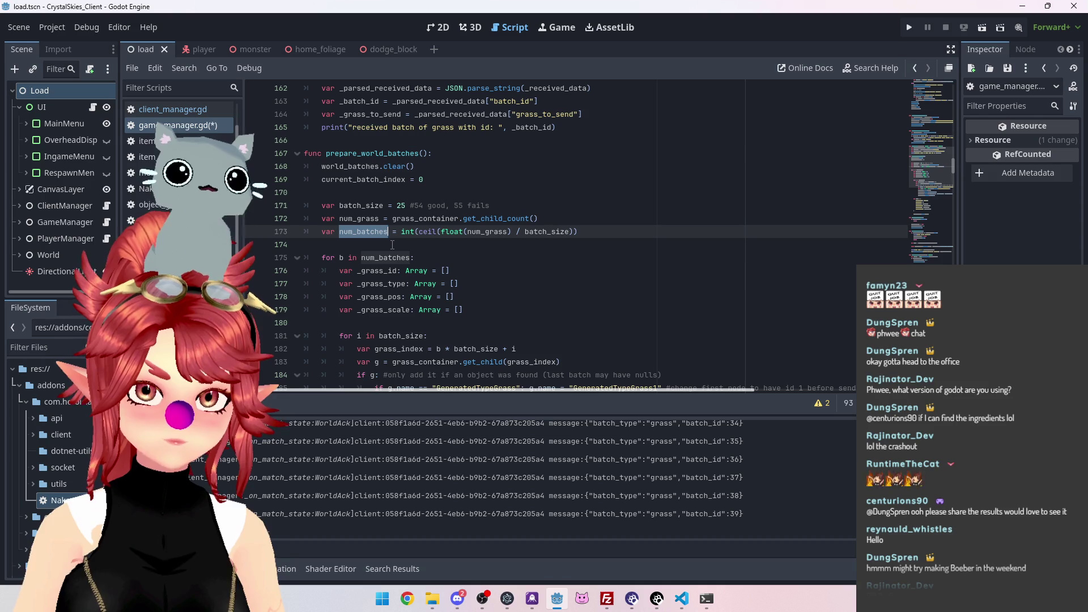
click(425, 154)
text(->)
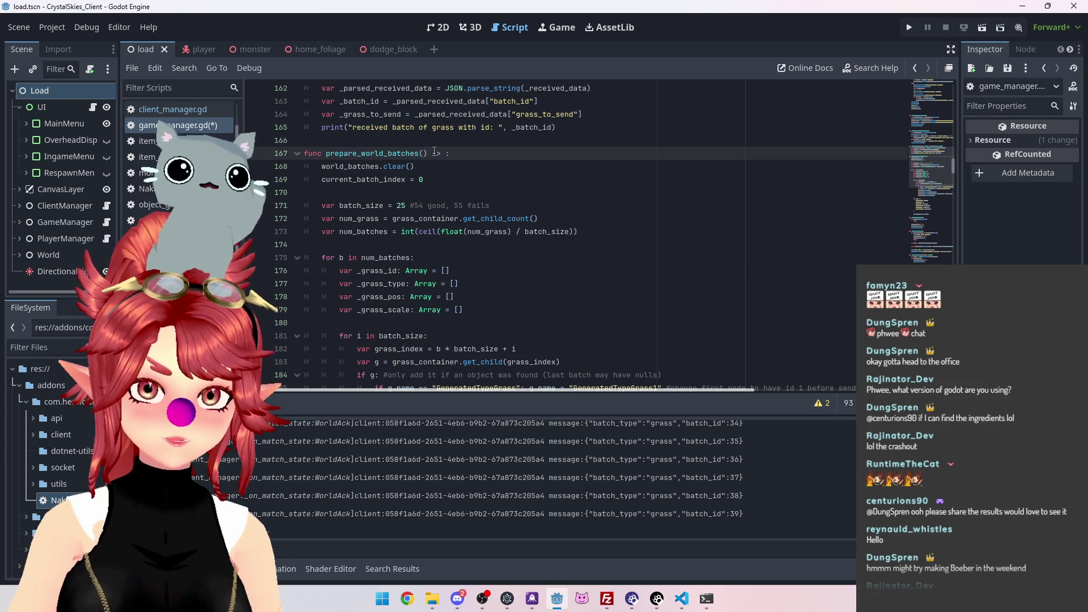
scroll(460, 169, down, 4)
scroll(502, 270, up, 5)
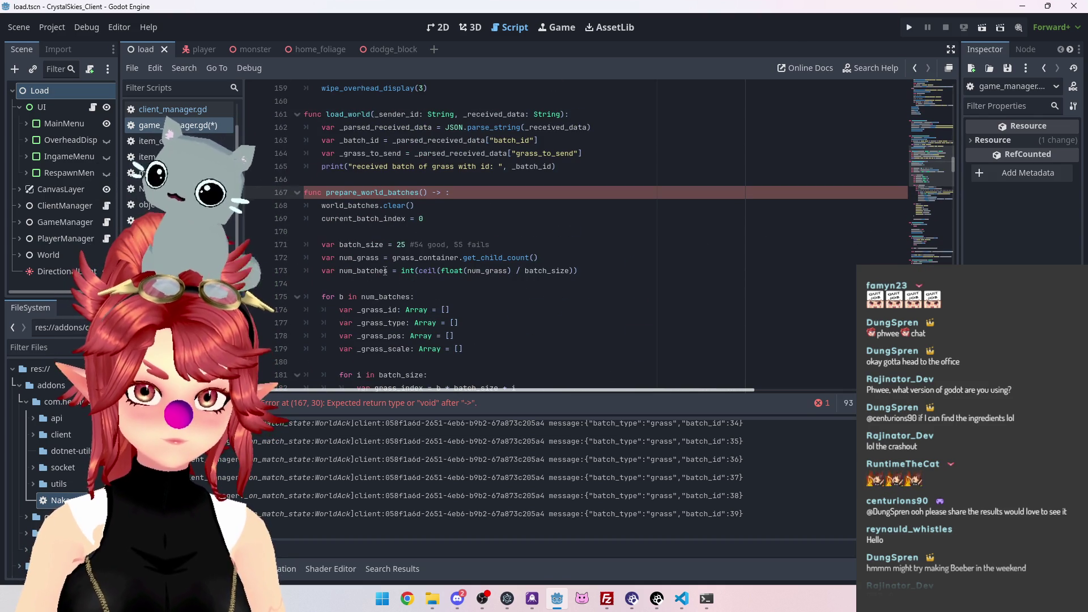
text(int)
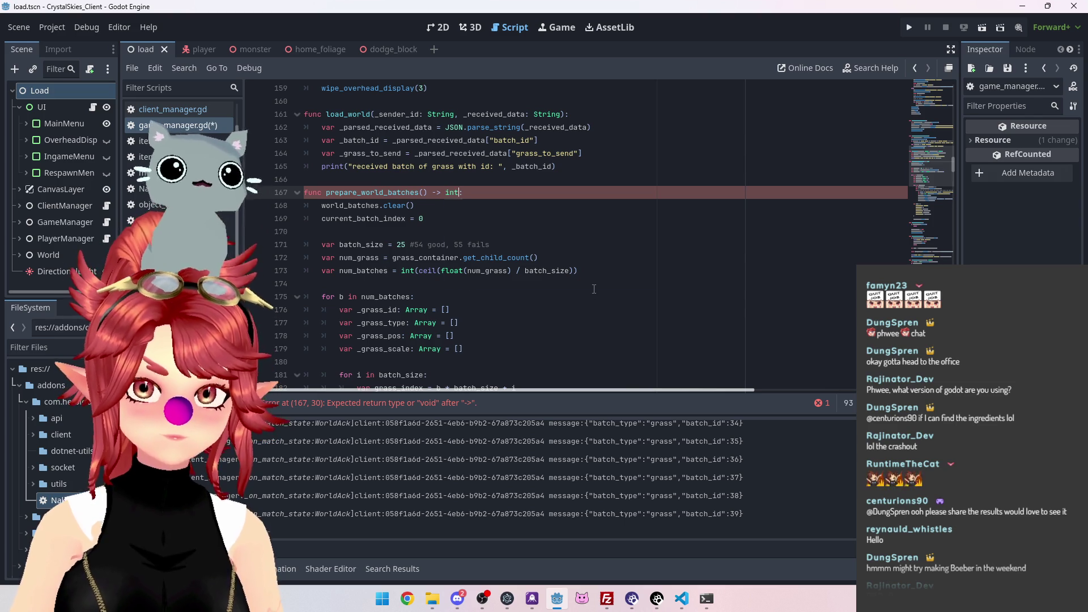
click(383, 204)
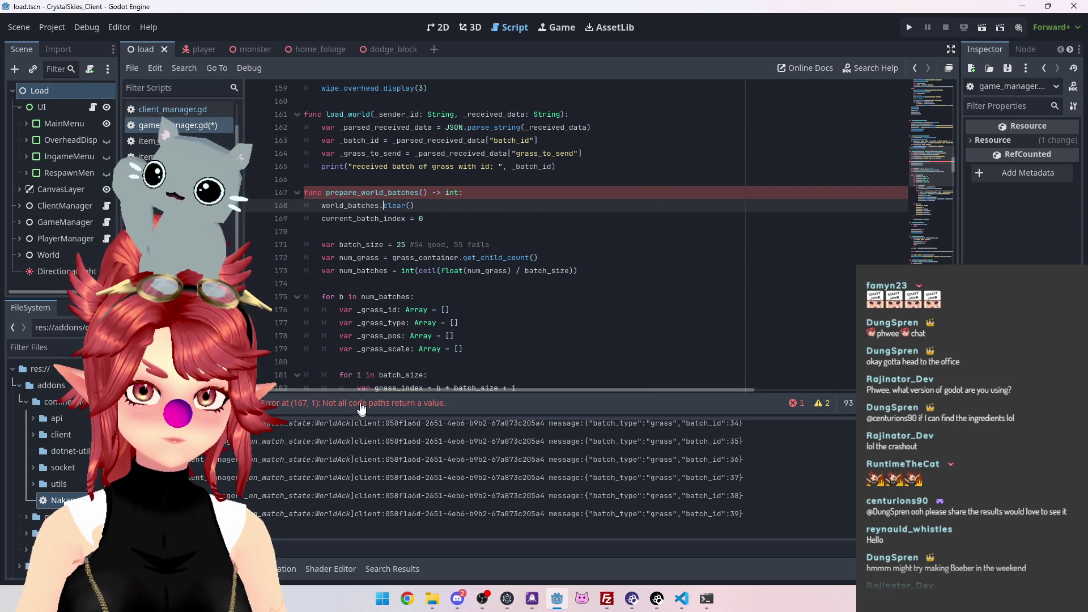
Add 'return num_batches' after the world_batches.append(batch) line
scroll(397, 286, down, 5)
scroll(397, 286, up, 3)
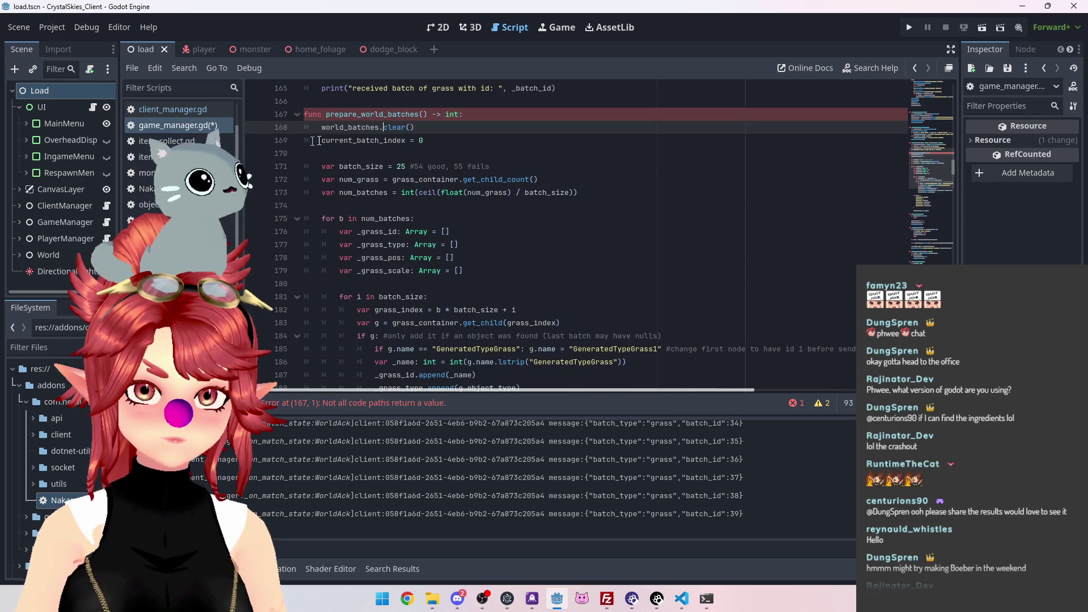
click(344, 205)
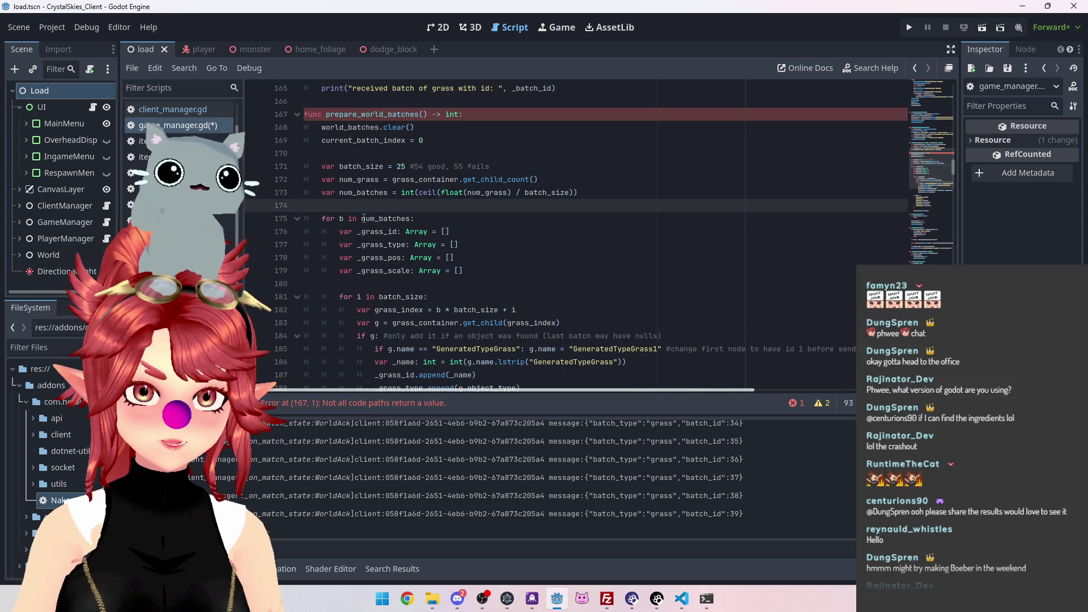
scroll(357, 216, down, 9)
click(489, 207)
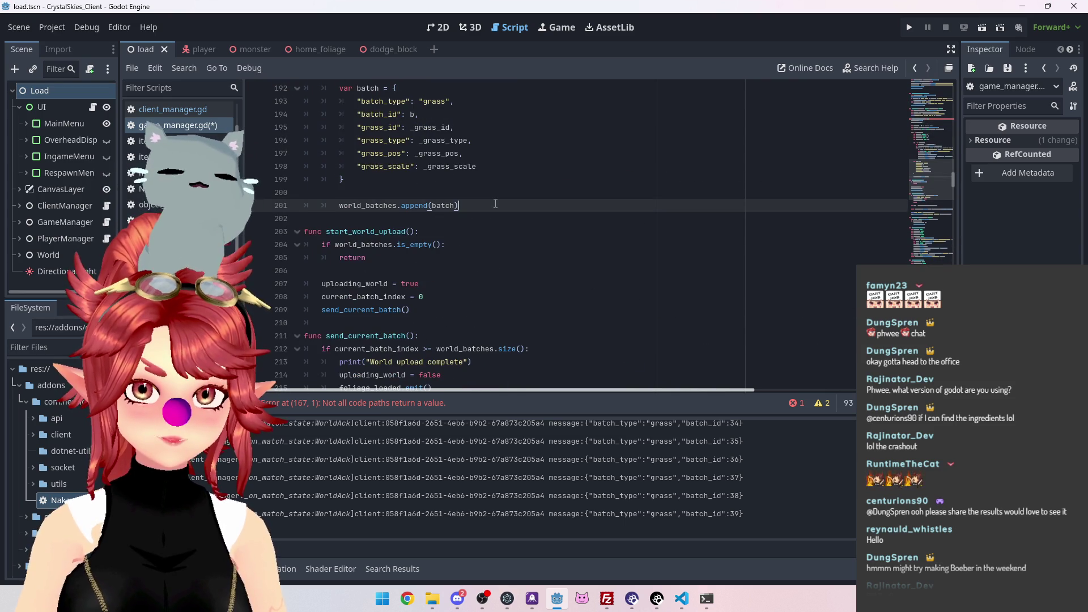
key(Return)
scroll(342, 203, up, 7)
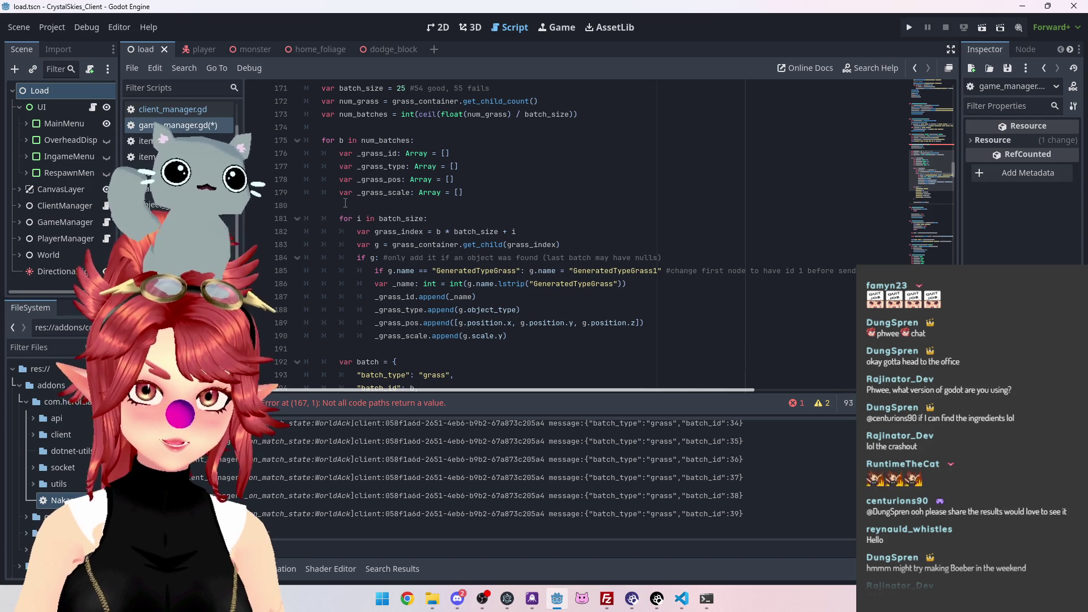
scroll(346, 203, down, 3)
scroll(343, 204, up, 4)
scroll(324, 170, down, 9)
text(return num_batches)
scroll(438, 247, up, 4)
scroll(438, 247, up, 15)
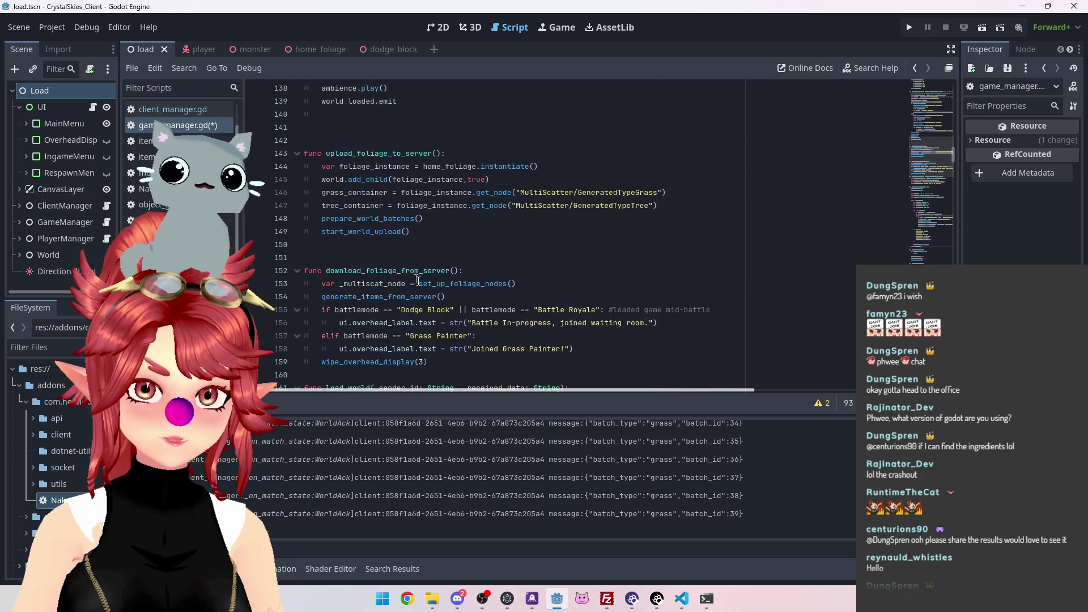
scroll(412, 277, down, 9)
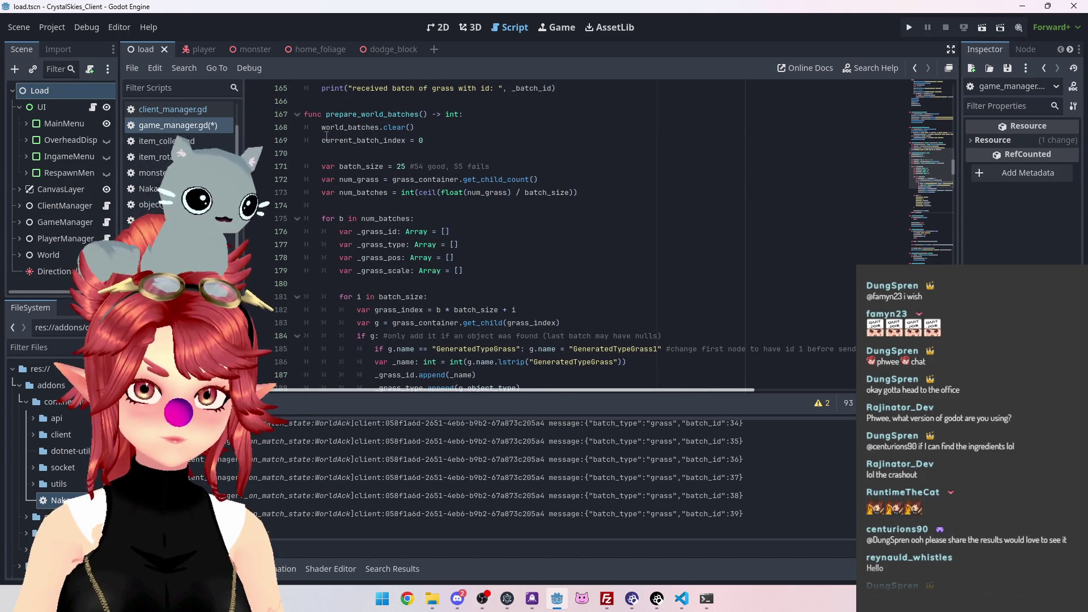
mouse_move(326, 114)
mouse_down()
mouse_move(434, 114)
mouse_move(420, 114)
mouse_up()
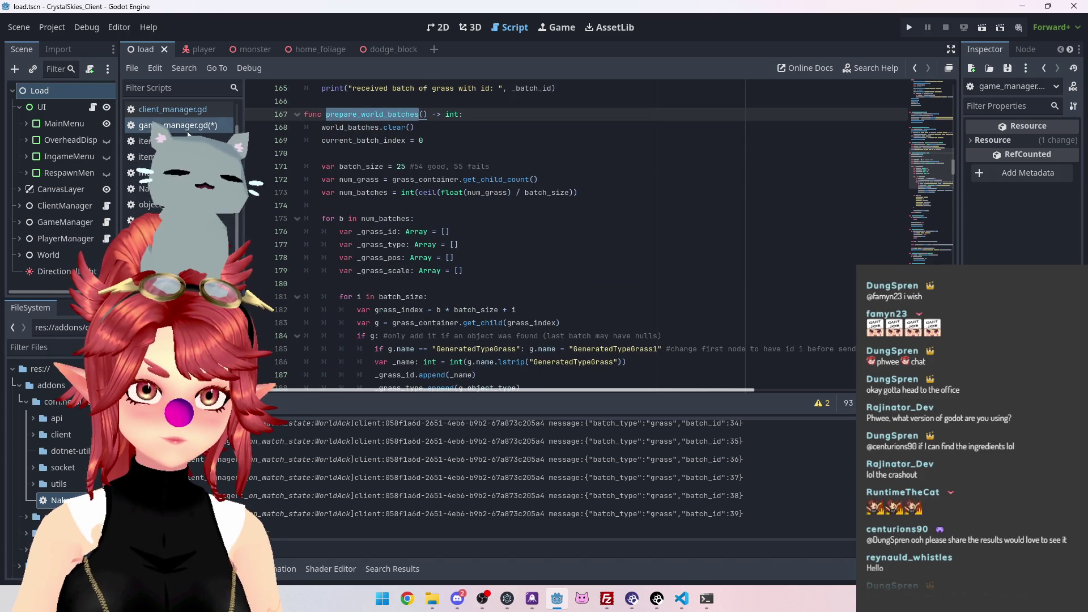
Store prepare_world_batches' result in var _num_batches on line 148 and pass it to start_world_upload
click(158, 110)
click(158, 125)
key(ctrl+shift+f)
click(558, 348)
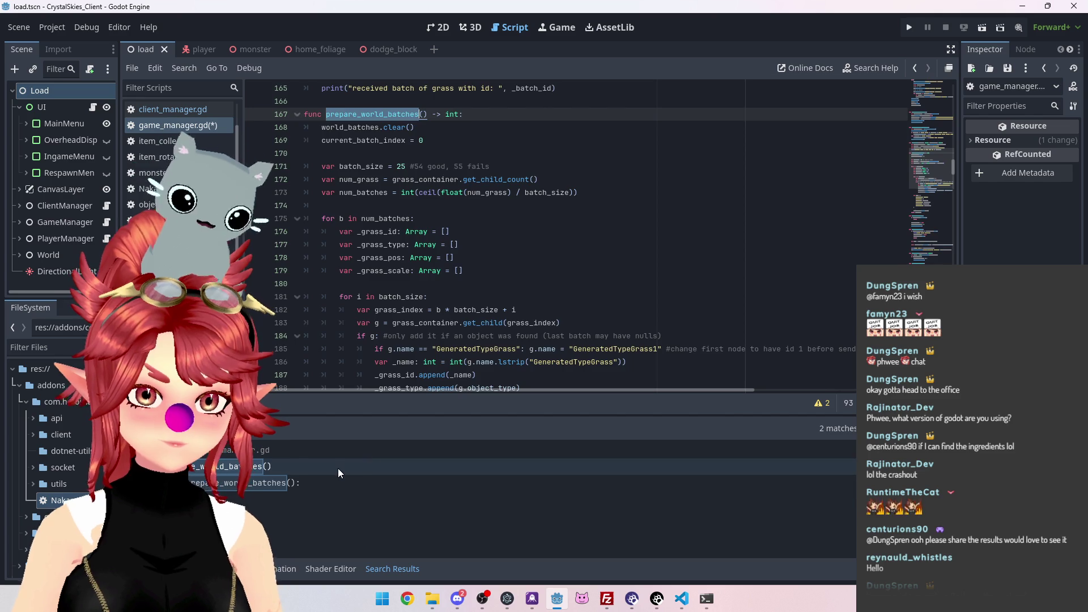
click(338, 467)
click(323, 205)
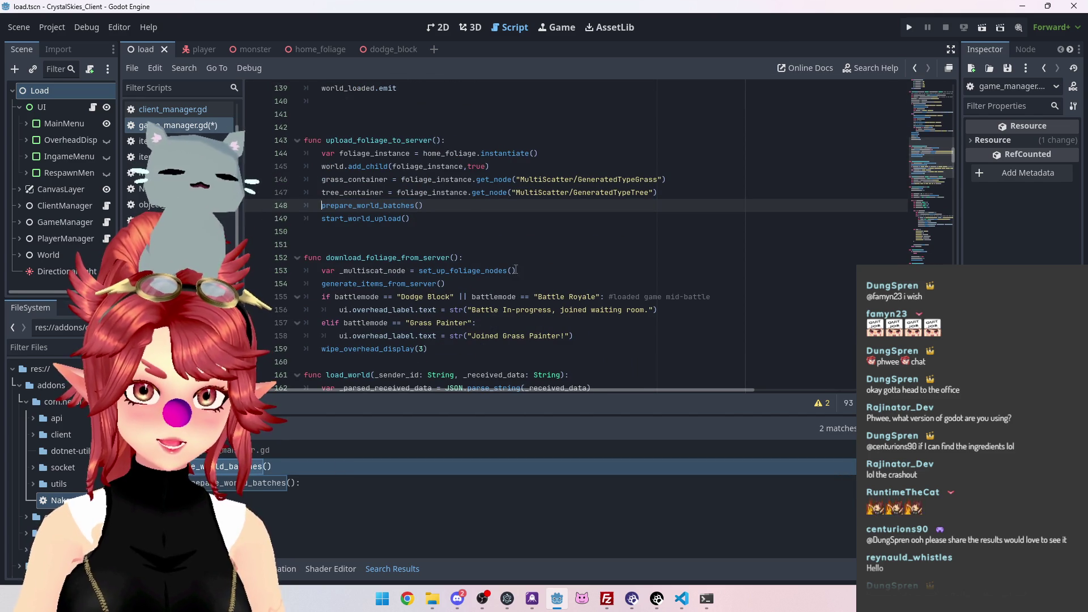
text(_num)
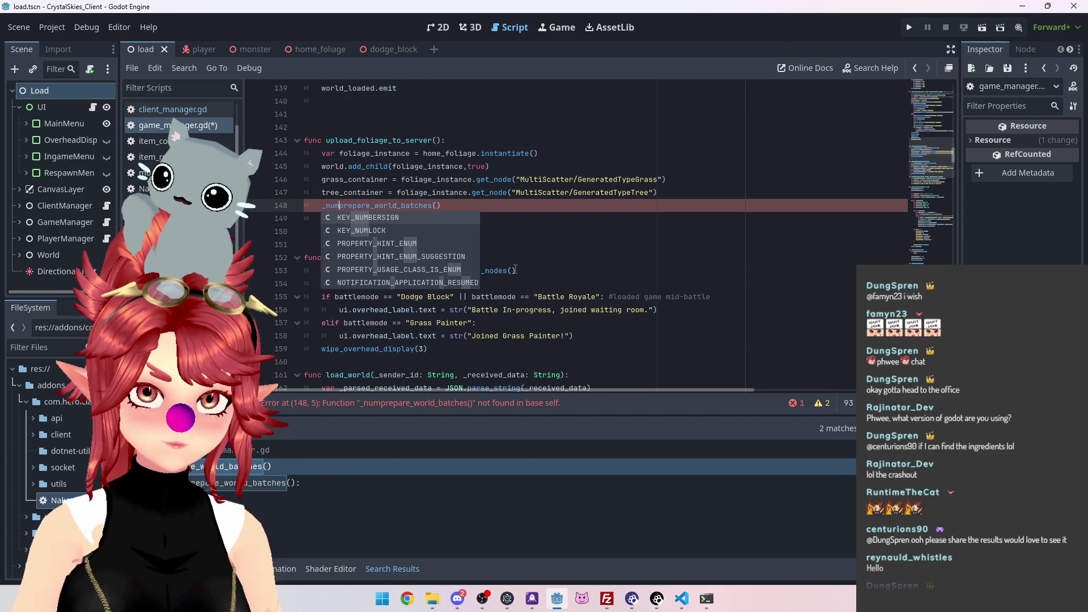
text(_batches =)
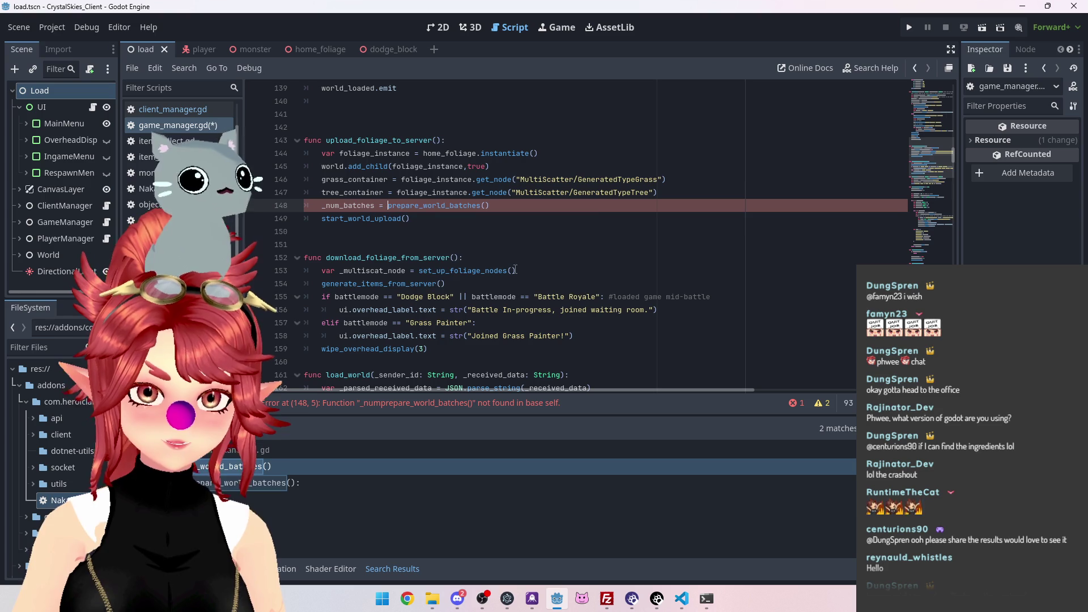
click(366, 231)
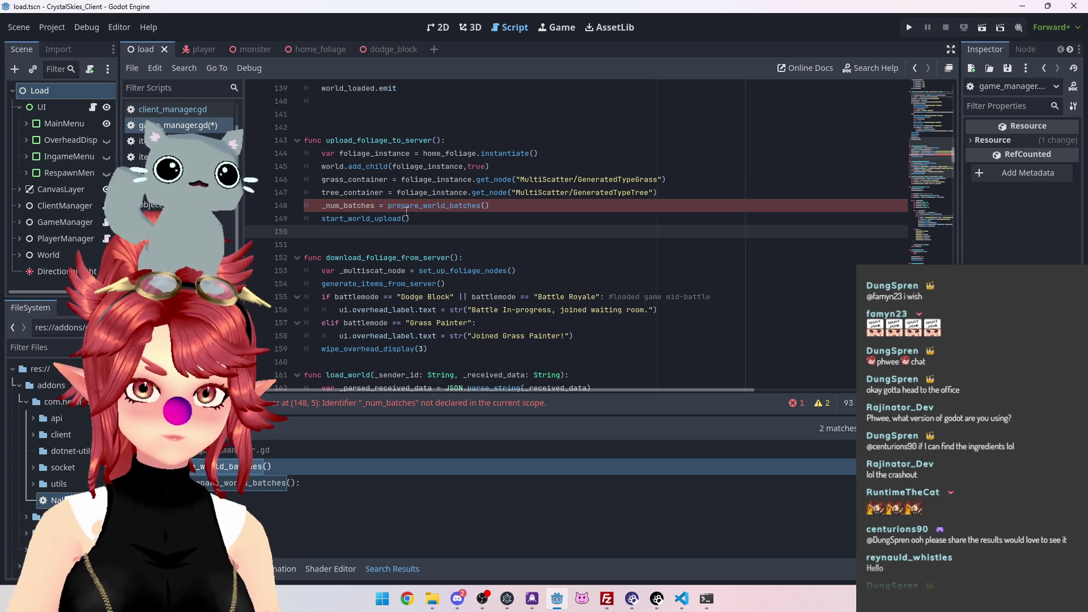
click(321, 206)
text(var)
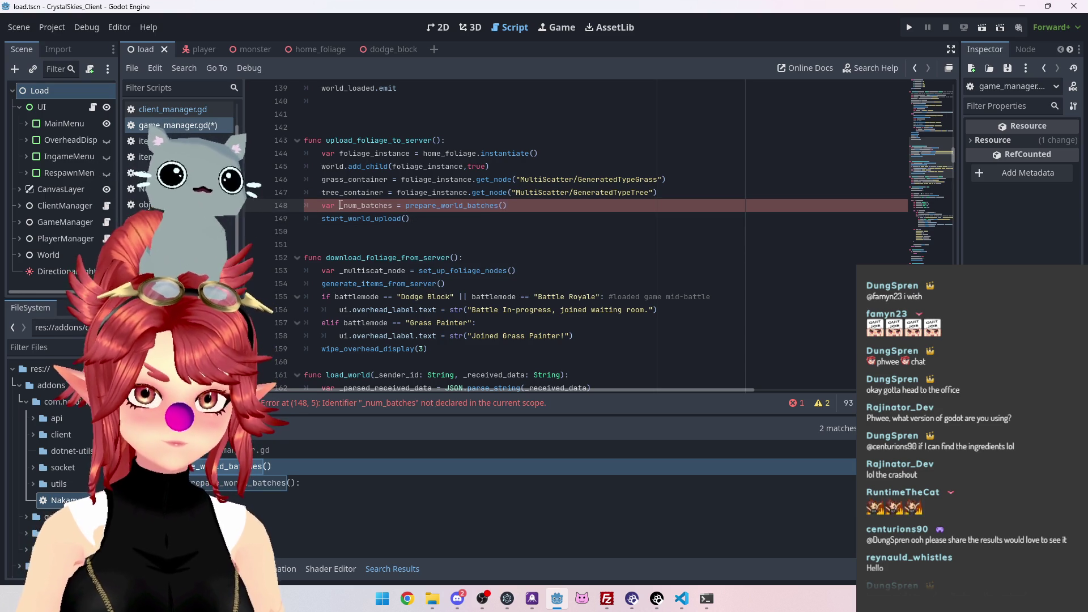
drag(340, 206, 392, 202)
key(ctrl+c)
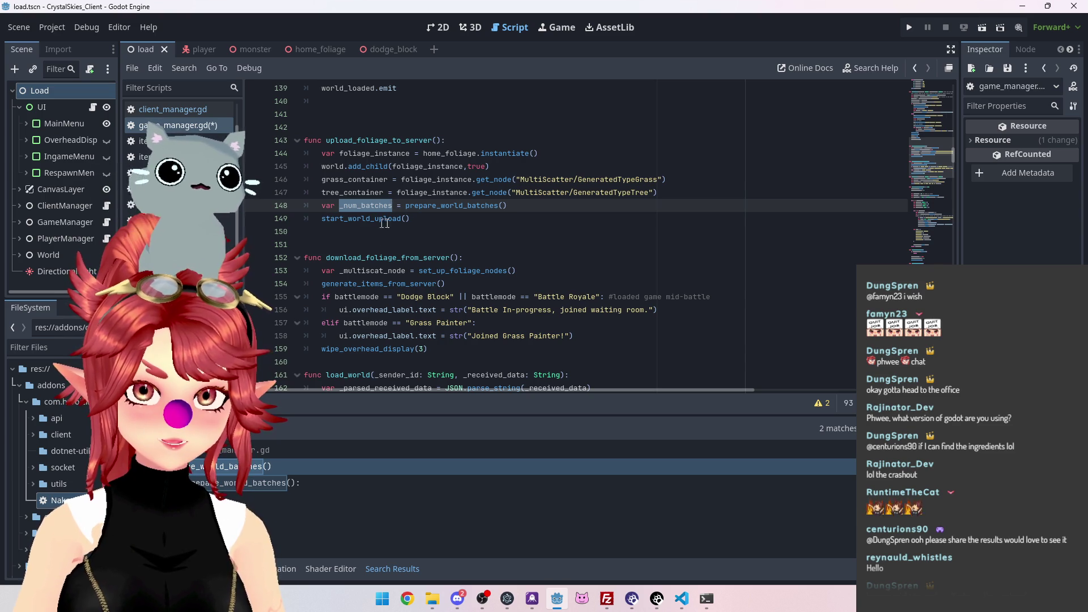
click(408, 220)
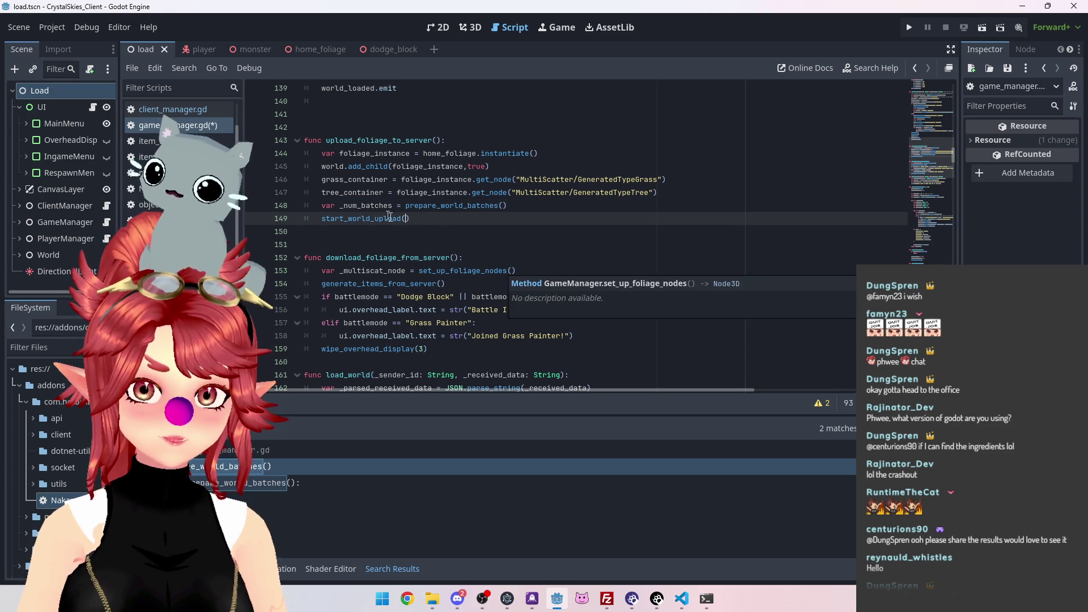
key(ctrl+v)
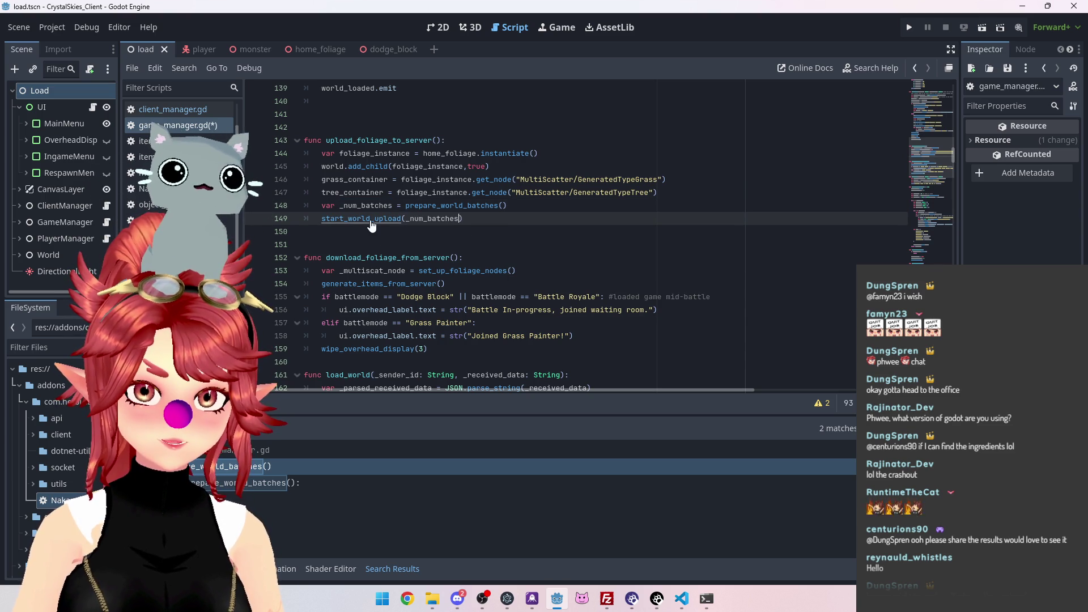
Add a _num_batches: int parameter to the start_world_upload definition
ctrl+click(371, 220)
click(411, 231)
key(ctrl+v)
text(: int)
click(361, 256)
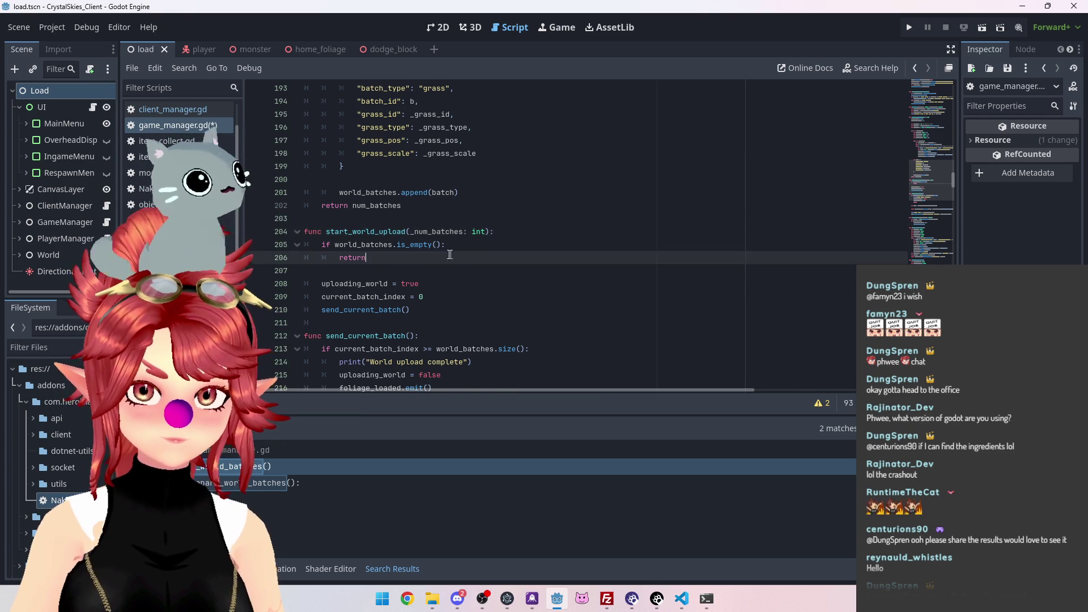
Pass _num_batches in the send_current_batch() call and add a _num_batches: int parameter to its definition
scroll(360, 211, down, 1)
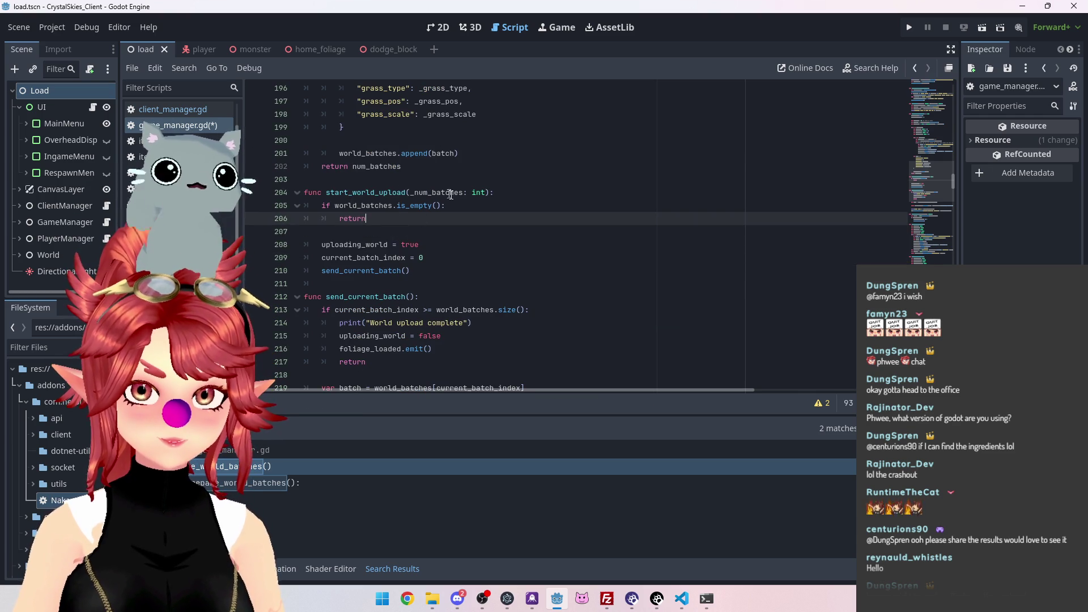
mouse_move(388, 272)
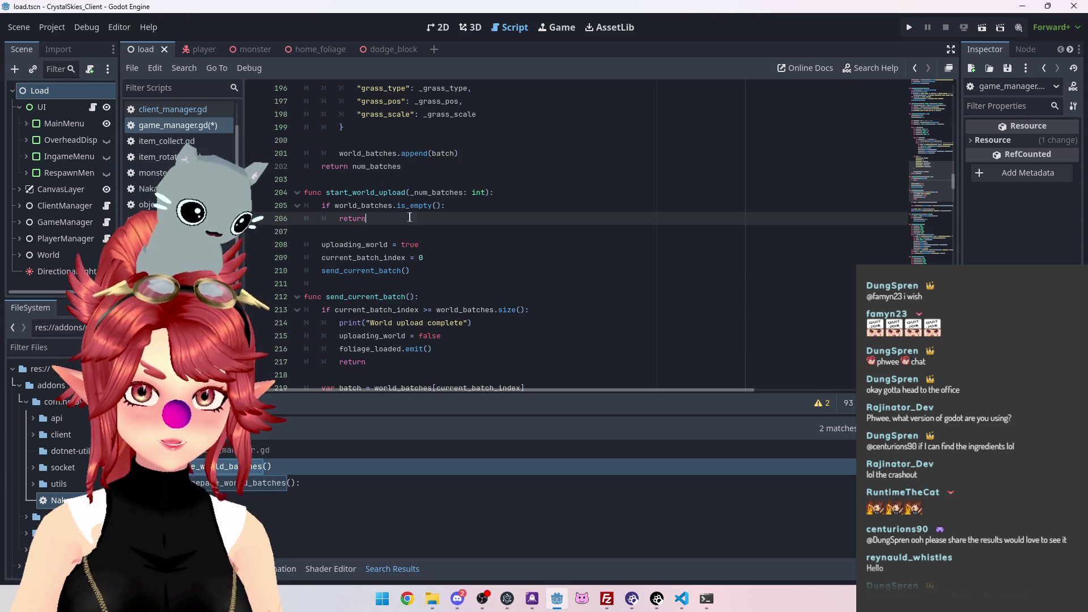
click(407, 272)
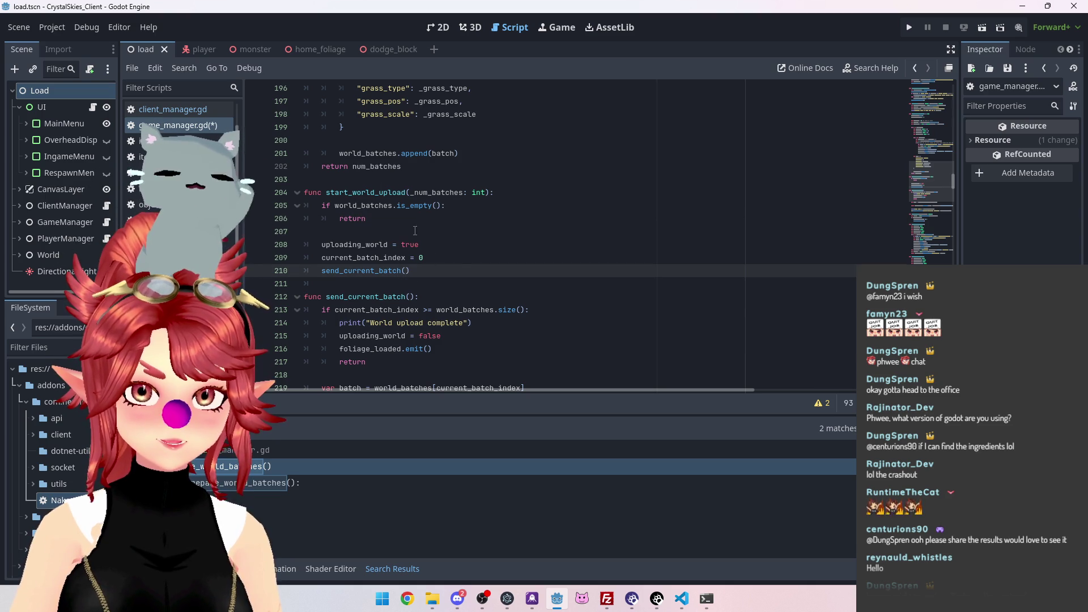
text(_num_batches)
scroll(367, 254, down, 1)
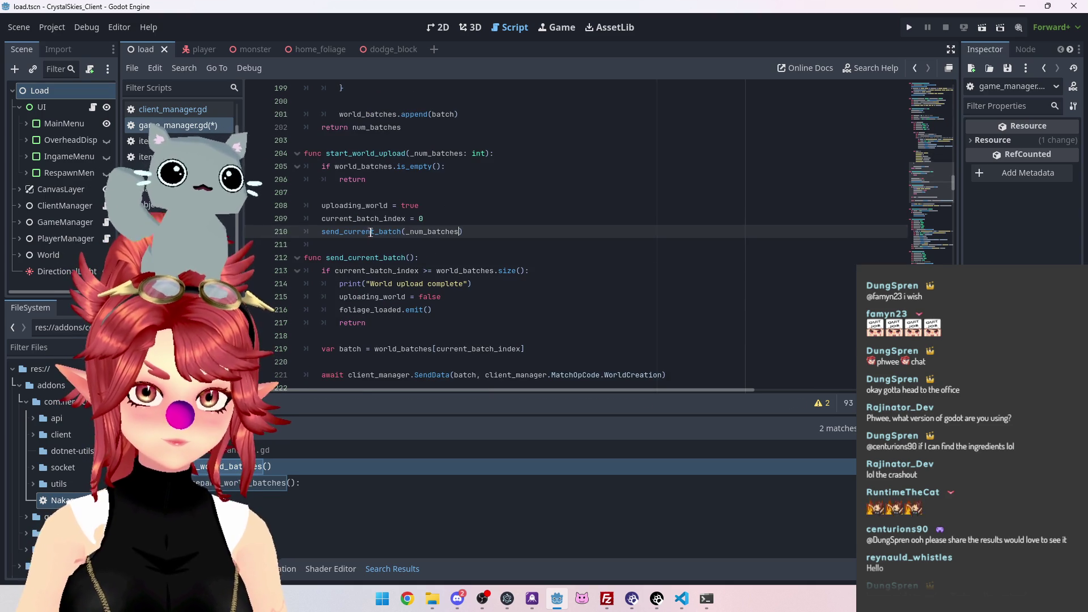
click(410, 258)
text(_num_batches: int)
click(541, 284)
Inspect the erroring send_current_batch() call on line 230, then switch to the Game workspace
scroll(541, 266, down, 2)
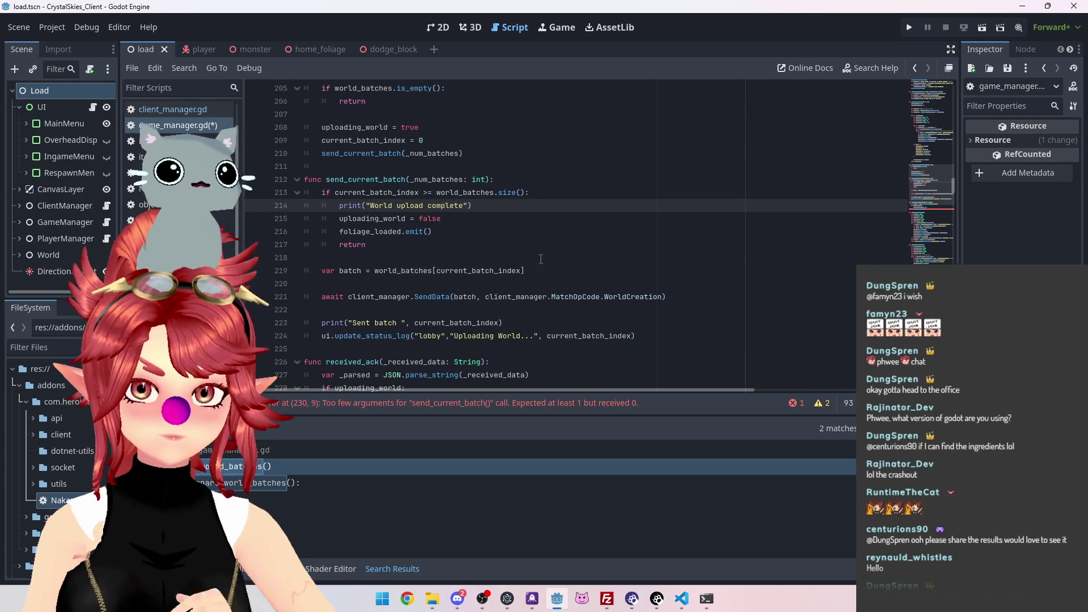
scroll(447, 228, down, 1)
scroll(470, 223, up, 1)
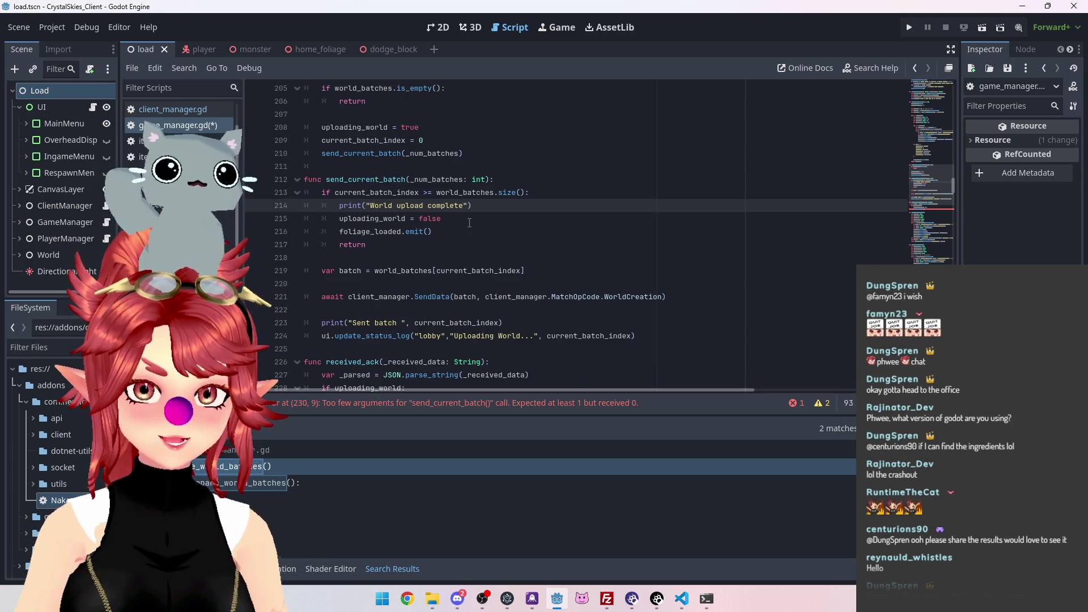
scroll(448, 283, down, 1)
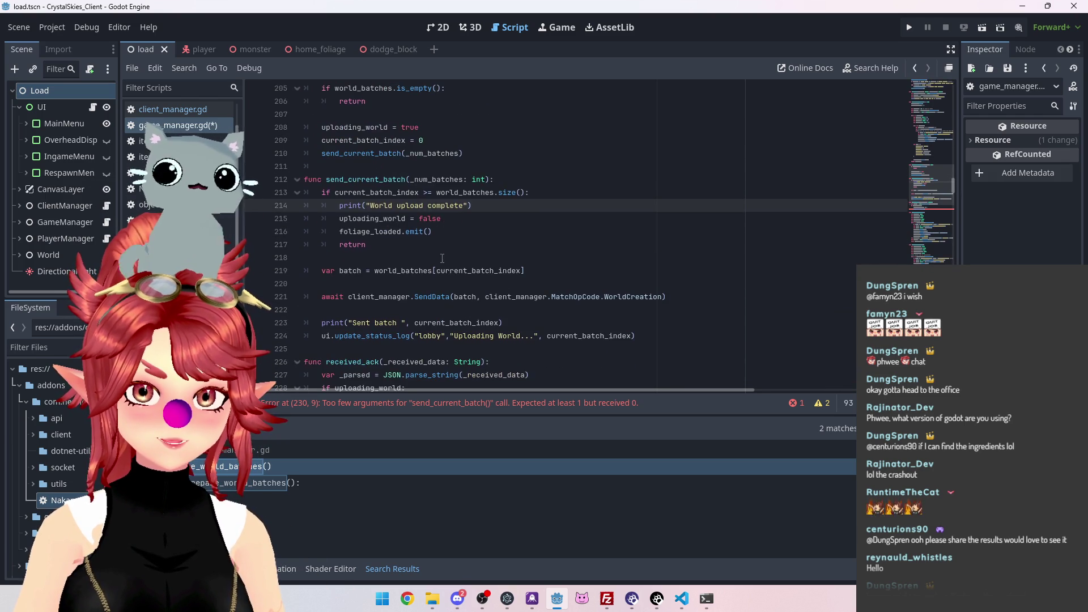
scroll(443, 224, up, 1)
scroll(442, 221, down, 1)
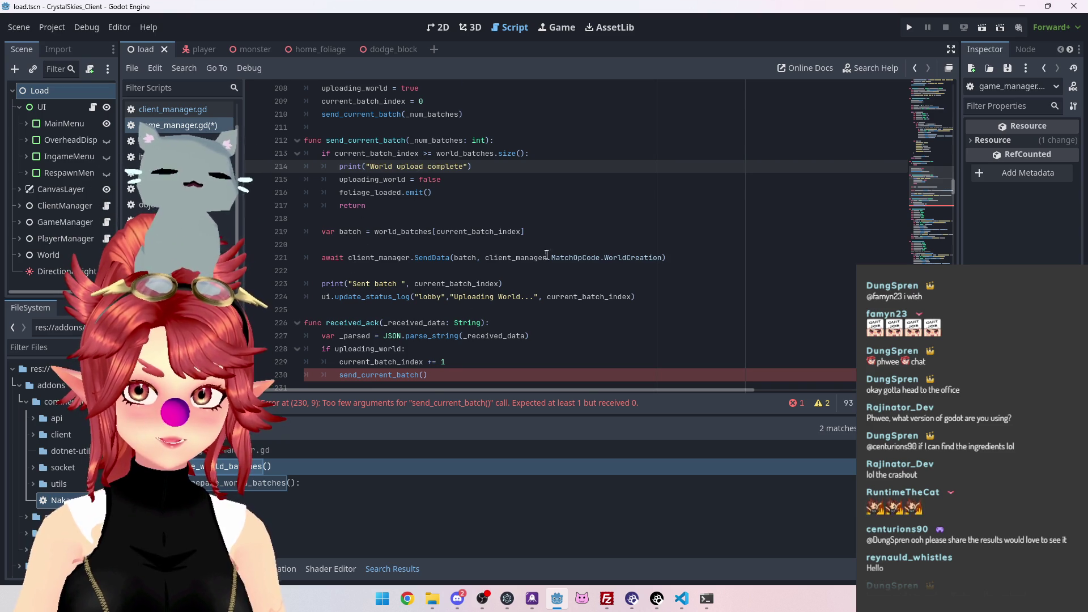
scroll(540, 253, down, 7)
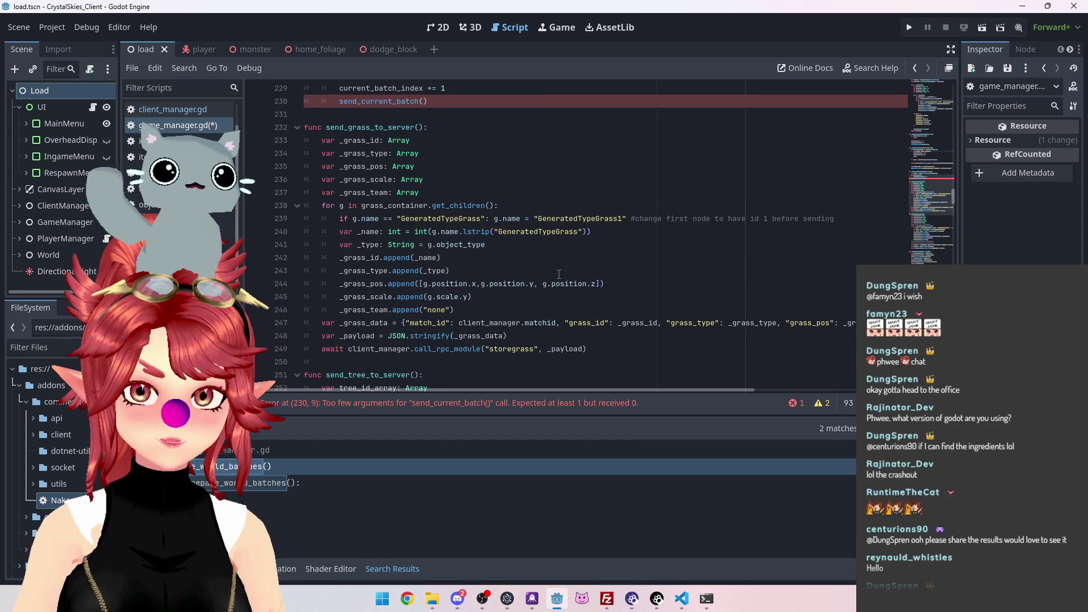
scroll(554, 272, up, 3)
scroll(485, 252, up, 3)
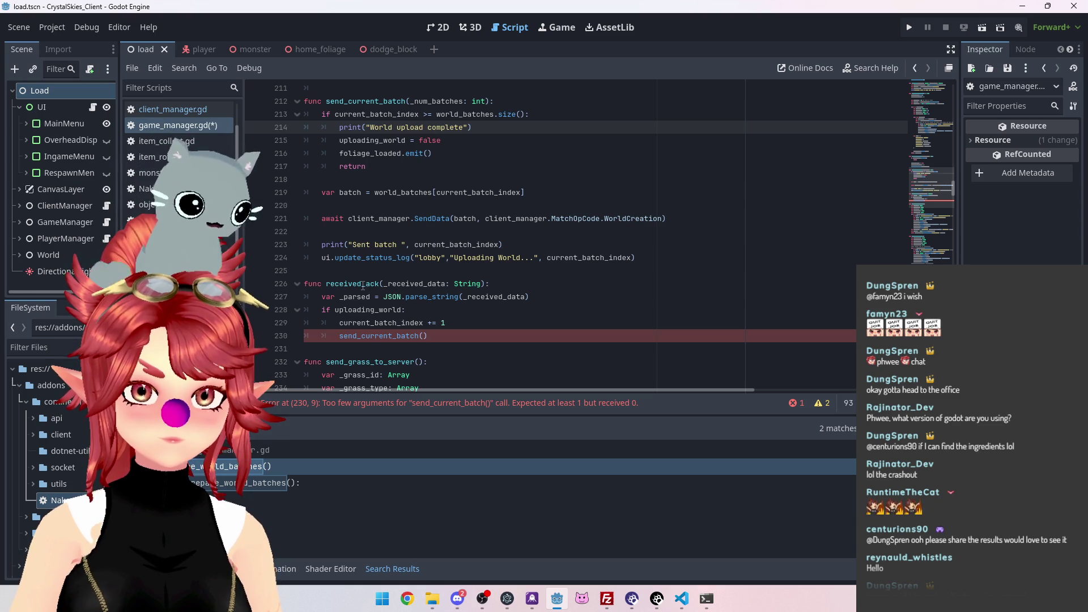
click(425, 336)
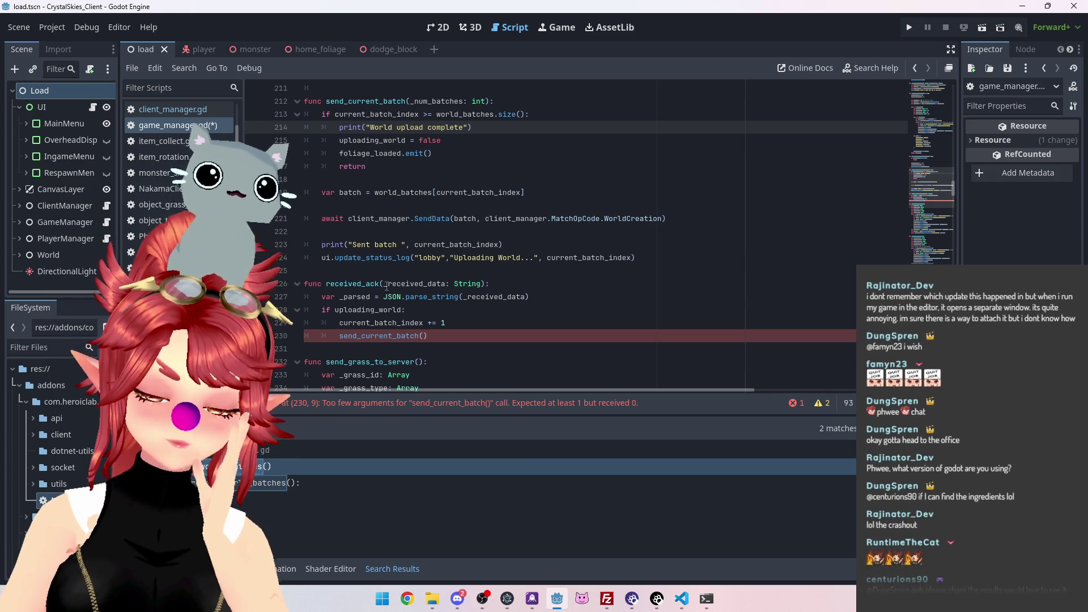
scroll(389, 286, up, 2)
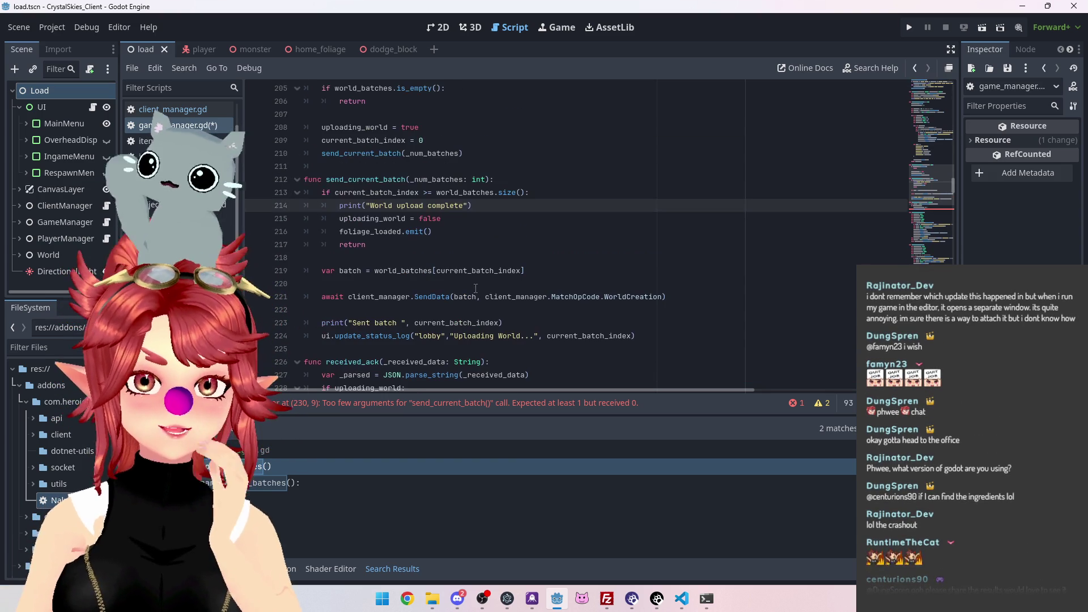
scroll(439, 266, up, 4)
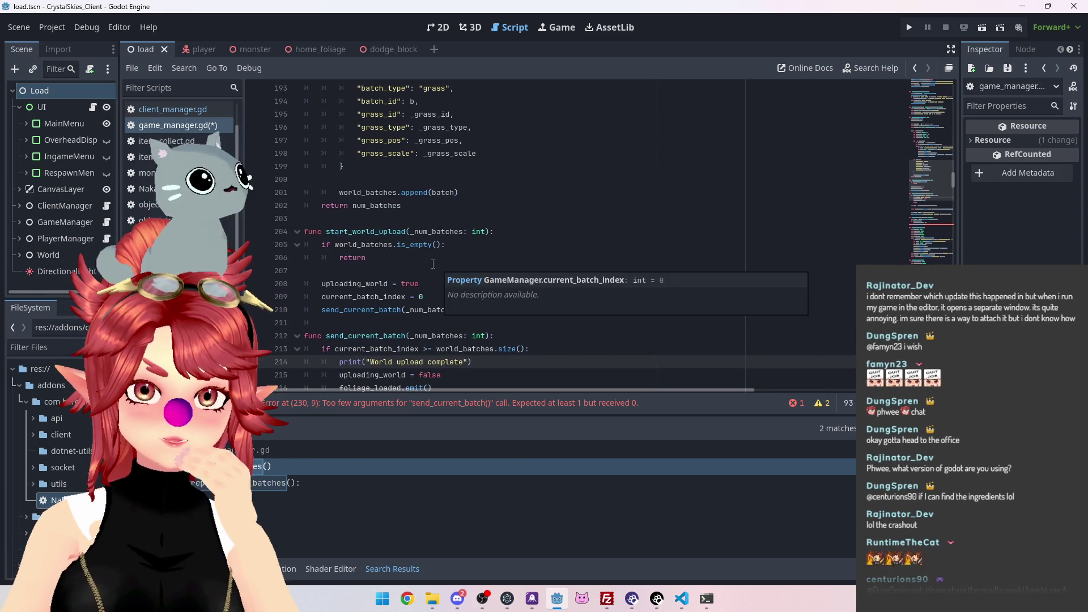
scroll(496, 309, down, 2)
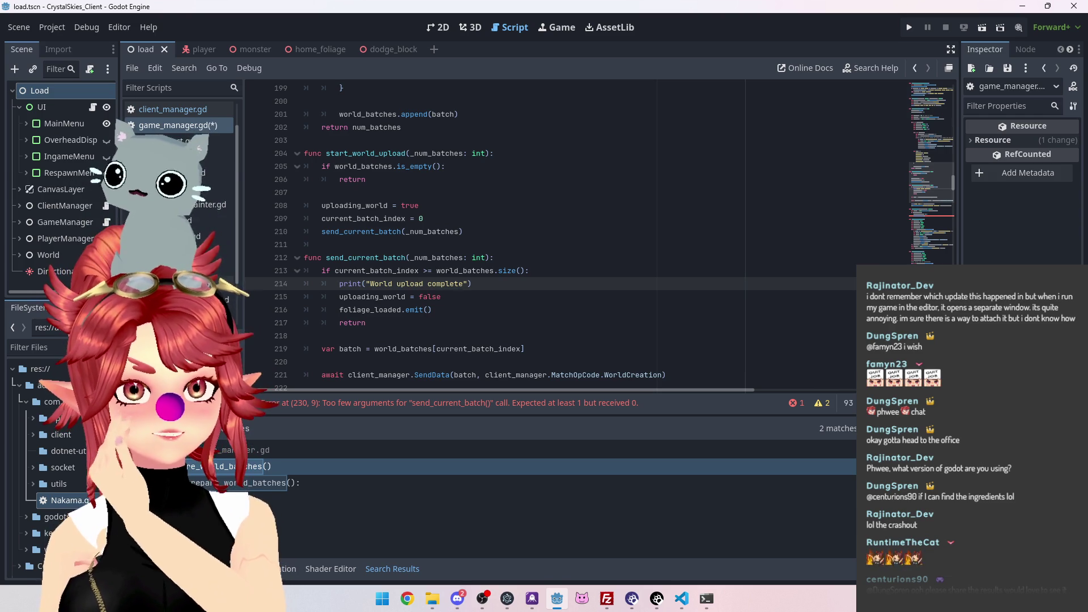
click(555, 31)
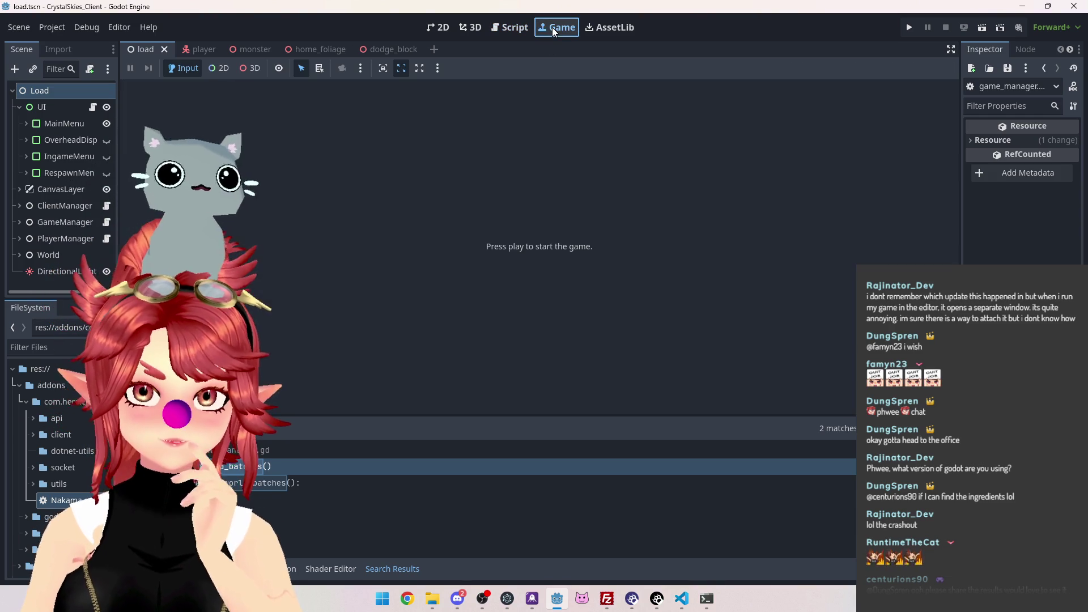
Confirm Embed Game on Next Play is still ticked, then return to game_manager.gd
click(438, 69)
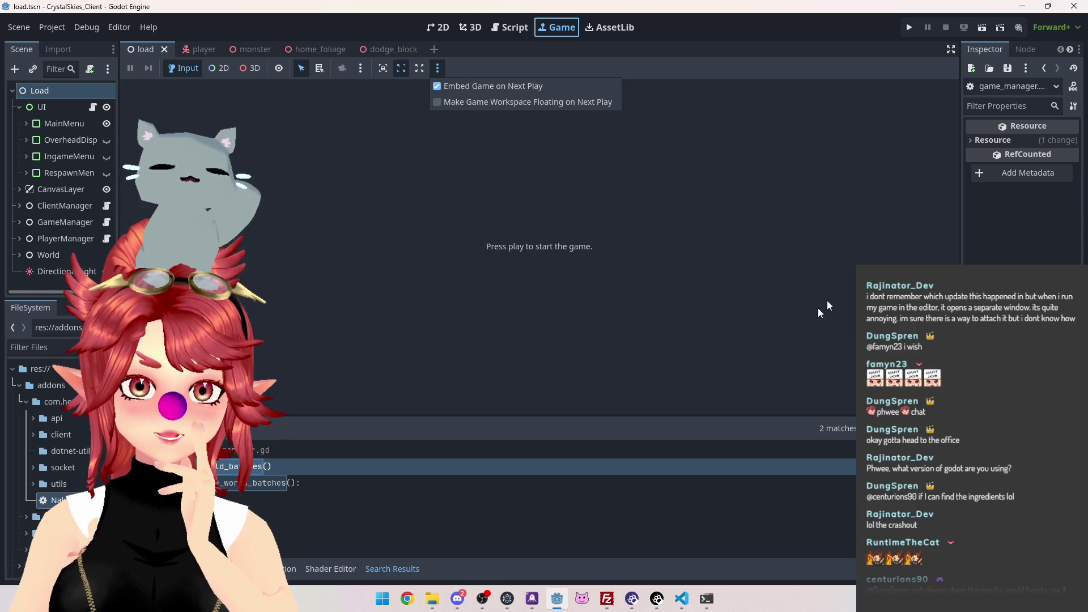
click(497, 66)
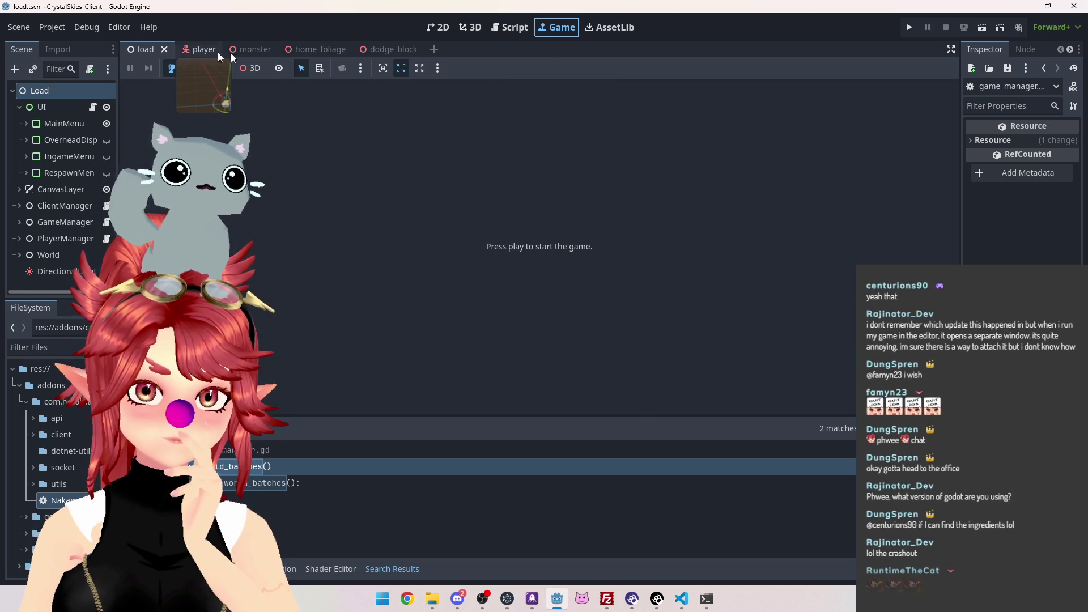
click(512, 27)
scroll(492, 295, down, 1)
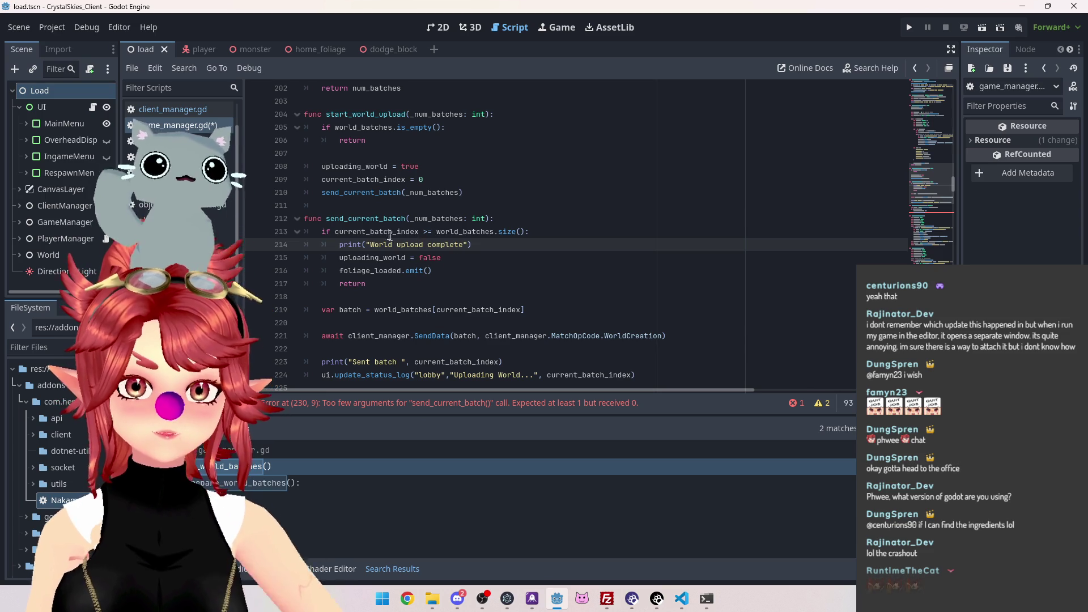
Delete '_num_batches: int' from send_current_batch's definition and _num_batches from its line 210 call
scroll(396, 244, down, 2)
scroll(380, 232, up, 4)
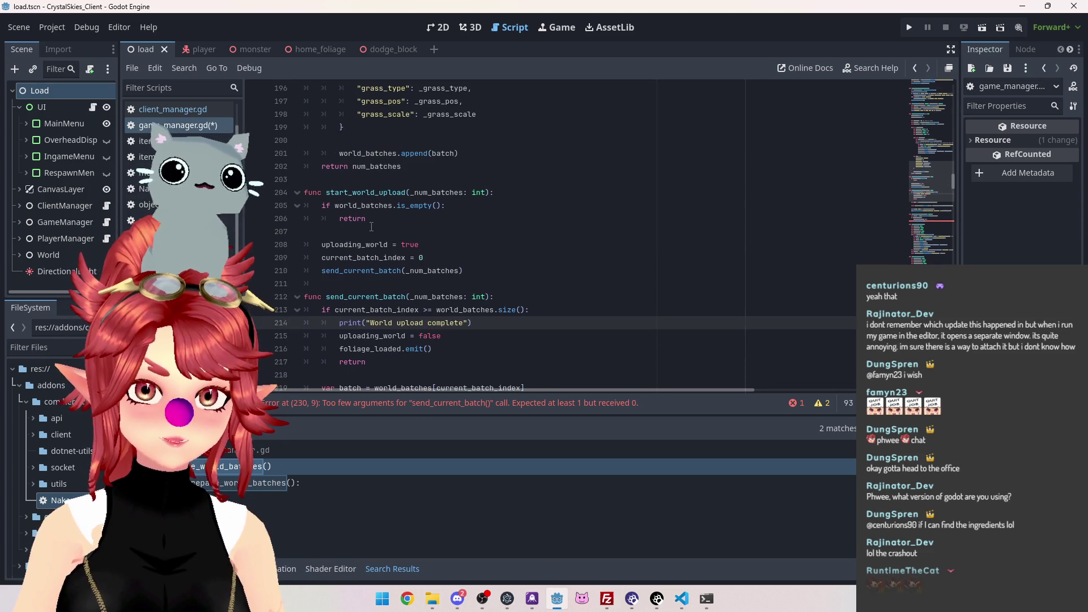
scroll(487, 295, down, 5)
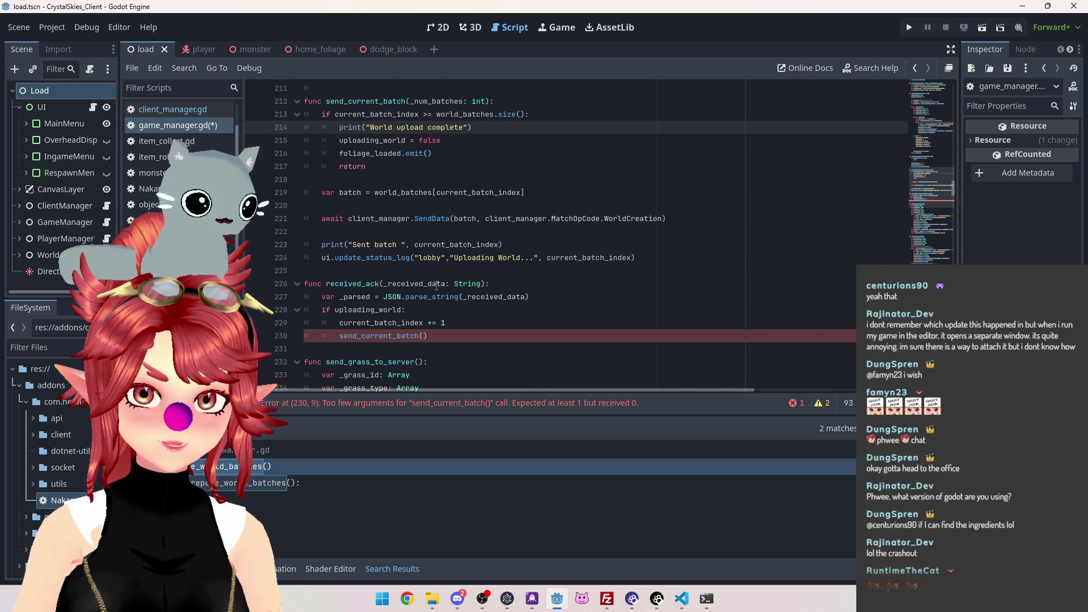
scroll(414, 294, up, 2)
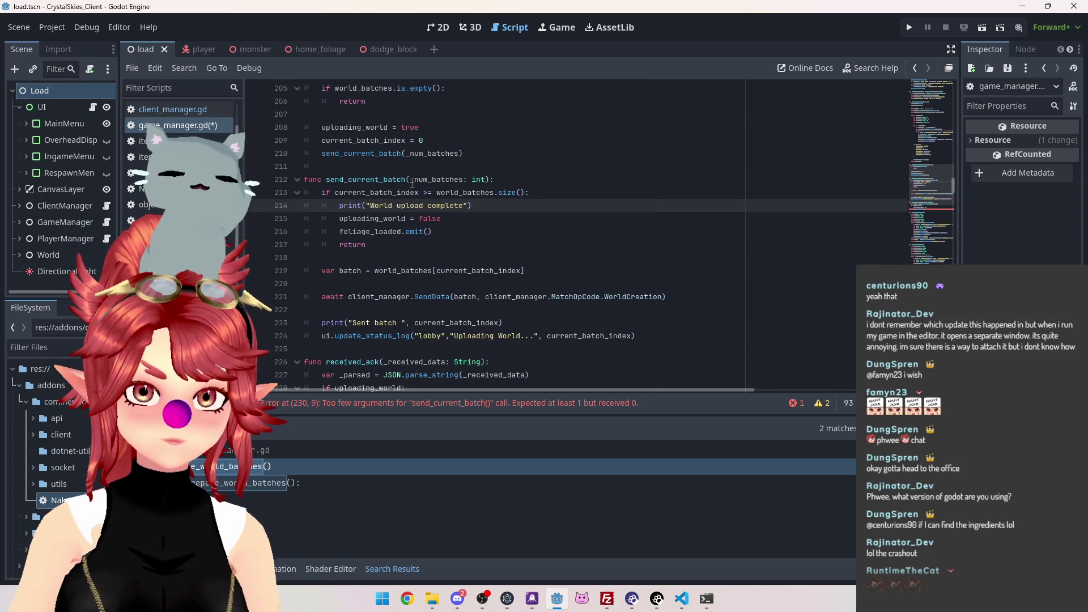
drag(412, 180, 486, 180)
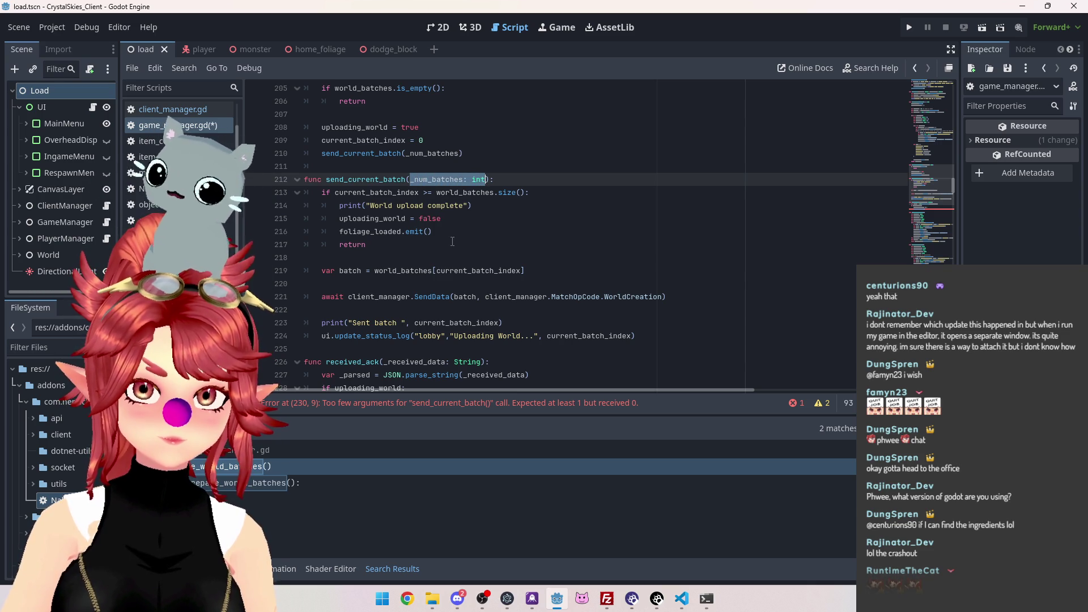
key(BackSpace)
scroll(445, 243, up, 2)
drag(405, 232, 488, 232)
key(BackSpace)
scroll(442, 244, up, 1)
scroll(441, 243, up, 1)
key(BackSpace)
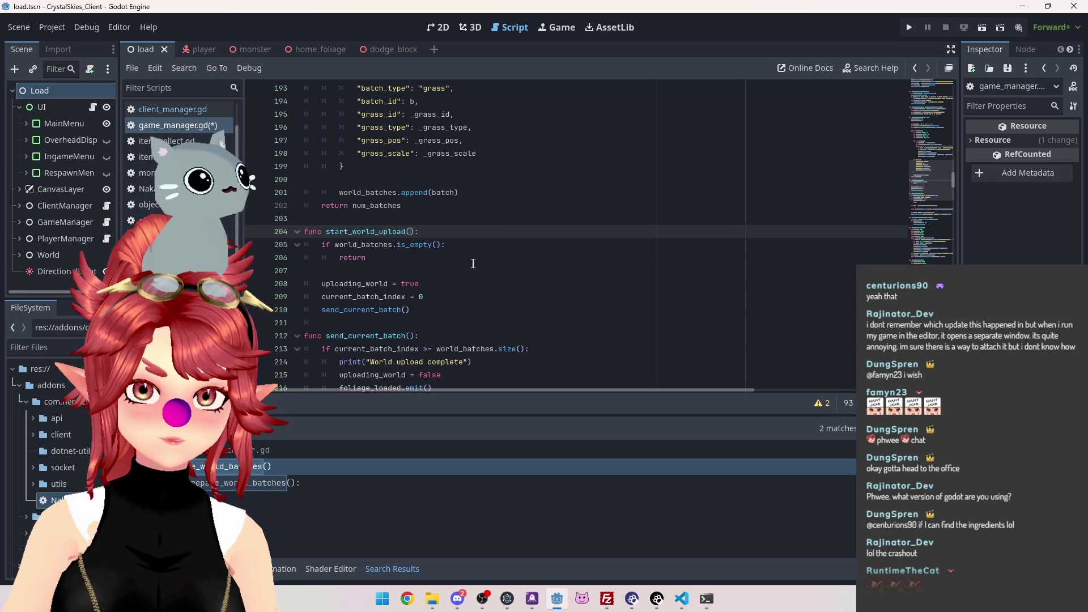
scroll(471, 266, up, 5)
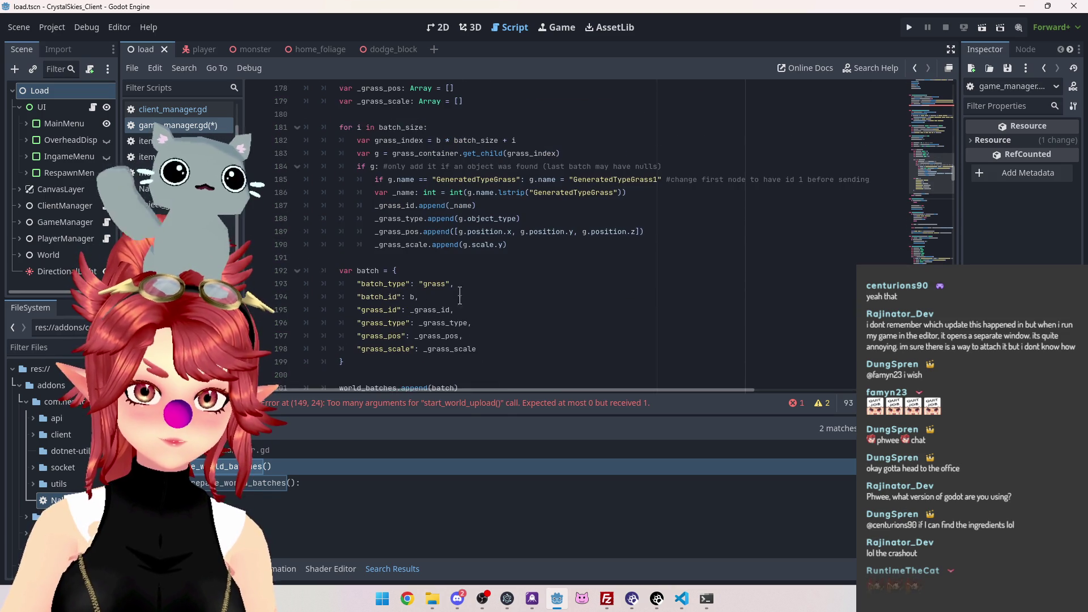
click(503, 406)
drag(410, 233, 462, 232)
key(BackSpace)
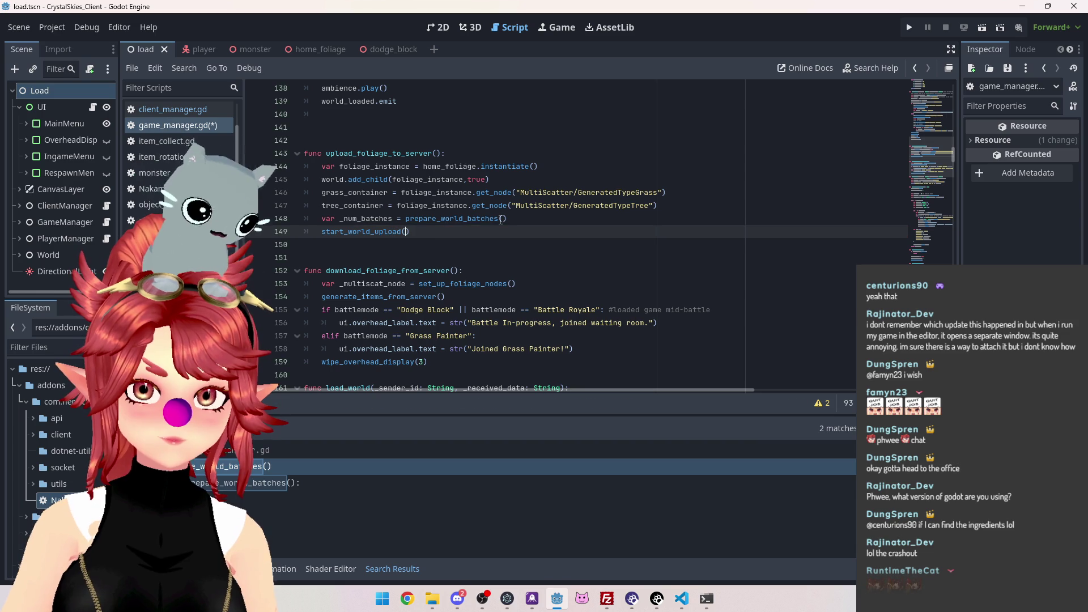
key(Up)
key(End)
drag(326, 219, 322, 219)
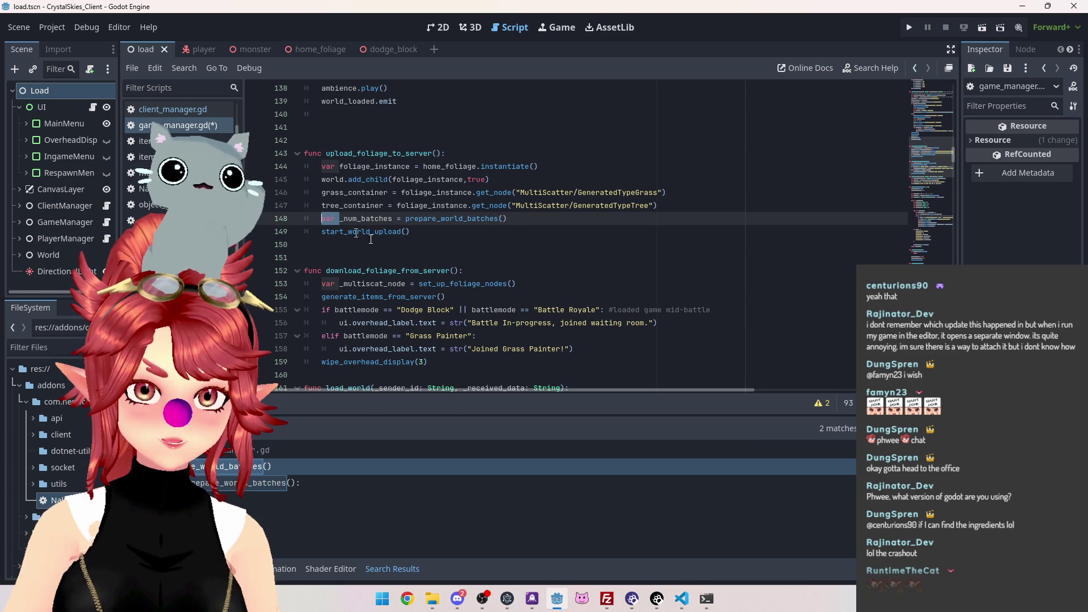
key(Delete)
key(Delete)
key(Delete)
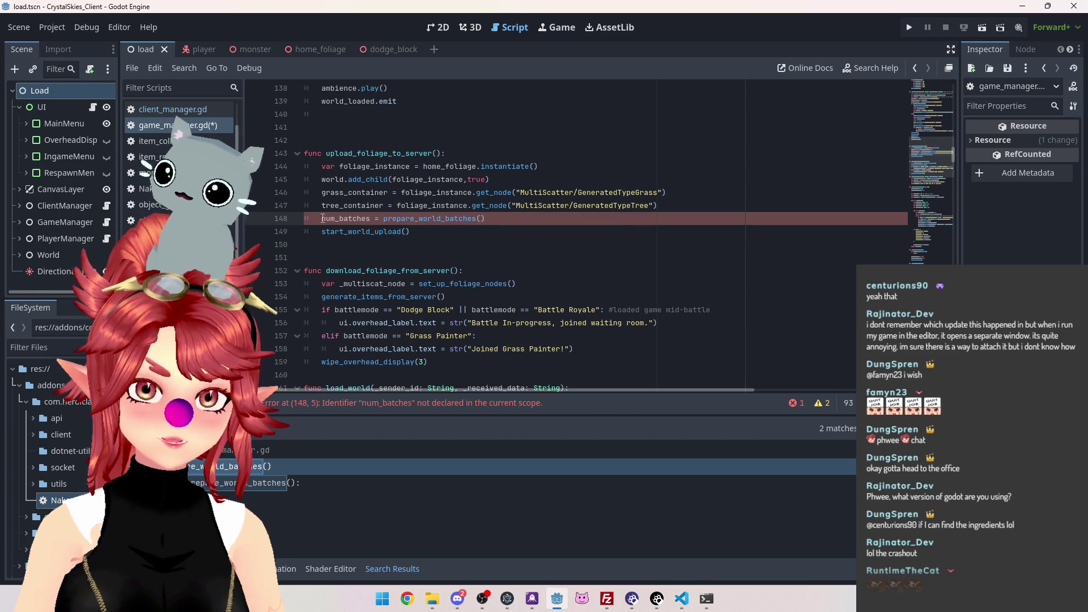
drag(323, 218, 371, 219)
scroll(445, 270, up, 20)
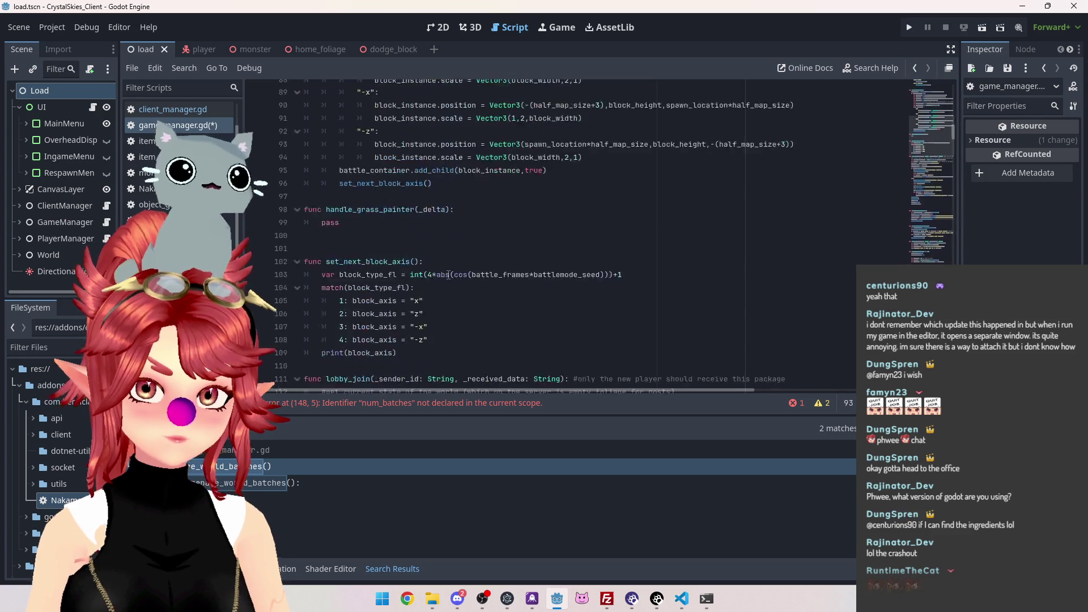
scroll(445, 270, up, 1)
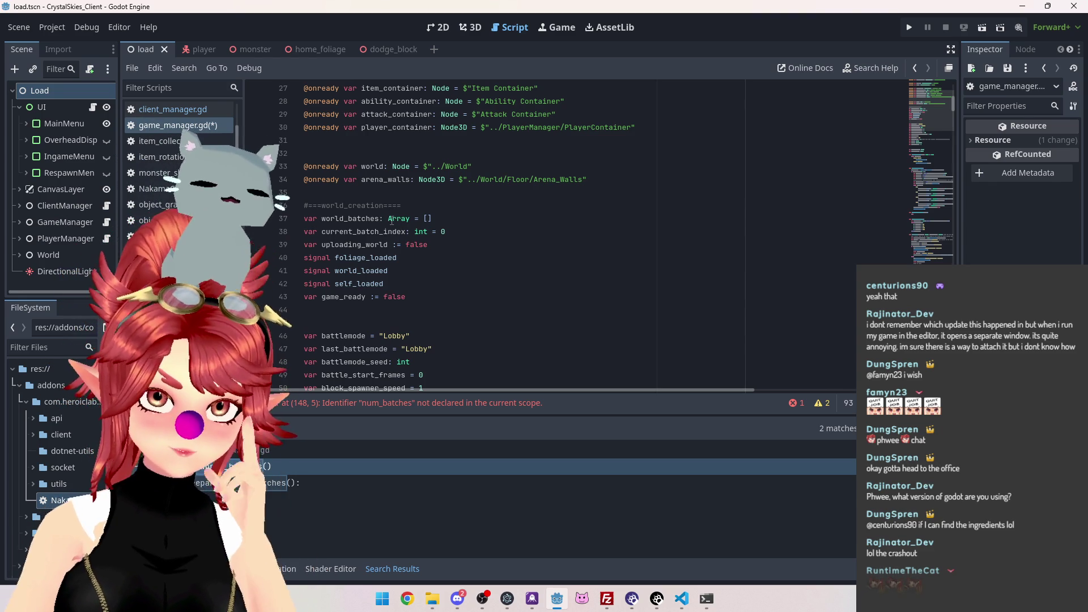
Search all scripts for world_batches and jump to the num_batches error on line 148
click(379, 219)
double_click(379, 218)
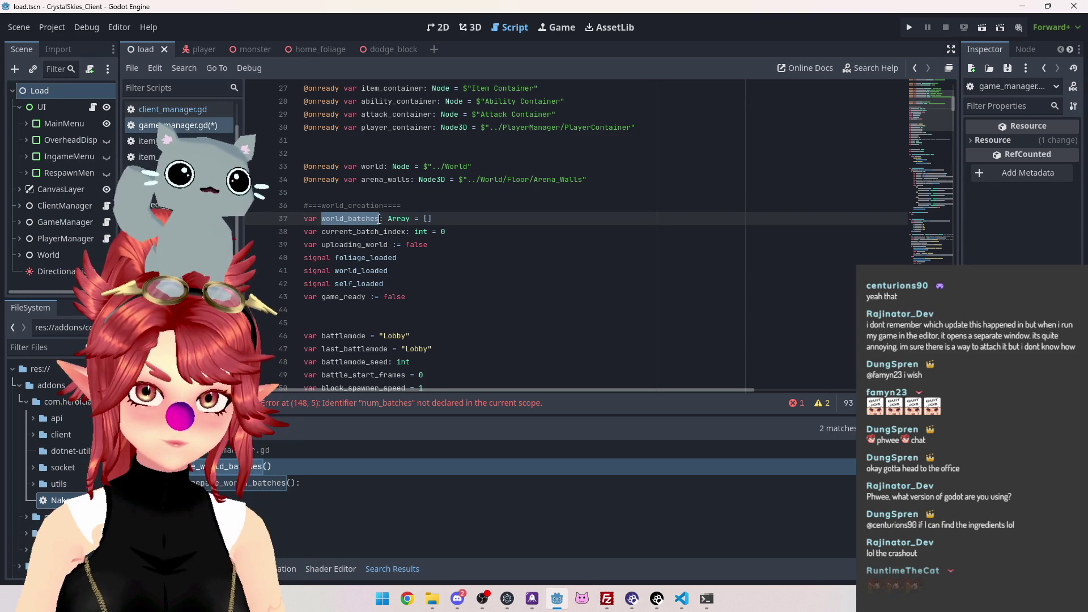
key(ctrl+shift+f)
click(545, 348)
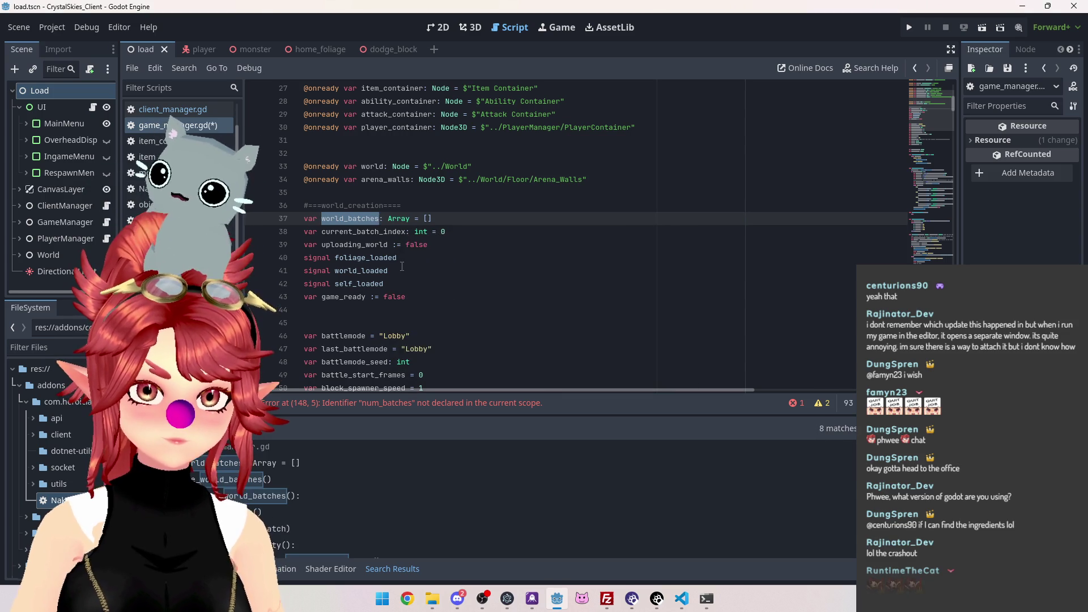
scroll(402, 266, down, 5)
scroll(454, 499, down, 1)
scroll(429, 333, down, 7)
click(418, 404)
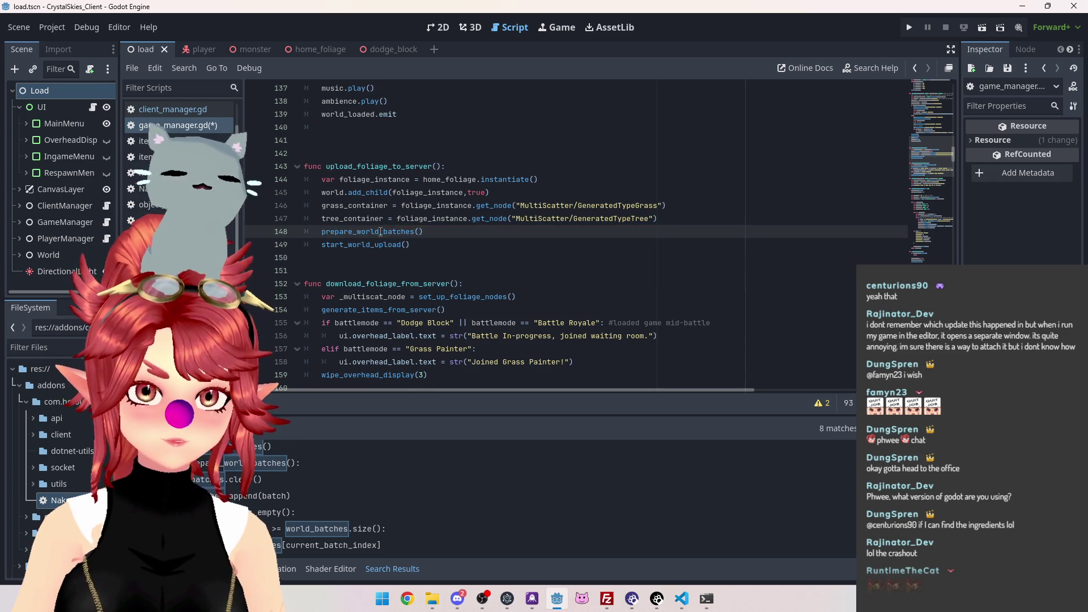
Review the prepare_world_batches definition and the start_world_upload code
ctrl+click(385, 232)
scroll(385, 237, down, 3)
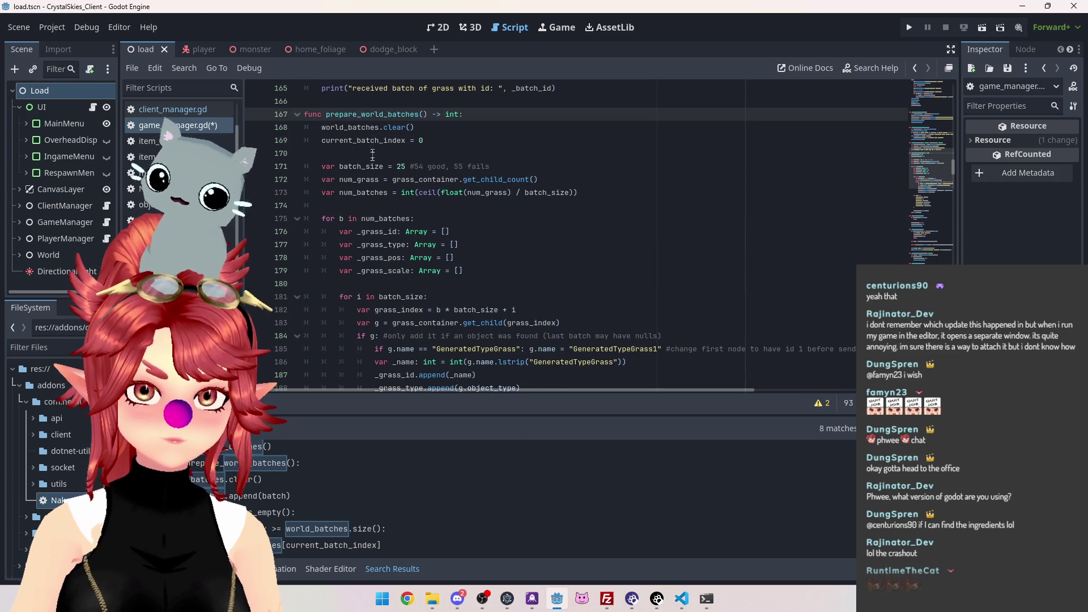
mouse_move(346, 124)
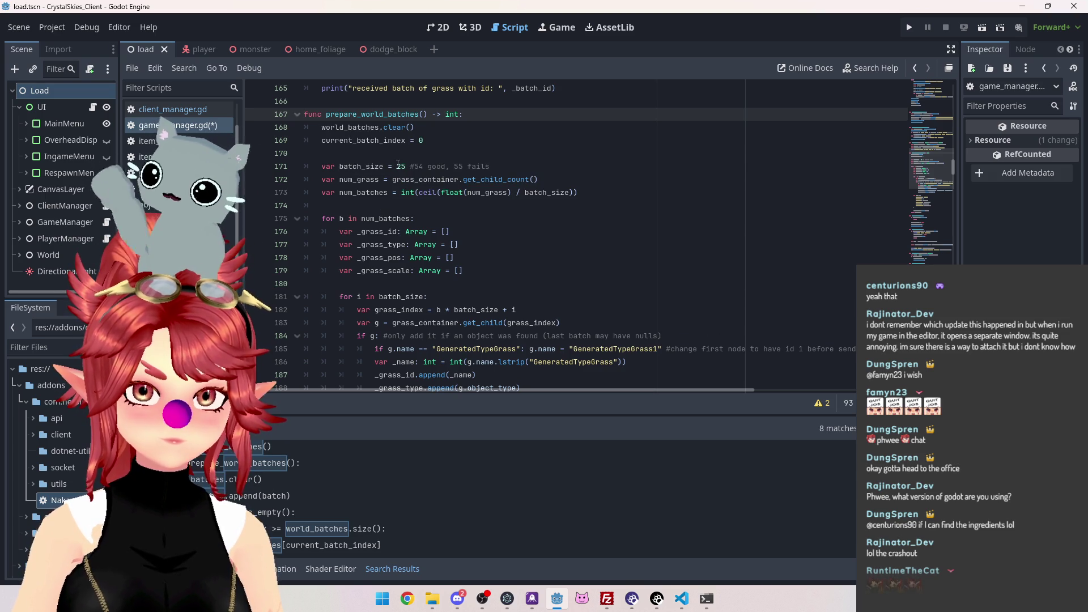
scroll(385, 227, down, 9)
scroll(389, 245, down, 4)
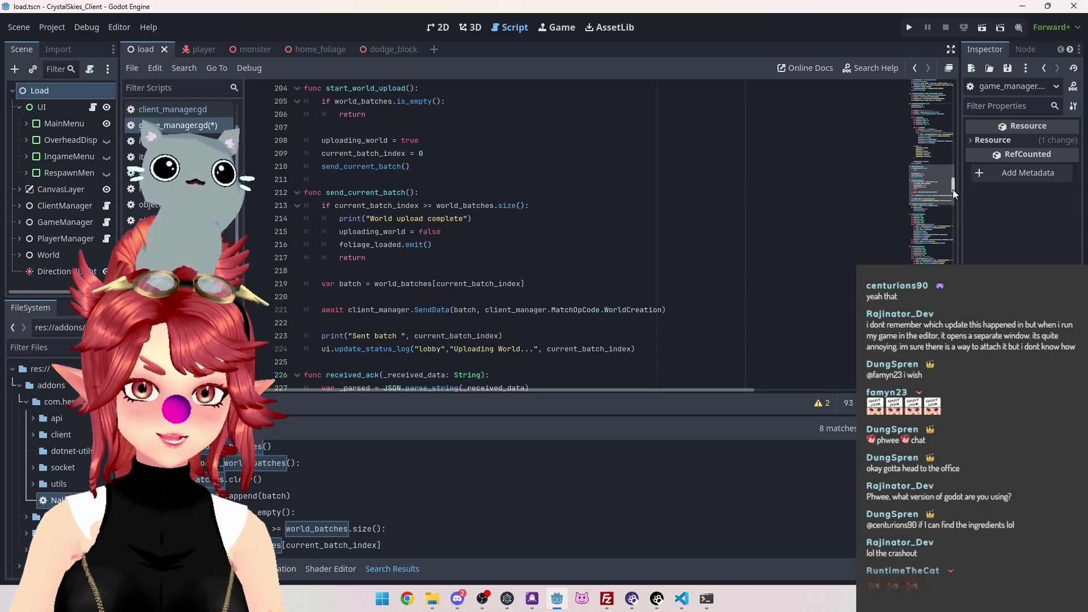
mouse_move(954, 189)
mouse_down()
mouse_move(957, 65)
mouse_move(942, 112)
mouse_up()
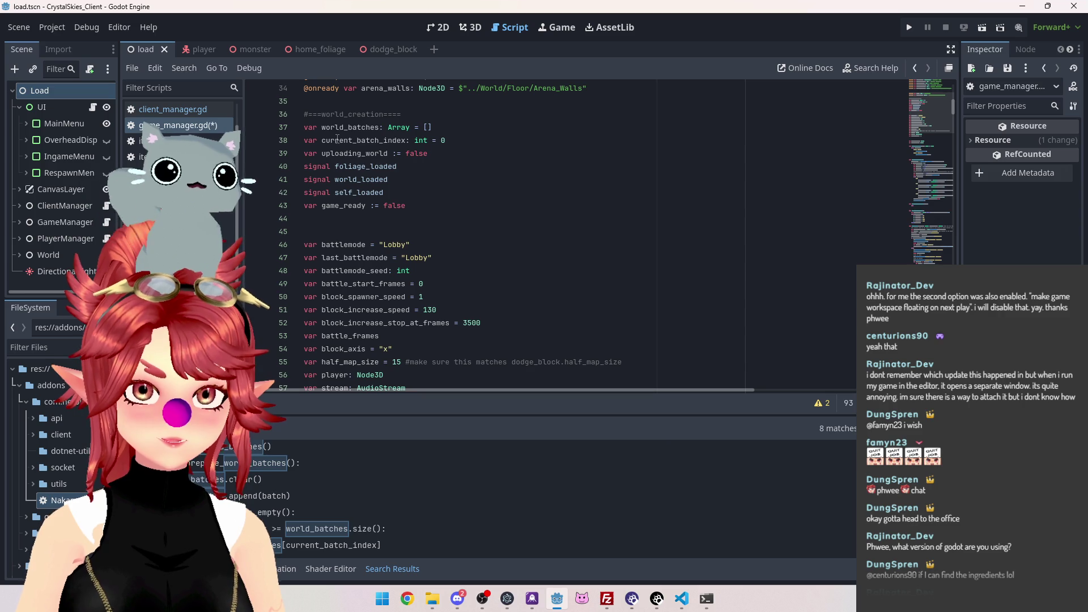
mouse_move(952, 119)
mouse_down()
mouse_move(954, 181)
mouse_move(957, 77)
mouse_up()
scroll(433, 229, down, 1)
scroll(397, 221, up, 1)
scroll(369, 216, down, 8)
scroll(340, 210, down, 2)
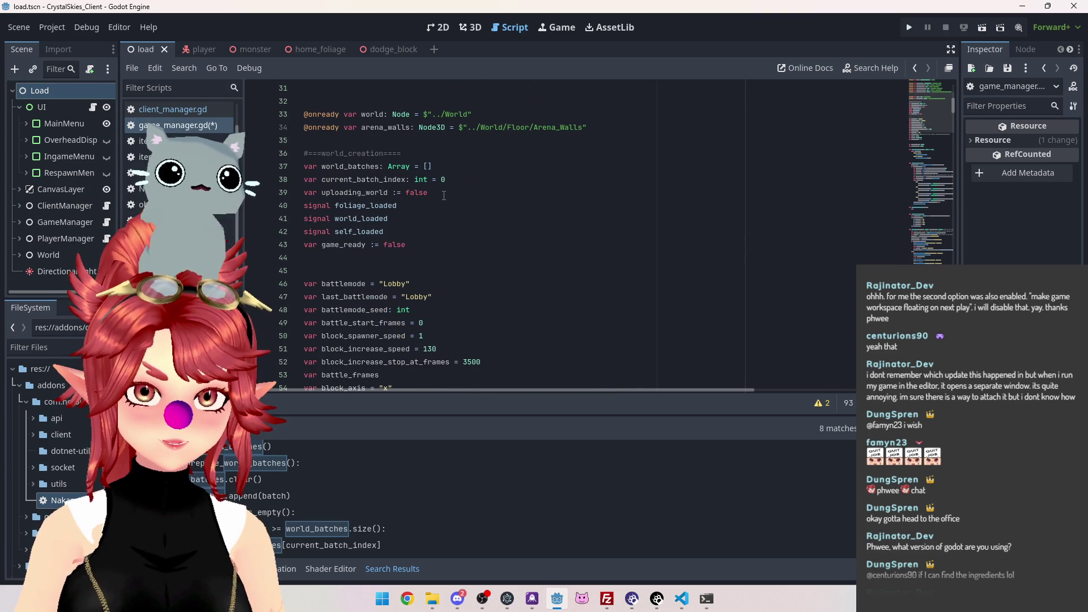
click(449, 195)
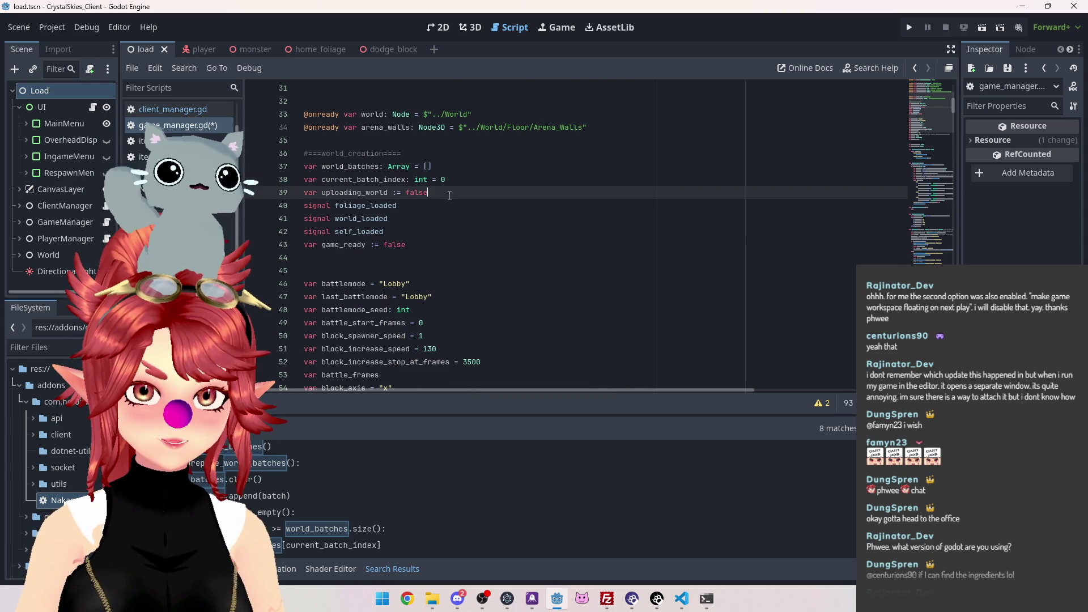
Declare 'var num_batches: int' below the world_batches declaration
click(460, 165)
key(Return)
text(var num_batches: i)
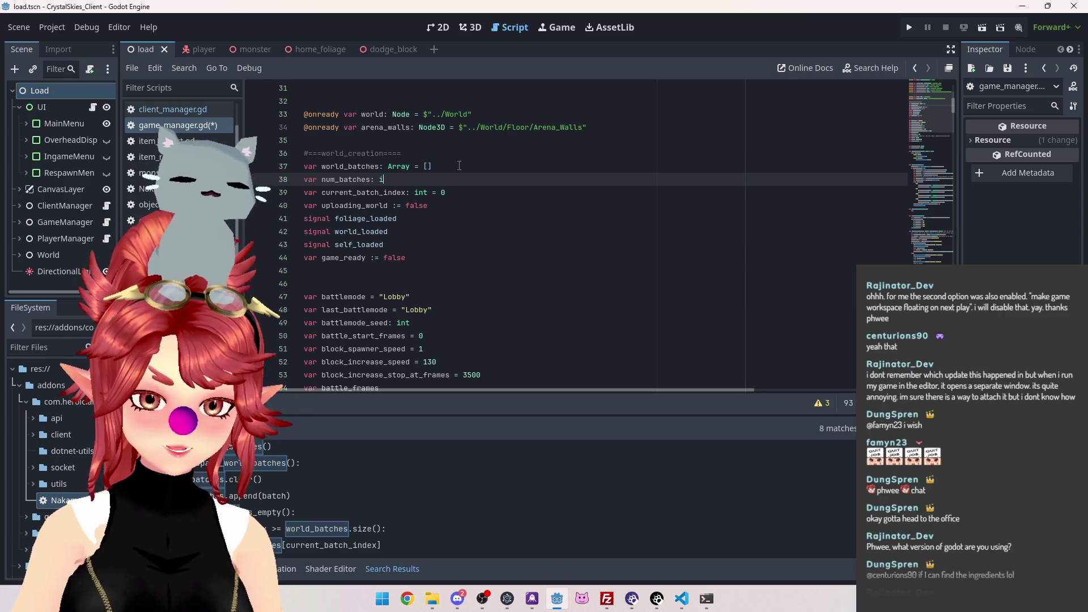
text(nt)
click(673, 231)
Search all scripts for num_batches and jump to the 'for b in num_batches' loop
drag(321, 180, 372, 180)
key(ctrl+shift+f)
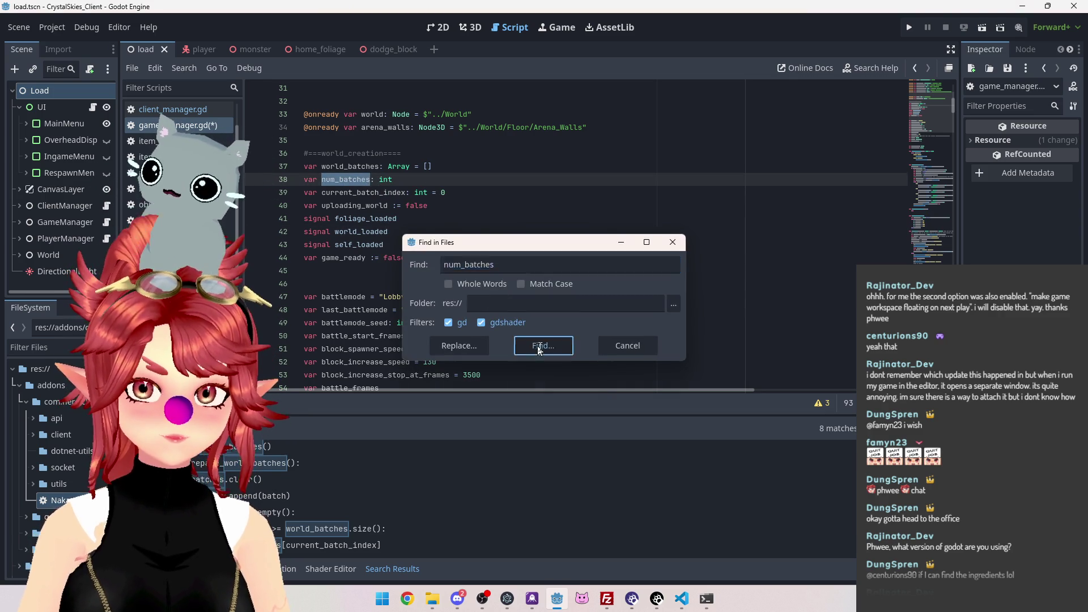
click(537, 345)
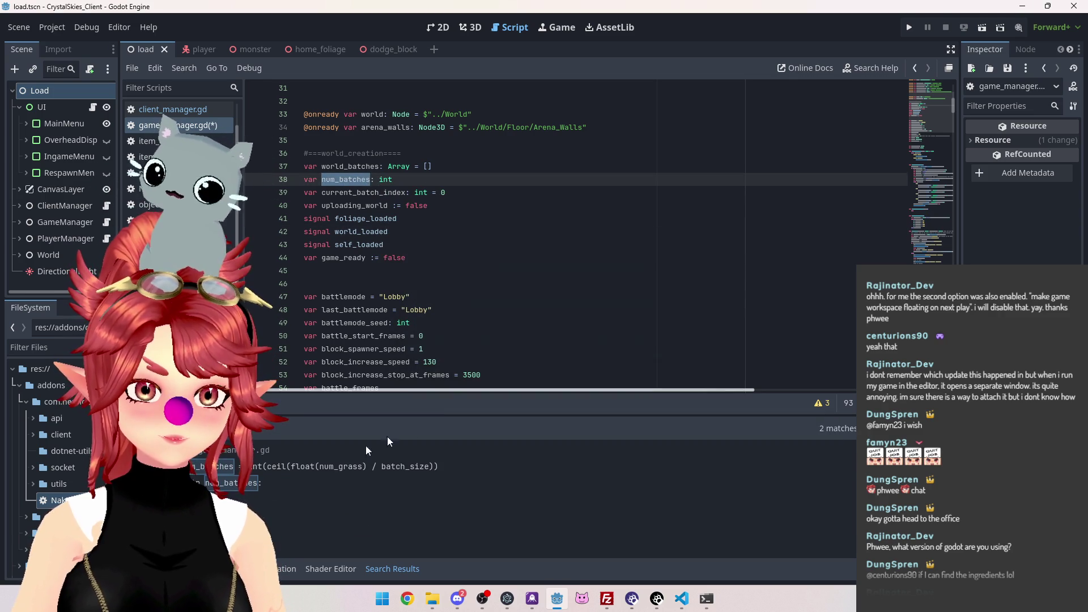
click(280, 484)
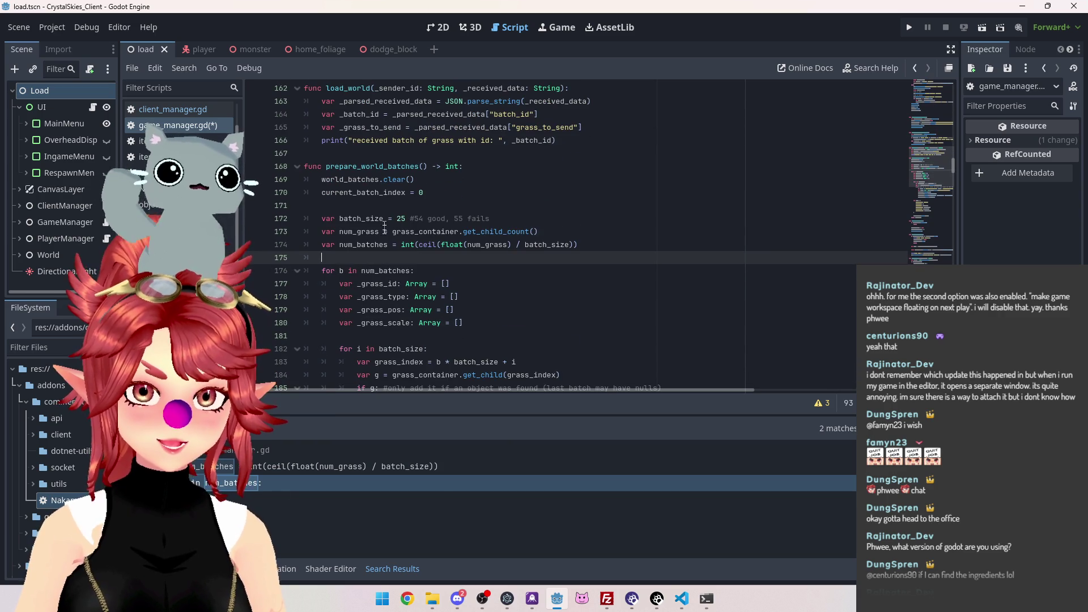
scroll(459, 219, down, 10)
scroll(460, 219, up, 7)
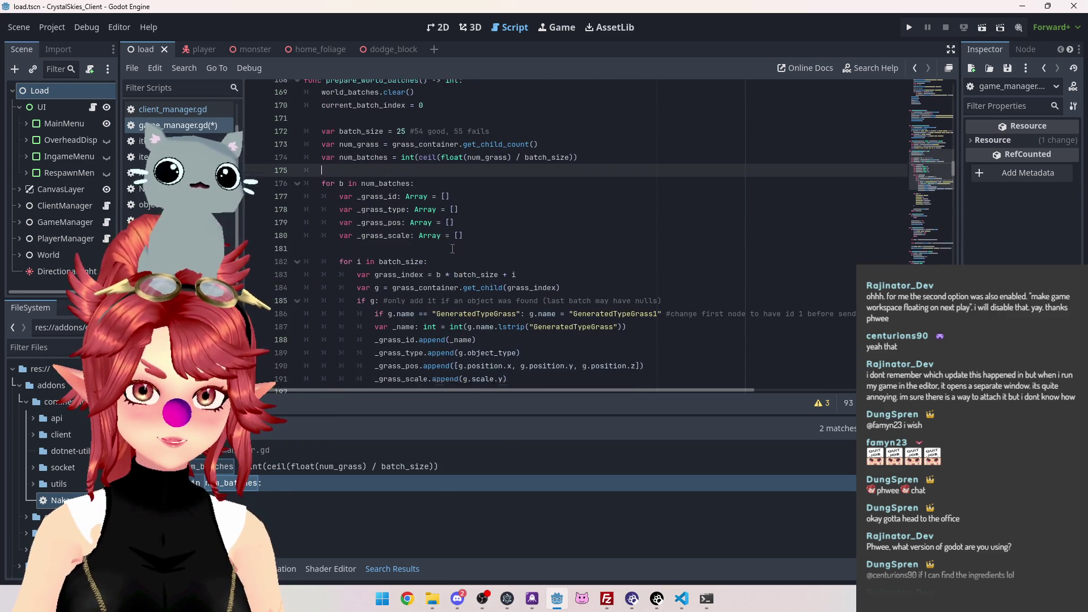
scroll(332, 261, down, 6)
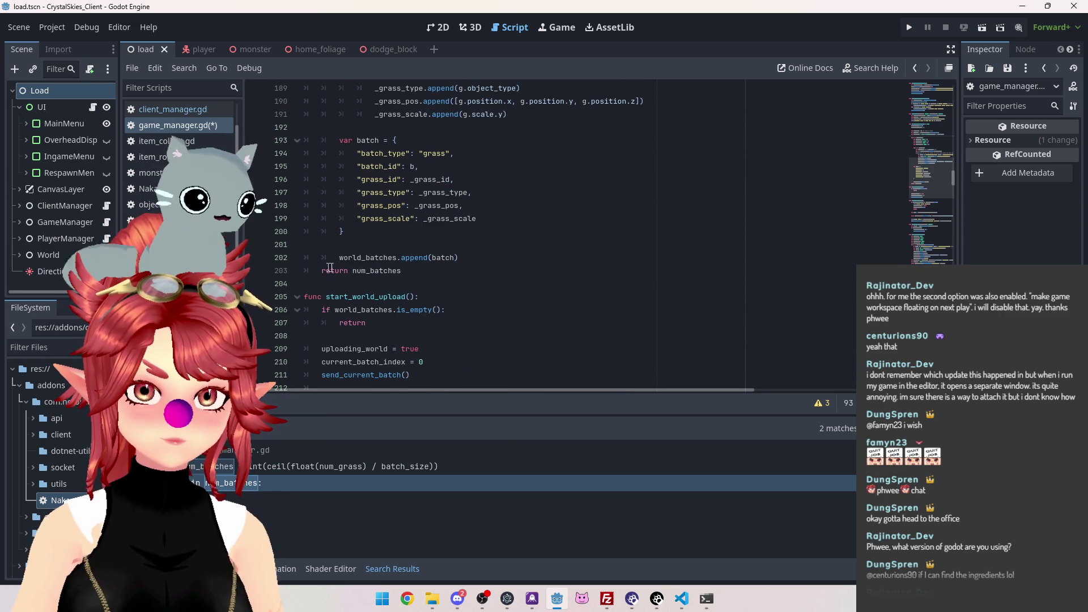
scroll(331, 261, up, 10)
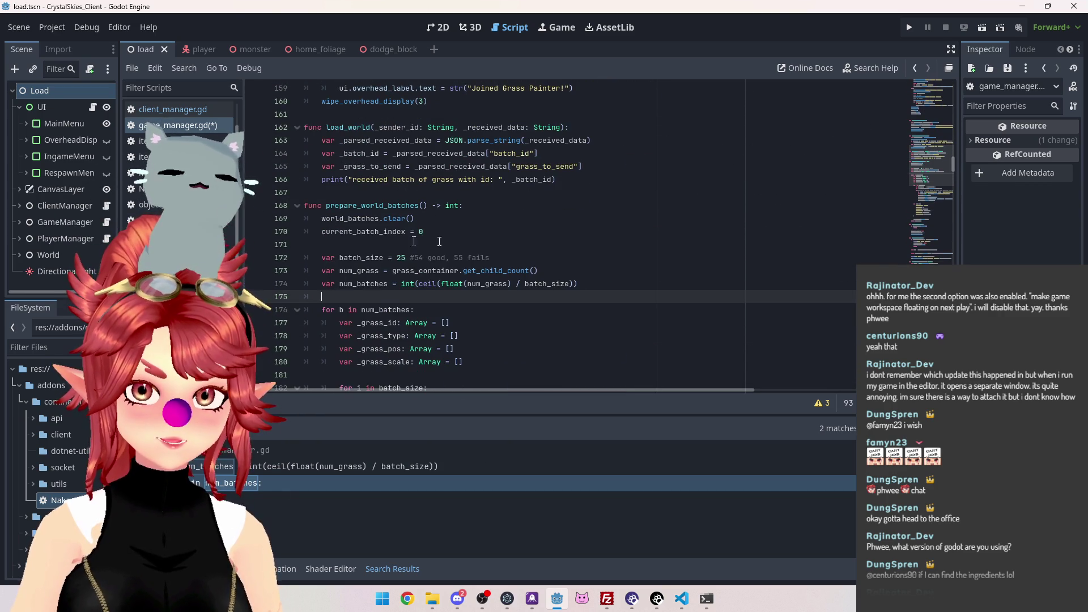
Drop prepare_world_batches' '-> int' return type and change line 203's return to 'num_batches += 1'
drag(460, 205, 430, 205)
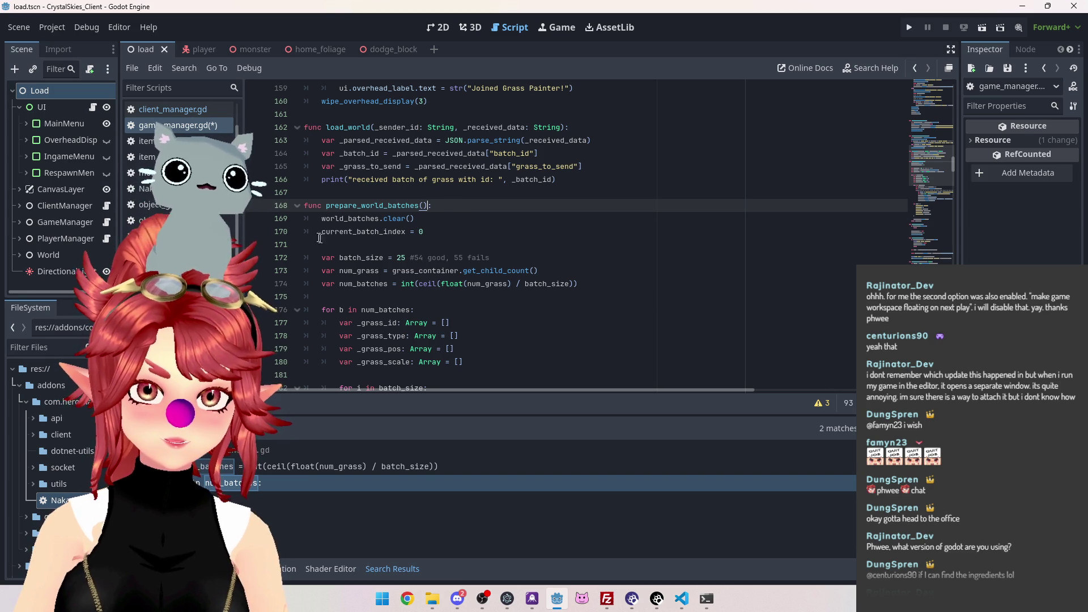
scroll(328, 228, down, 12)
scroll(328, 228, up, 1)
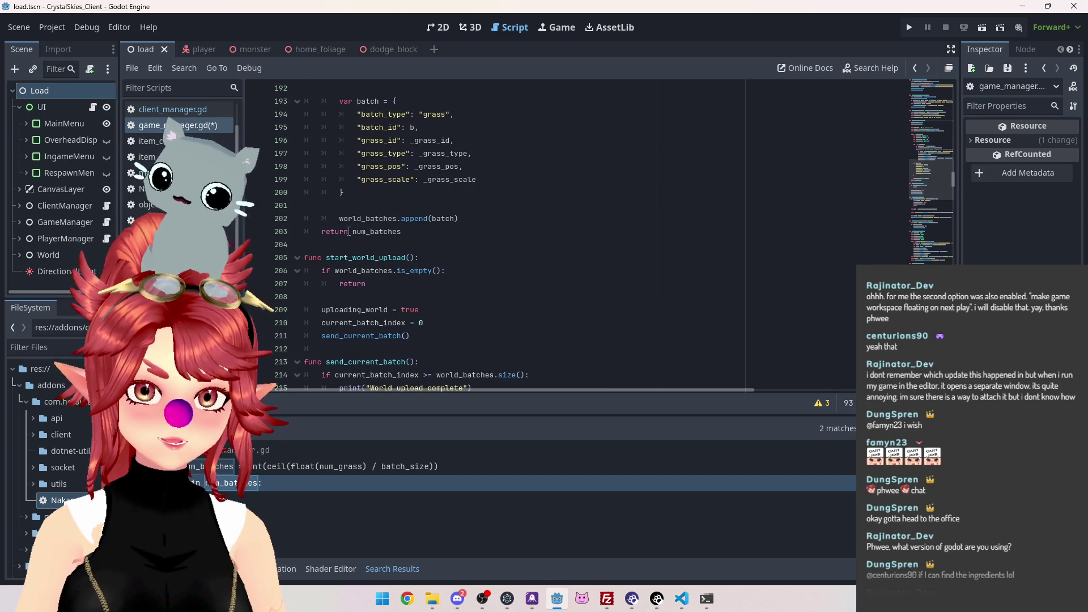
double_click(330, 231)
key(BackSpace)
key(Delete)
click(385, 231)
text(+= 1)
Revert the edit at line 174 and delete the incomplete num_batches line 203
scroll(481, 253, up, 6)
scroll(481, 252, up, 3)
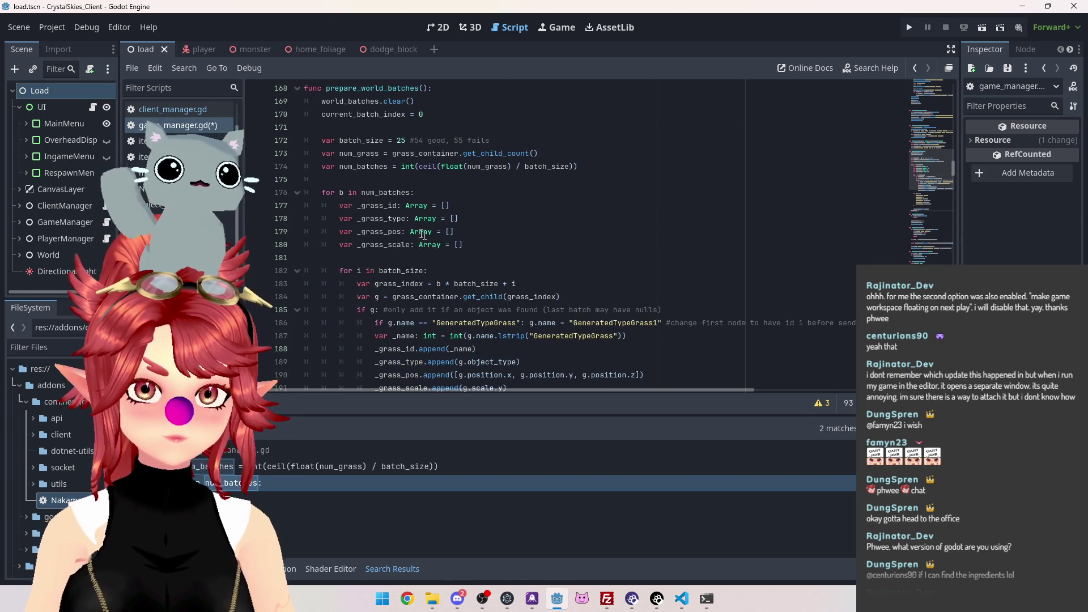
click(342, 168)
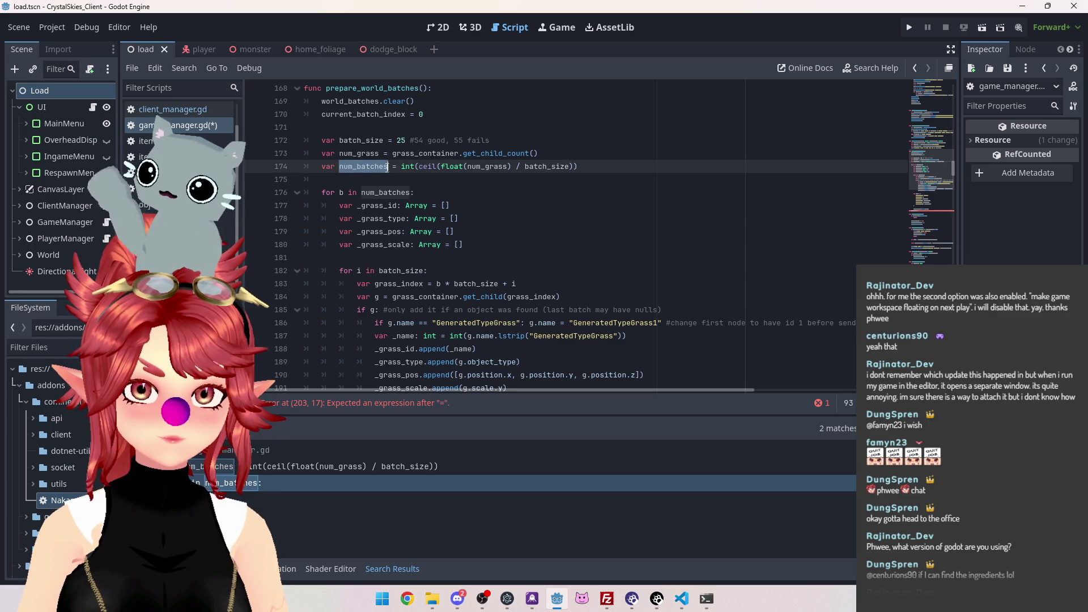
key(Home)
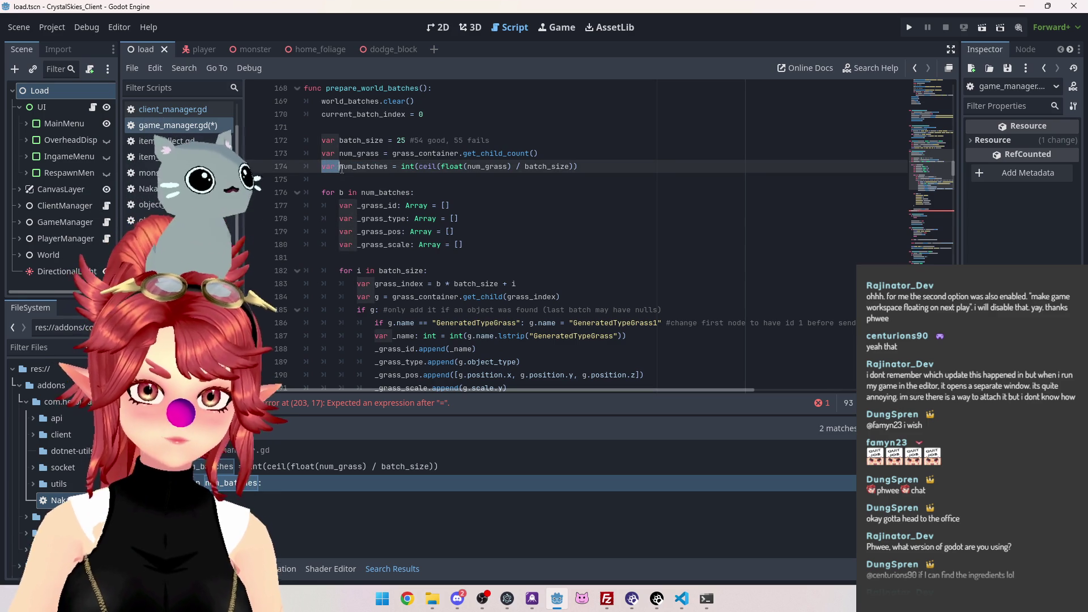
key(ctrl+z)
scroll(350, 248, down, 2)
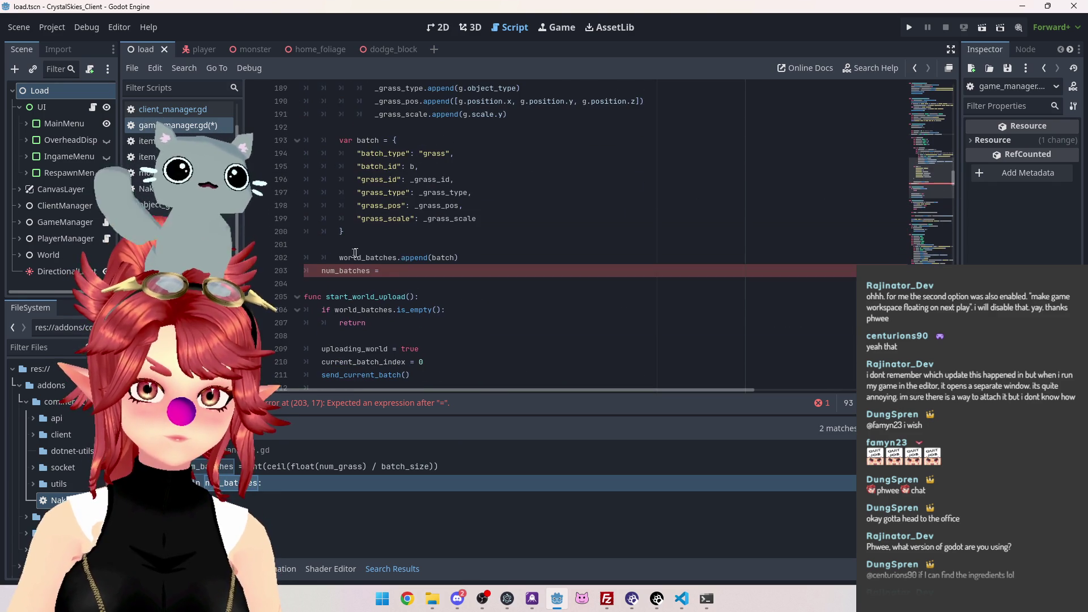
click(497, 270)
key(BackSpace)
key(BackSpace)
key(BackSpace)
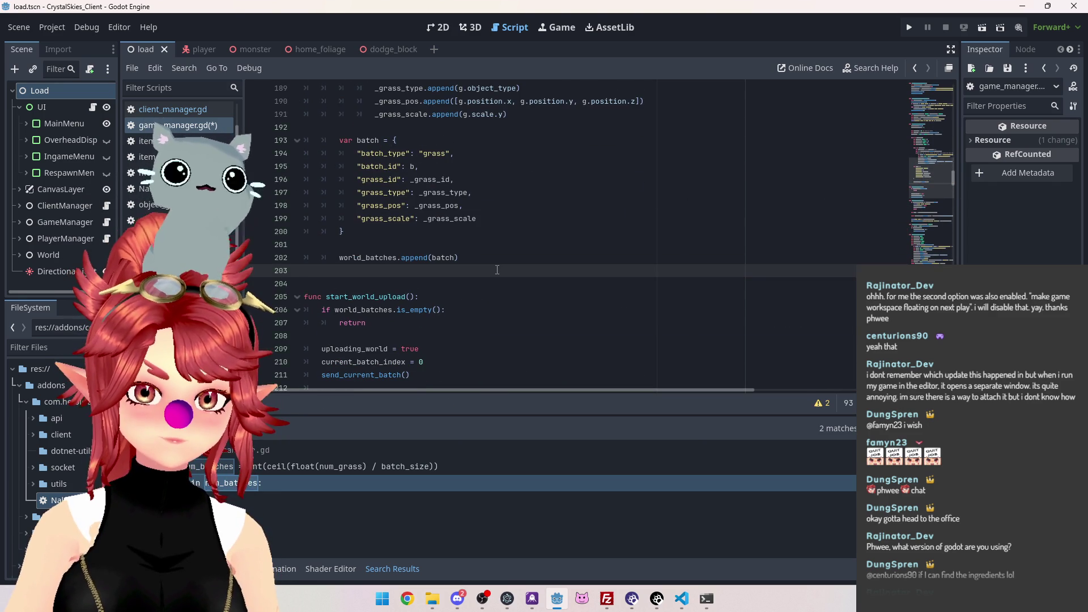
scroll(380, 222, up, 9)
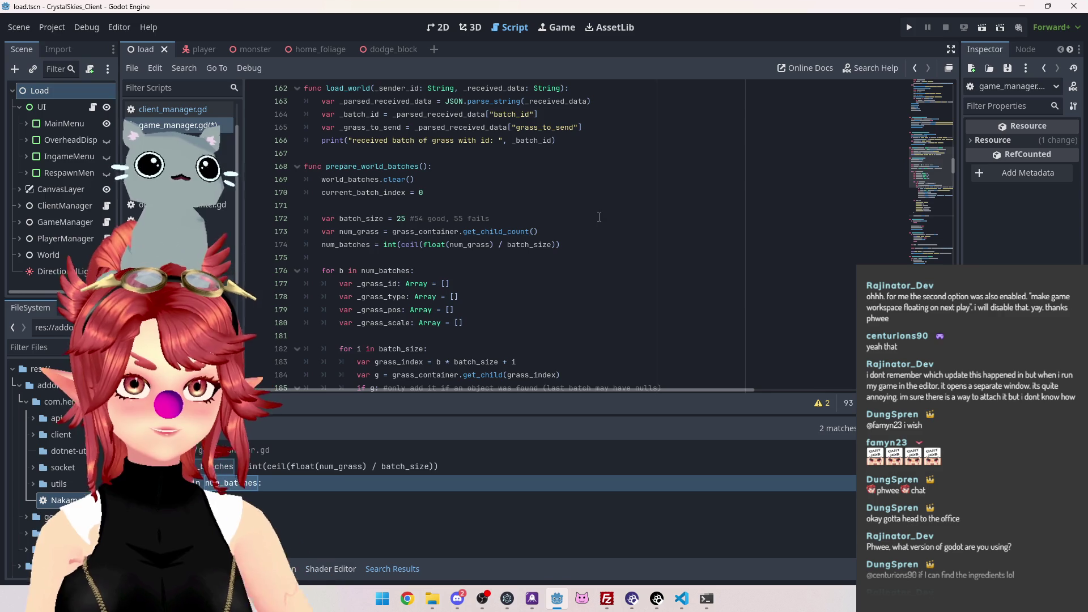
Remove the blank line after the batch dictionary and switch to the Game workspace
scroll(544, 233, down, 6)
scroll(520, 238, down, 2)
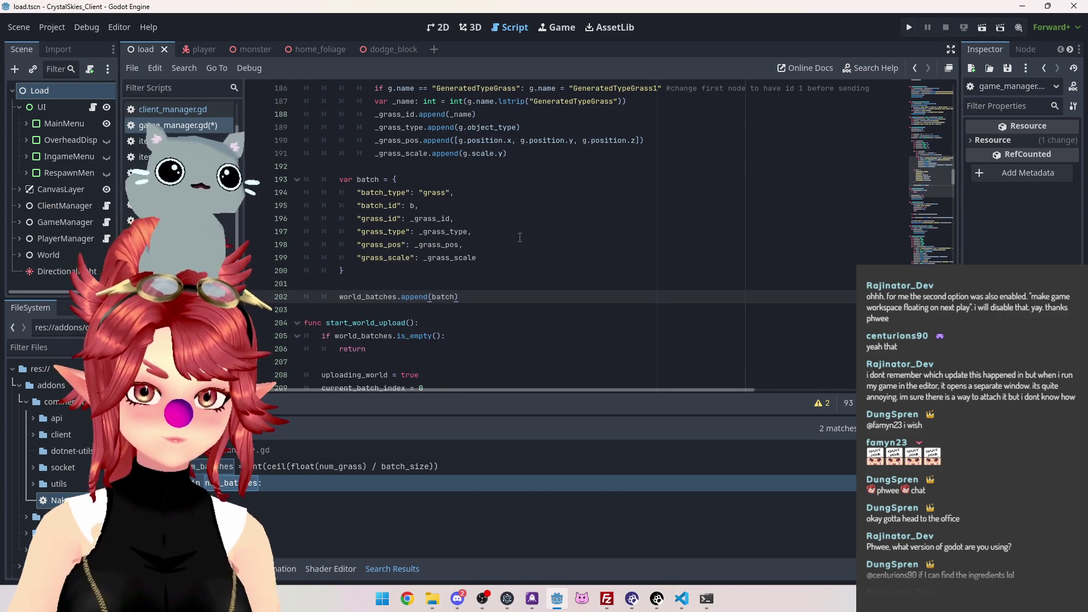
click(483, 283)
key(BackSpace)
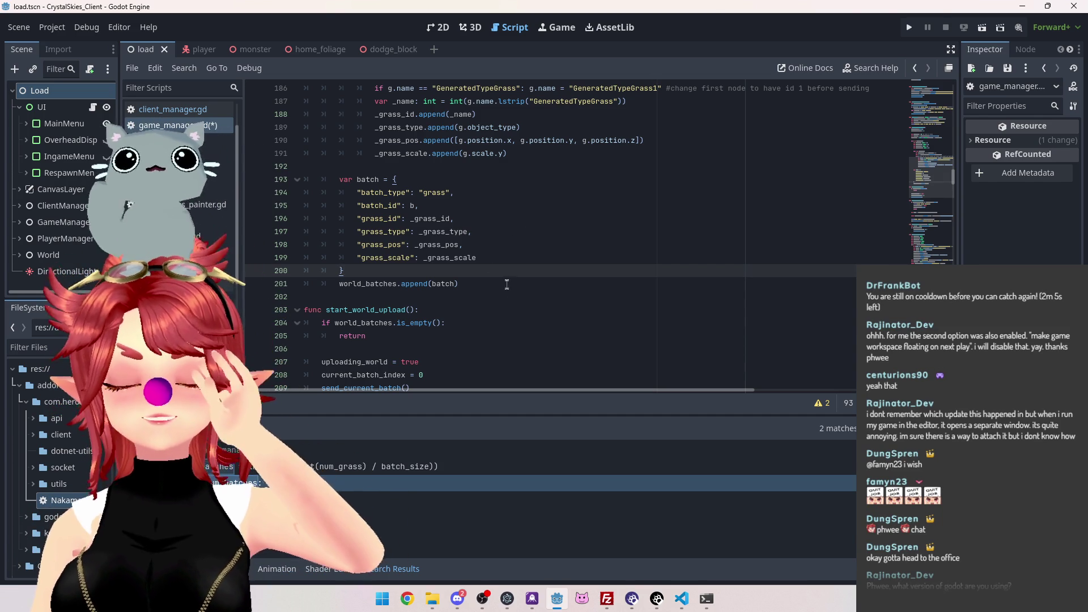
click(559, 29)
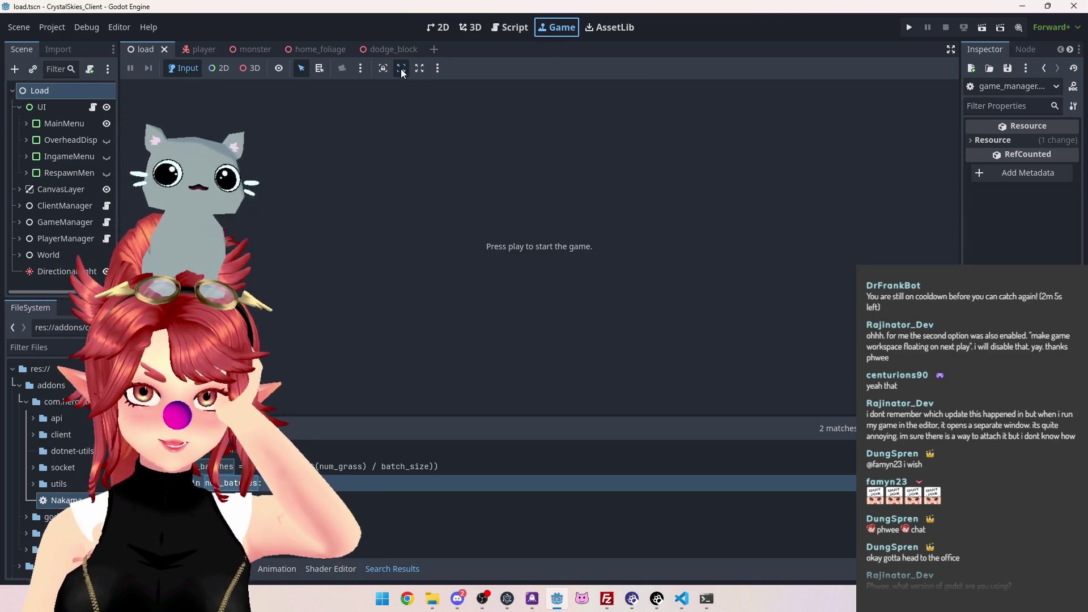
Check the Game toolbar's Embed Game on Next Play option, then return to game_manager.gd
click(437, 71)
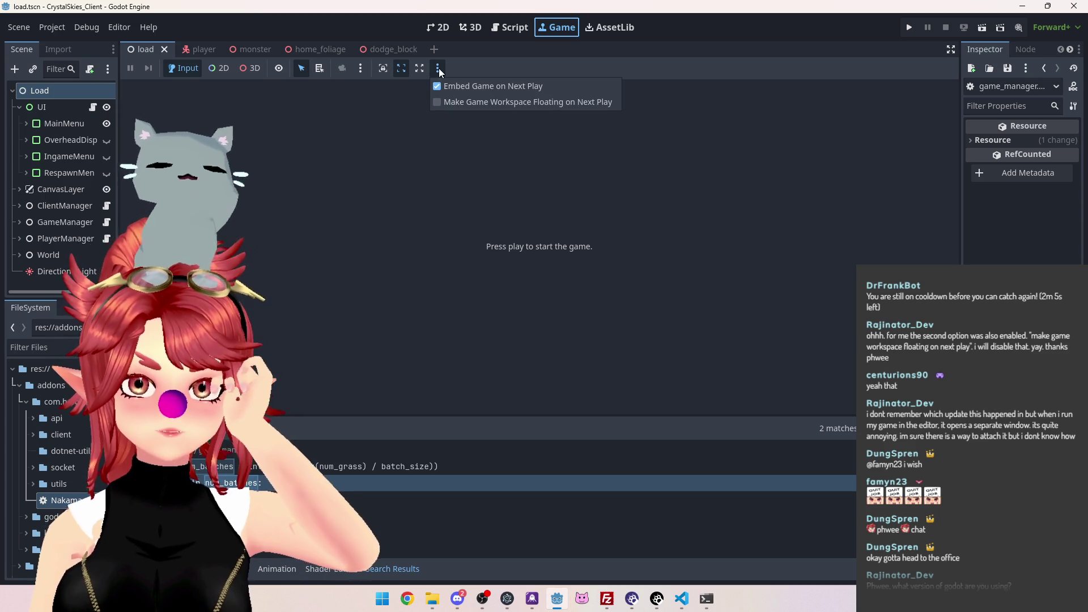
click(436, 68)
click(438, 69)
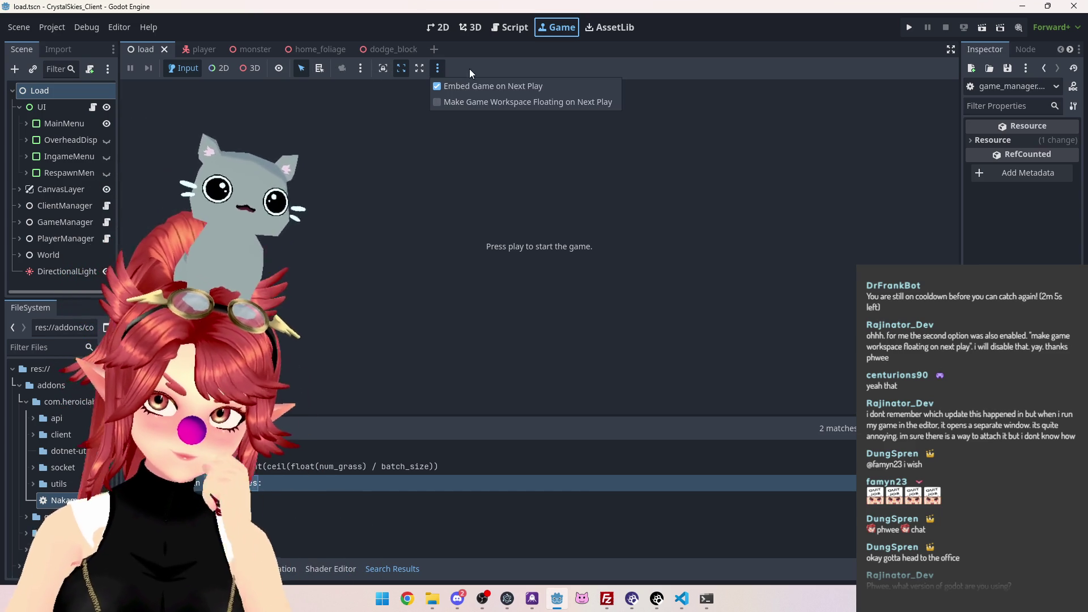
click(441, 72)
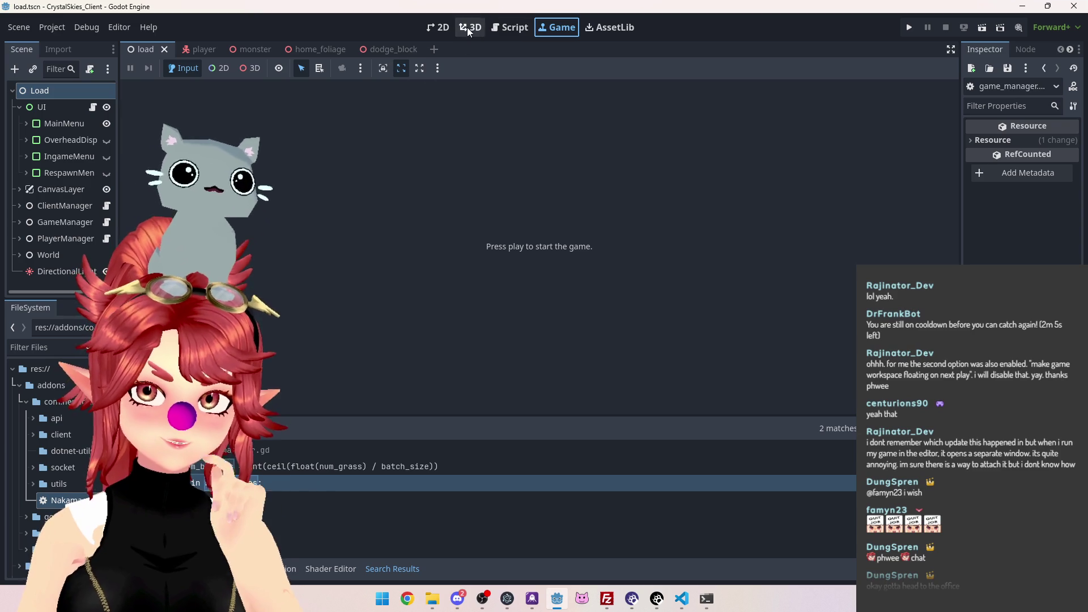
click(509, 27)
scroll(484, 288, down, 5)
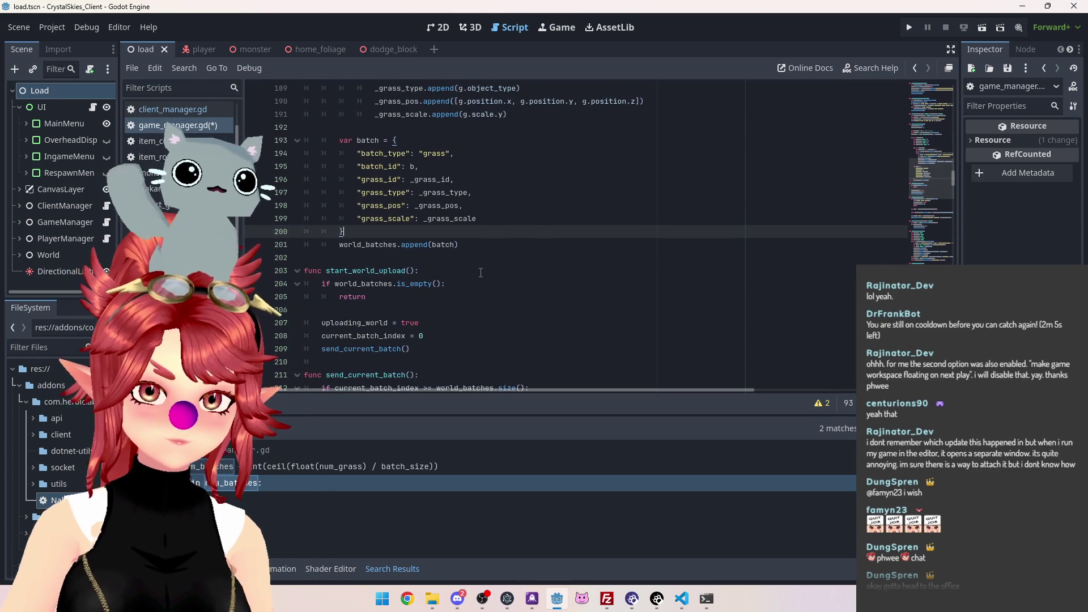
Make line 223 log 'Uploading World... ', current_batch_index, ' of ', num_batches, and save
scroll(396, 217, down, 3)
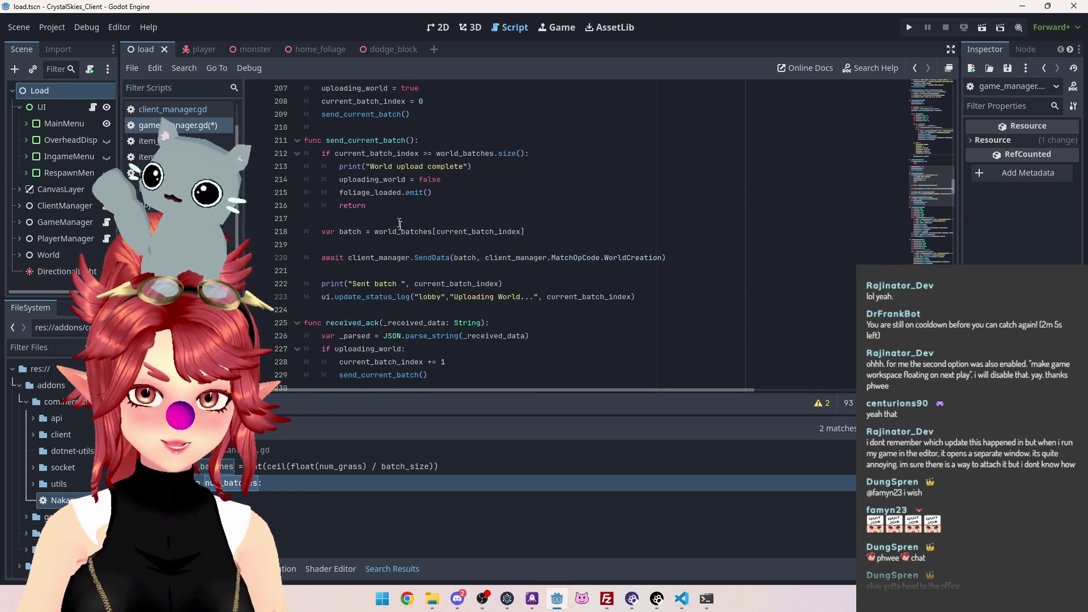
click(536, 258)
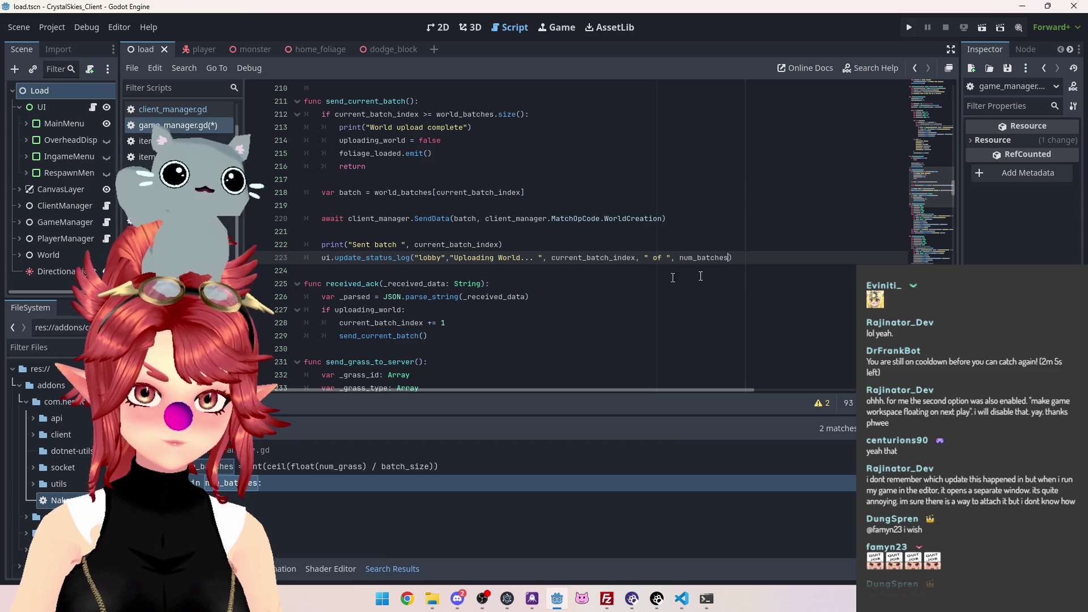
drag(642, 259, 320, 258)
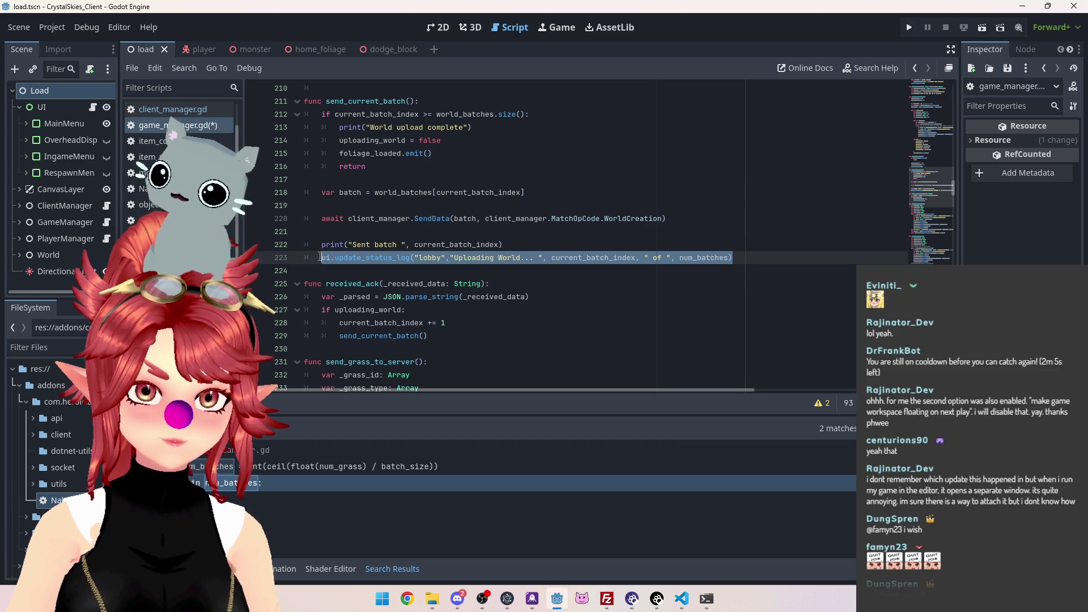
scroll(390, 250, down, 3)
scroll(420, 216, up, 1)
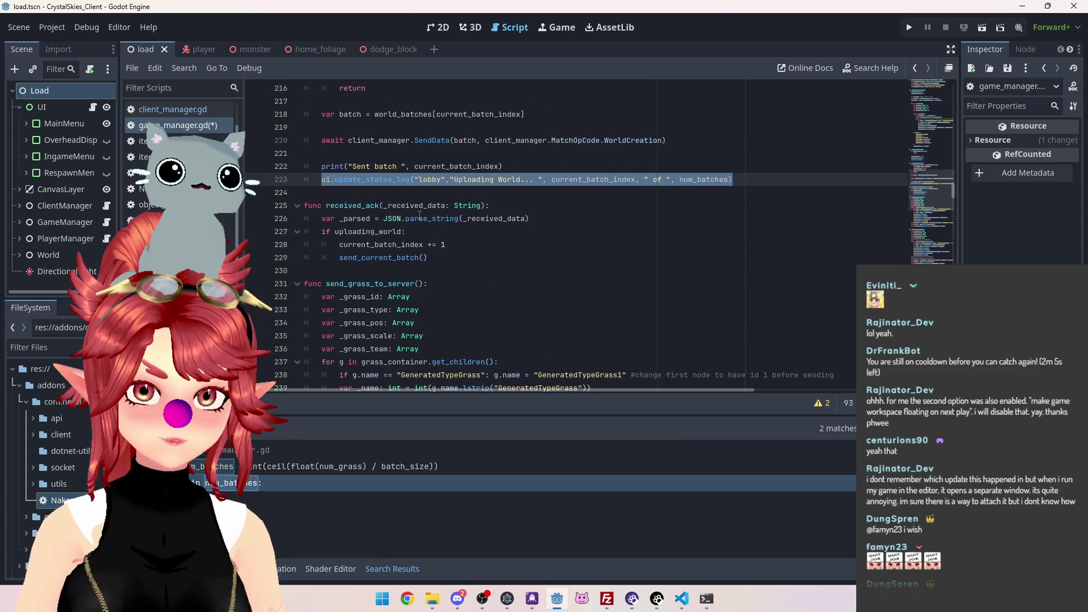
scroll(439, 253, up, 2)
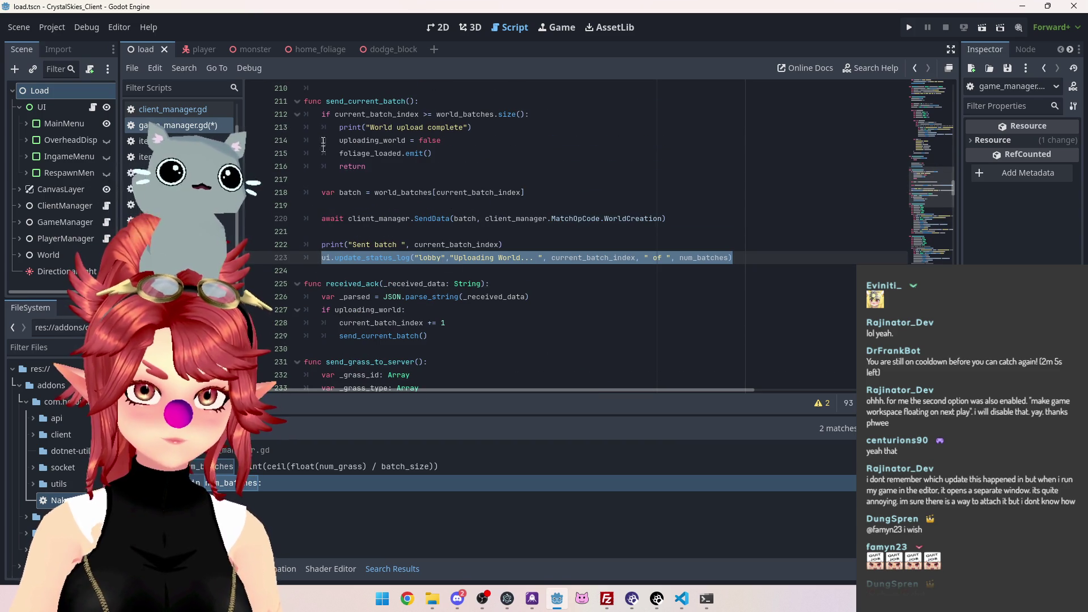
click(595, 233)
key(ctrl+s)
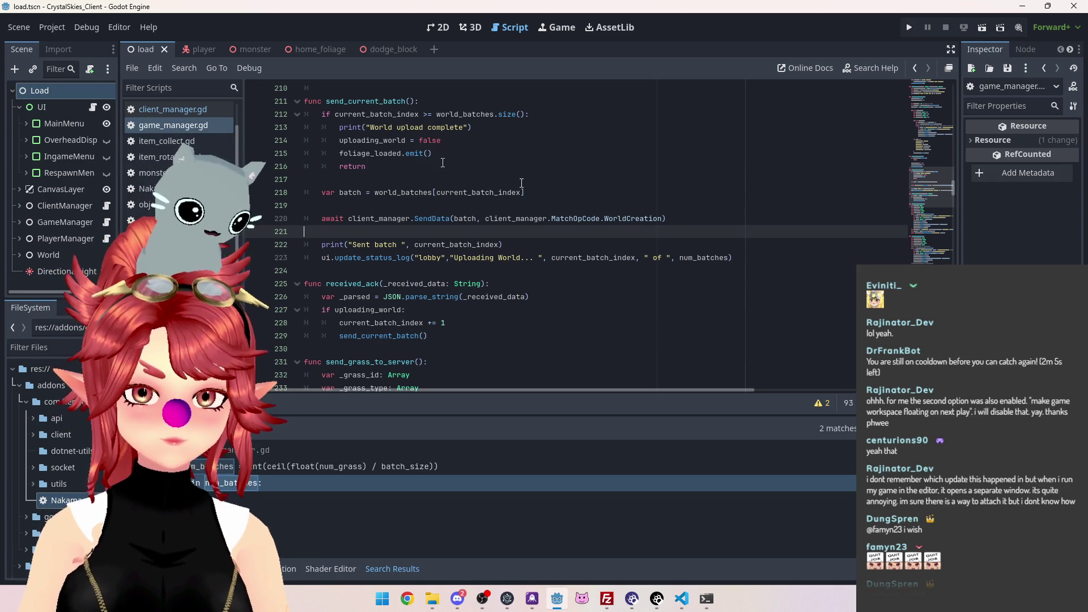
Check the output log's WorldAck messages, then search the project for foliage_loaded
scroll(499, 261, down, 1)
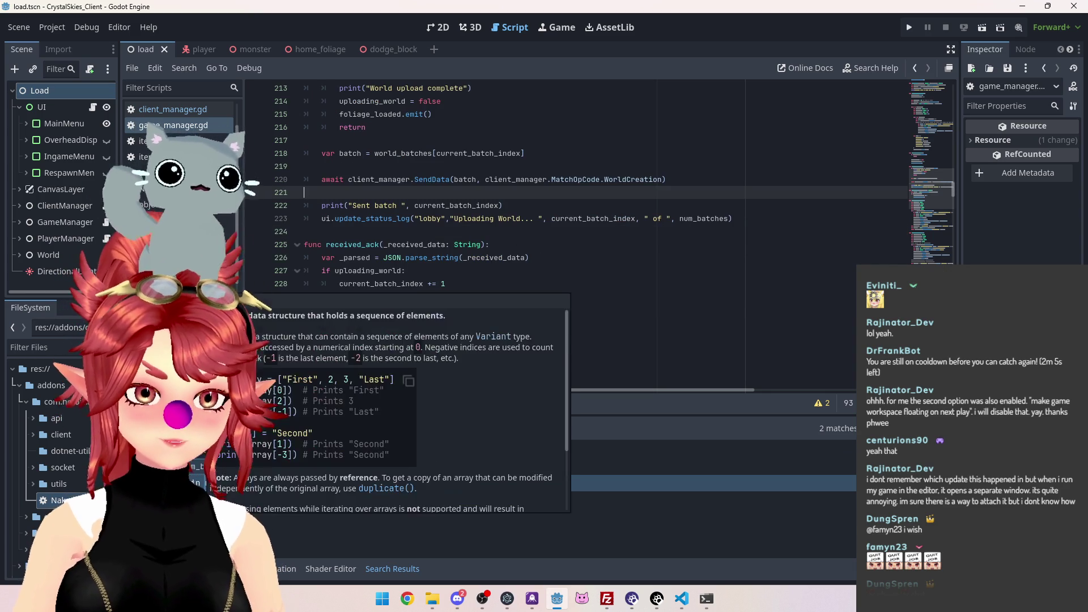
click(148, 569)
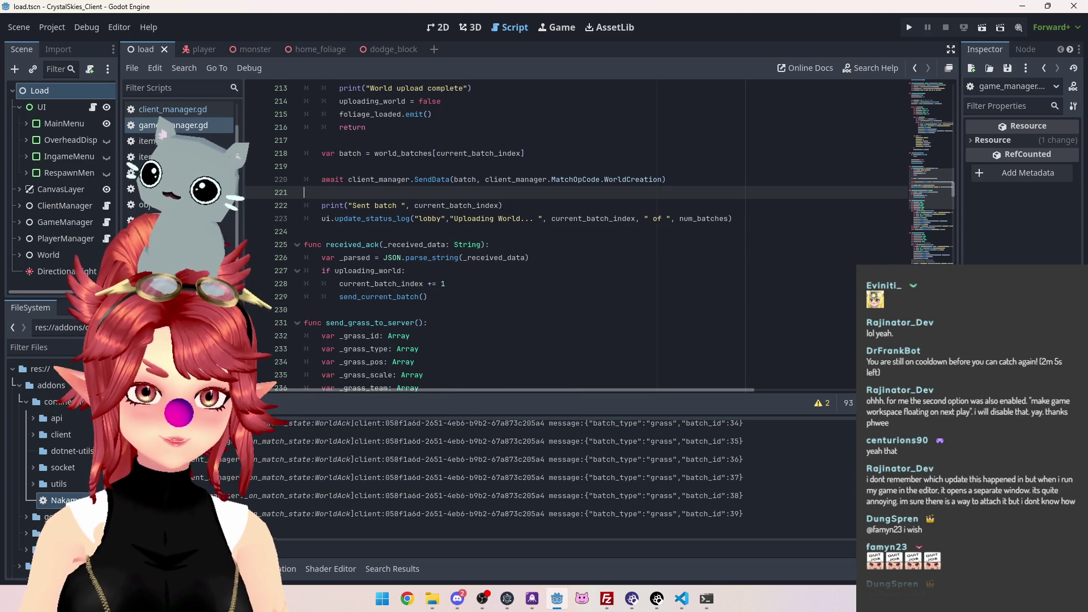
scroll(476, 223, up, 3)
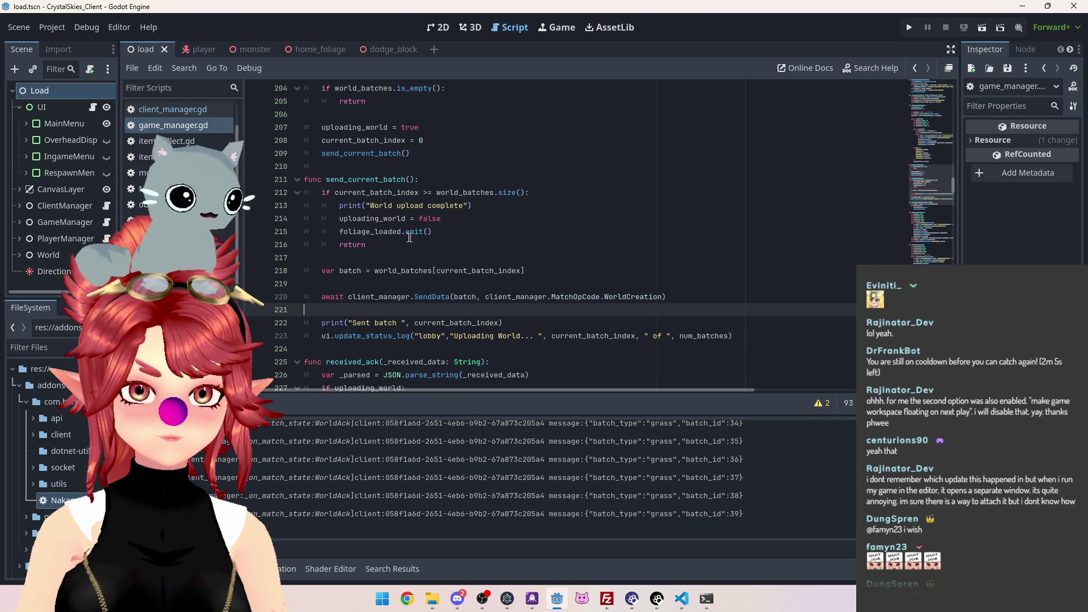
drag(401, 232, 355, 234)
double_click(355, 234)
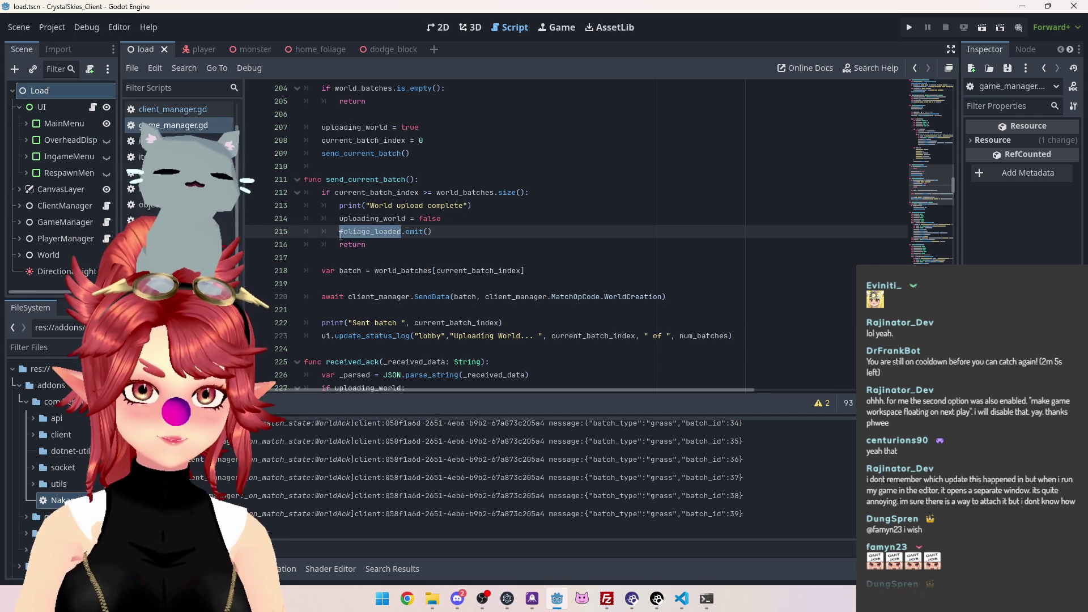
key(ctrl+shift+f)
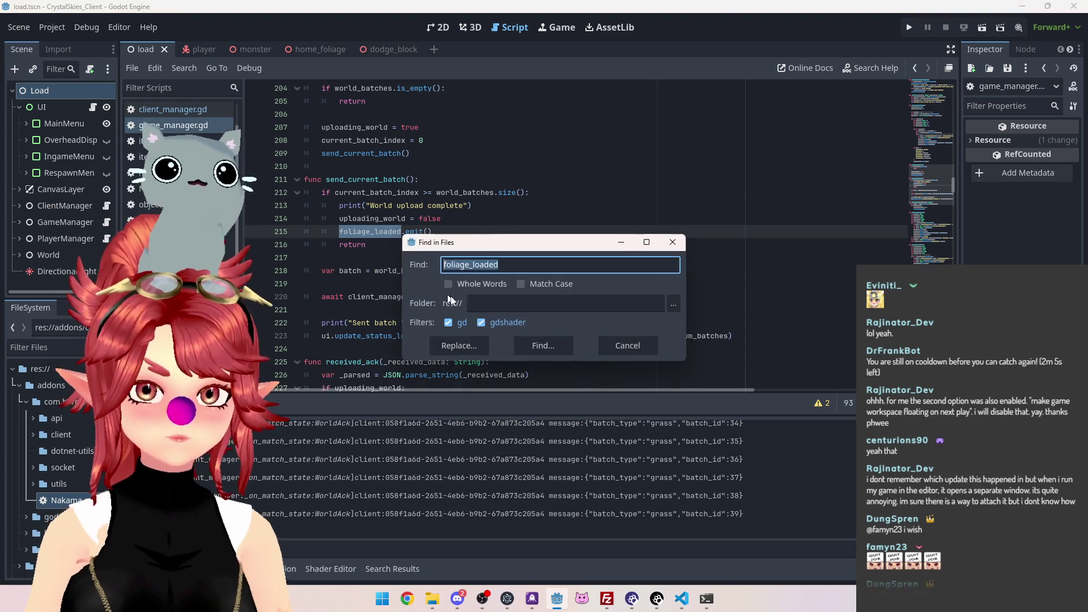
Find the four foliage_loaded matches and open the await in lobby_join at line 122
click(542, 349)
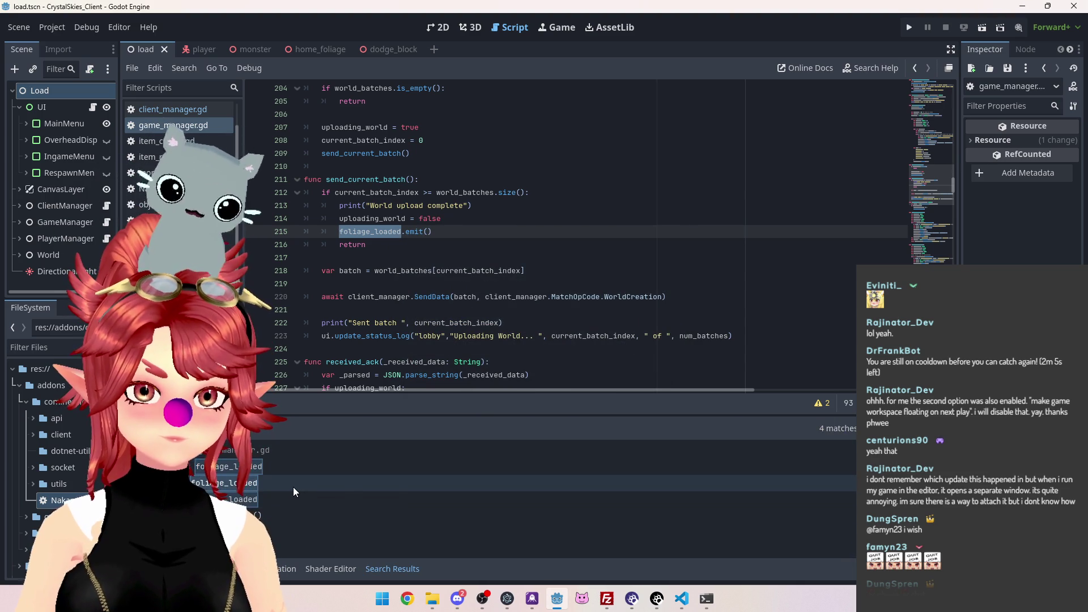
click(294, 490)
scroll(365, 232, up, 4)
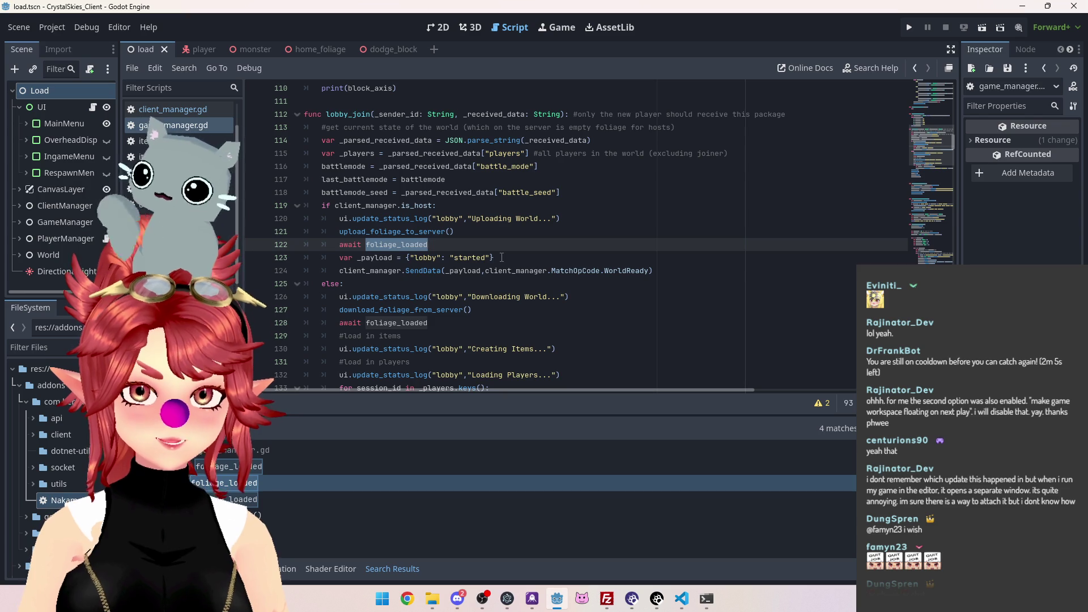
click(505, 258)
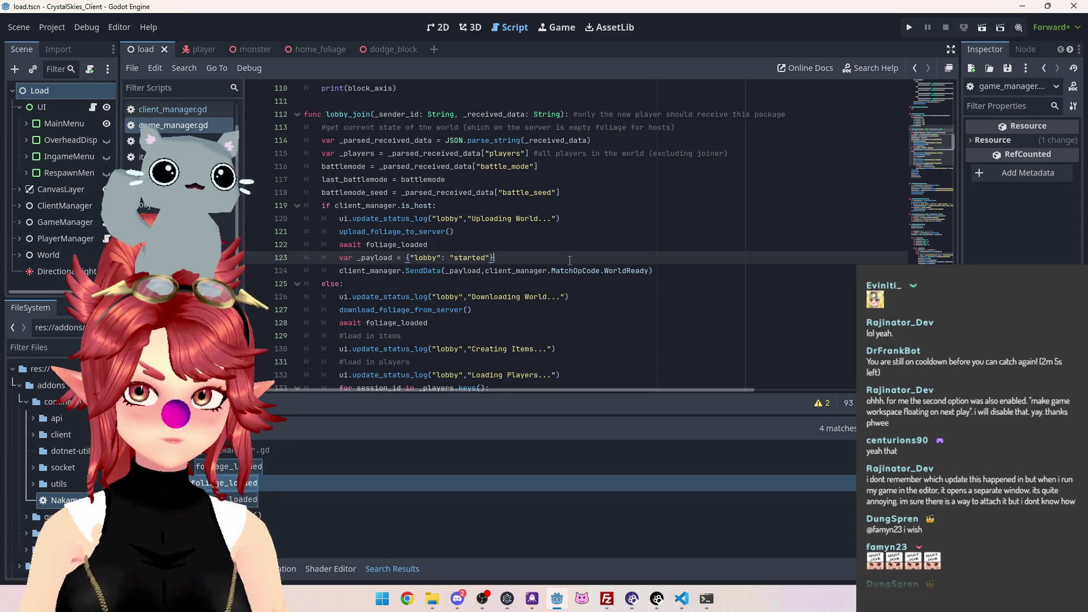
scroll(561, 275, down, 4)
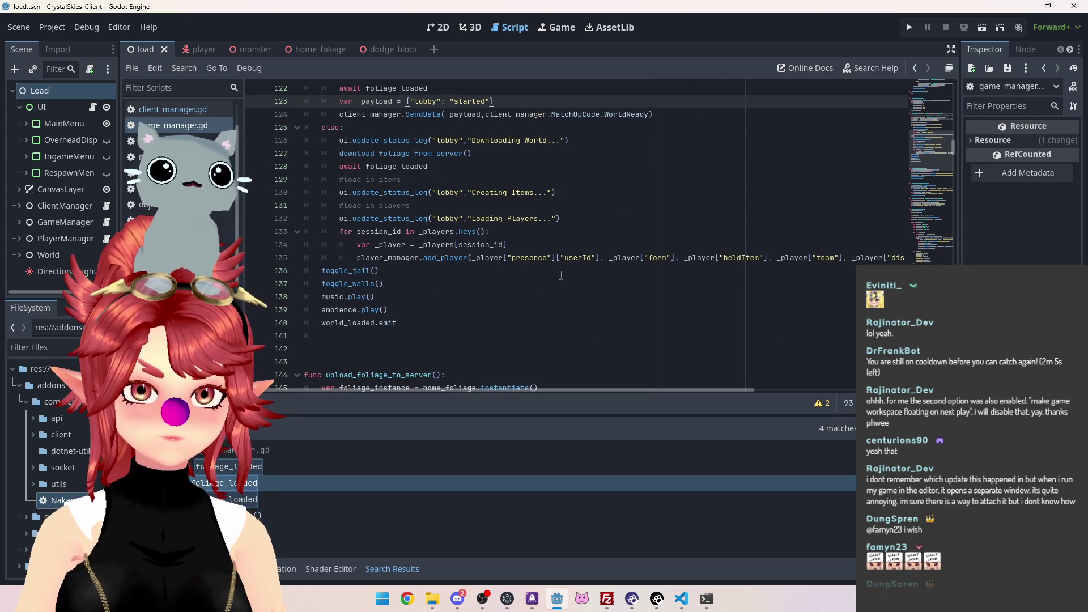
scroll(561, 276, up, 2)
scroll(561, 276, down, 1)
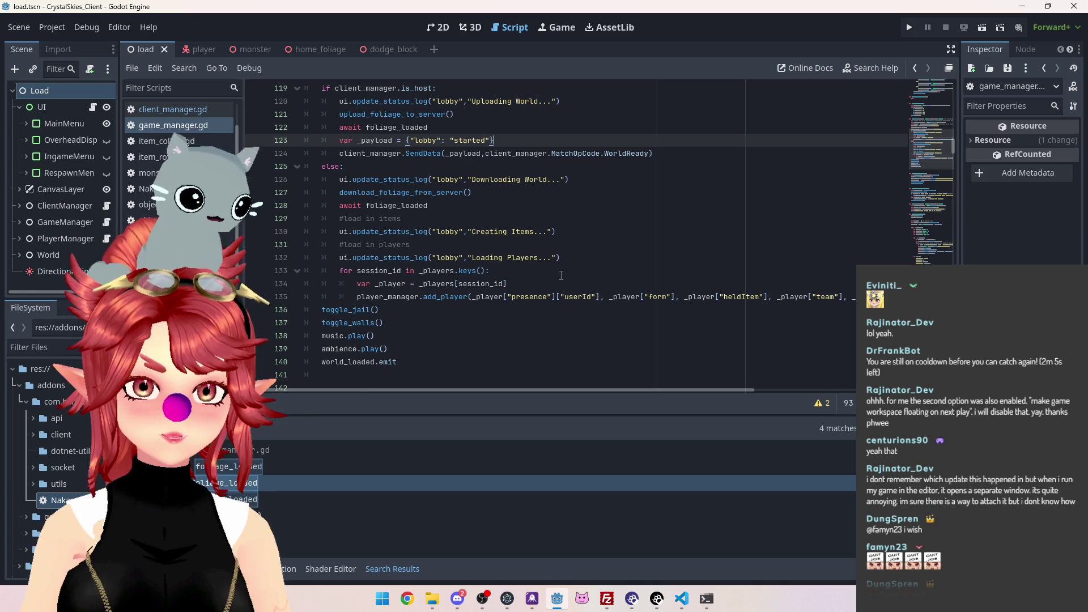
scroll(561, 275, up, 1)
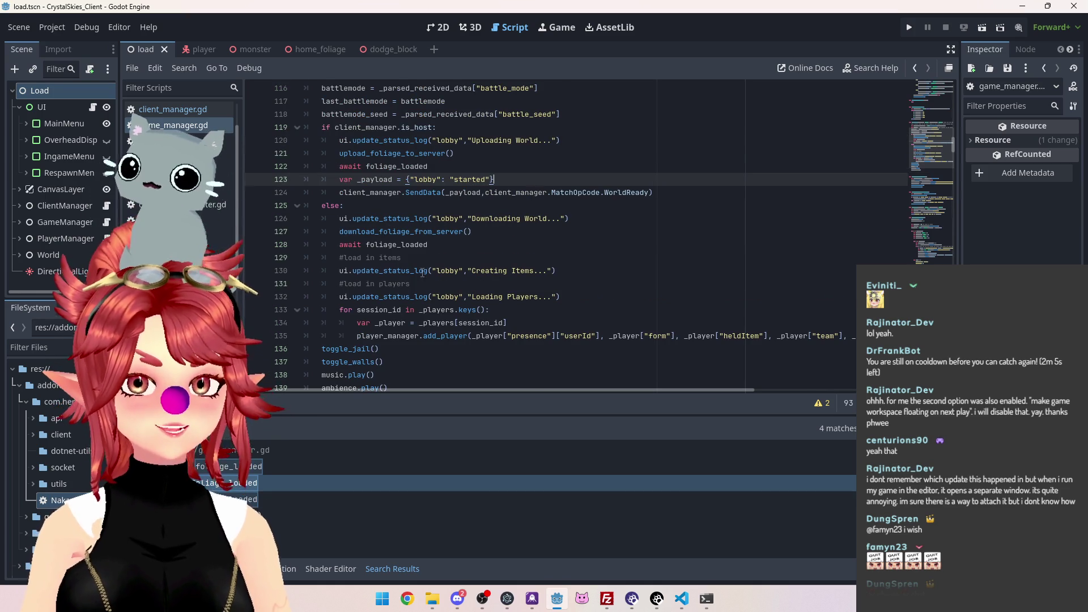
Bring the game server's terminal window to the front
scroll(335, 326, down, 1)
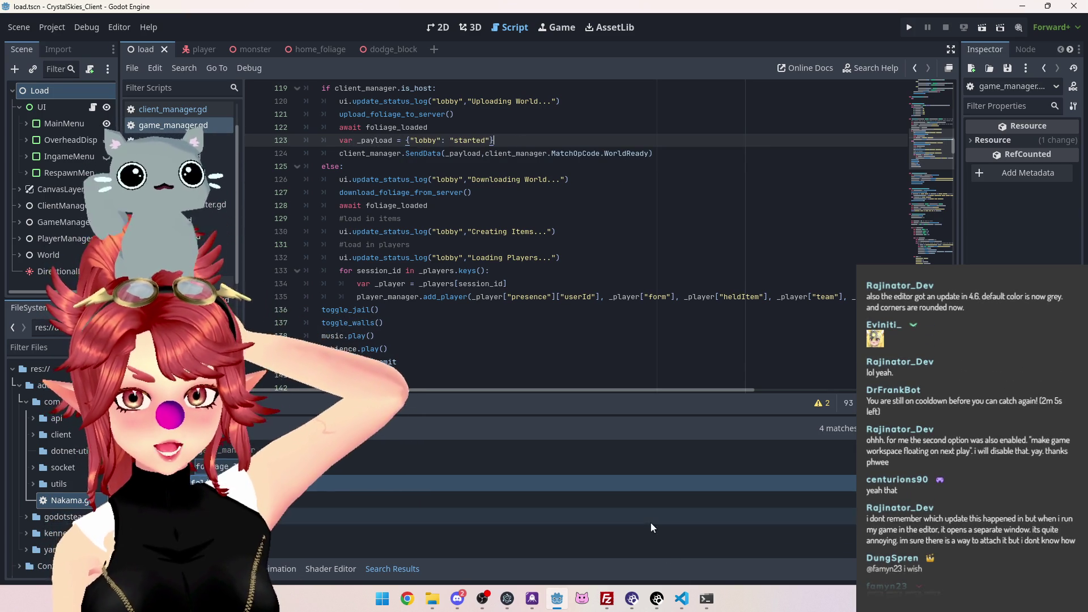
mouse_move(705, 606)
click(766, 541)
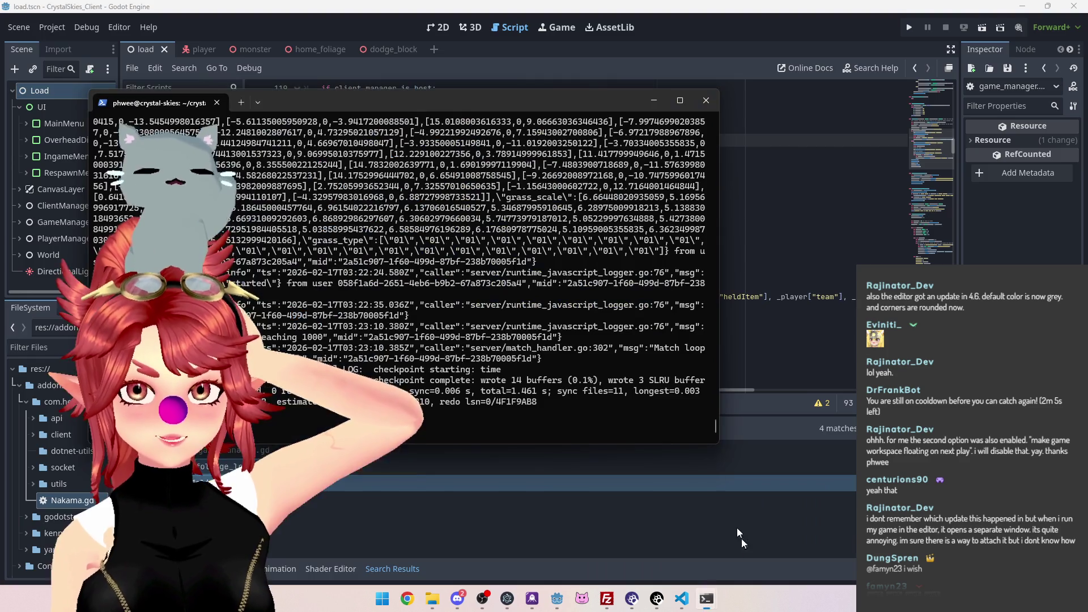
click(680, 101)
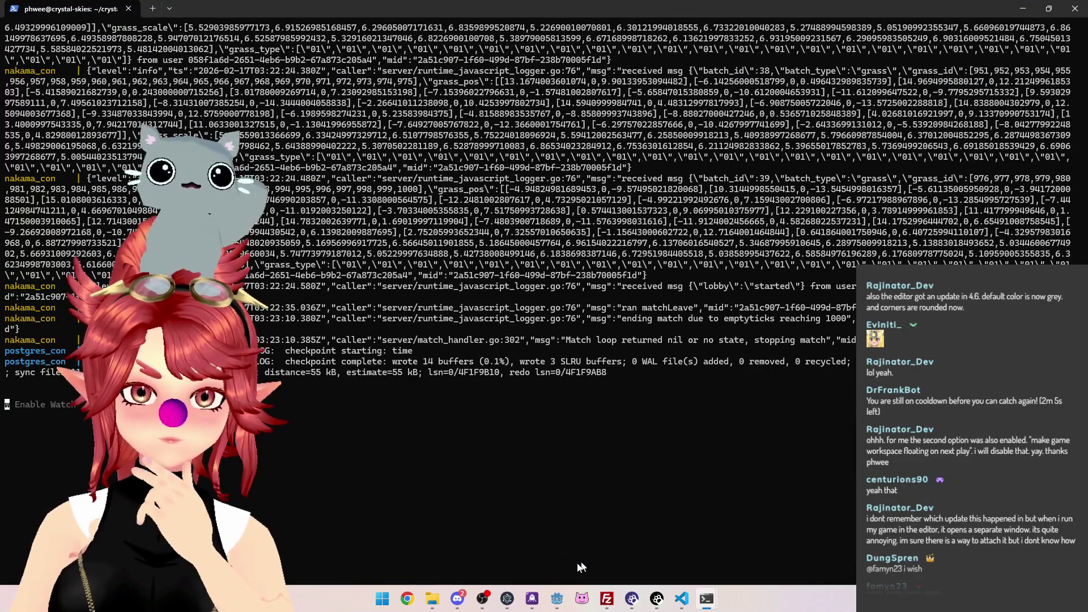
click(557, 601)
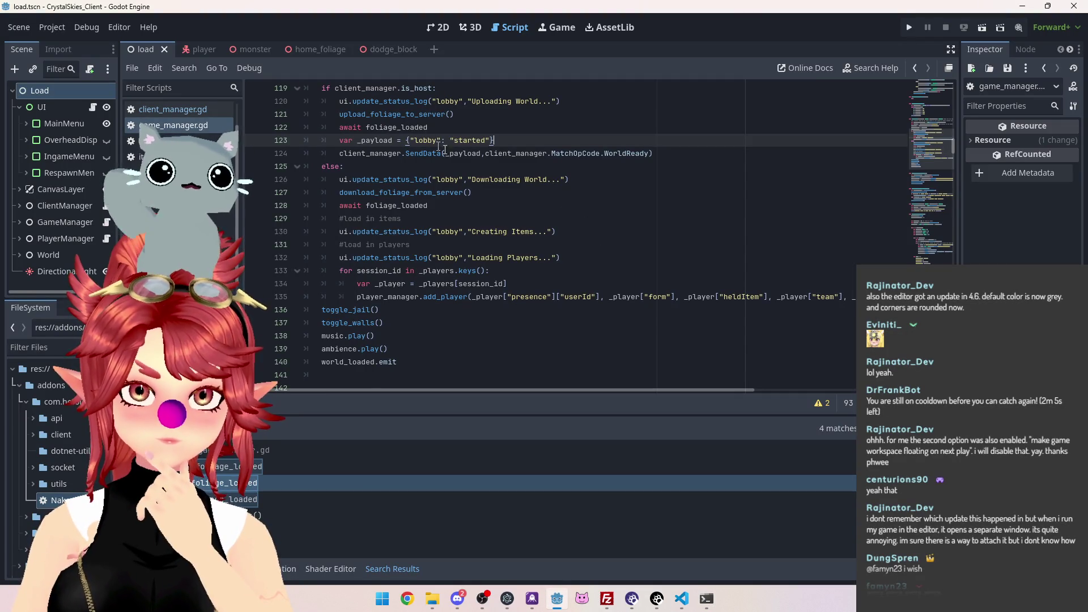
mouse_move(706, 598)
click(764, 541)
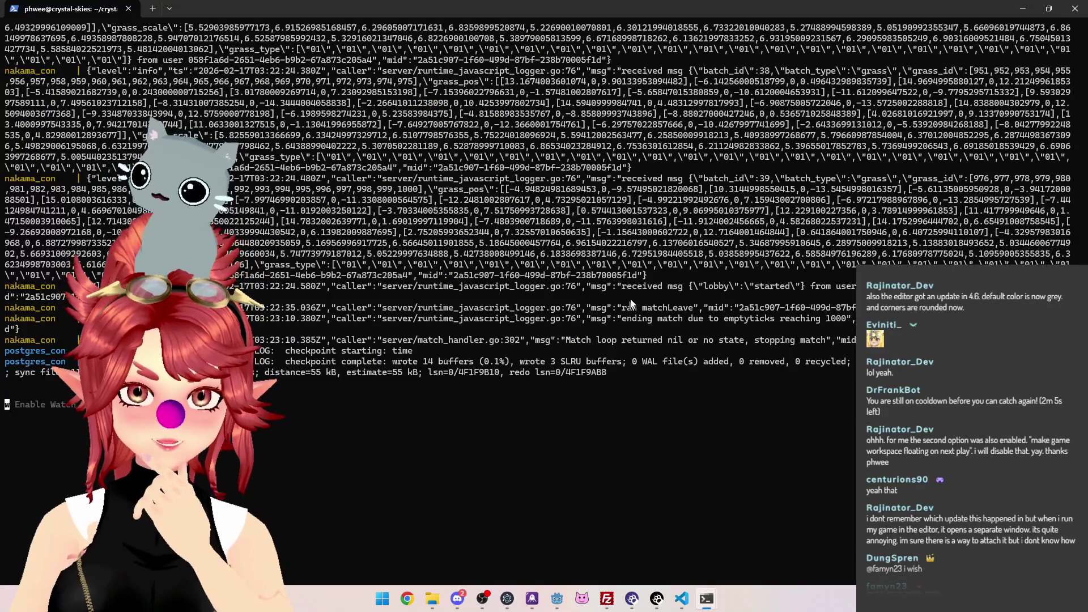
drag(621, 287, 865, 287)
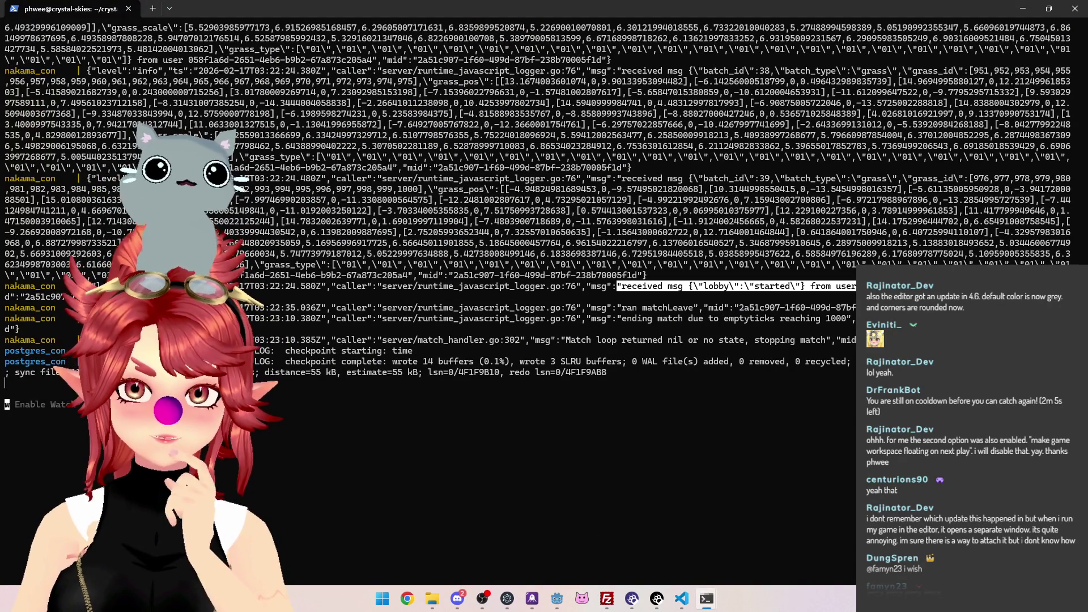
drag(612, 312, 828, 320)
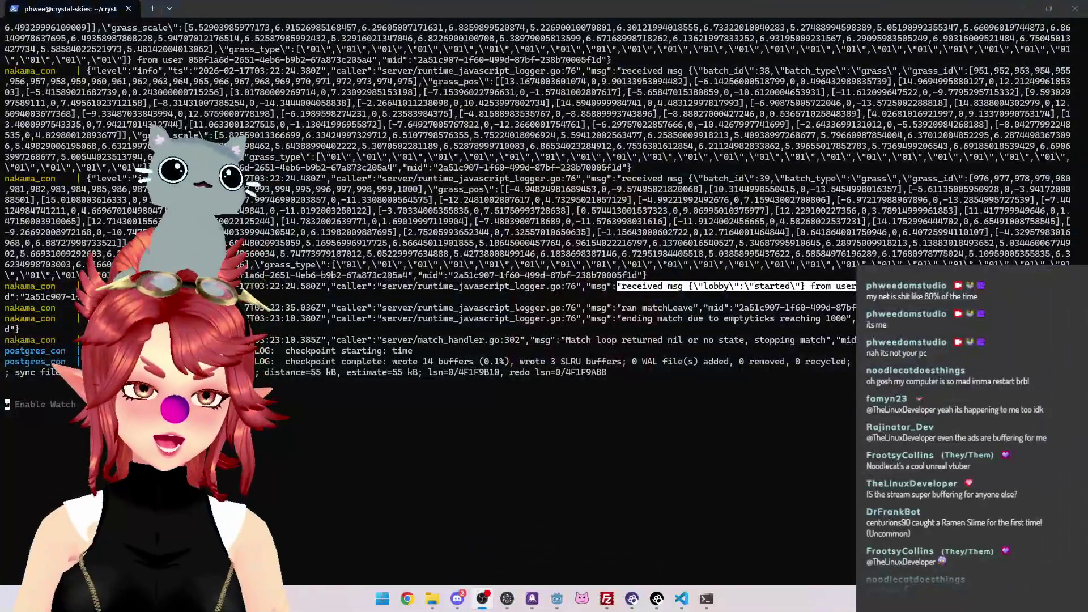
click(695, 321)
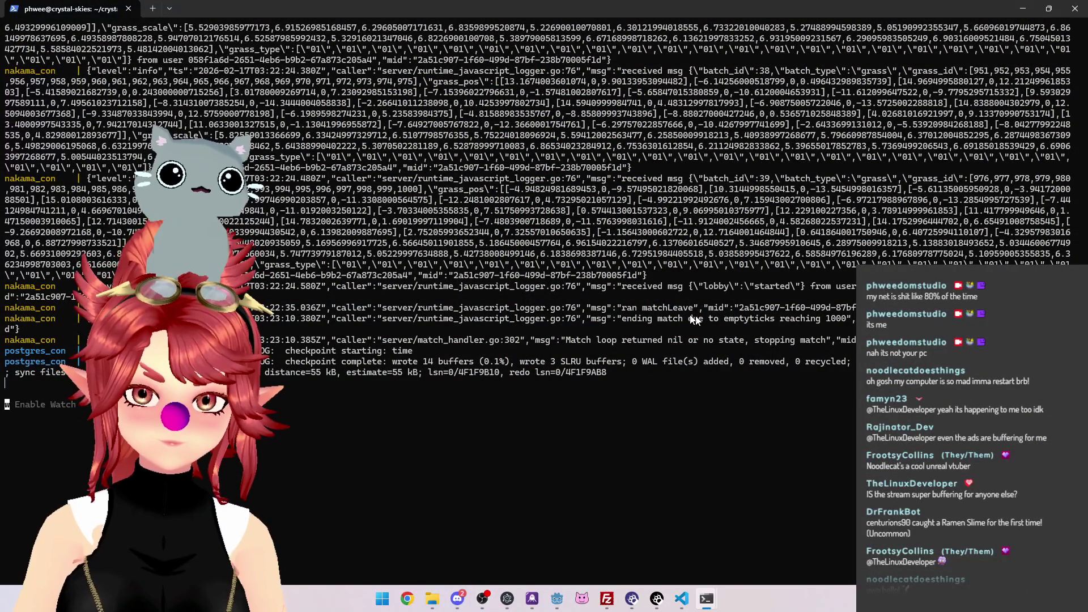
drag(617, 307, 699, 308)
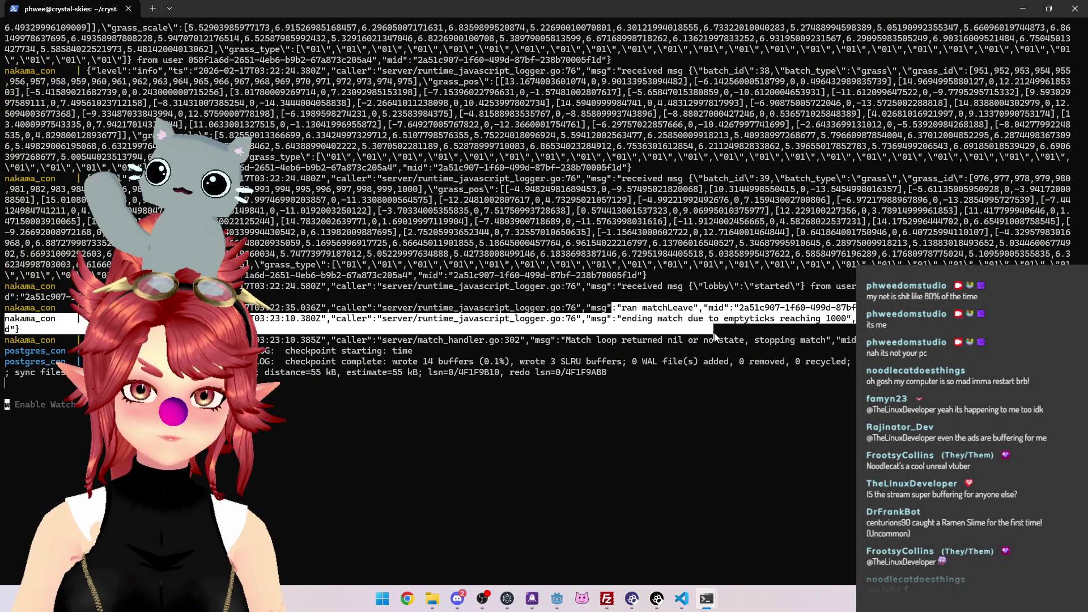
drag(553, 340, 822, 367)
scroll(822, 368, up, 15)
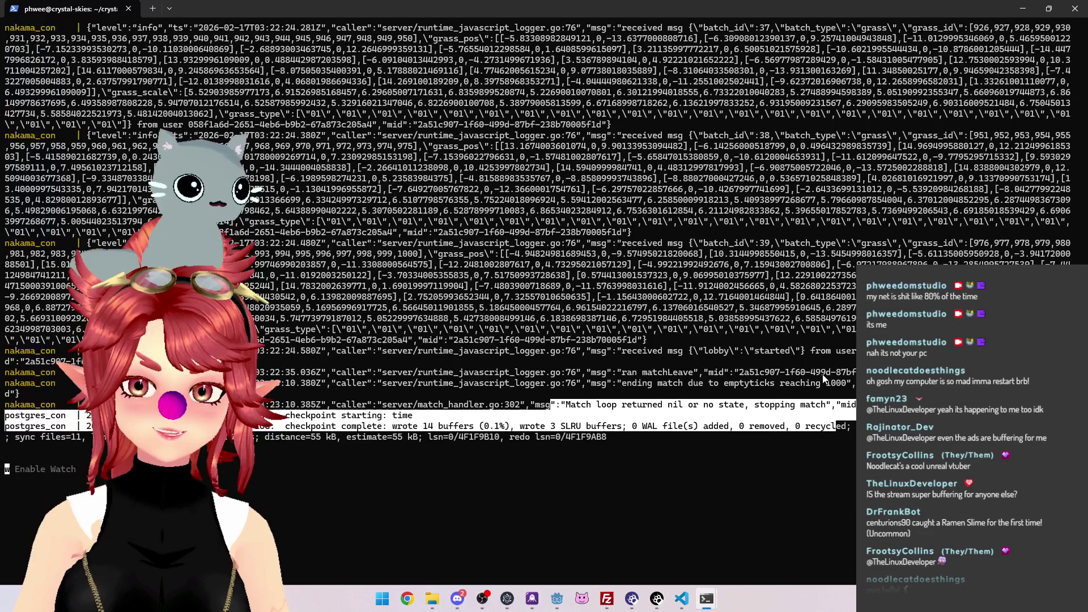
scroll(819, 375, up, 20)
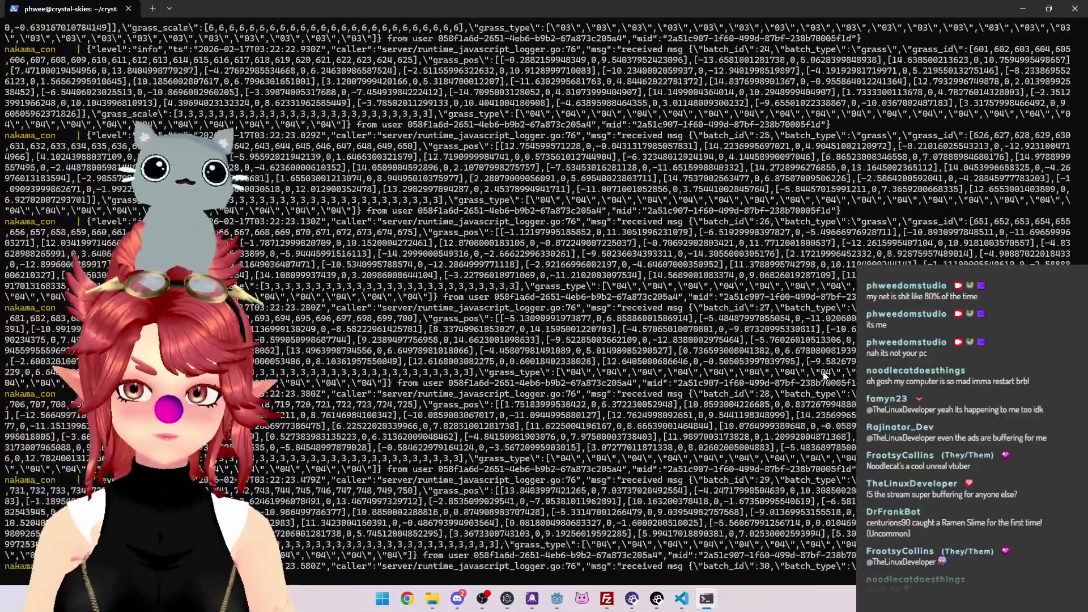
scroll(1085, 139, up, 20)
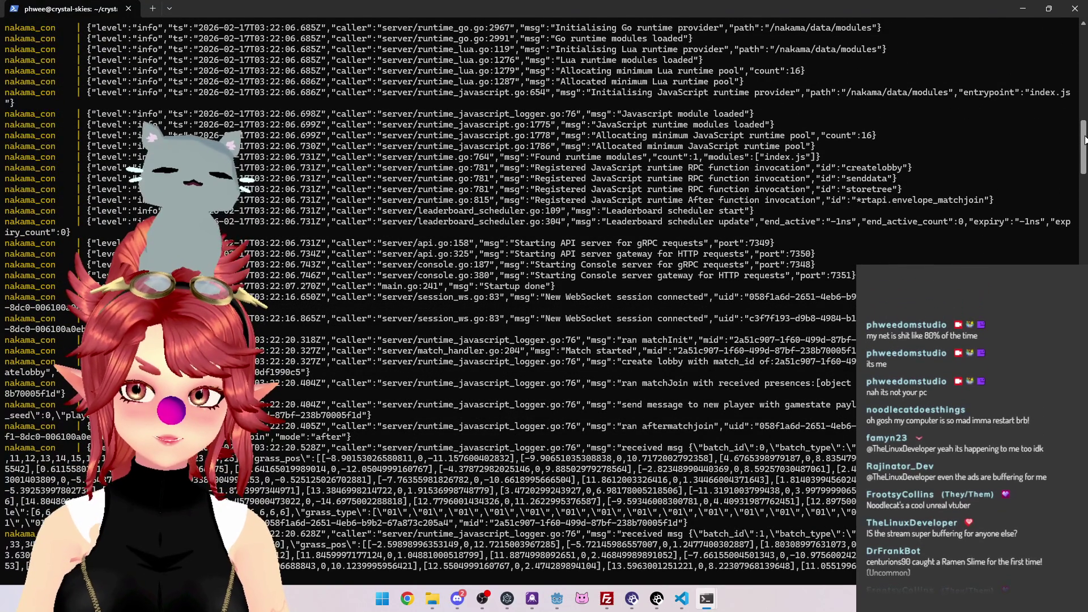
drag(1085, 139, 1085, 552)
scroll(1085, 553, down, 12)
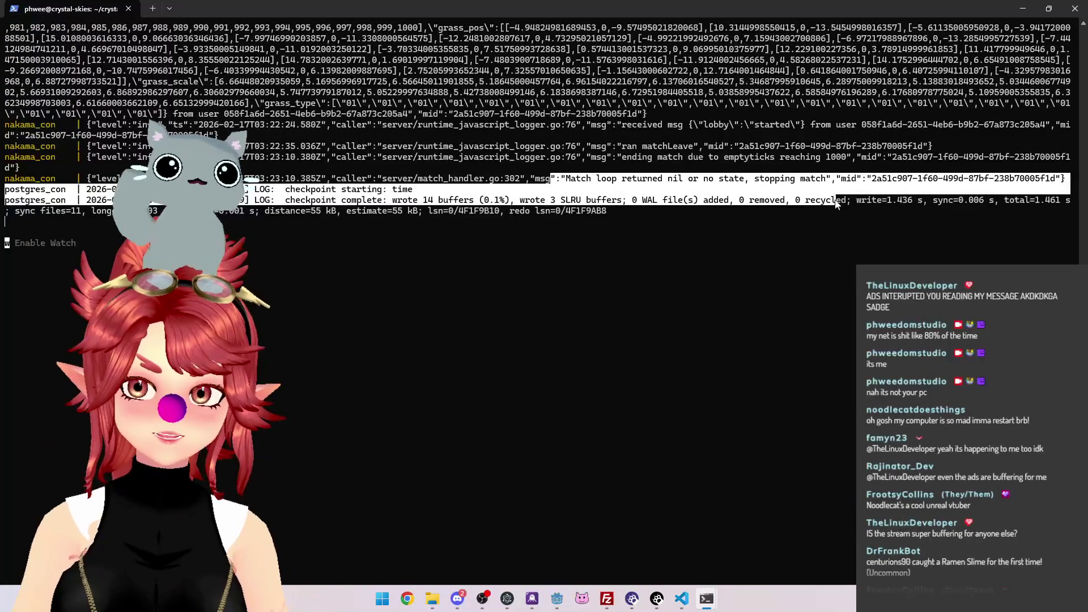
drag(560, 181, 935, 182)
key(ctrl+c)
mouse_move(764, 157)
mouse_down()
mouse_move(882, 154)
mouse_move(567, 147)
mouse_move(612, 159)
mouse_up()
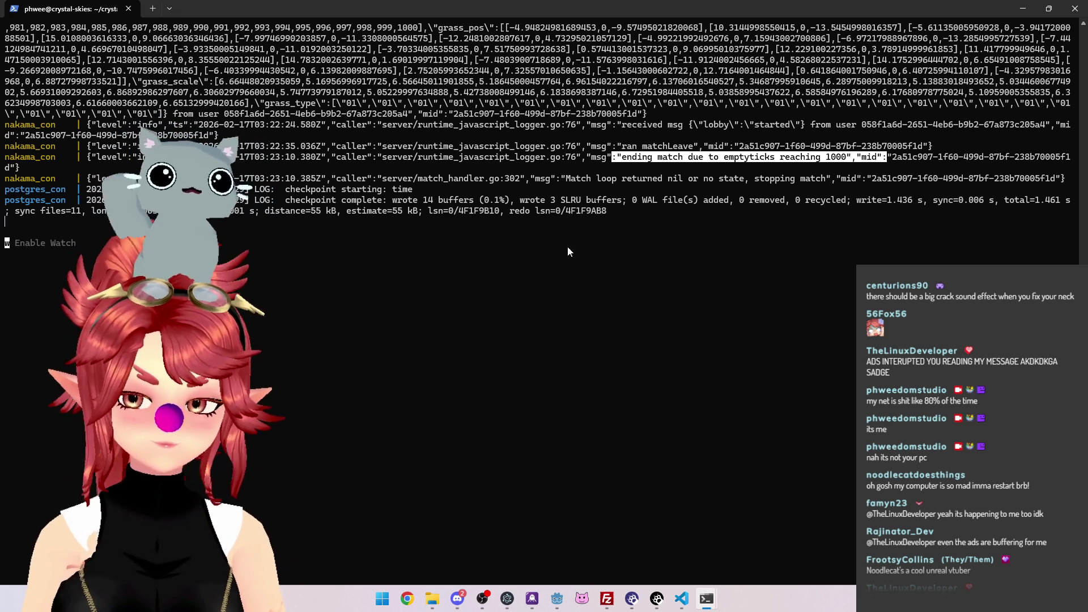
click(663, 171)
drag(591, 146, 858, 163)
click(742, 190)
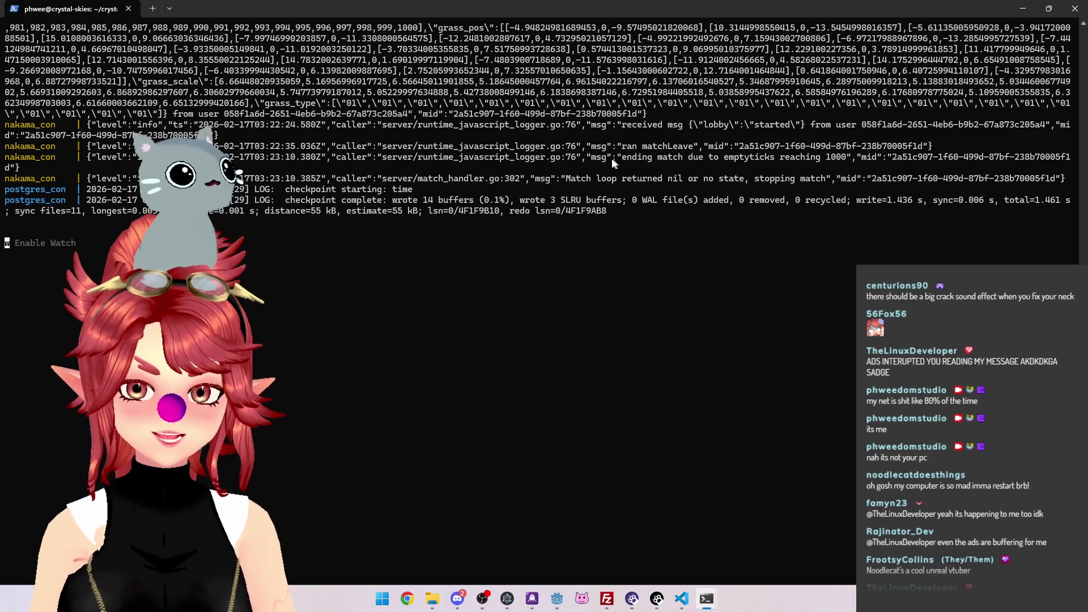
drag(608, 158, 860, 160)
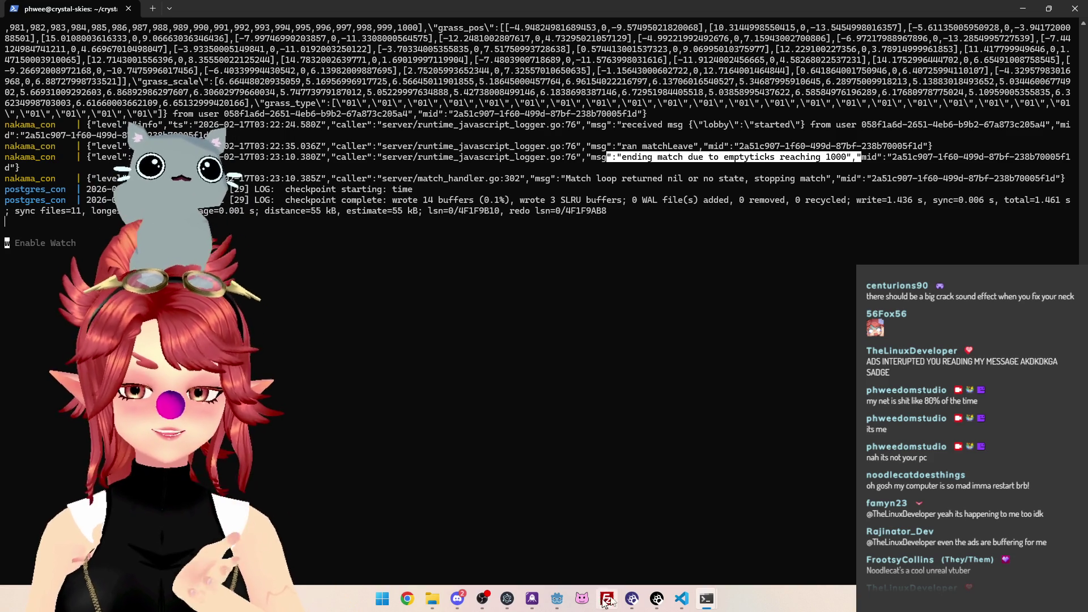
mouse_move(683, 601)
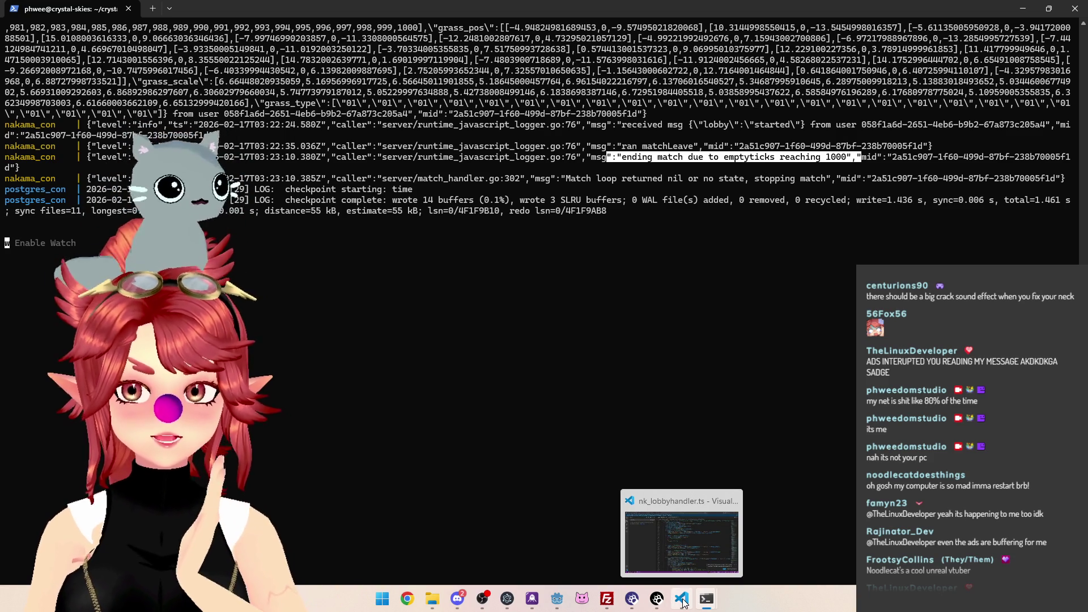
Switch to nk_lobbyhandler.ts in VS Code and scroll to the emptyTicks check on line 360
click(688, 555)
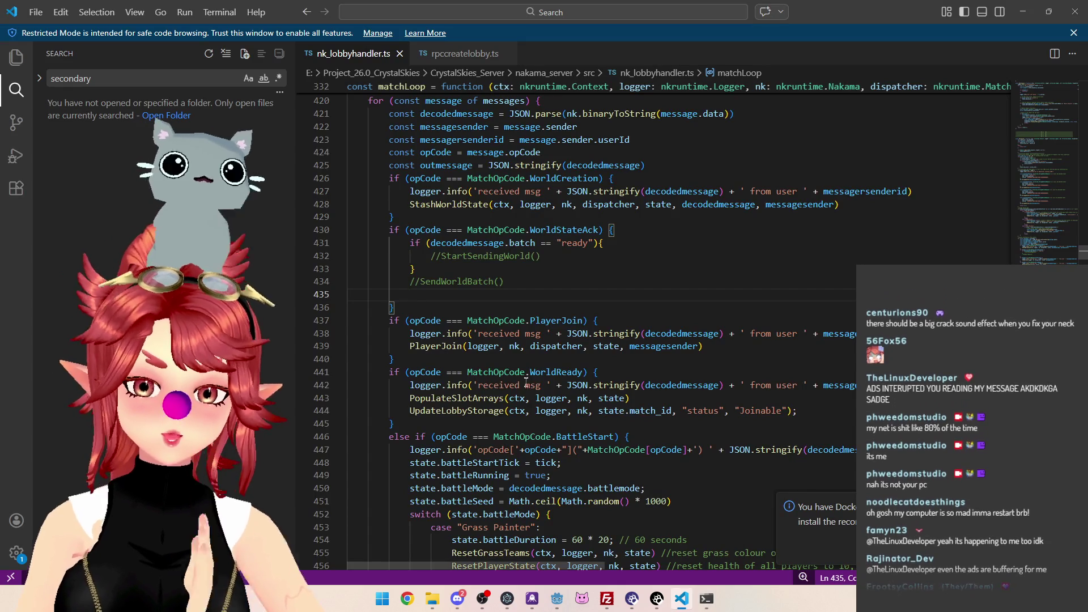
scroll(527, 384, up, 4)
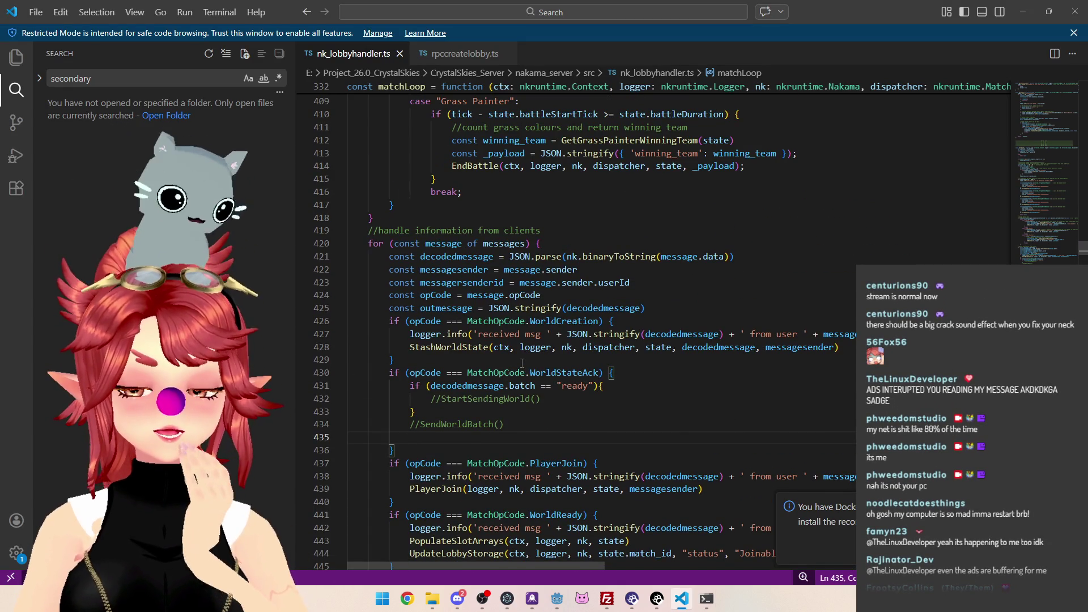
scroll(522, 363, down, 4)
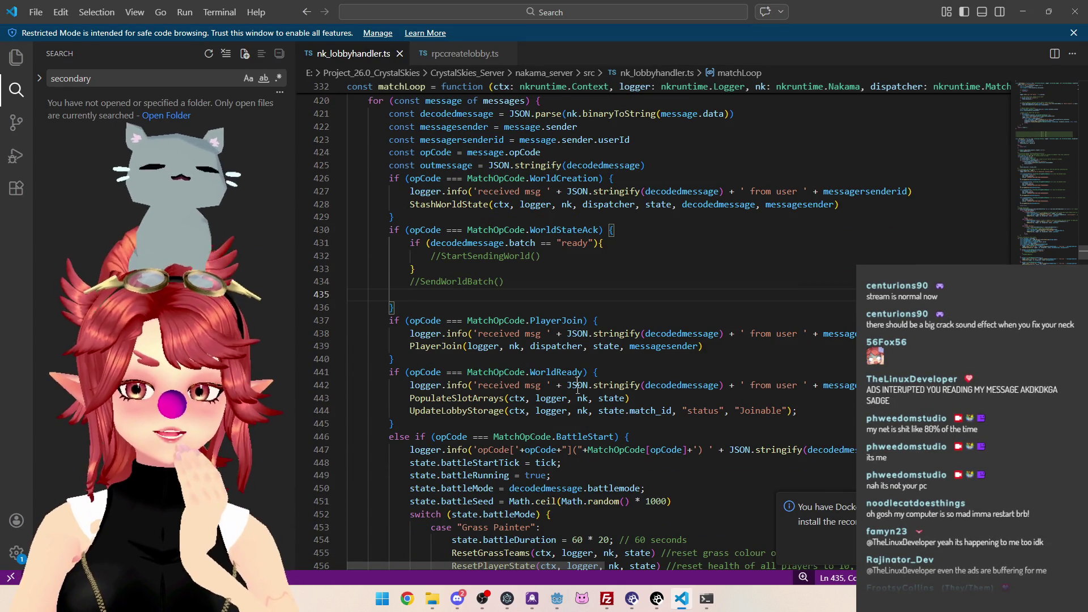
scroll(546, 380, up, 3)
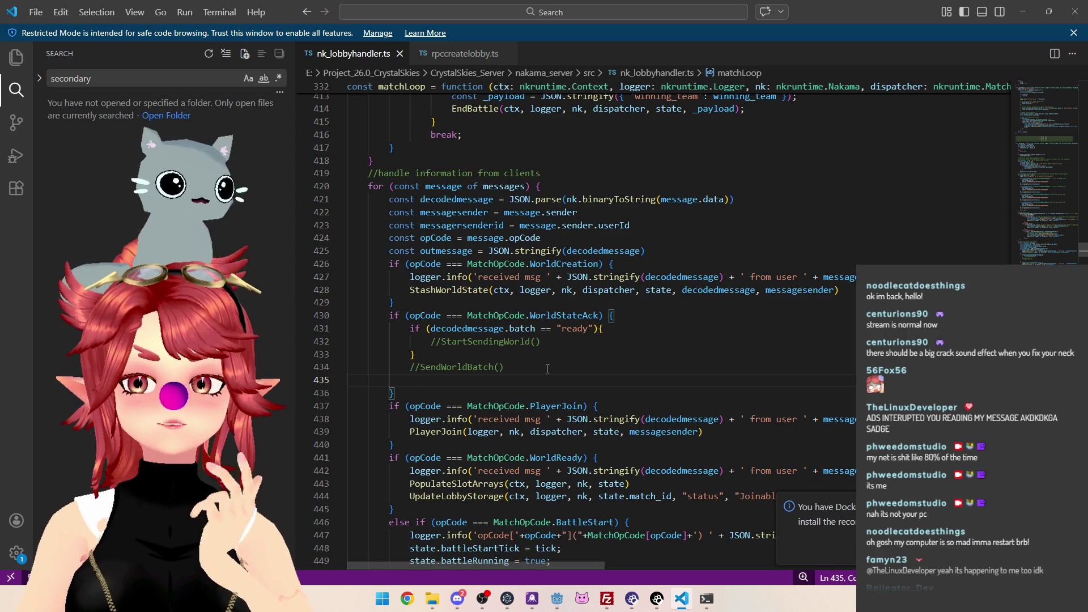
scroll(548, 369, up, 20)
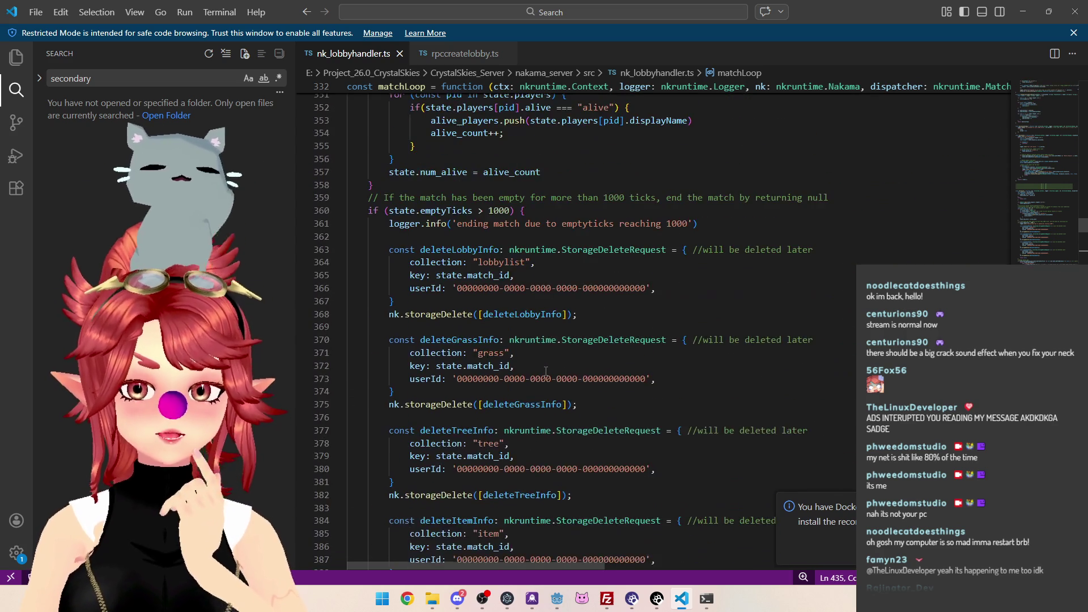
scroll(546, 371, up, 5)
scroll(545, 377, down, 3)
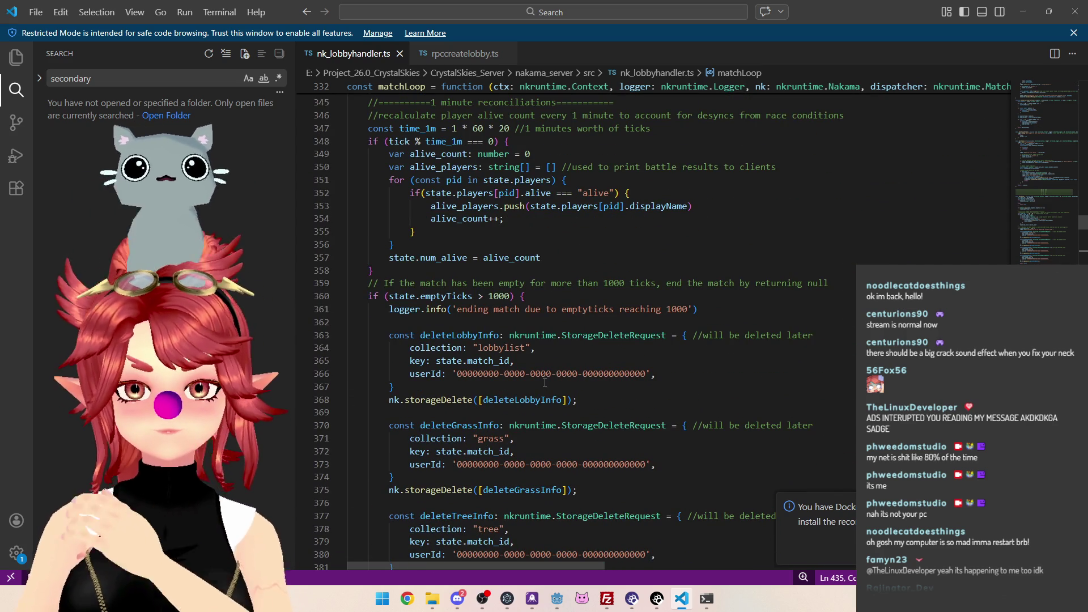
scroll(545, 382, up, 7)
scroll(501, 383, down, 4)
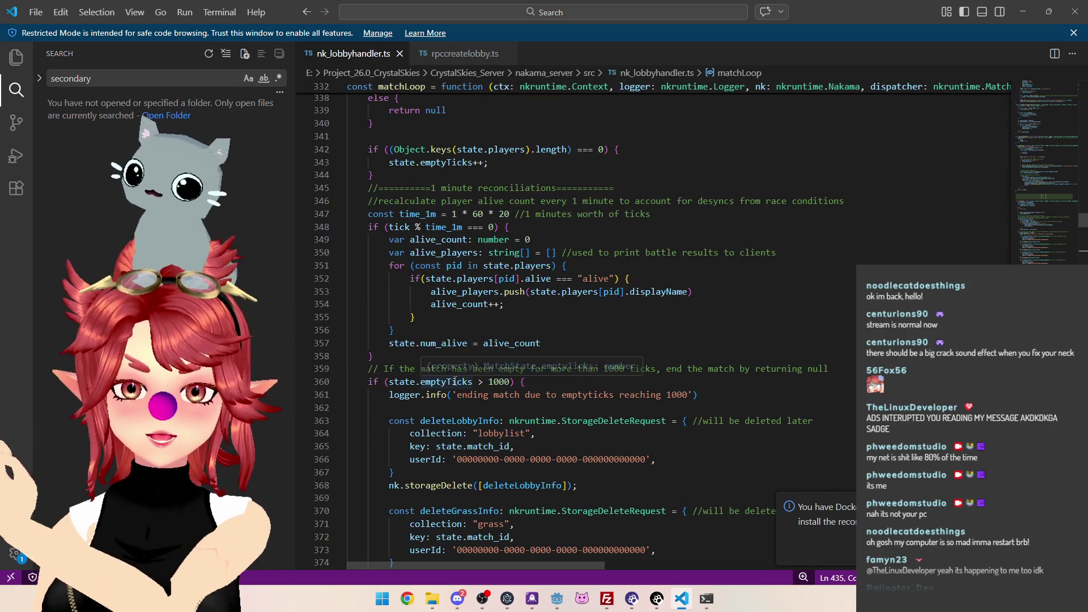
Highlight the emptyTicks > 1000 condition, then scroll up to matchLeave
drag(524, 383, 389, 383)
click(546, 383)
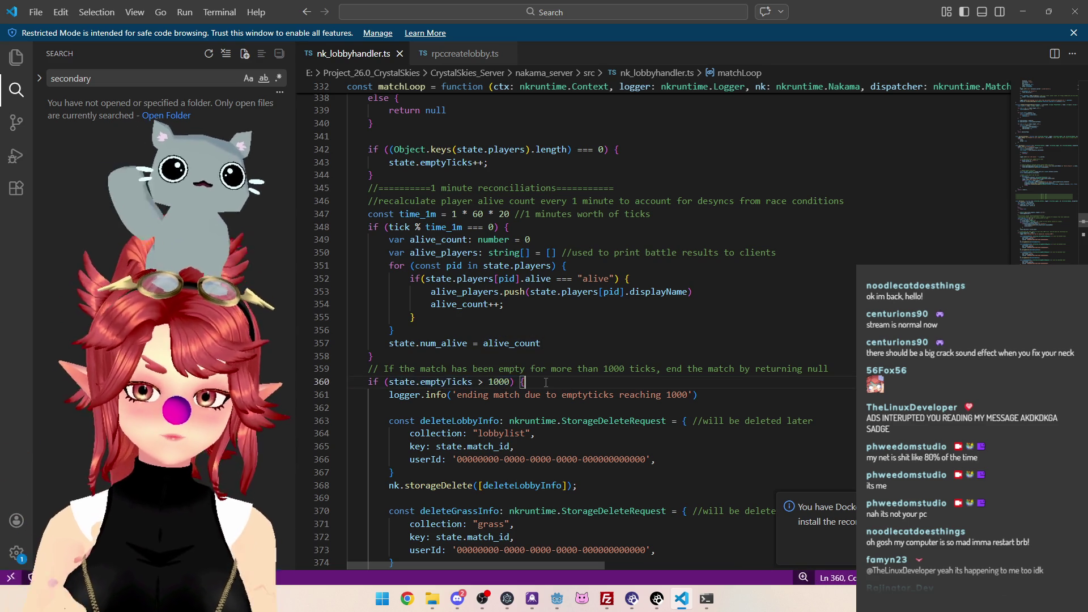
drag(525, 383, 368, 383)
click(541, 384)
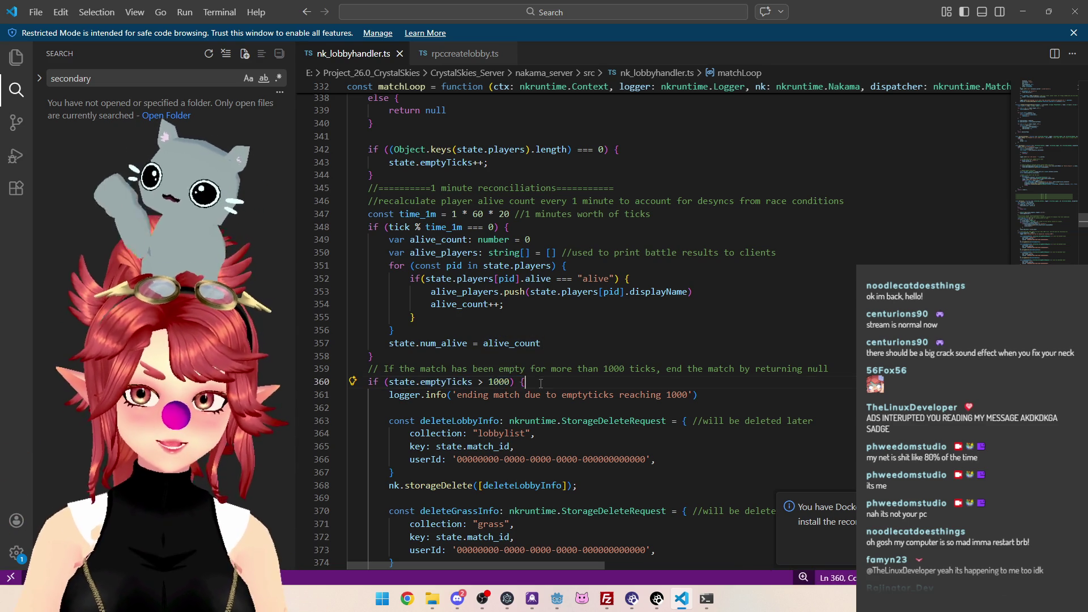
mouse_move(525, 382)
mouse_down()
mouse_move(389, 382)
mouse_move(473, 383)
mouse_up()
click(559, 385)
scroll(516, 333, up, 4)
scroll(516, 333, up, 12)
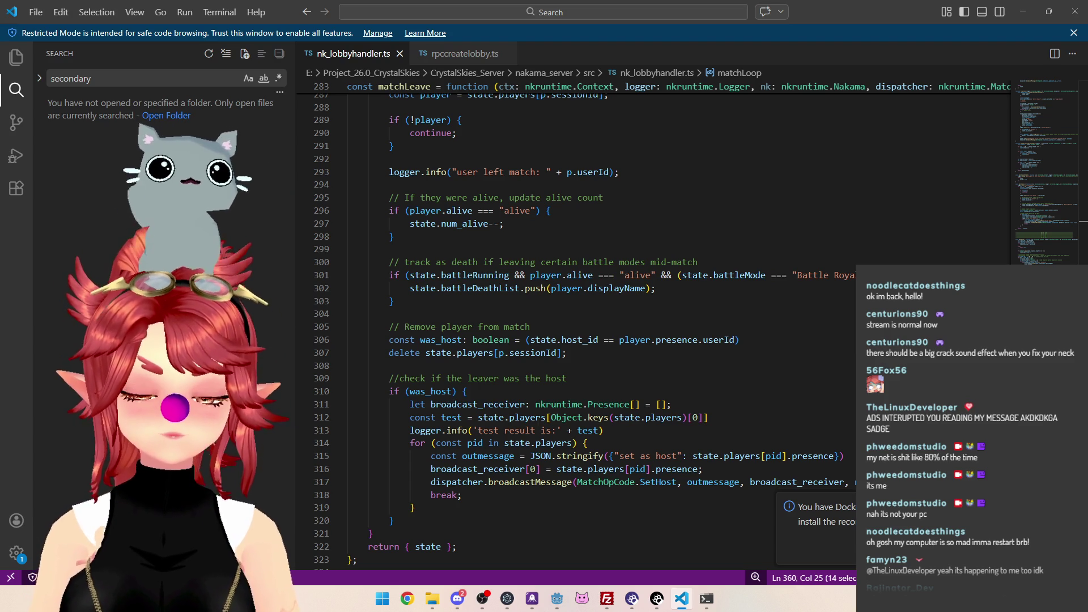
scroll(666, 278, up, 2)
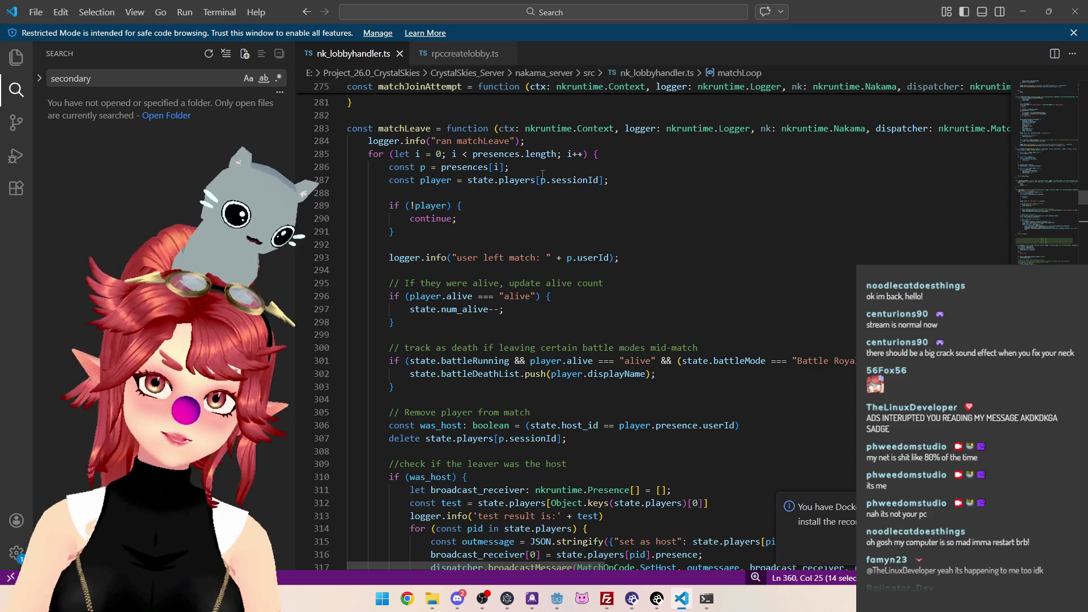
click(541, 194)
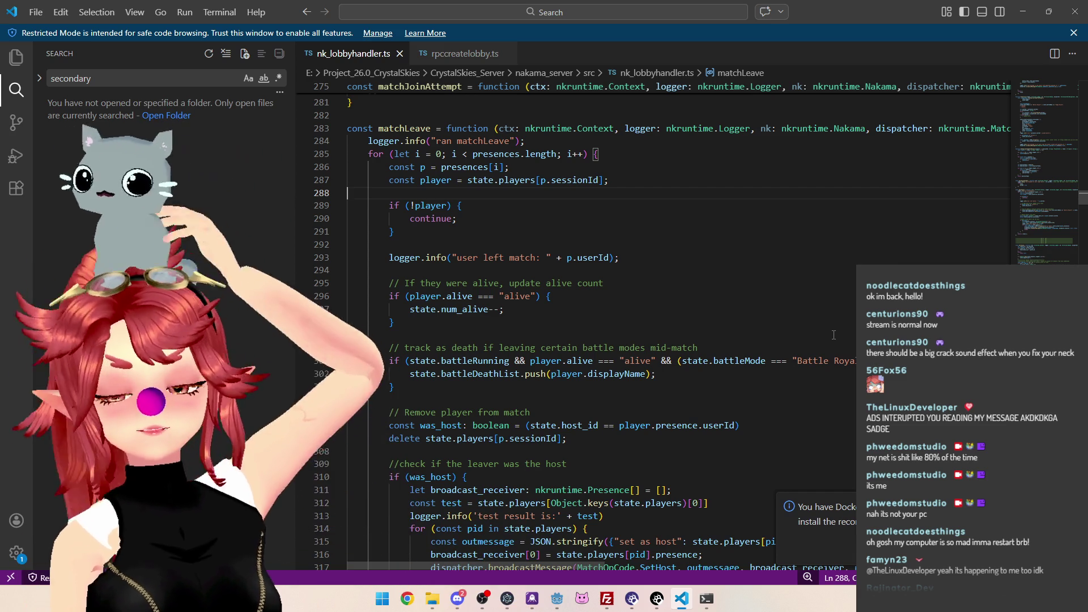
key(Tab)
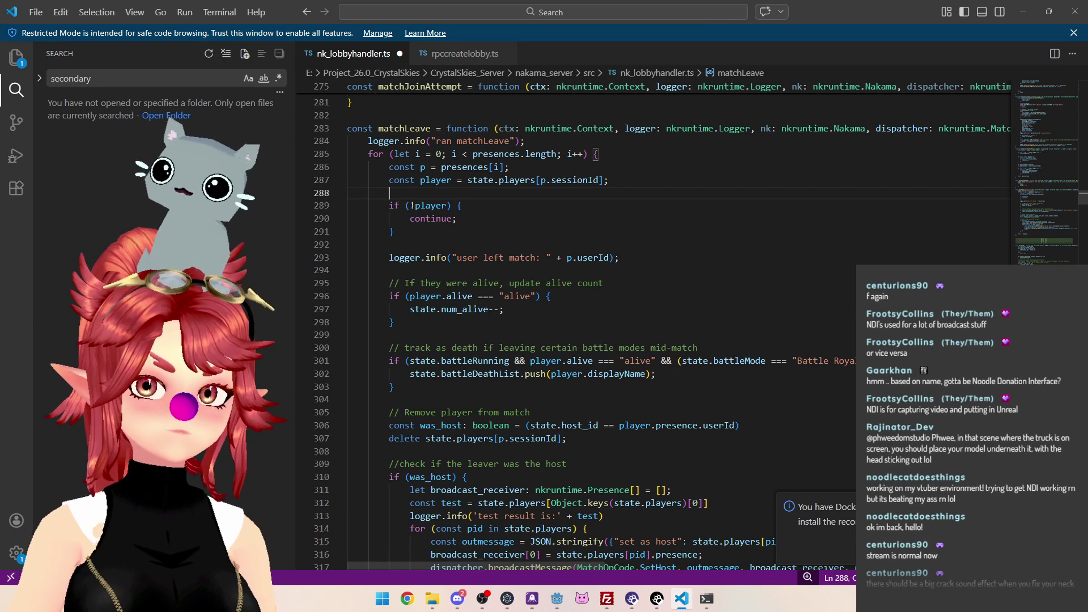
Select the 'user left match' log string on line 293 in matchLeave
key(alt+Tab)
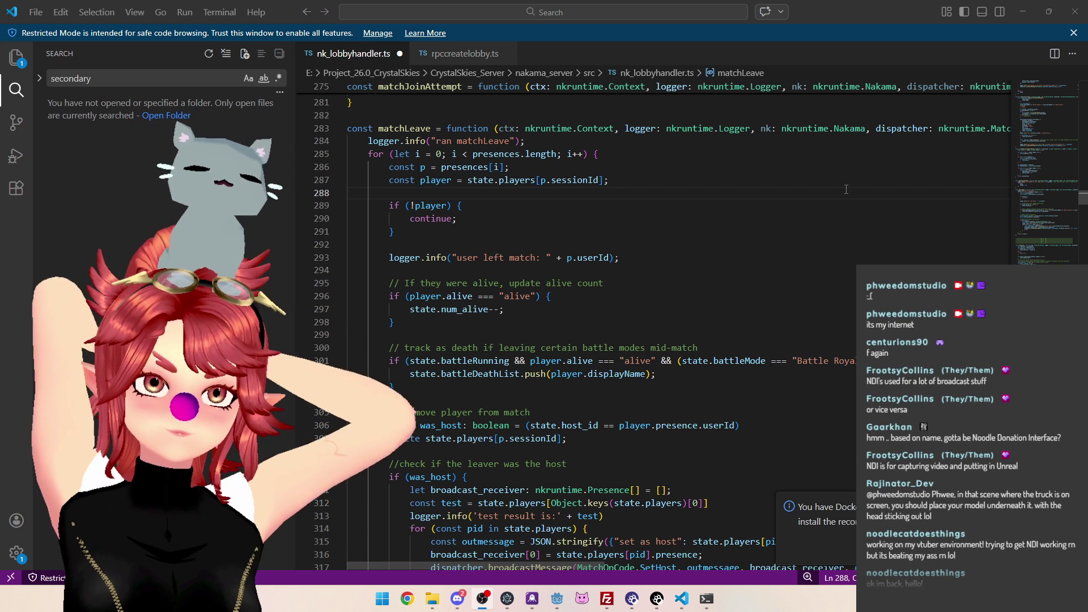
drag(457, 258, 546, 258)
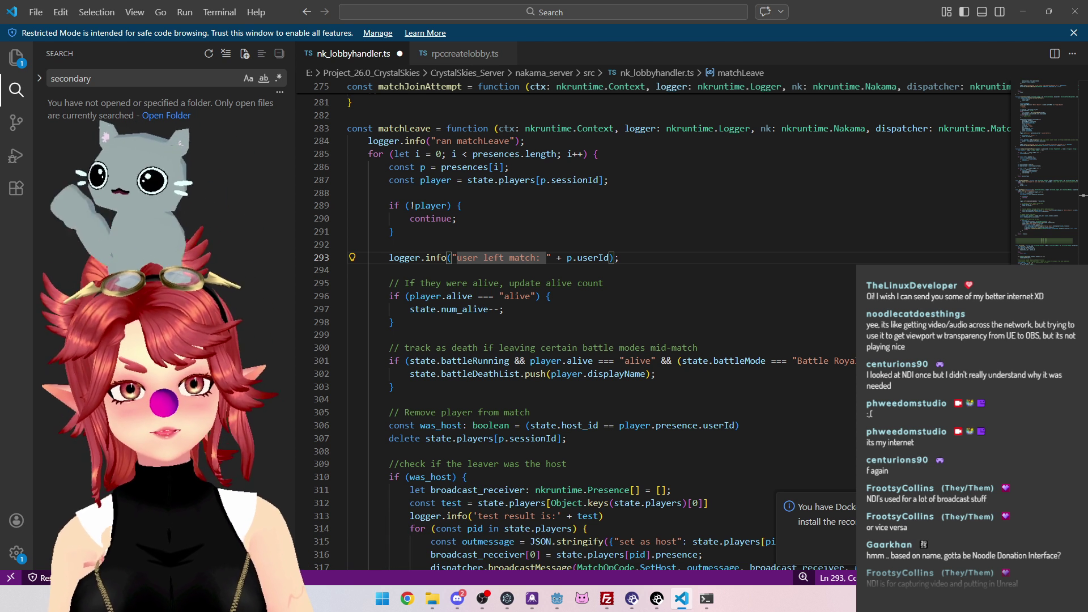
key(alt+Tab)
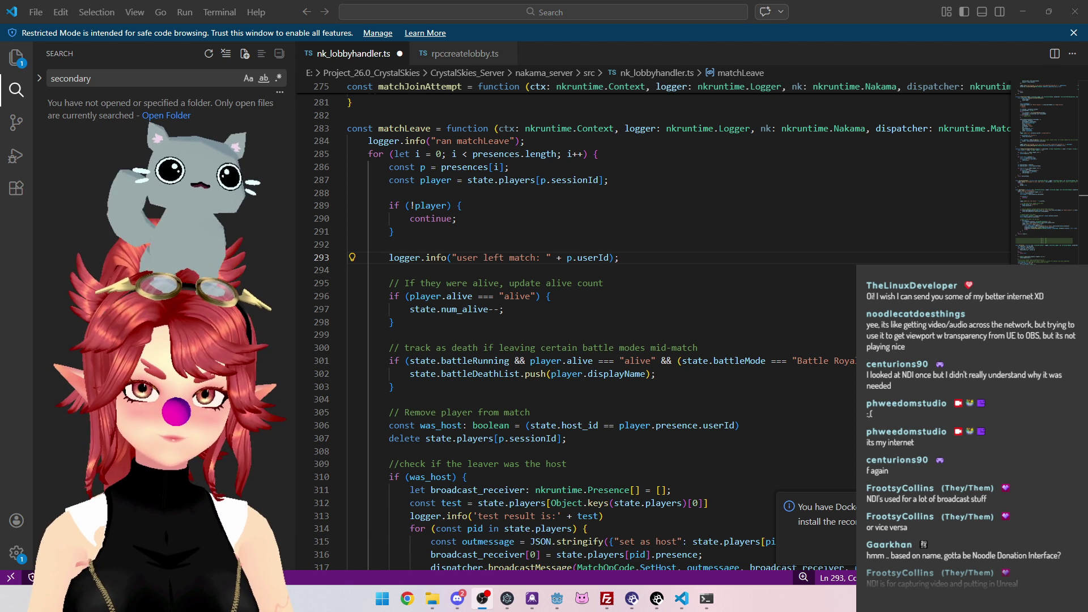
click(658, 274)
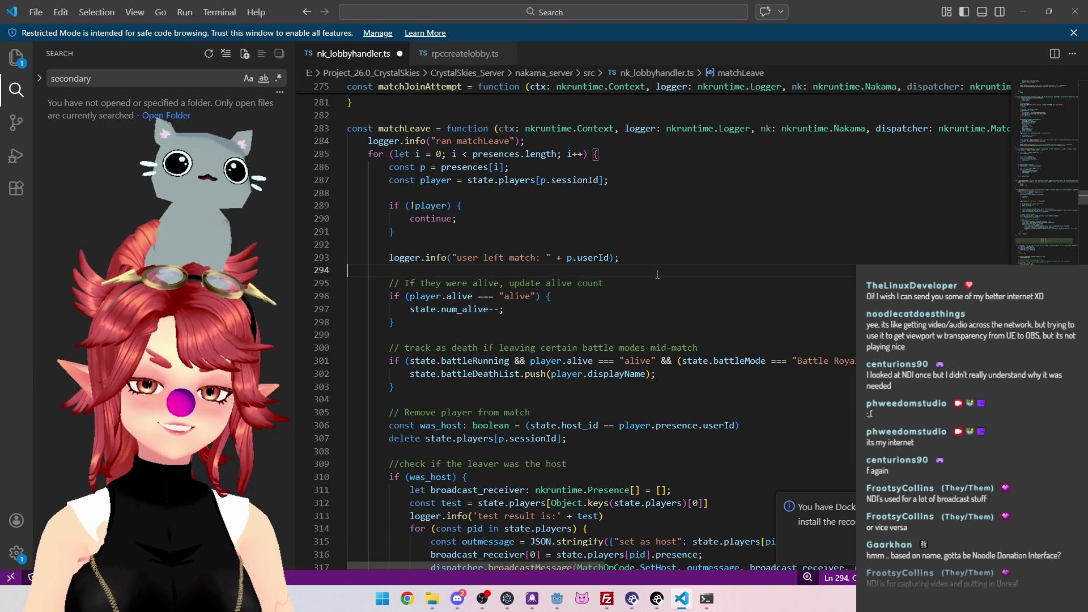
scroll(658, 274, down, 3)
scroll(673, 272, up, 3)
scroll(673, 272, up, 3)
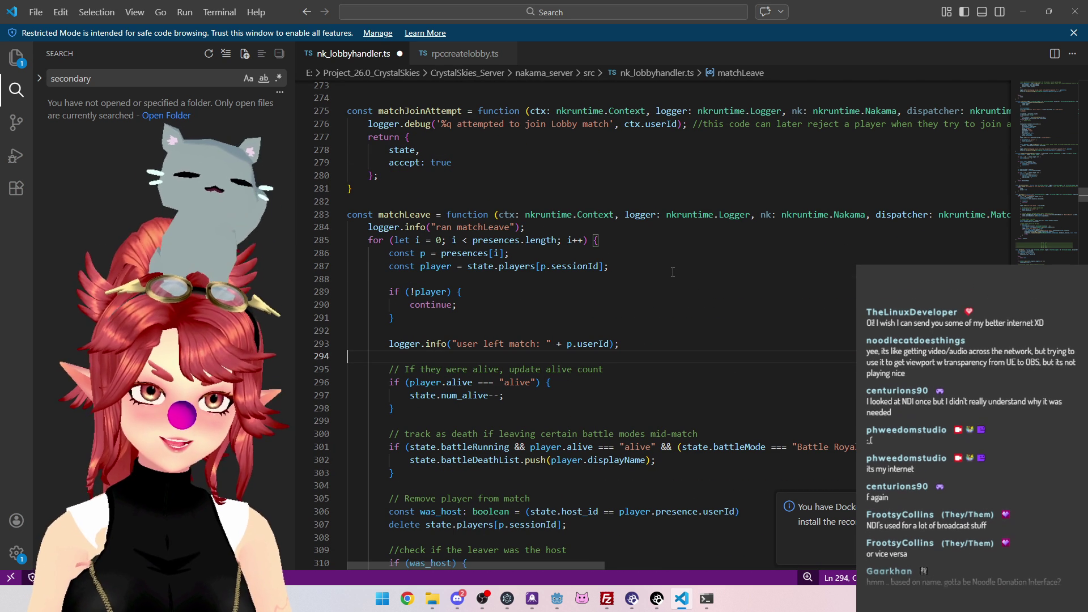
click(667, 283)
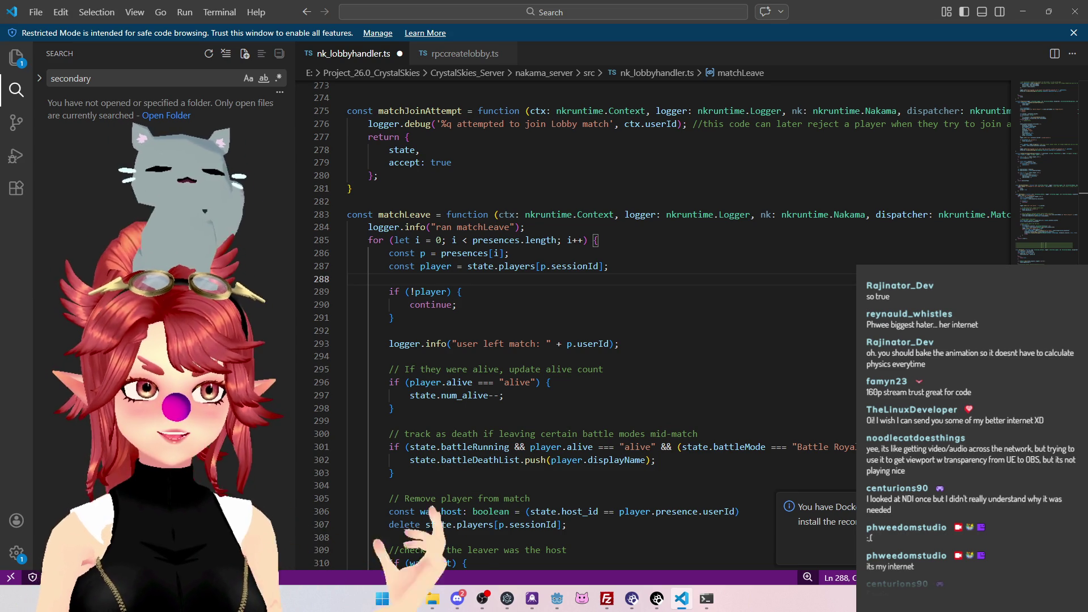
key(alt+Tab)
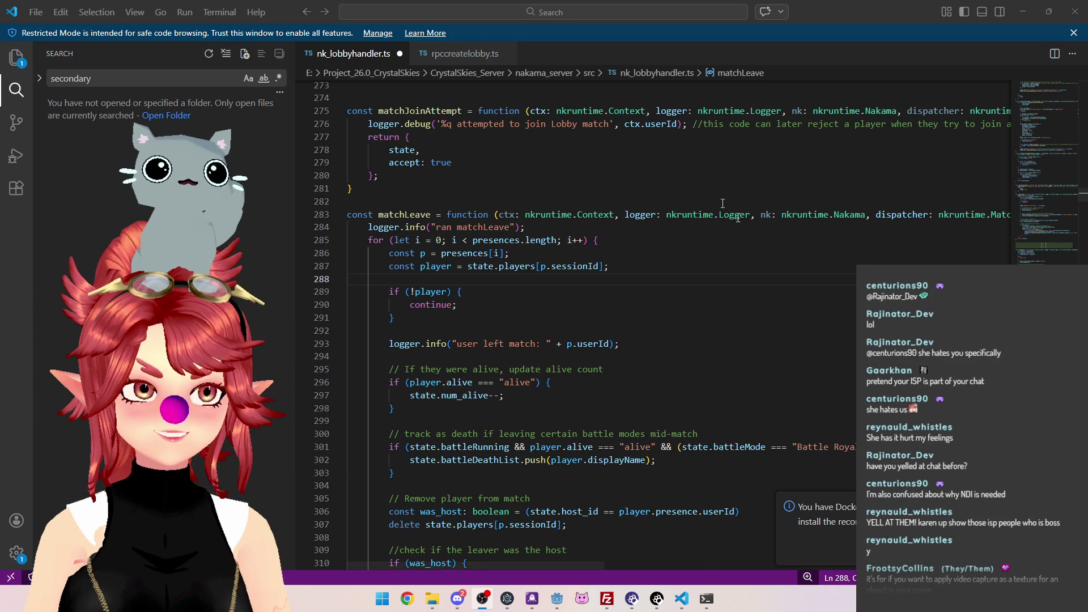
click(633, 276)
scroll(633, 276, down, 3)
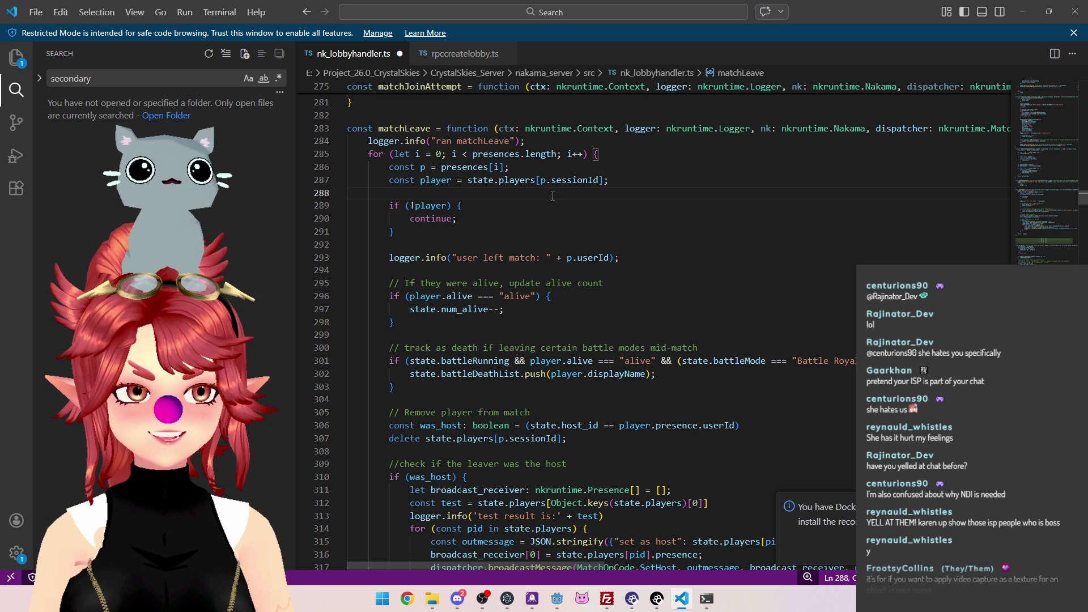
click(512, 247)
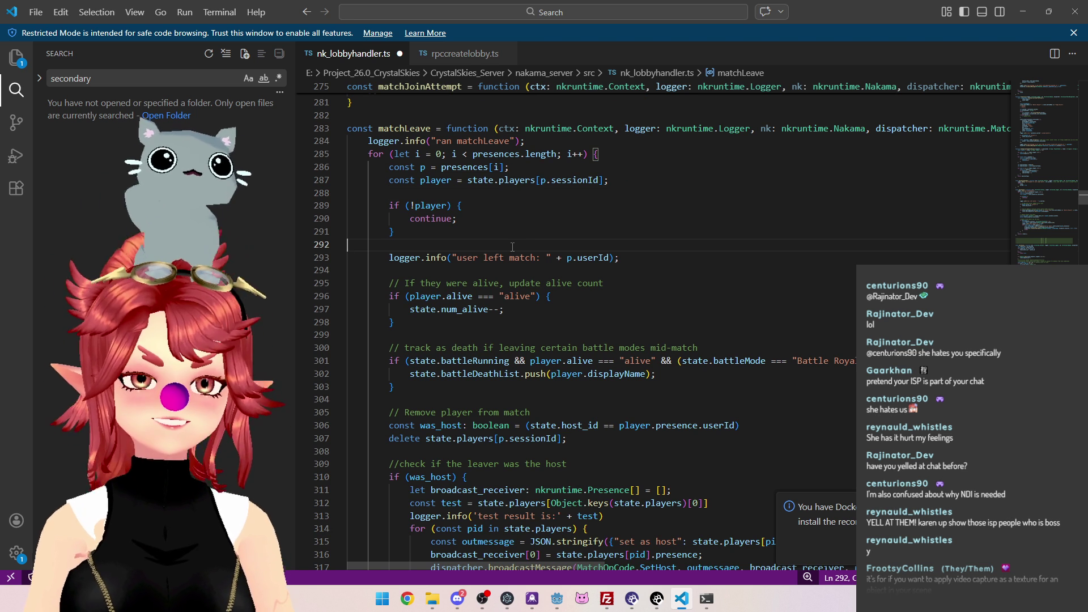
click(655, 332)
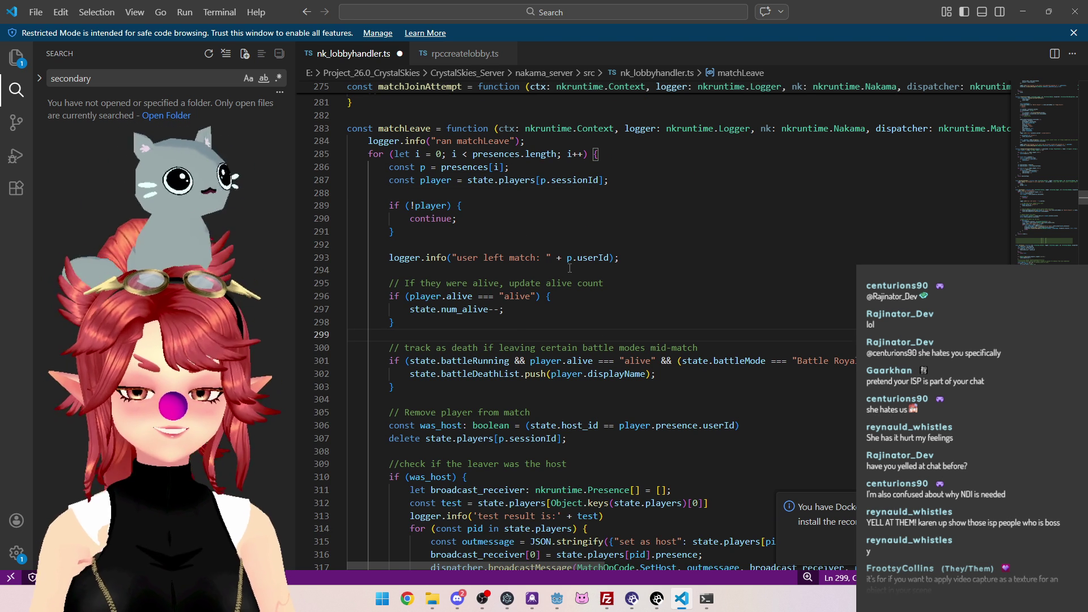
scroll(577, 272, down, 1)
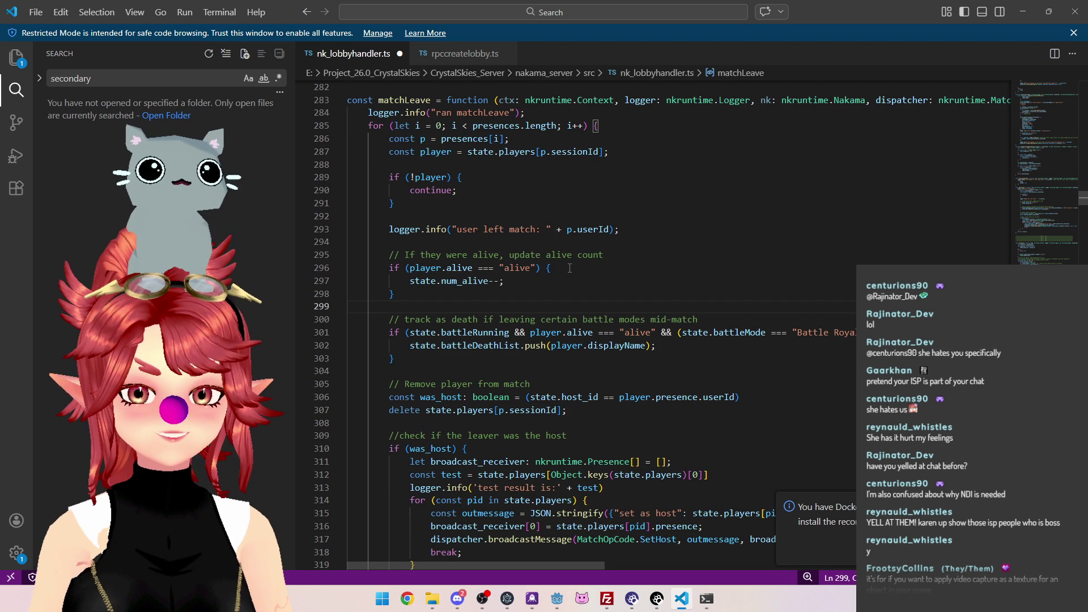
click(571, 243)
click(503, 212)
click(490, 163)
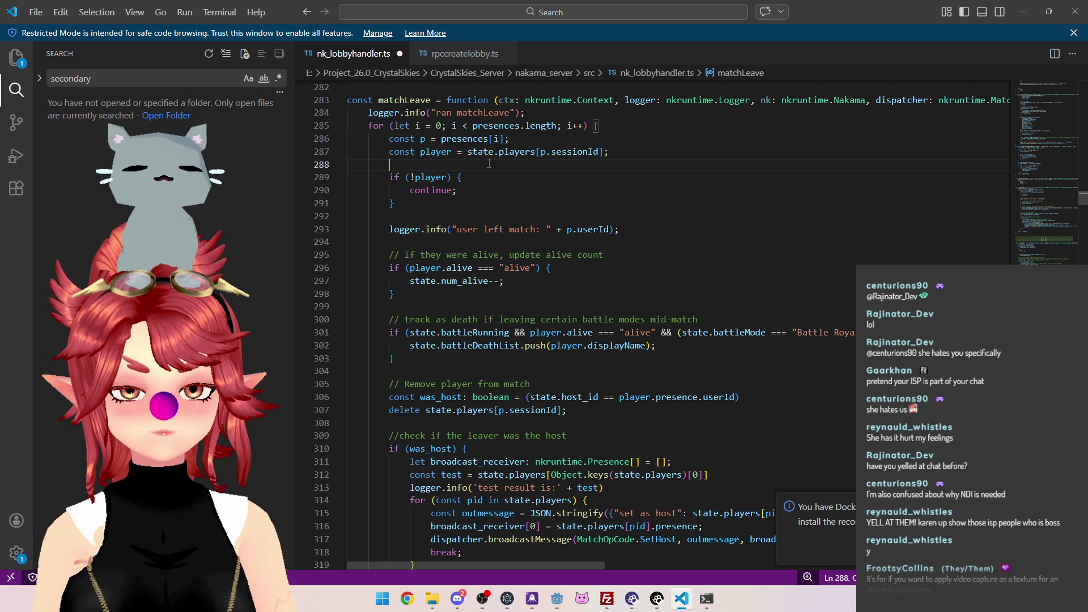
scroll(489, 164, down, 1)
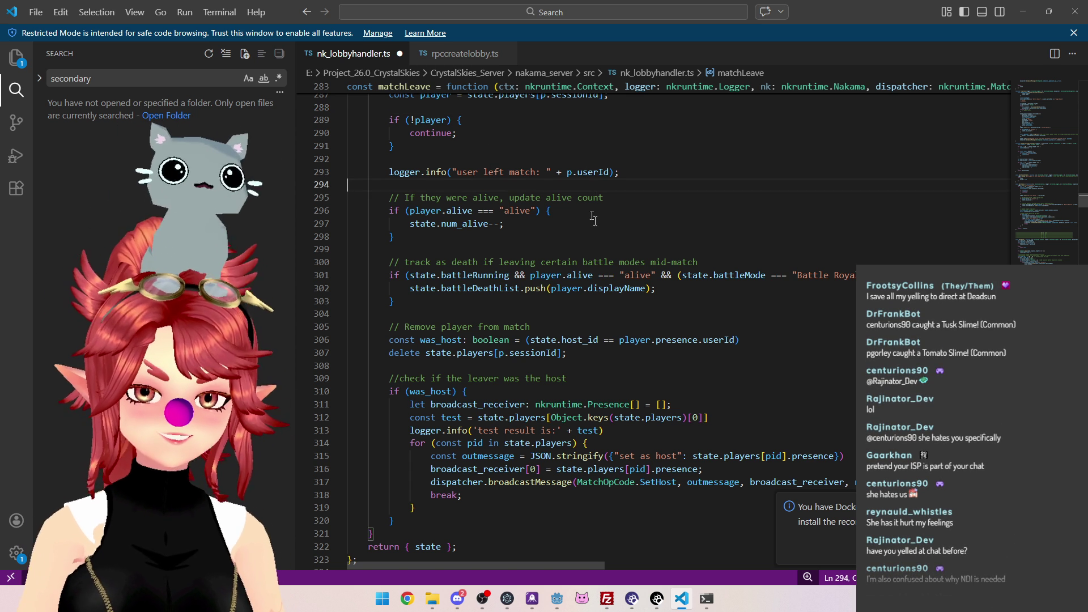
click(496, 248)
click(470, 313)
click(457, 365)
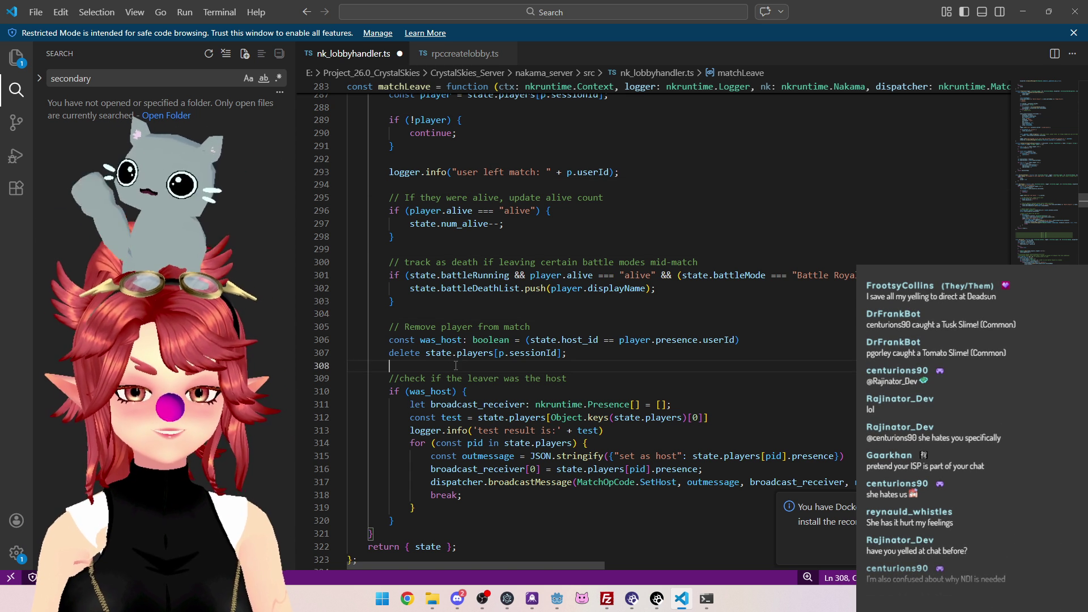
click(446, 316)
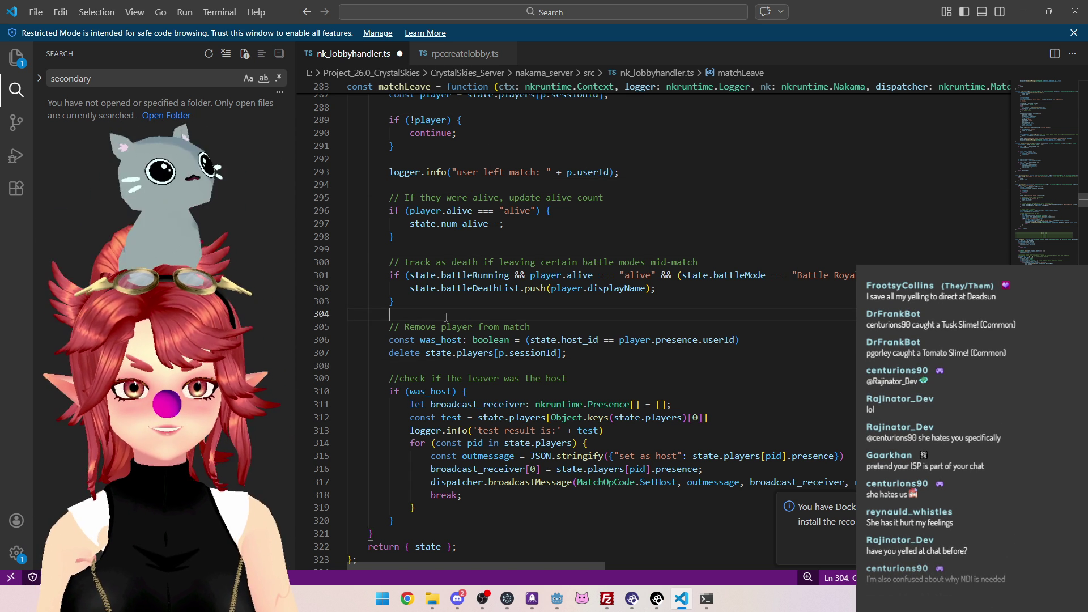
click(442, 253)
click(431, 185)
click(502, 254)
click(473, 187)
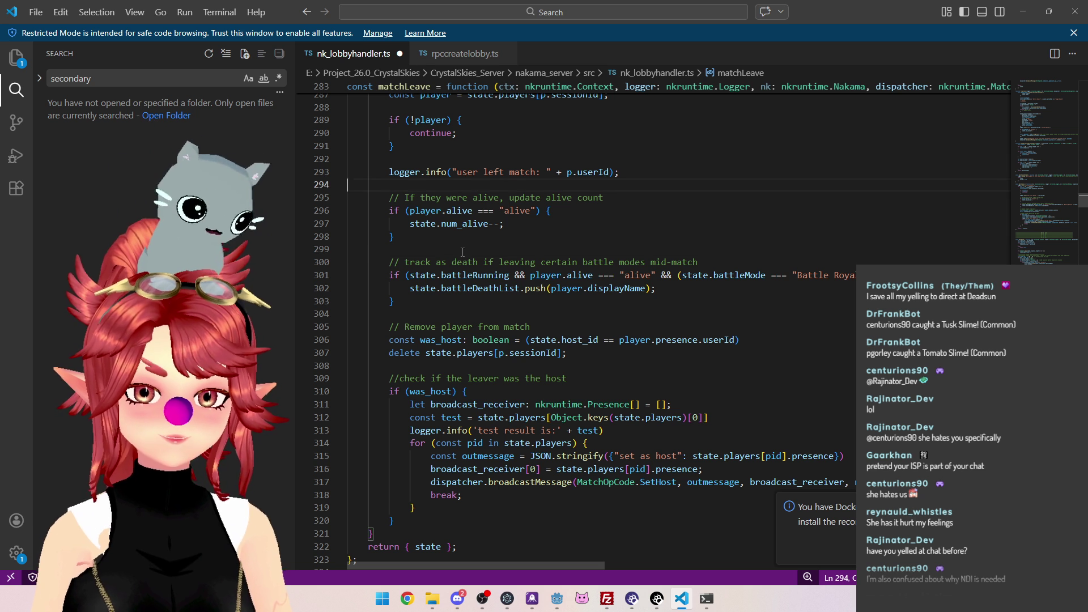
click(441, 248)
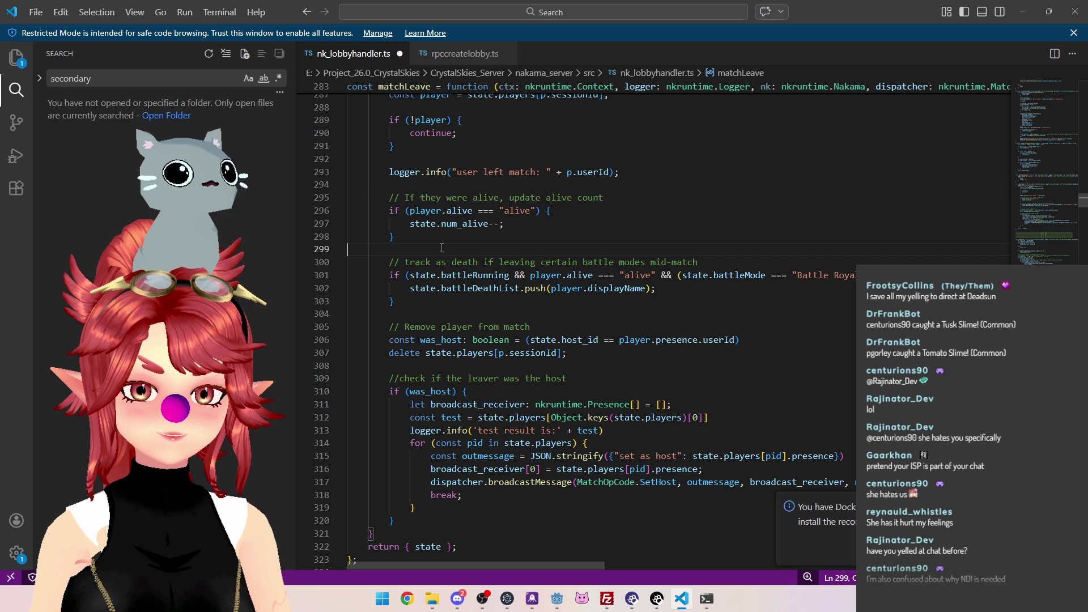
click(428, 181)
click(435, 248)
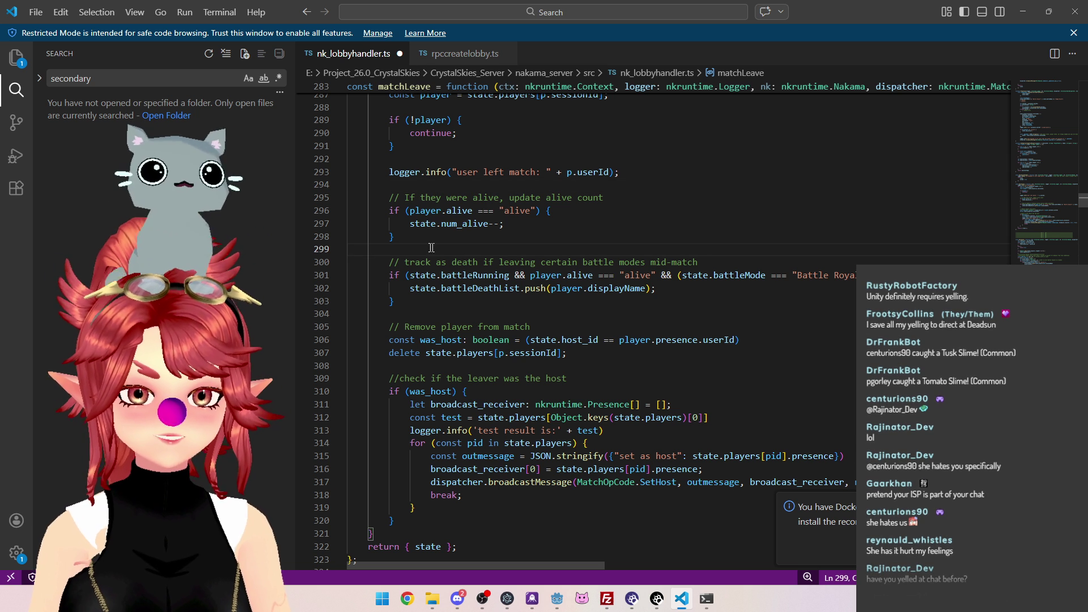
key(Up)
key(Up)
key(Up)
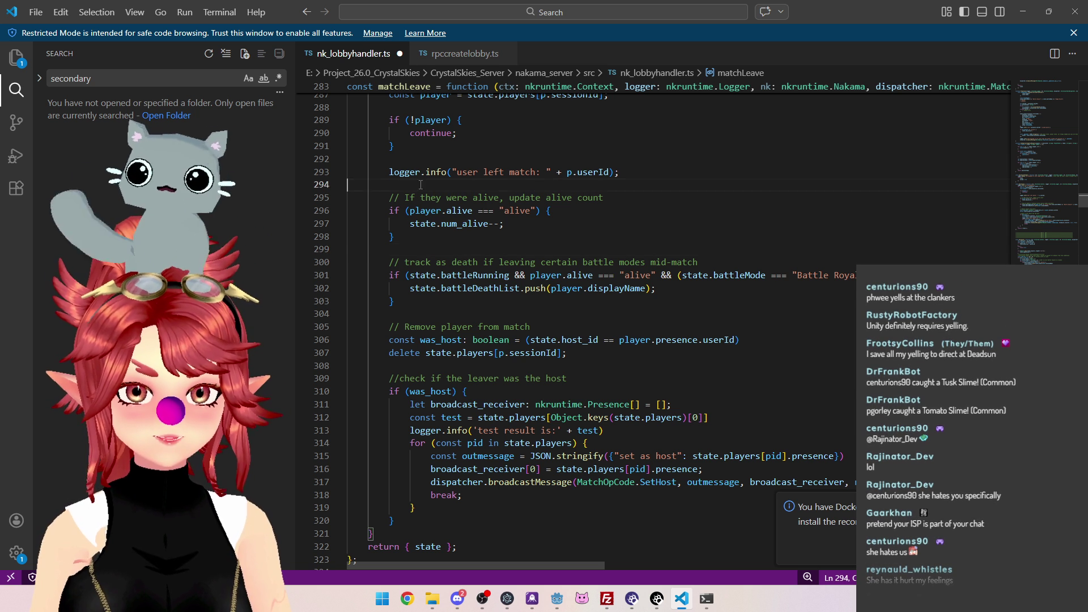
click(425, 248)
key(Up)
click(420, 185)
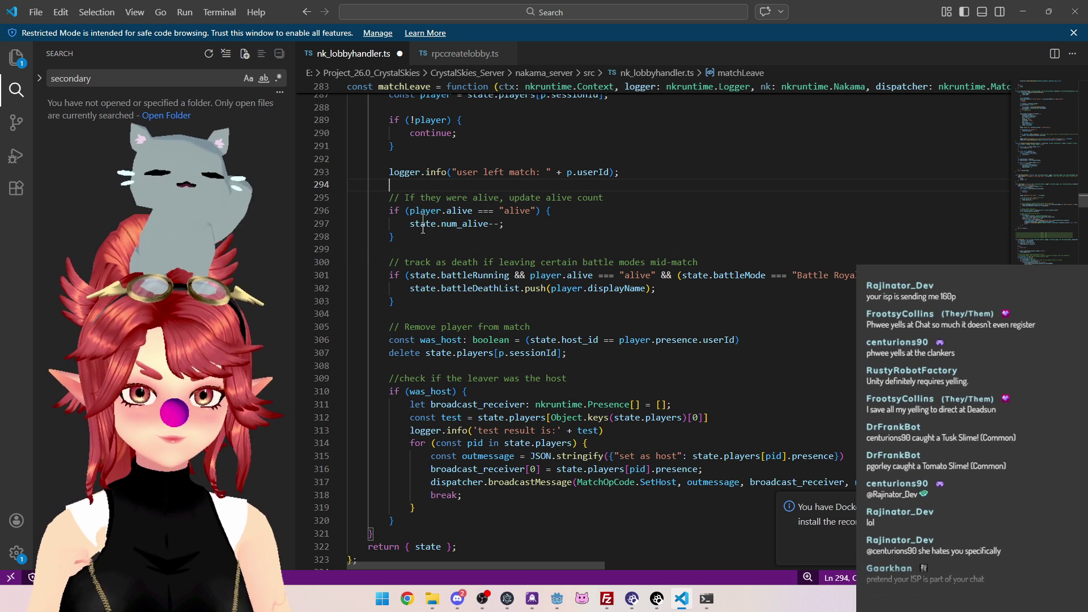
click(405, 250)
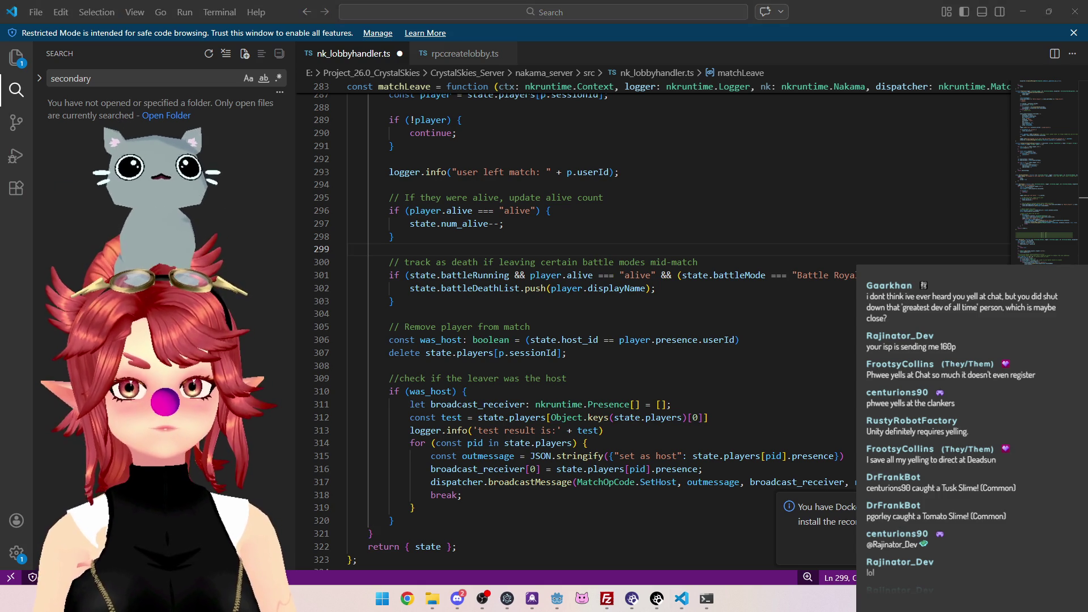
key(super+d)
key(super+d)
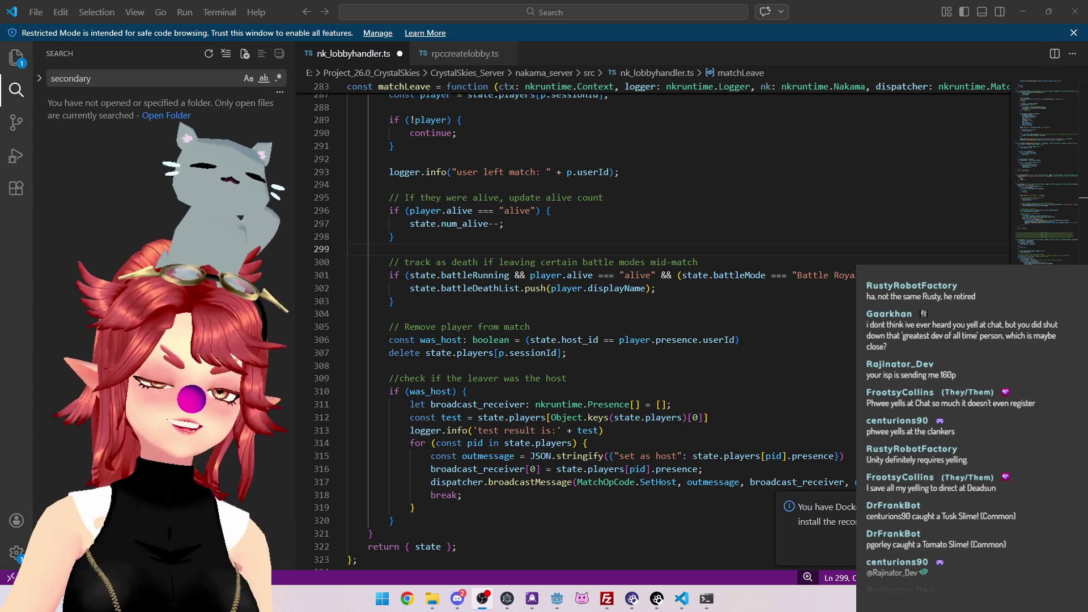
click(604, 309)
scroll(605, 309, down, 2)
scroll(636, 299, up, 1)
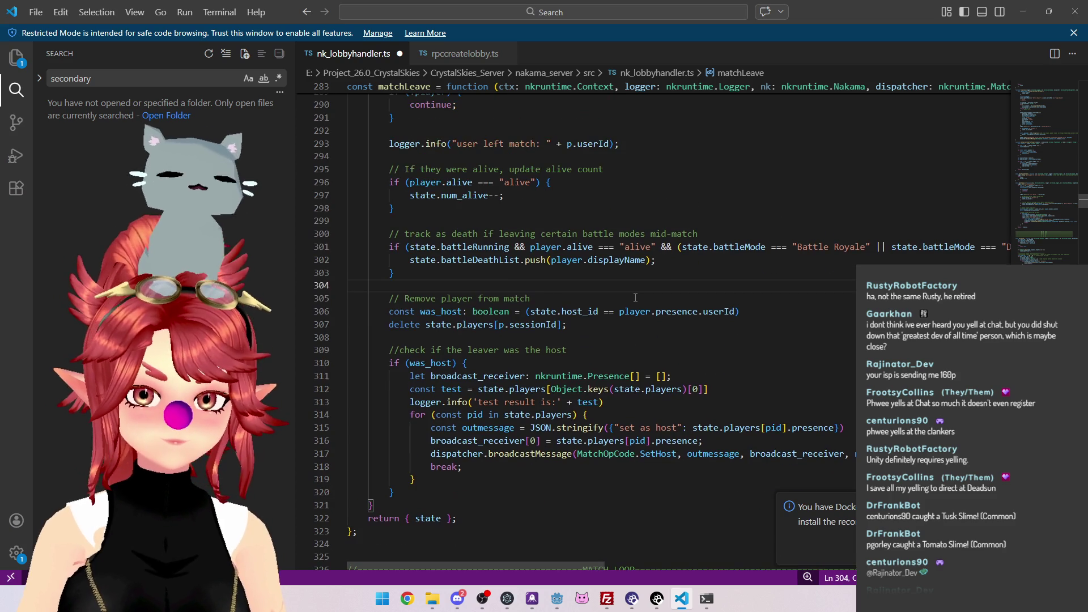
scroll(678, 314, down, 3)
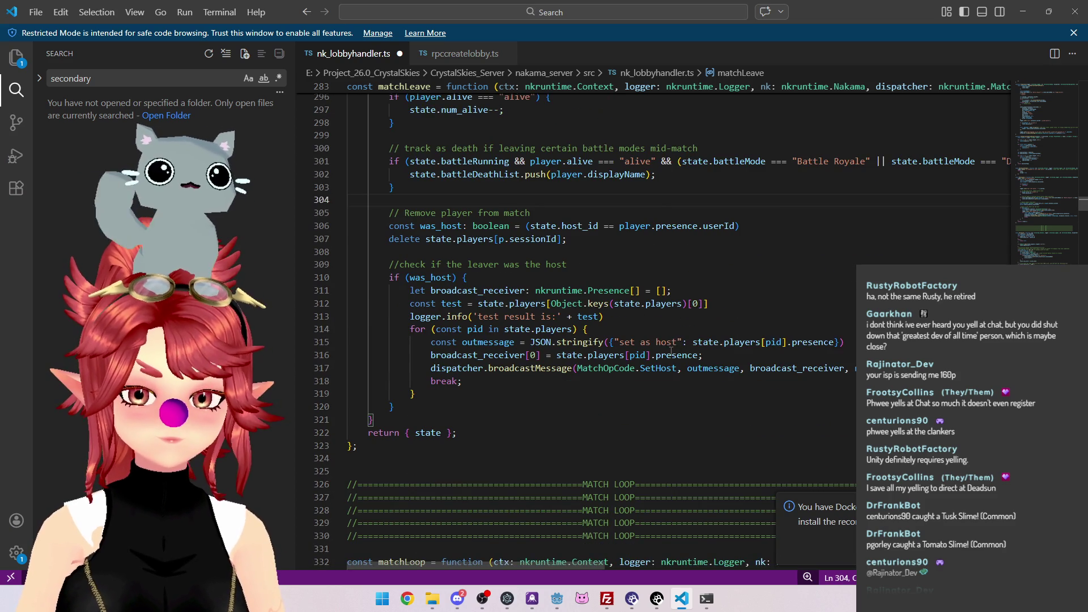
scroll(614, 252, up, 2)
click(587, 303)
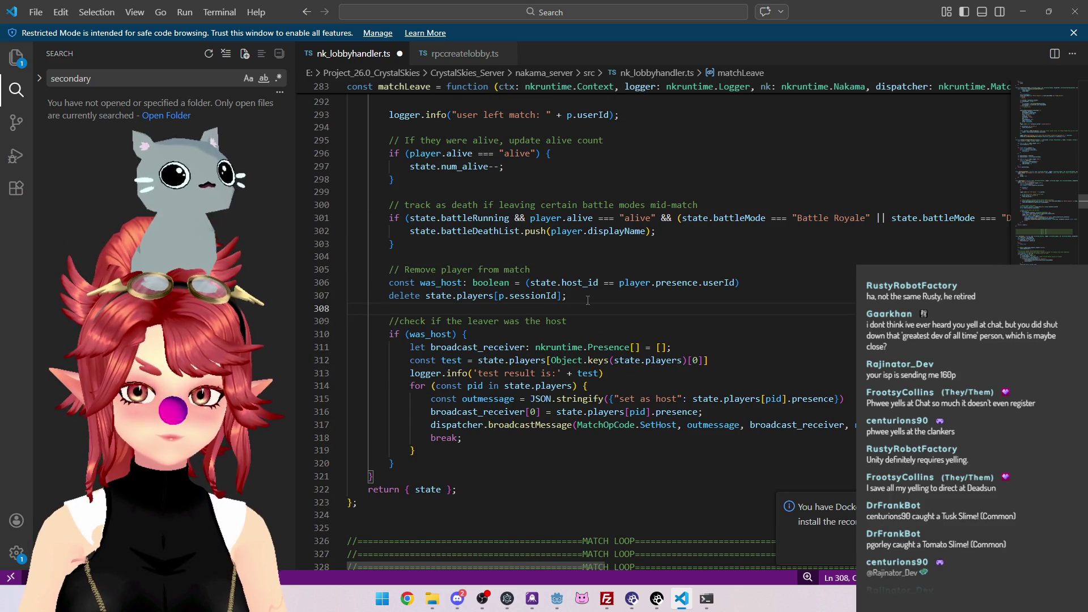
scroll(588, 300, up, 4)
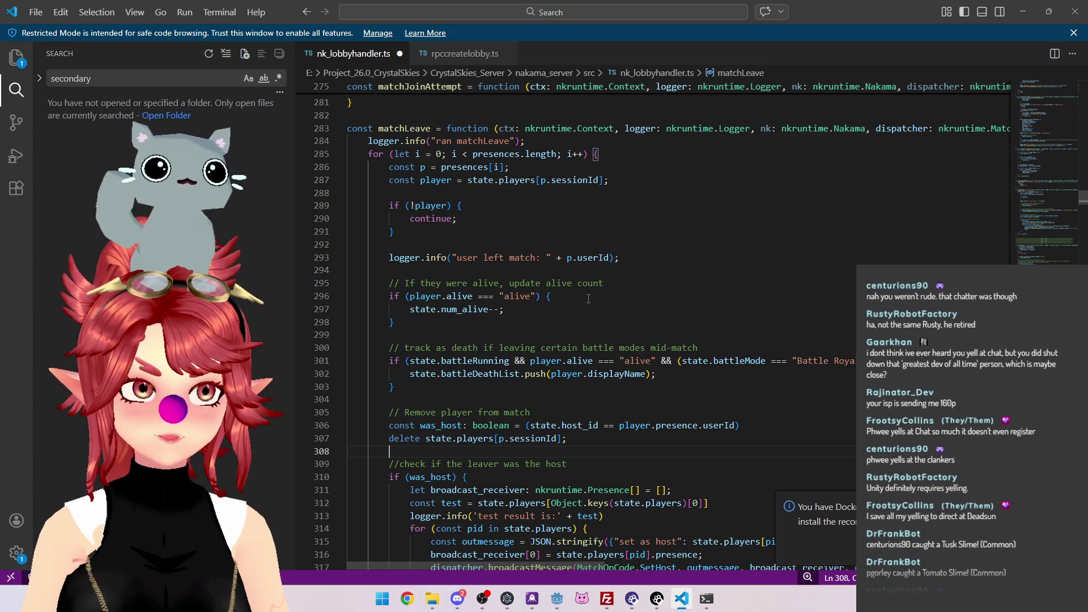
scroll(590, 299, down, 1)
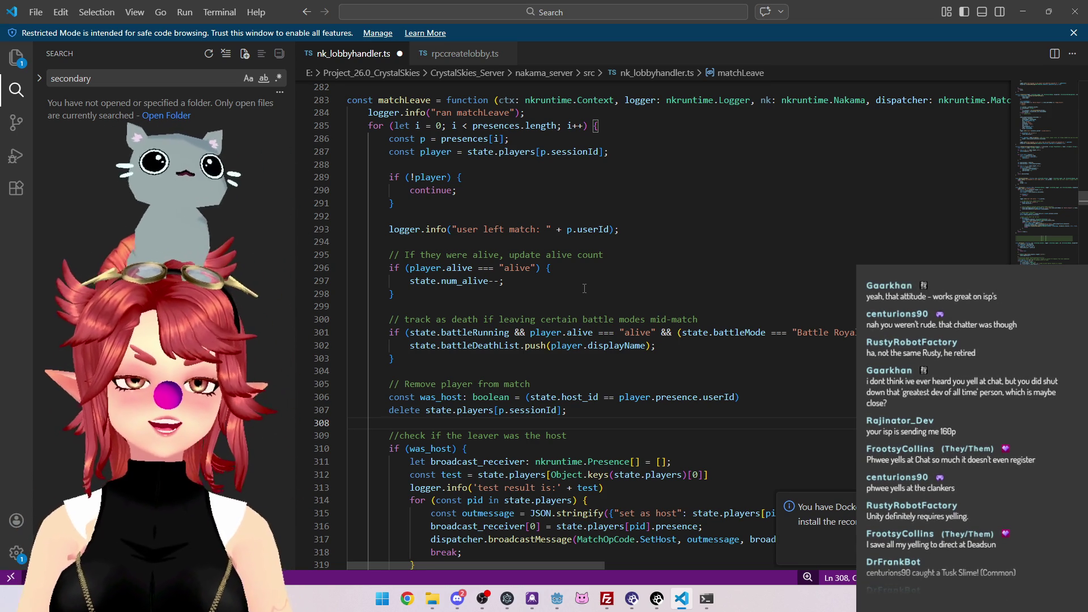
key(alt+Tab)
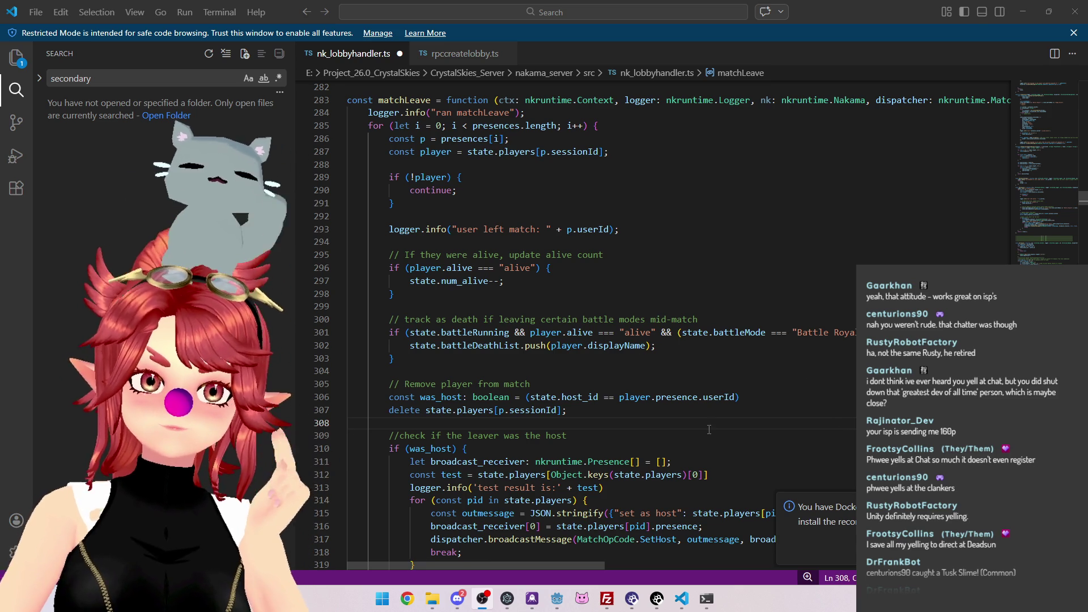
Switch to nk_lobbyhandler.ts in VS Code and highlight the 1000 empty-ticks limit on line 361
scroll(616, 365, down, 2)
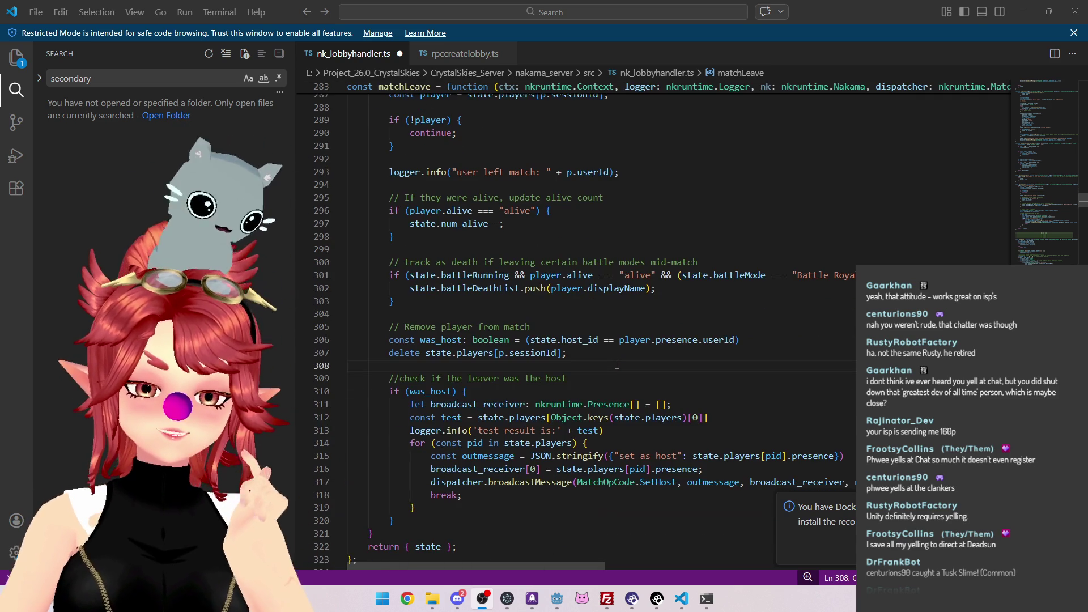
scroll(617, 364, up, 4)
scroll(616, 365, down, 4)
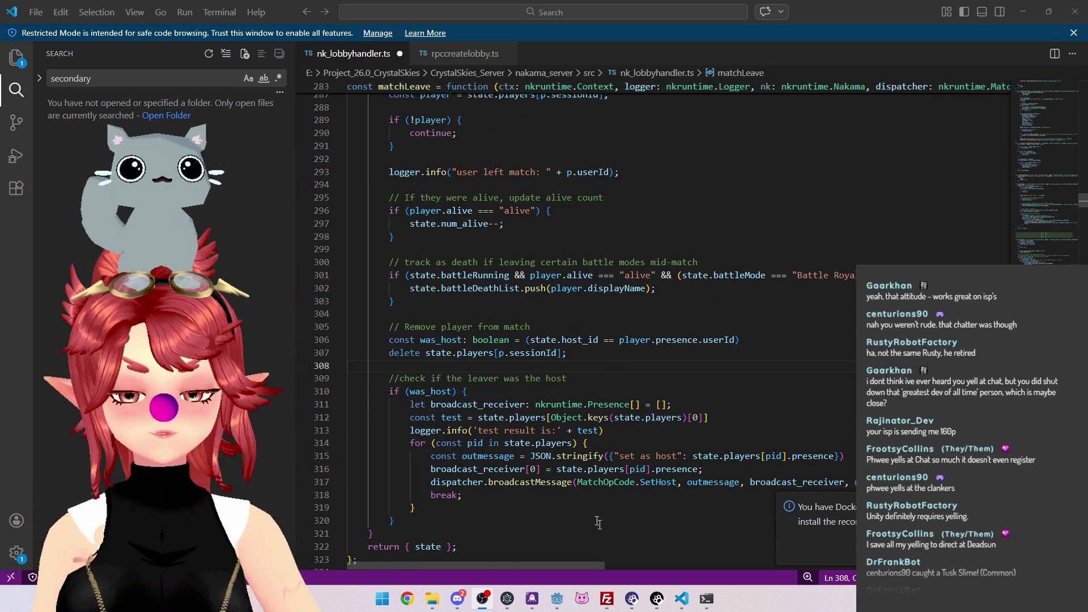
click(557, 599)
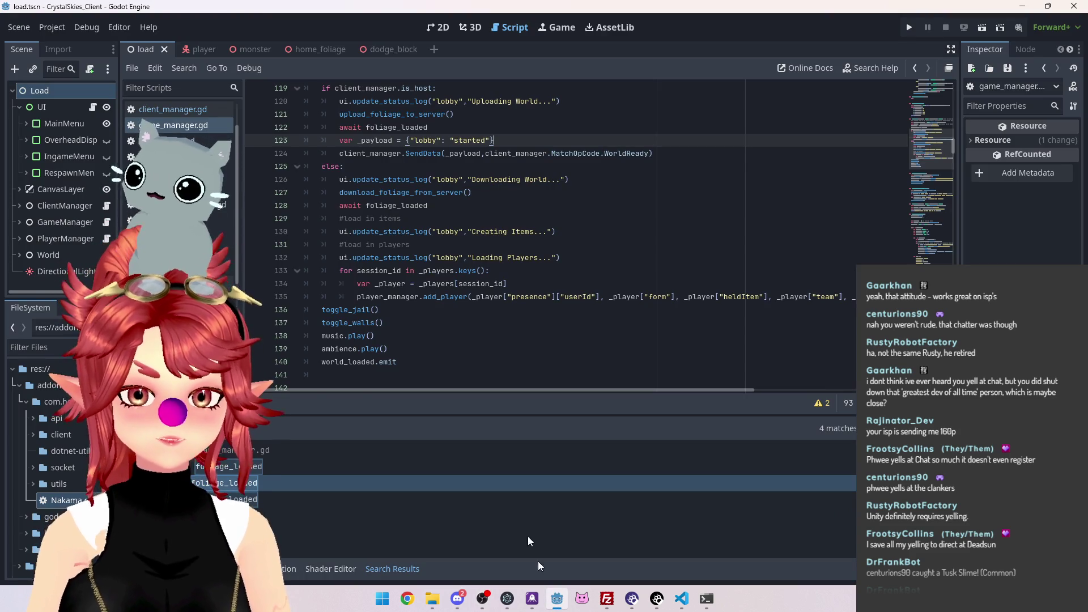
click(682, 599)
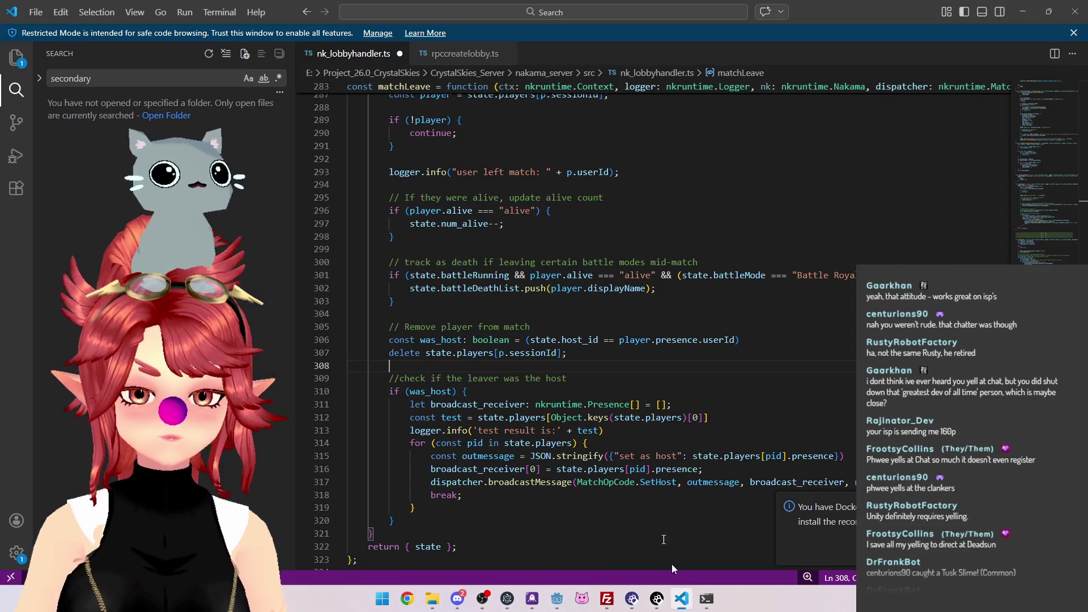
scroll(506, 320, up, 2)
scroll(507, 314, down, 2)
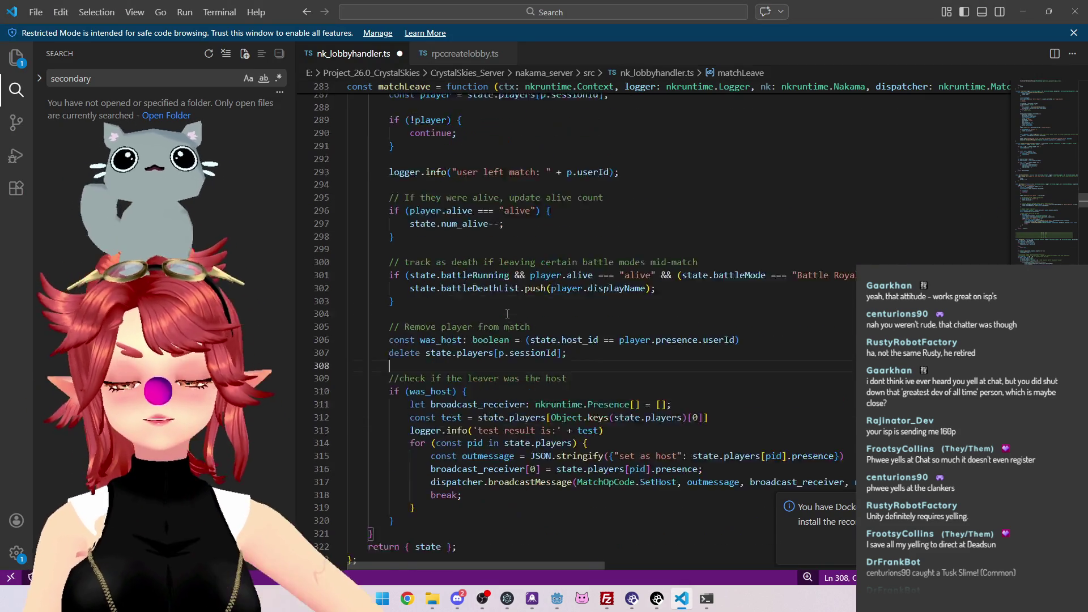
scroll(507, 314, down, 15)
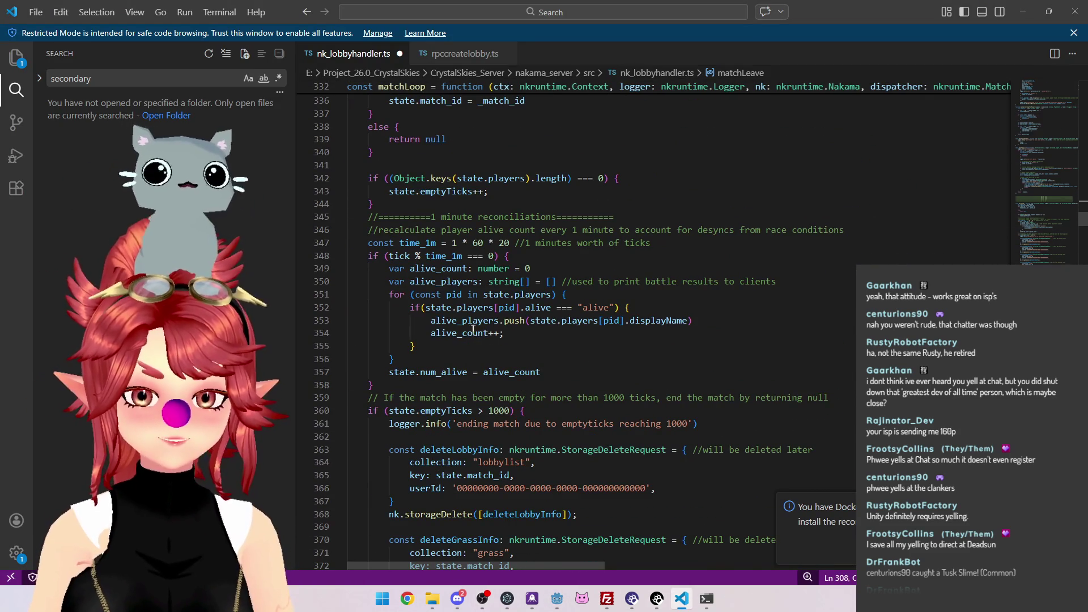
scroll(473, 330, down, 7)
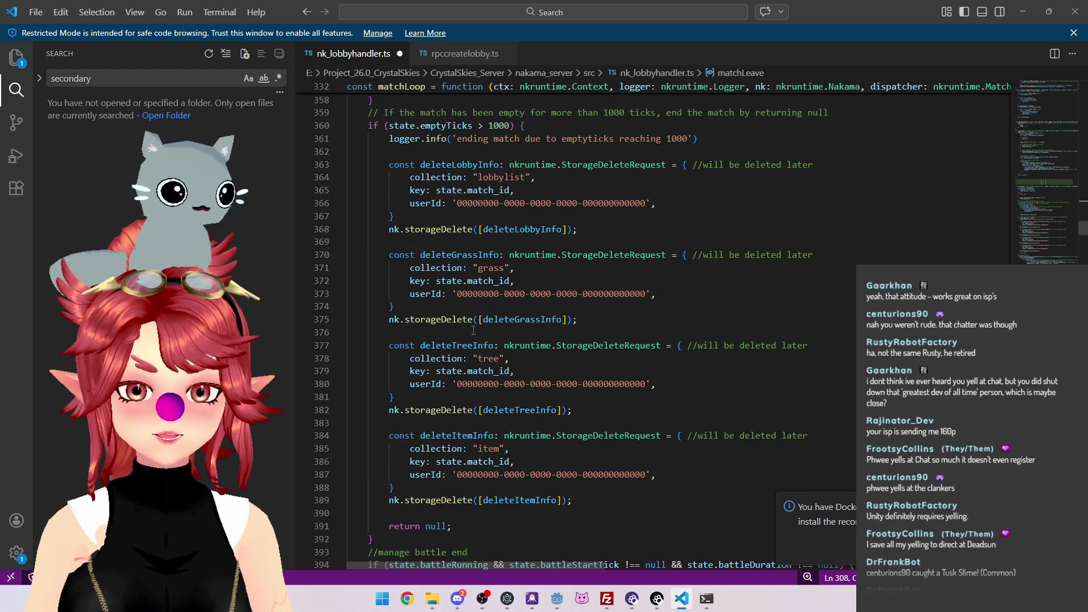
scroll(473, 330, up, 1)
drag(687, 168, 668, 167)
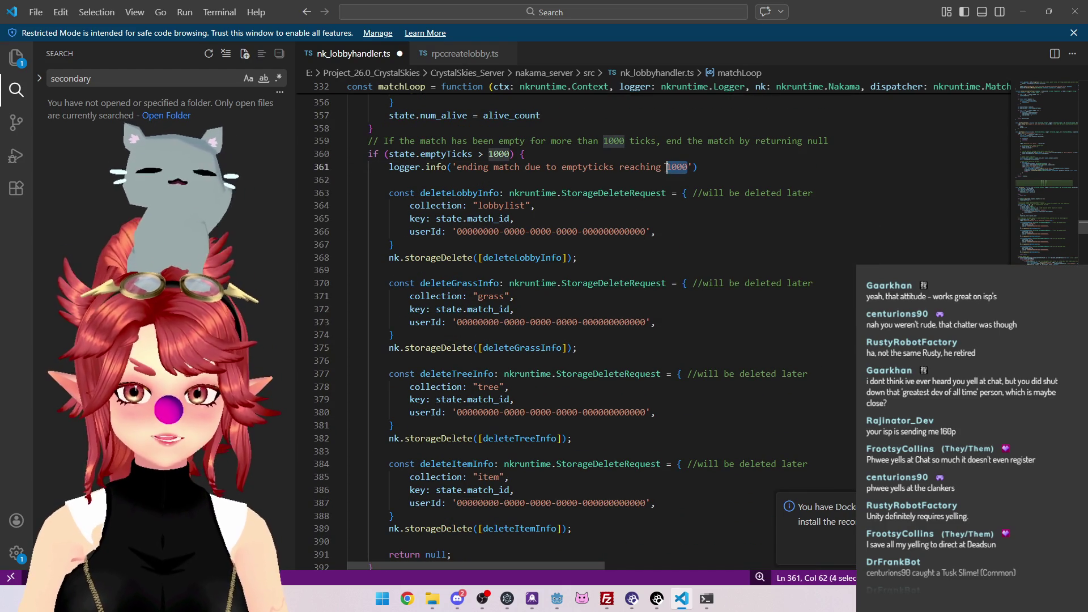
Scroll back through nk_lobbyhandler.ts to matchInit and open rpccreatelobby.ts
scroll(627, 271, up, 2)
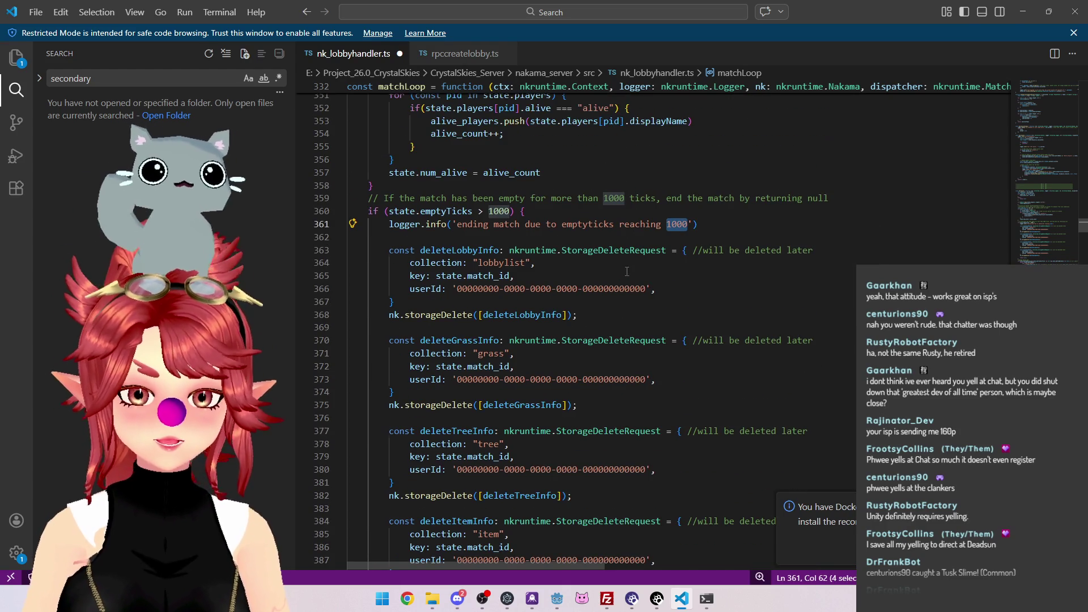
click(652, 225)
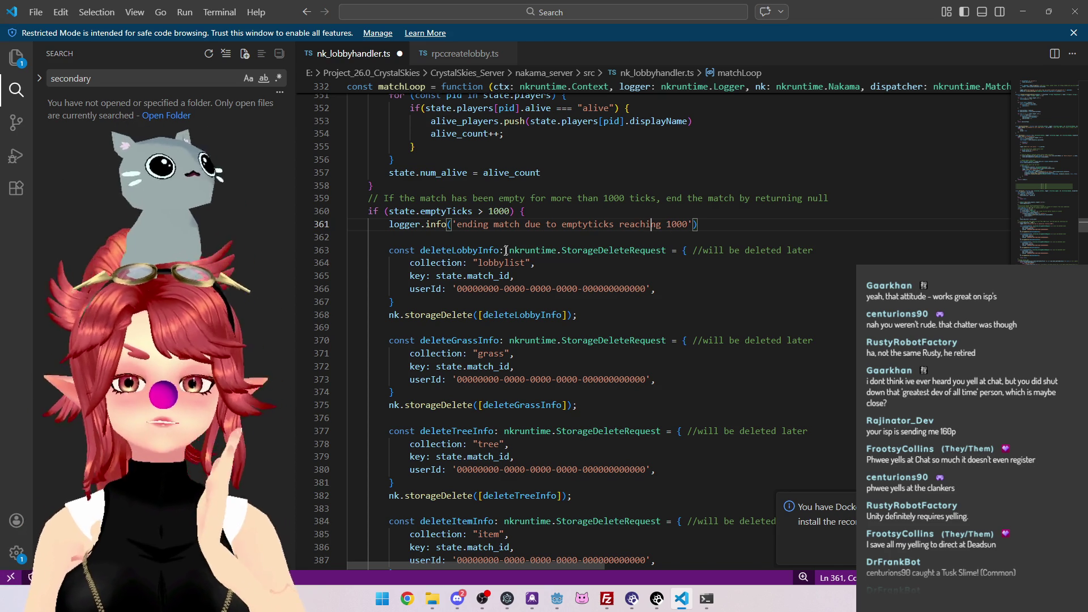
scroll(571, 284, up, 5)
scroll(571, 284, up, 20)
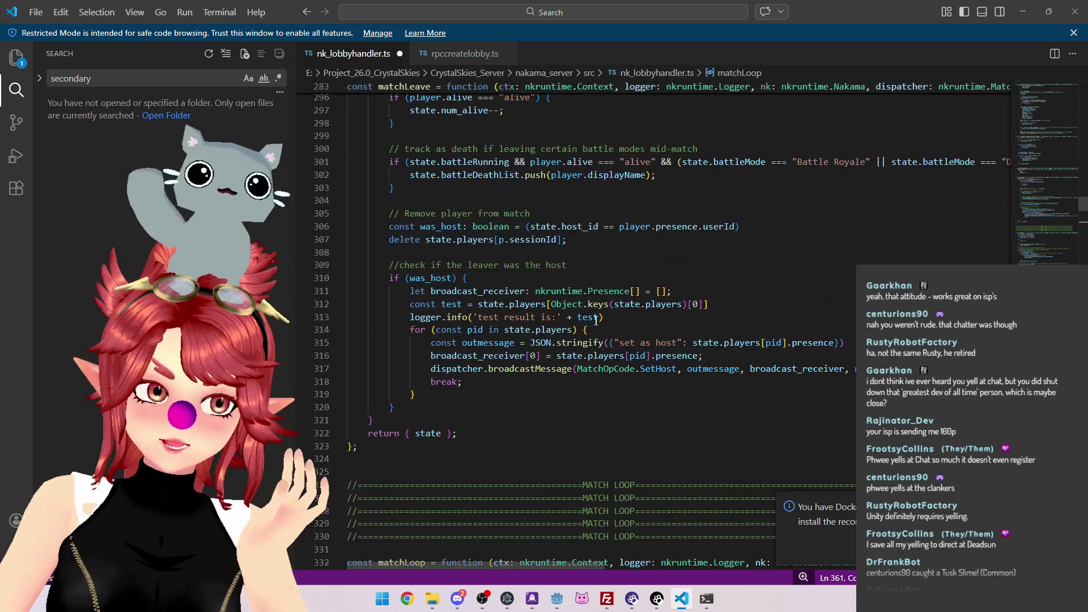
scroll(595, 307, up, 20)
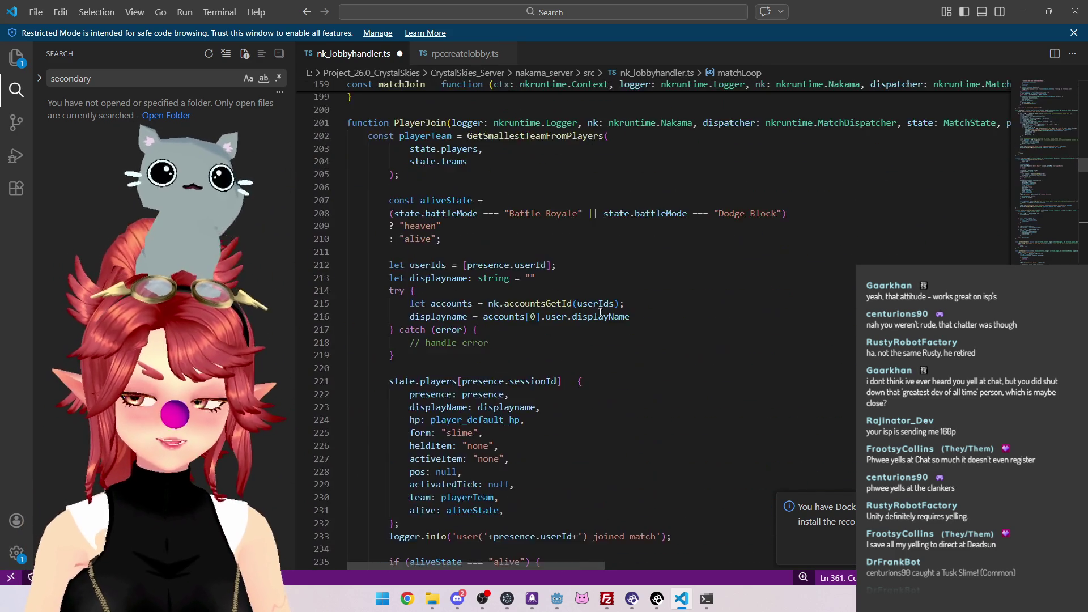
scroll(602, 311, up, 15)
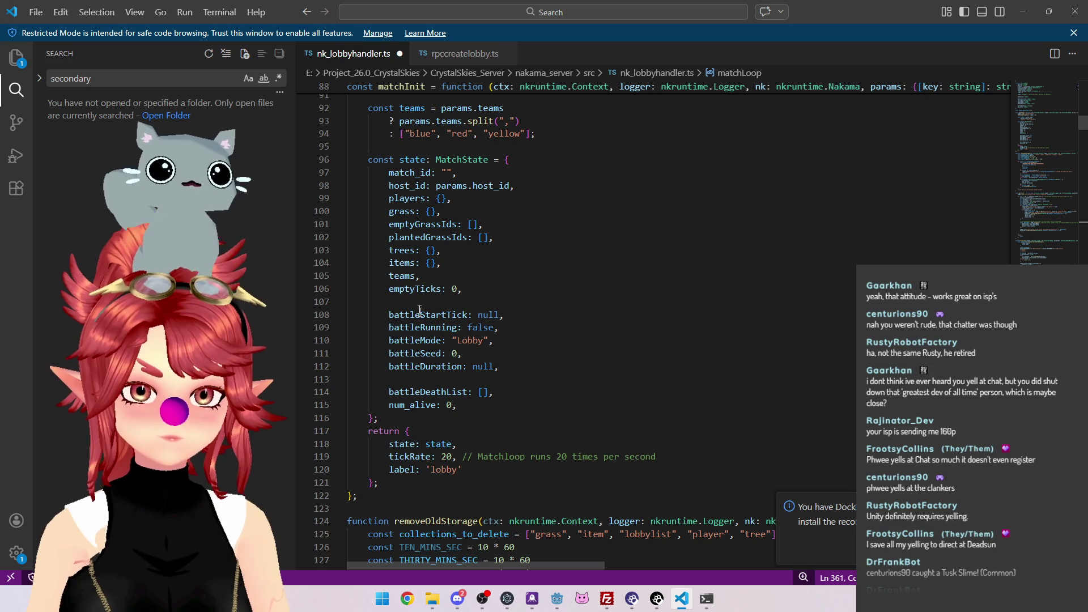
click(465, 53)
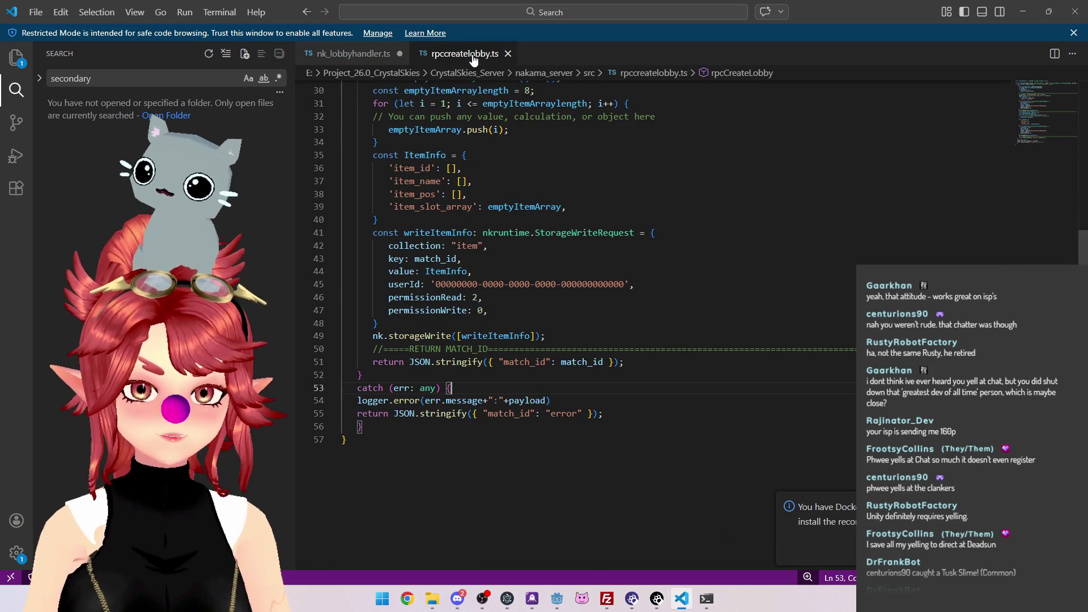
scroll(470, 269, up, 4)
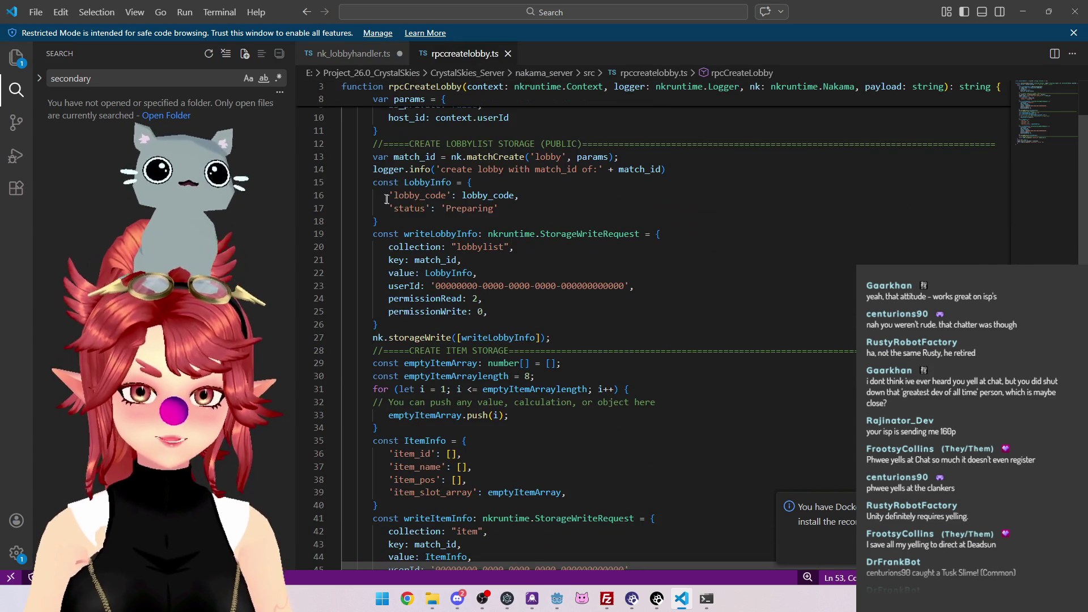
mouse_move(391, 208)
mouse_down()
mouse_move(499, 208)
mouse_move(362, 208)
mouse_up()
click(531, 207)
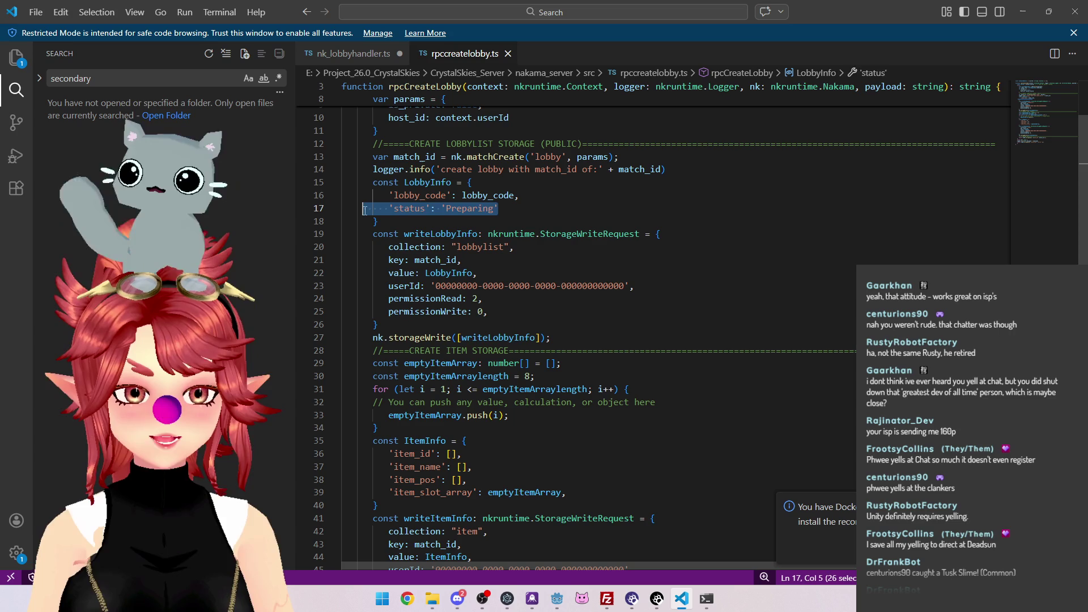
click(487, 208)
mouse_move(499, 208)
mouse_down()
mouse_move(347, 208)
mouse_move(356, 213)
mouse_up()
click(522, 212)
drag(499, 208, 389, 209)
click(541, 211)
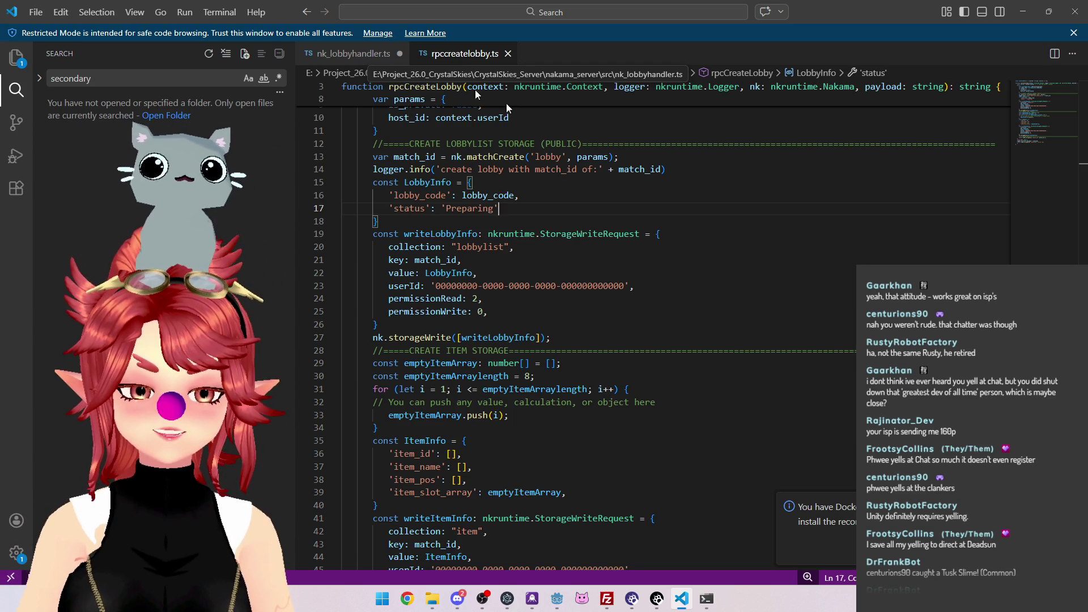
mouse_move(479, 120)
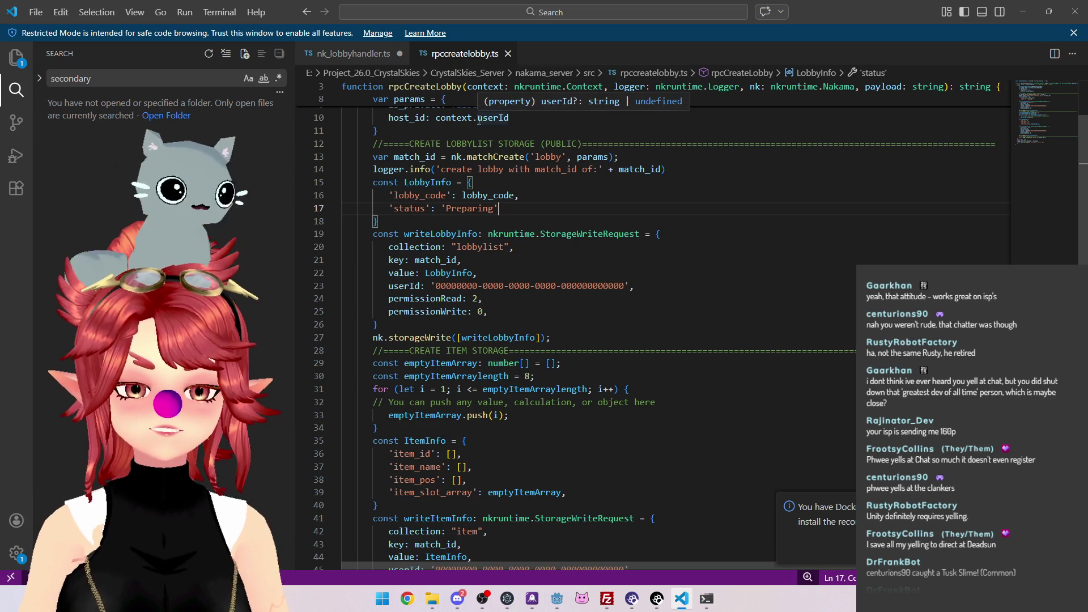
Return to nk_lobbyhandler.ts and scroll to the matchLoop emptyTicks > 1000 condition line
click(356, 57)
scroll(600, 282, down, 5)
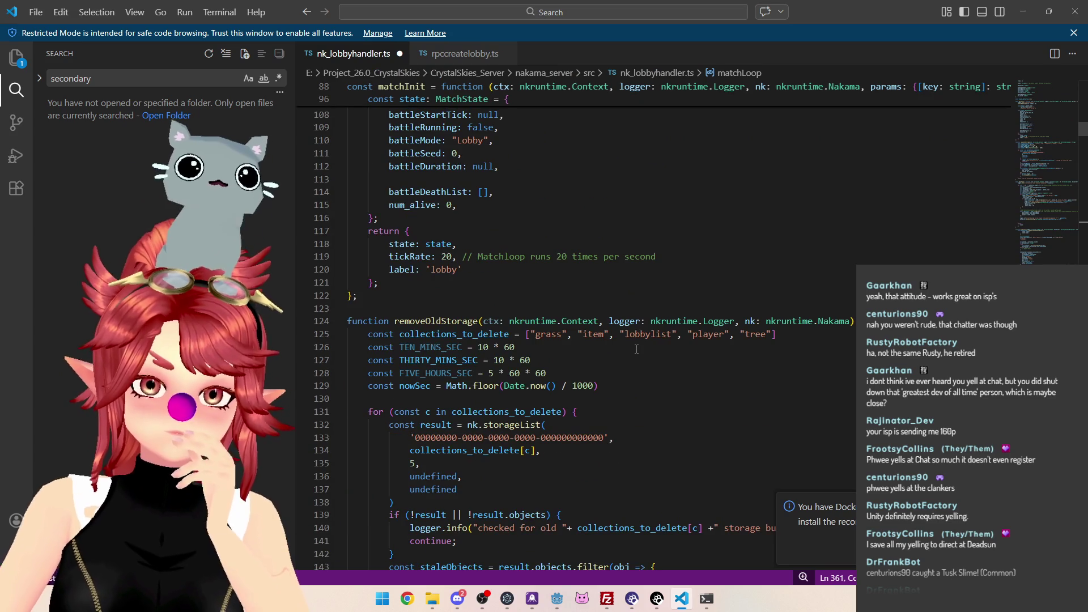
scroll(636, 348, up, 15)
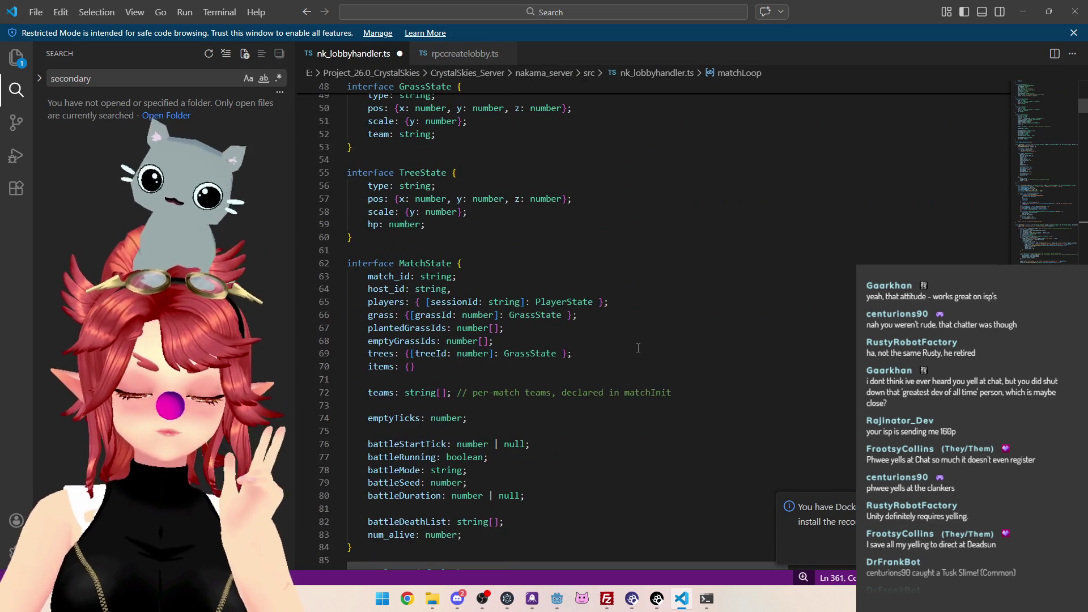
scroll(474, 308, down, 2)
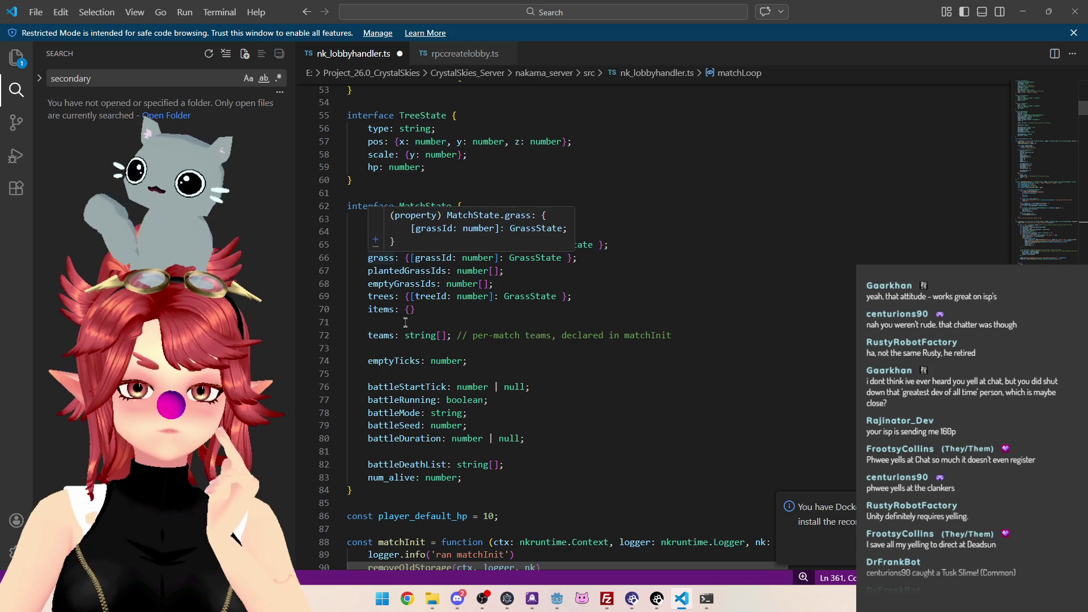
scroll(405, 324, down, 1)
scroll(399, 340, down, 2)
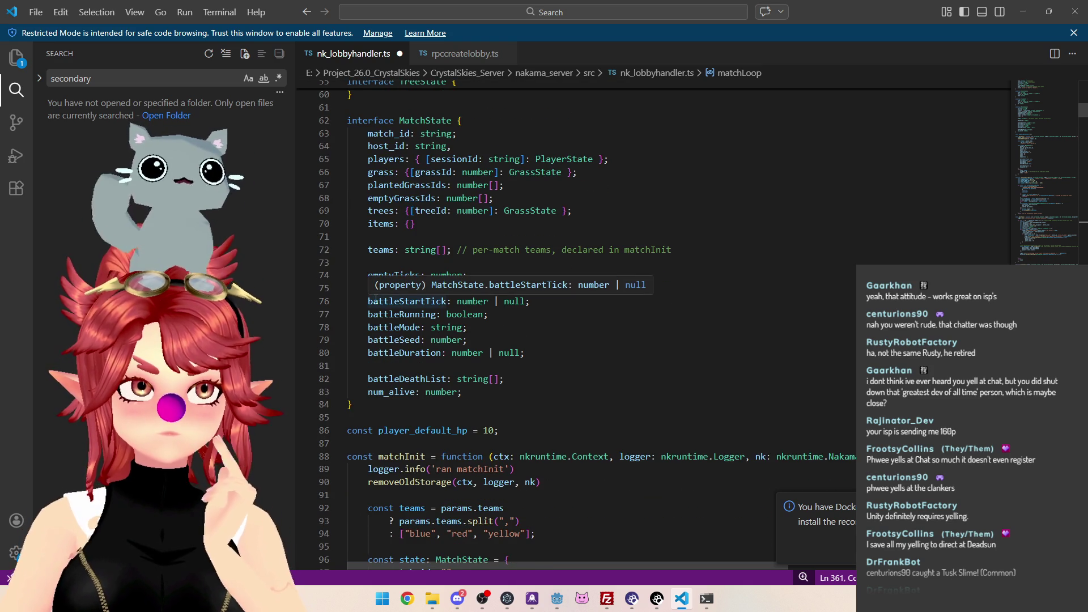
scroll(502, 330, down, 15)
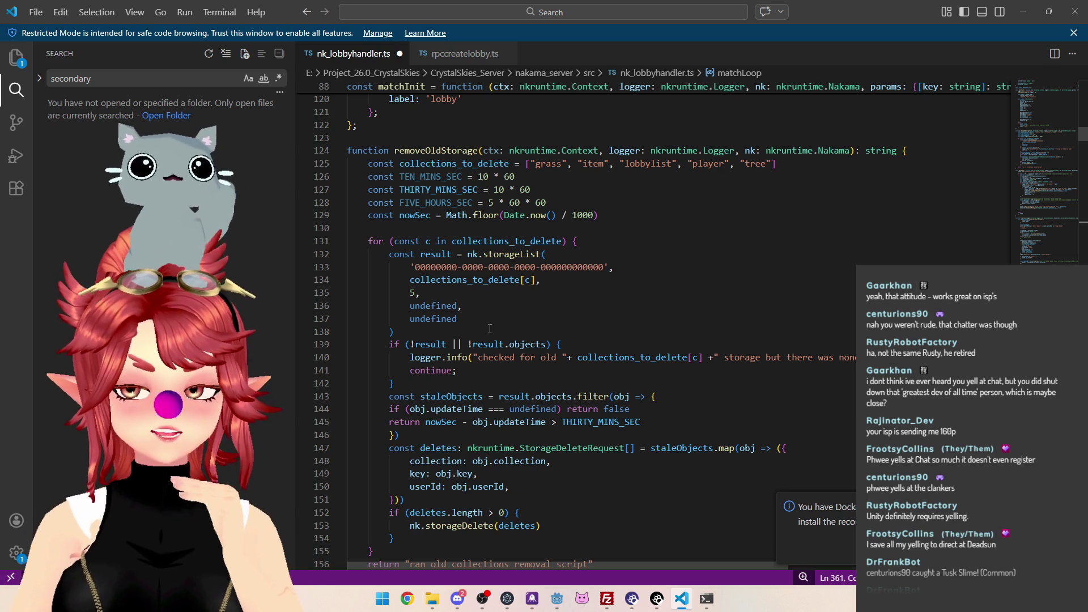
scroll(490, 329, down, 2)
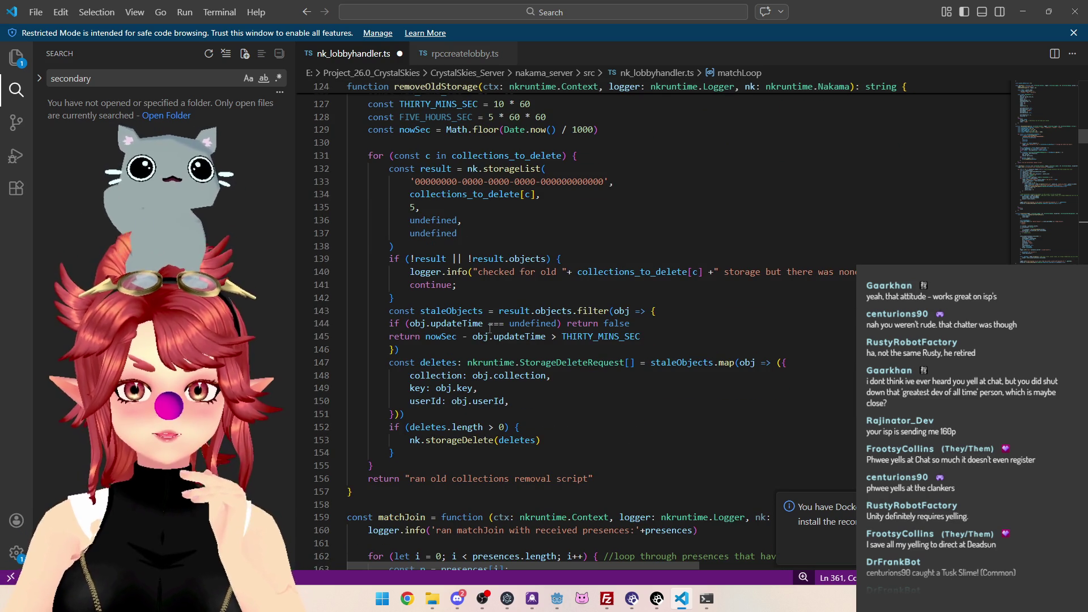
scroll(490, 329, down, 5)
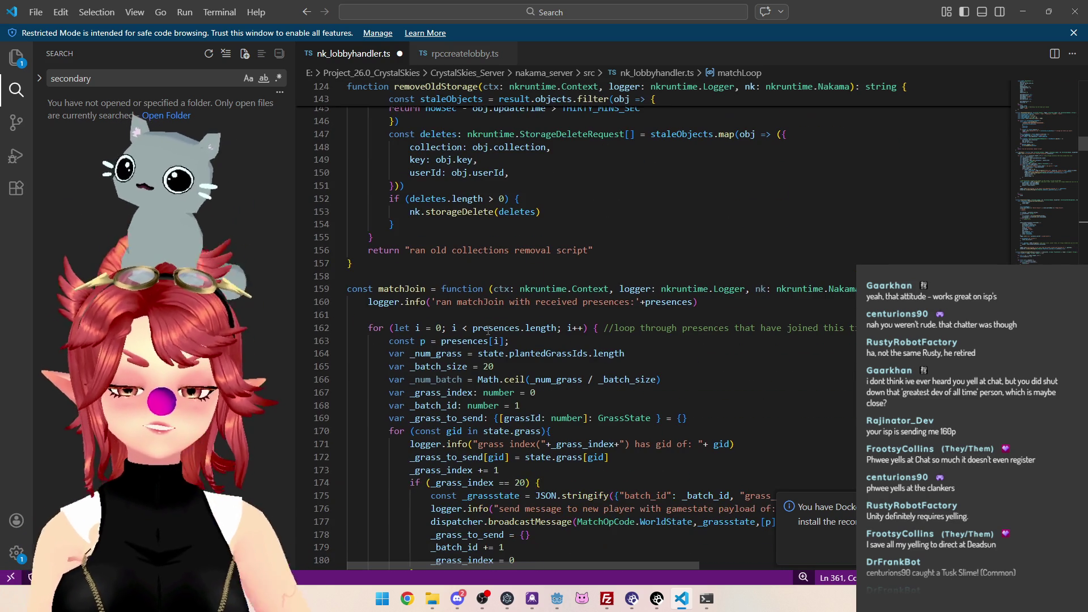
scroll(488, 331, up, 20)
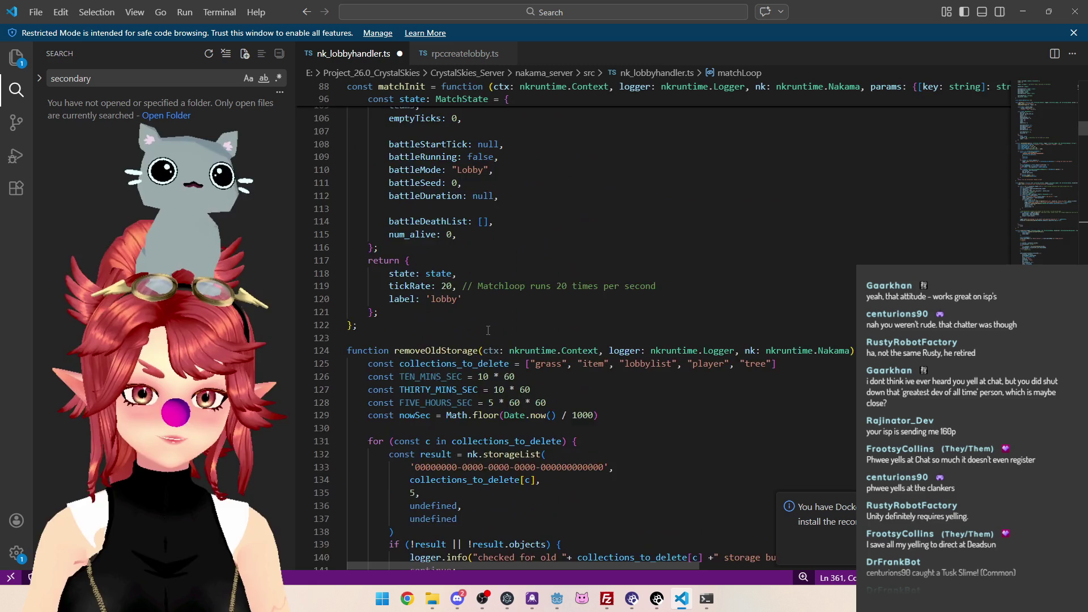
scroll(488, 330, down, 20)
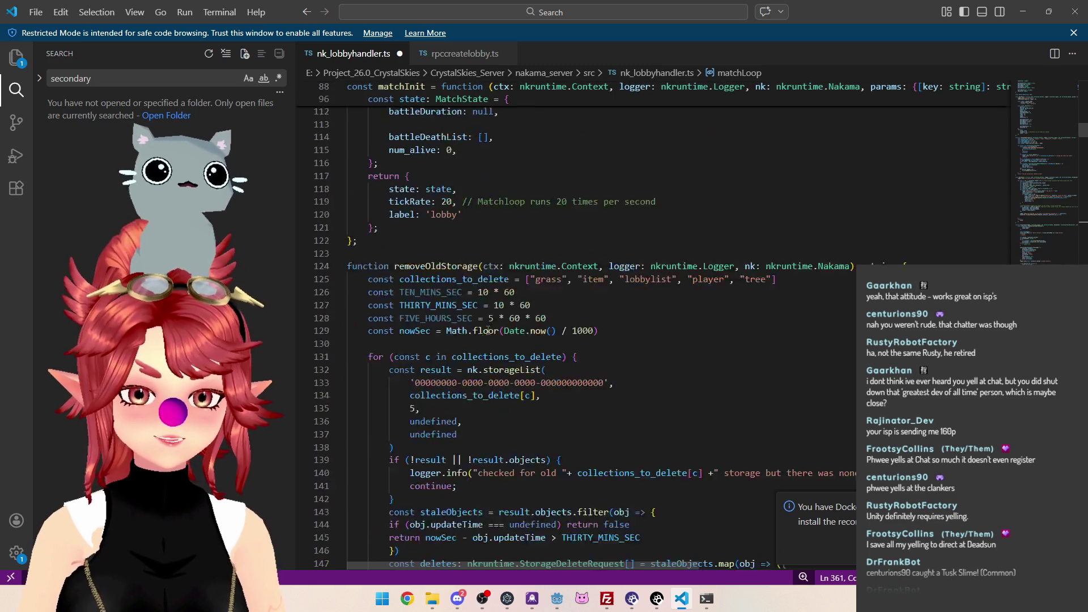
scroll(493, 344, down, 10)
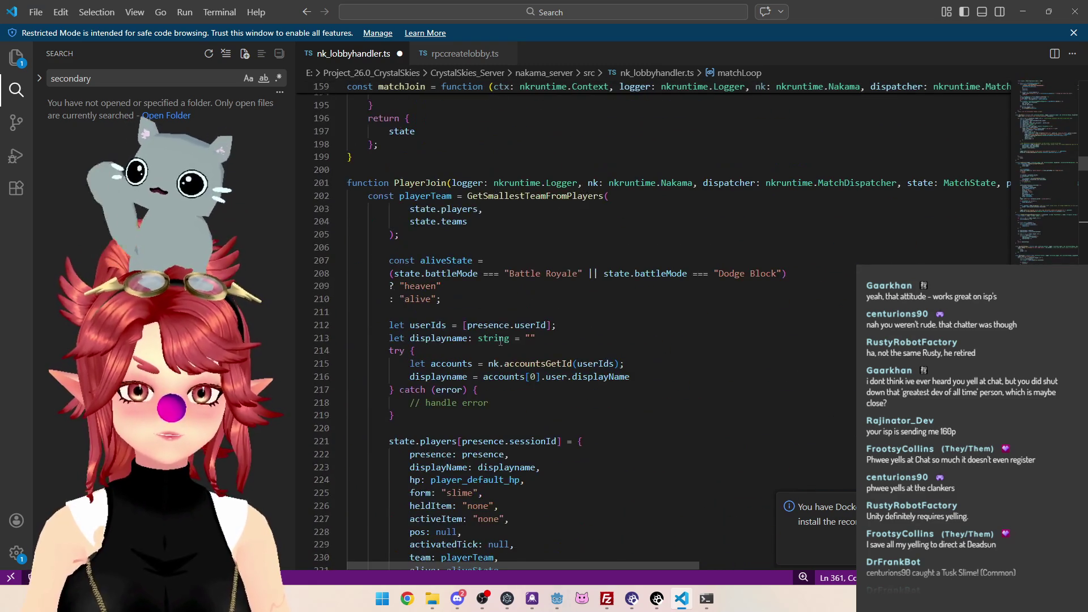
scroll(499, 343, down, 16)
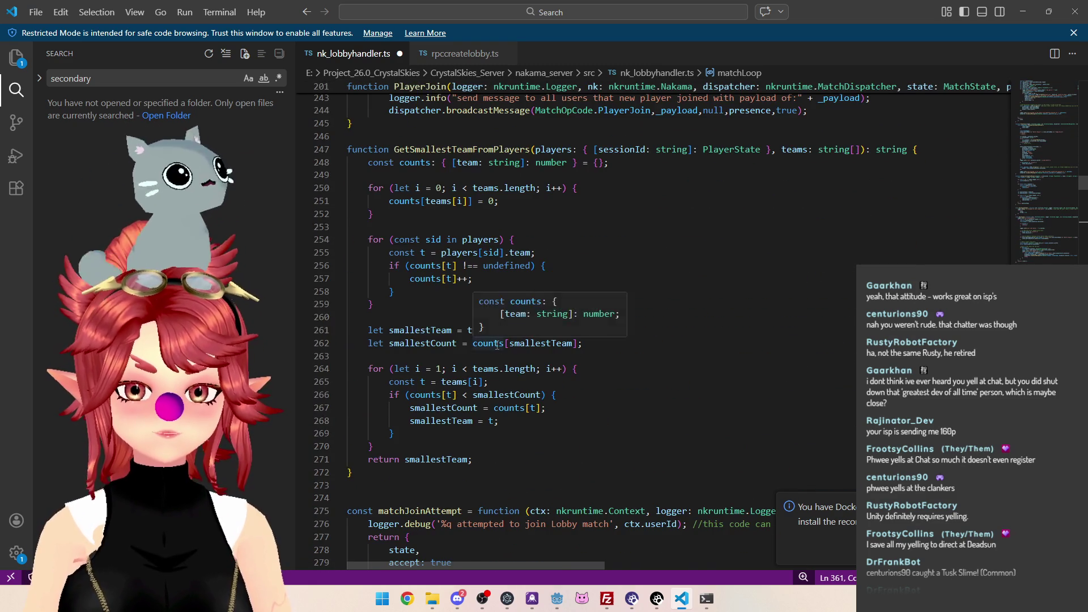
scroll(497, 345, down, 18)
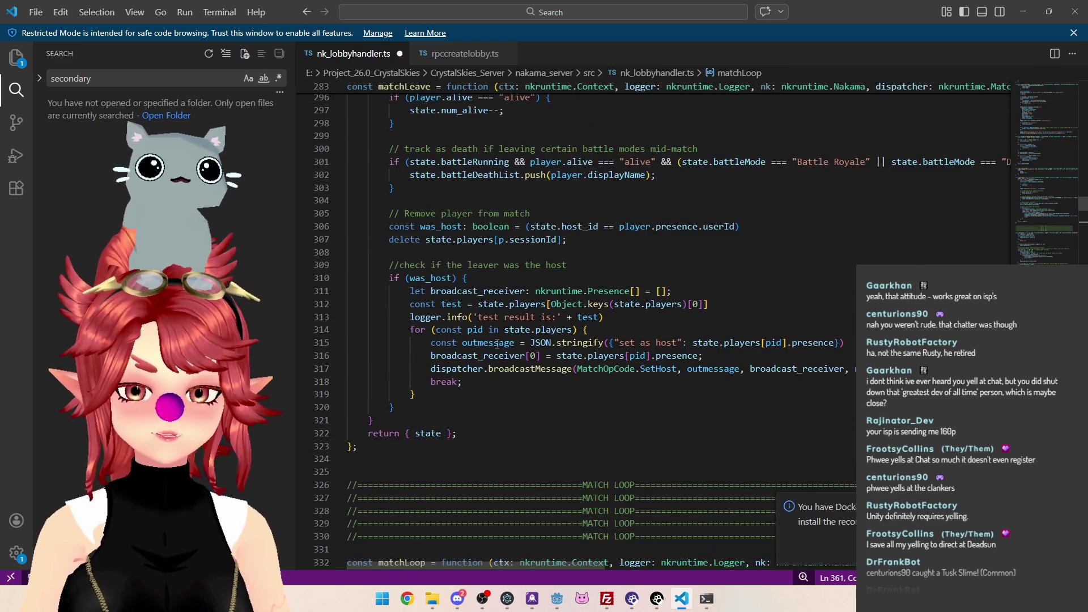
scroll(498, 344, down, 10)
scroll(497, 344, down, 4)
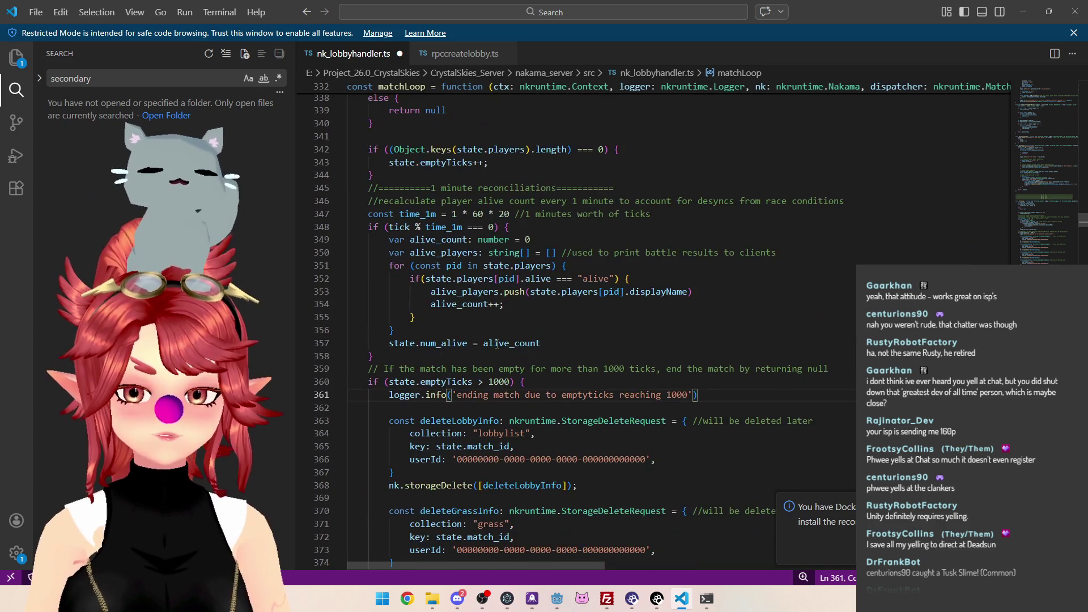
scroll(497, 344, down, 2)
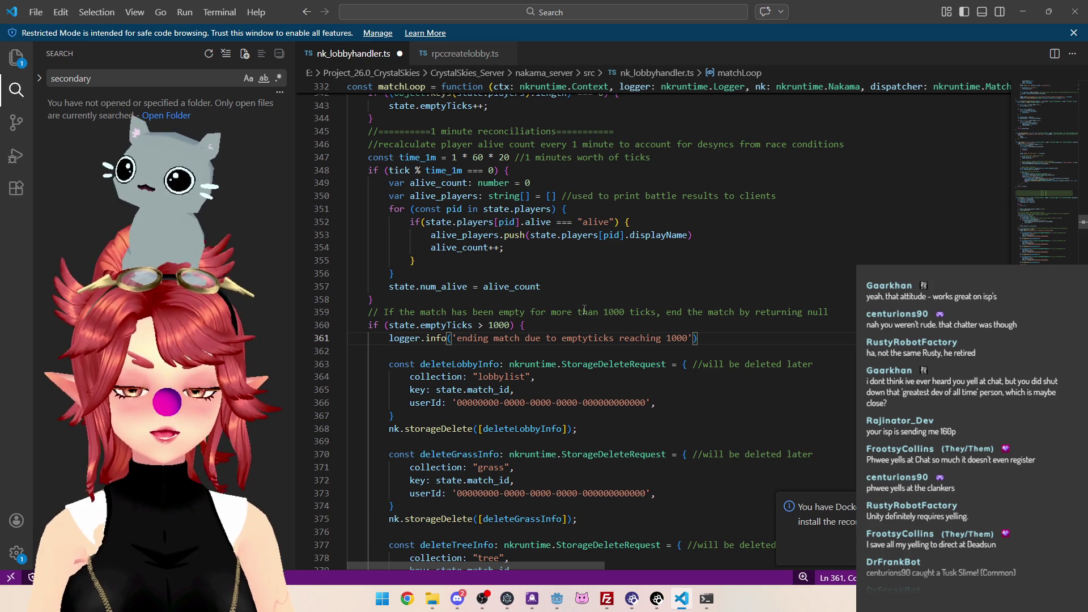
key(Up)
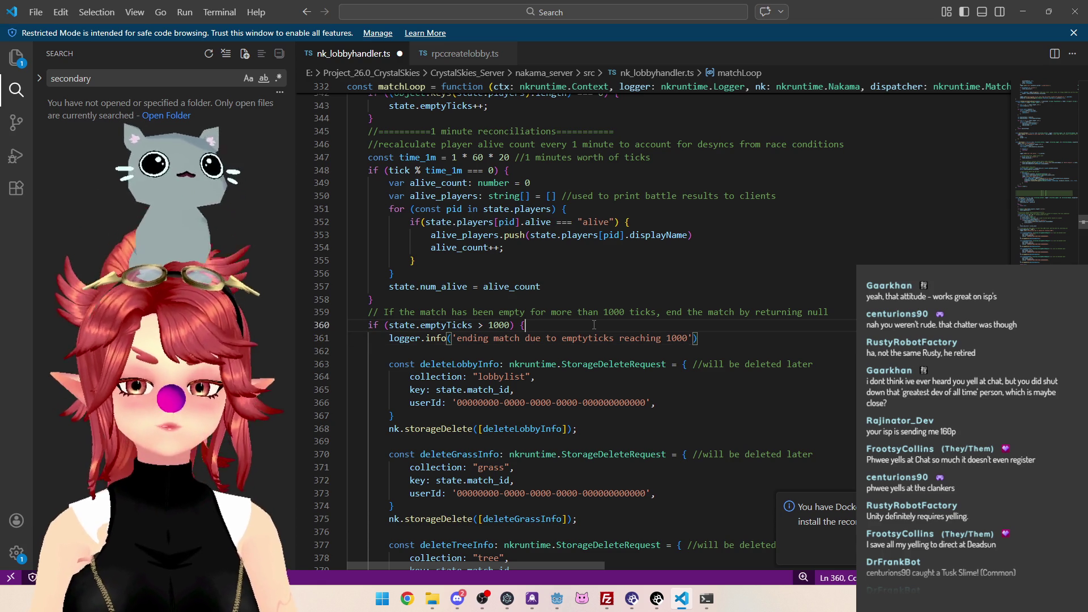
Change 1000 to 5000 in the log message, threshold and comment, then save nk_lobbyhandler.ts
drag(667, 338, 672, 338)
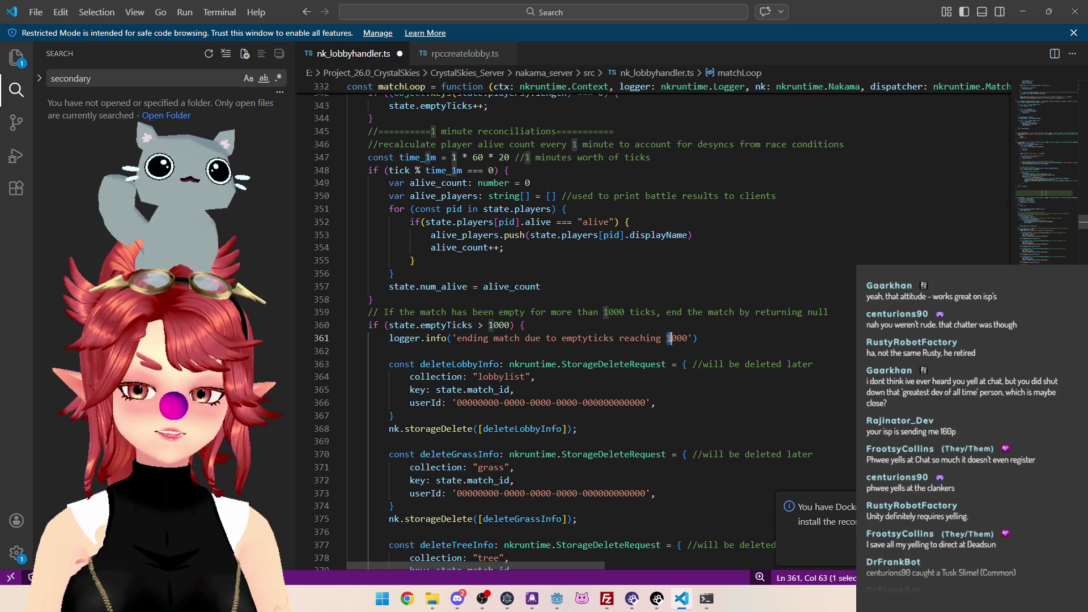
text(5)
drag(488, 325, 492, 325)
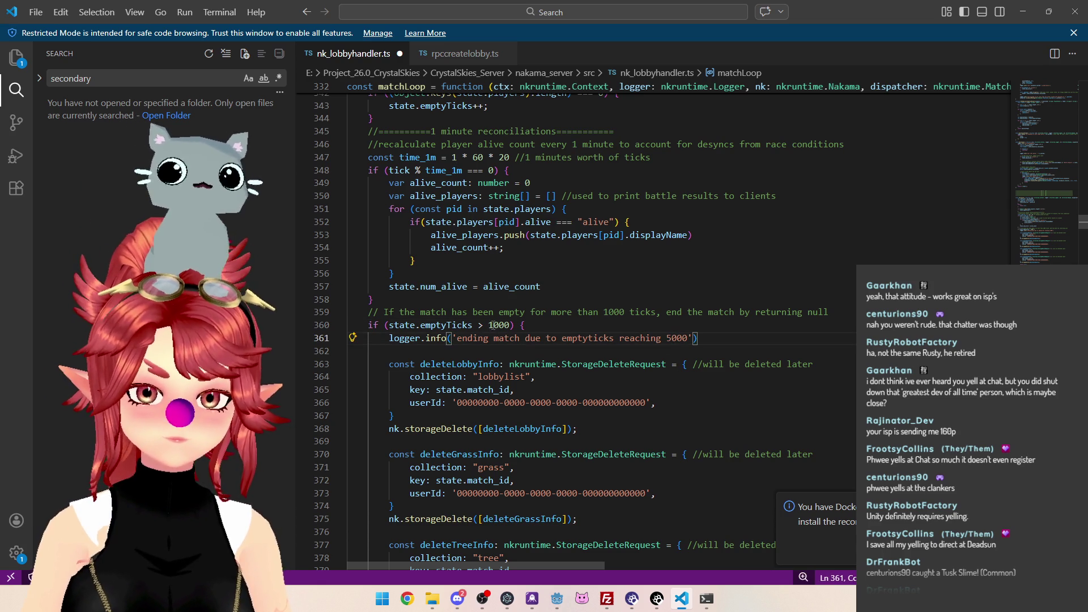
text(5)
drag(603, 312, 608, 312)
text(5)
click(678, 321)
key(ctrl+s)
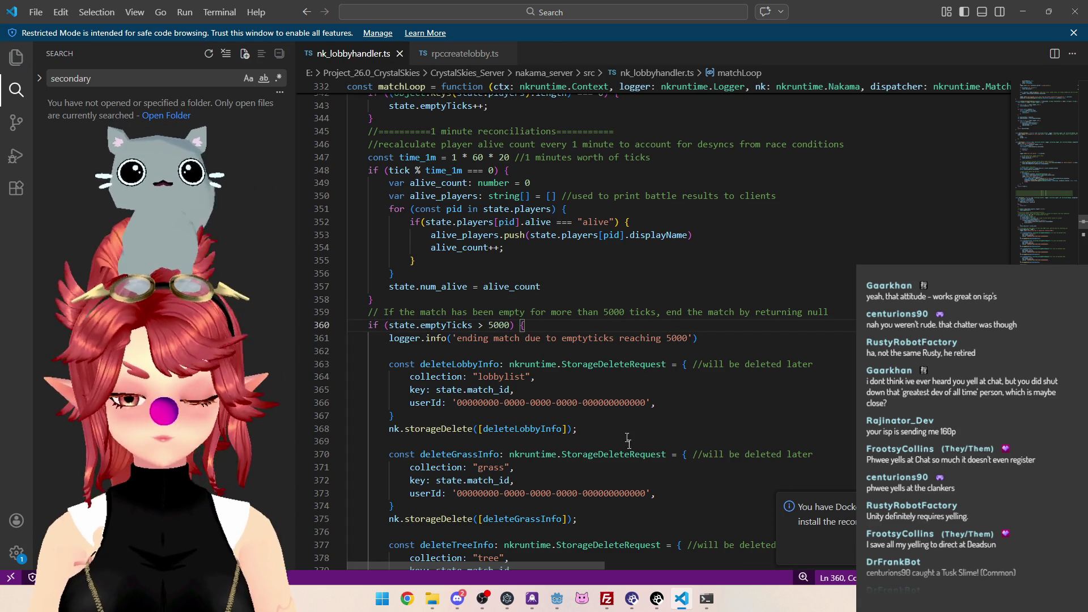
Look over the edited matchLoop code before heading to the terminals
click(571, 300)
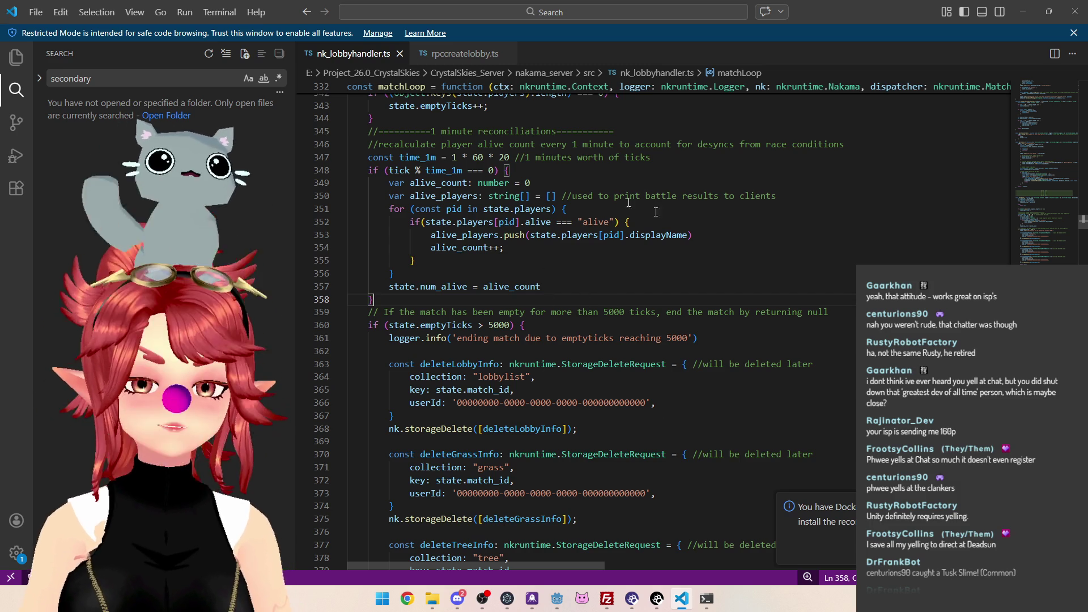
scroll(588, 283, up, 1)
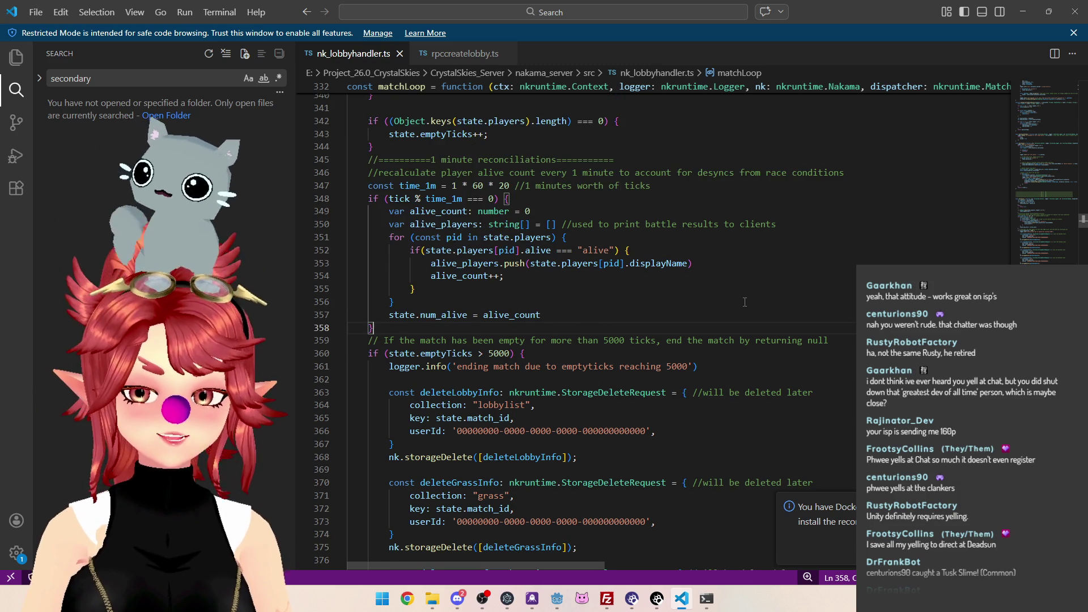
scroll(745, 302, up, 1)
scroll(690, 257, down, 3)
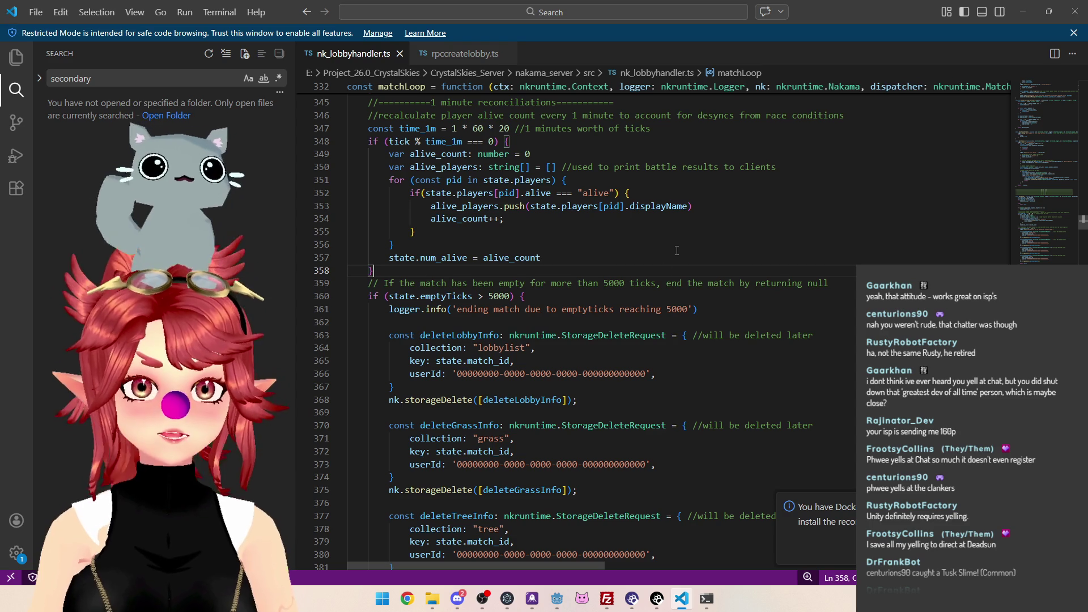
click(707, 598)
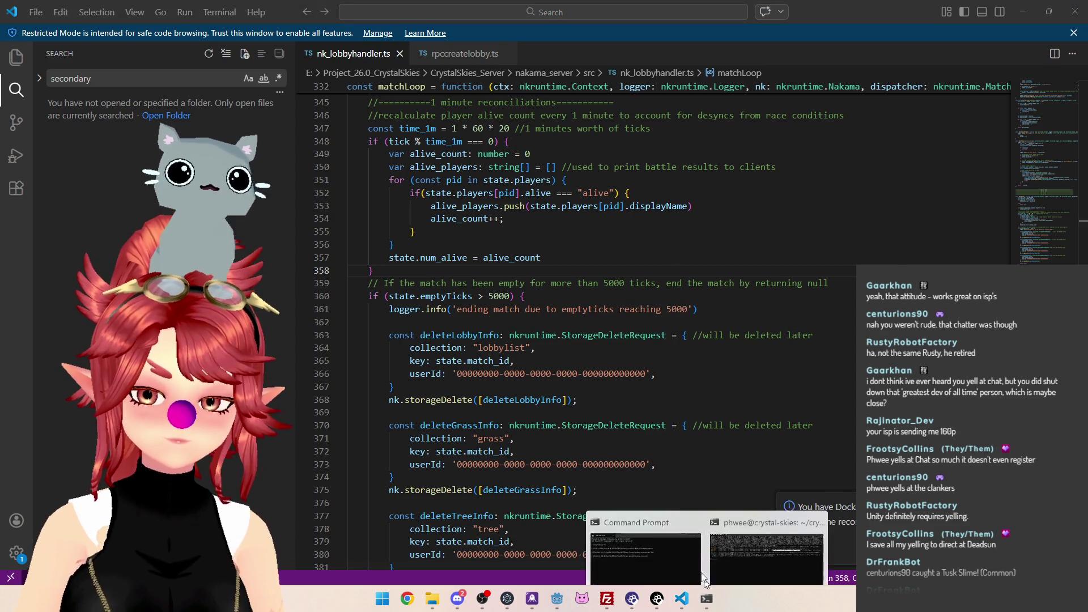
Rerun the npx tsc build in the nakama_server Command Prompt
click(696, 559)
key(Up)
key(Return)
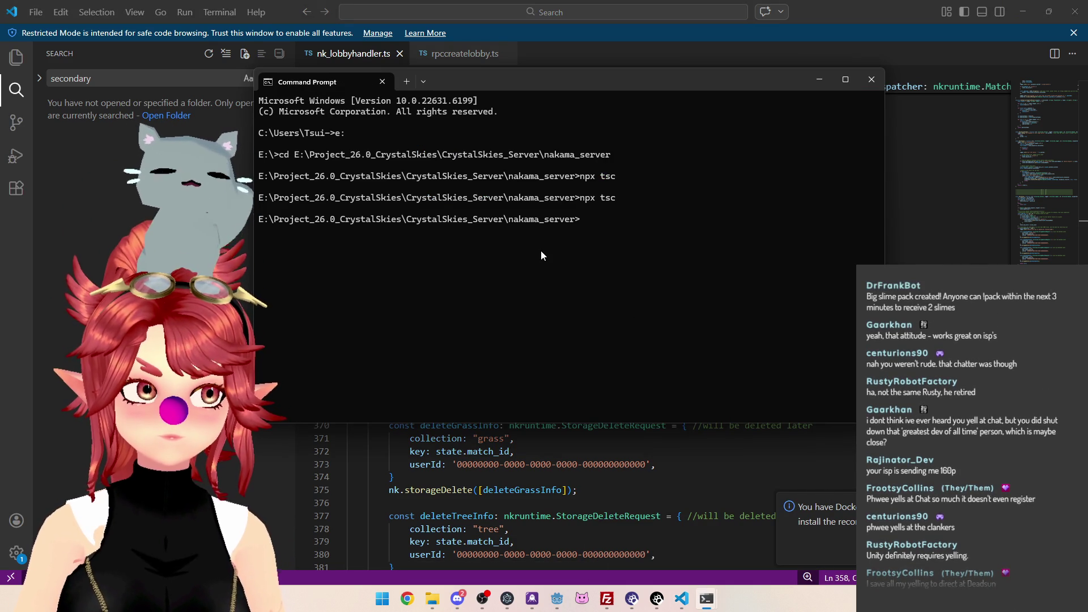
In FileZilla, select the server's old index.js and delete it
key(alt+Tab)
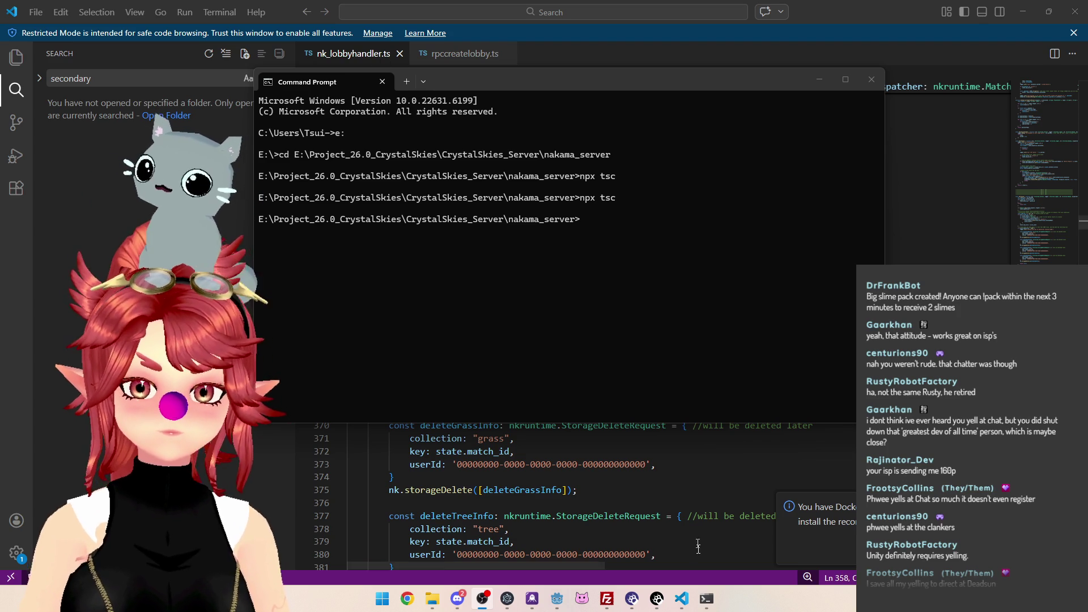
click(607, 599)
click(639, 327)
key(Delete)
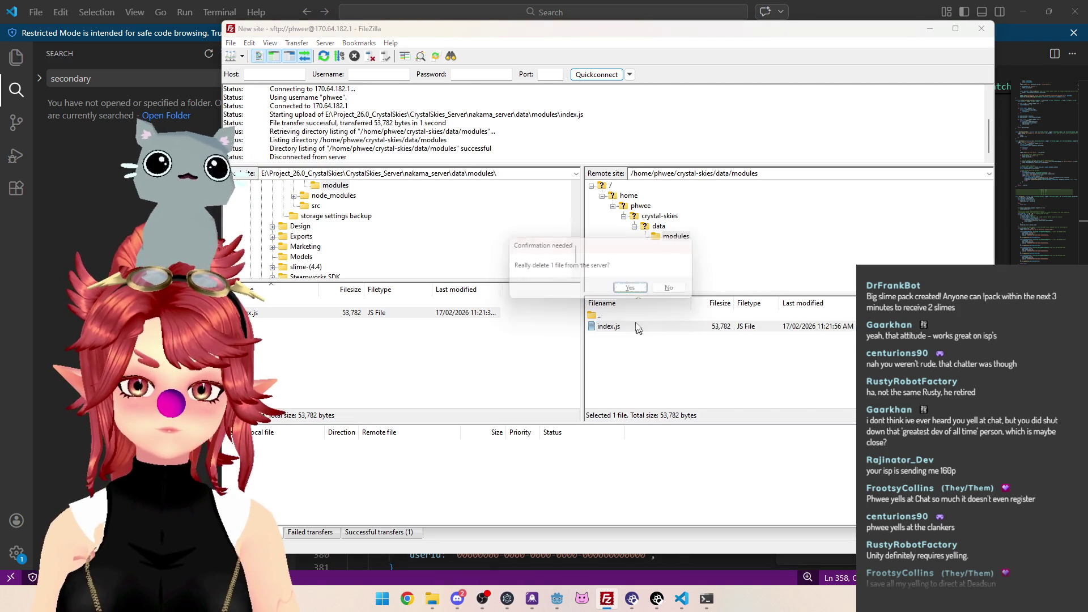
Confirm the deletion and upload the freshly built index.js into the server's modules folder
click(636, 285)
drag(397, 313, 635, 364)
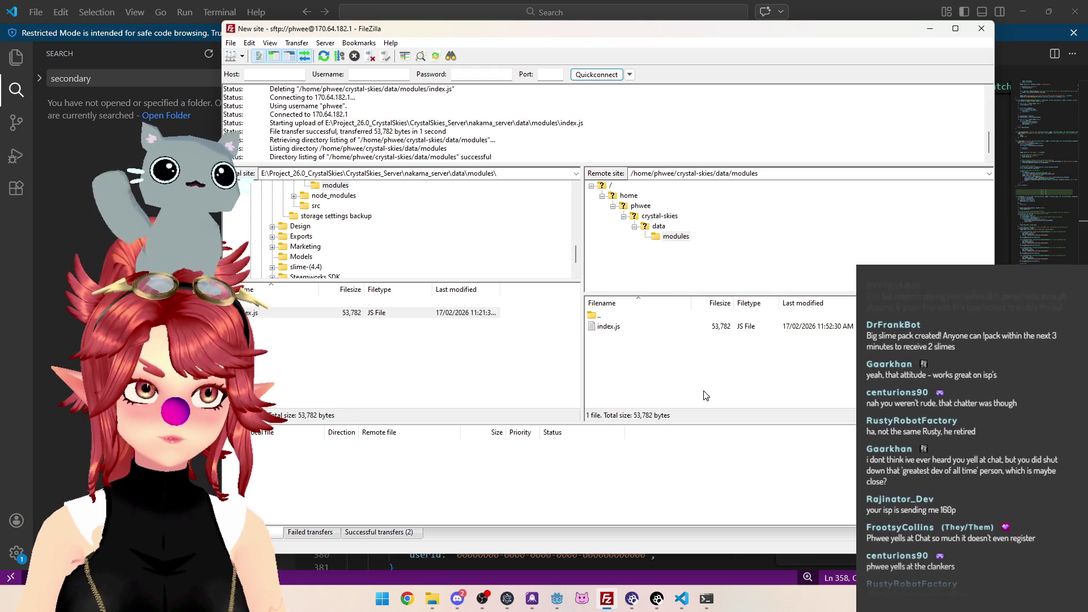
click(705, 600)
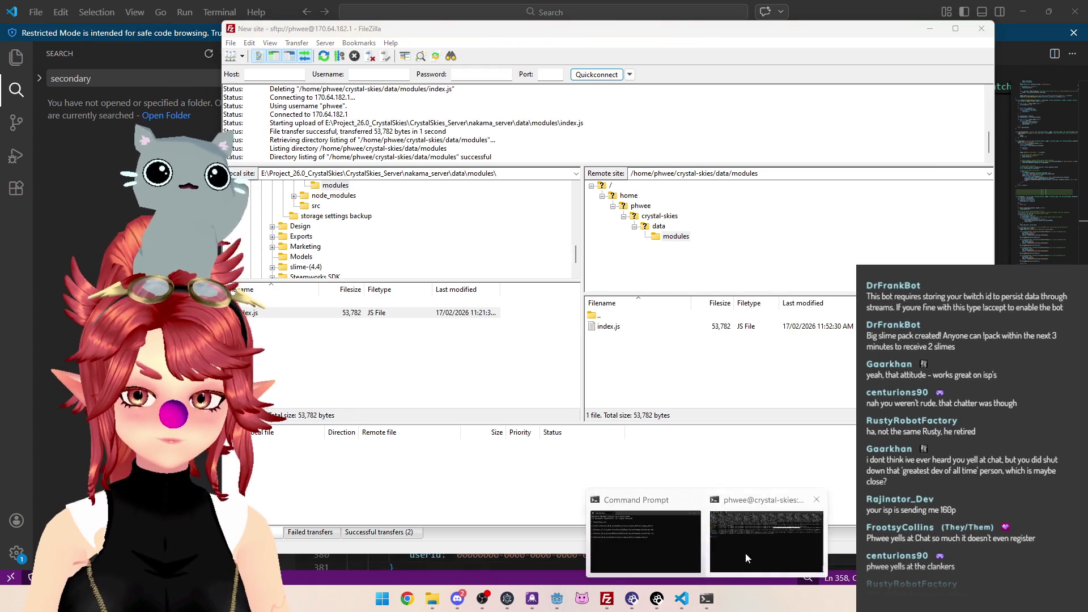
click(746, 553)
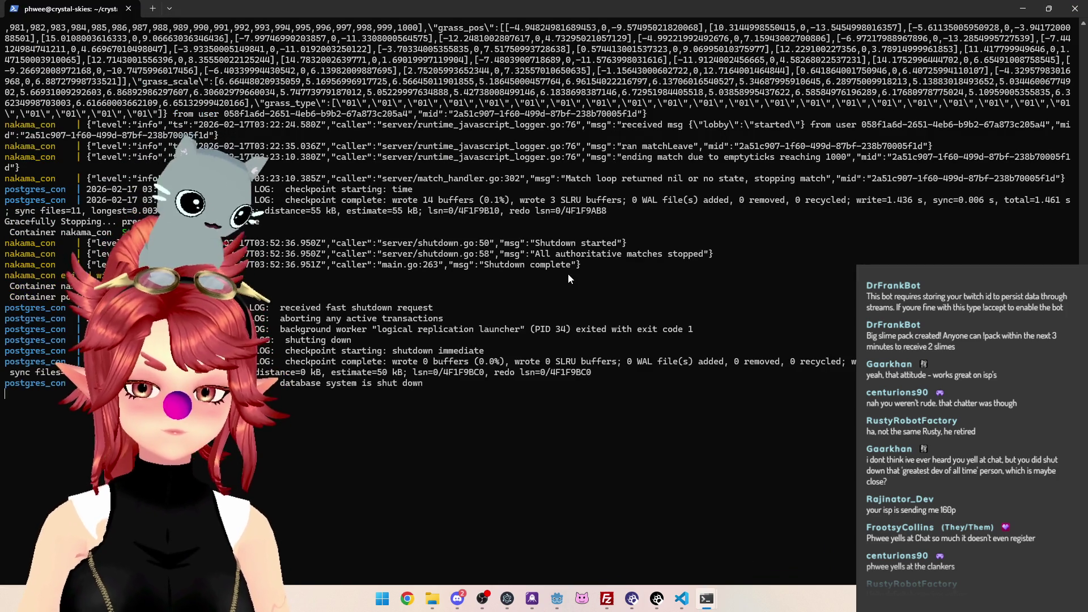
Restart the Nakama containers, check the server log for startup, and run the Godot project
key(Return)
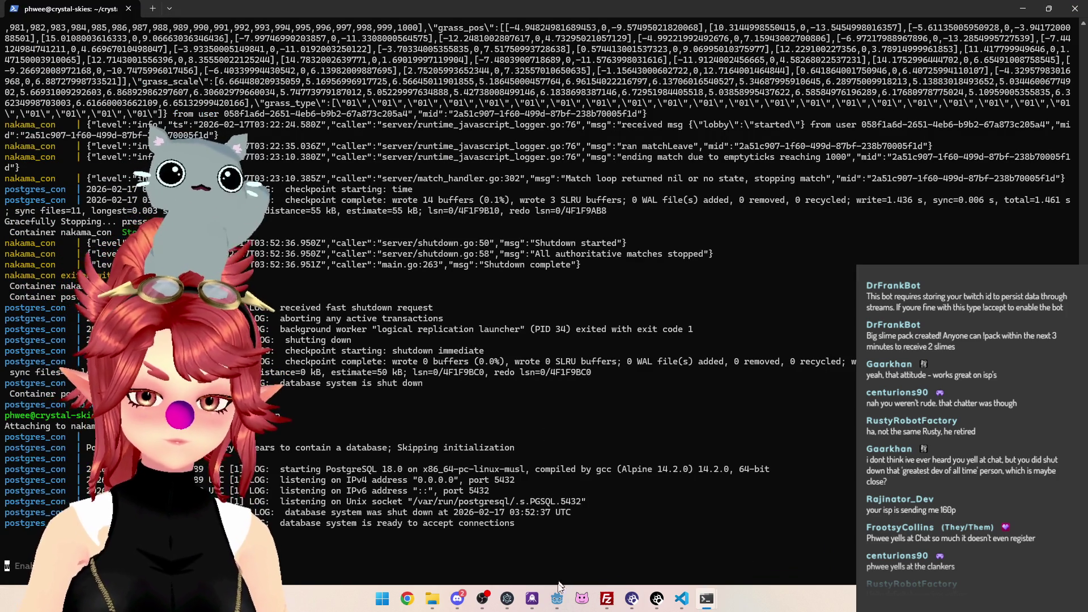
click(557, 598)
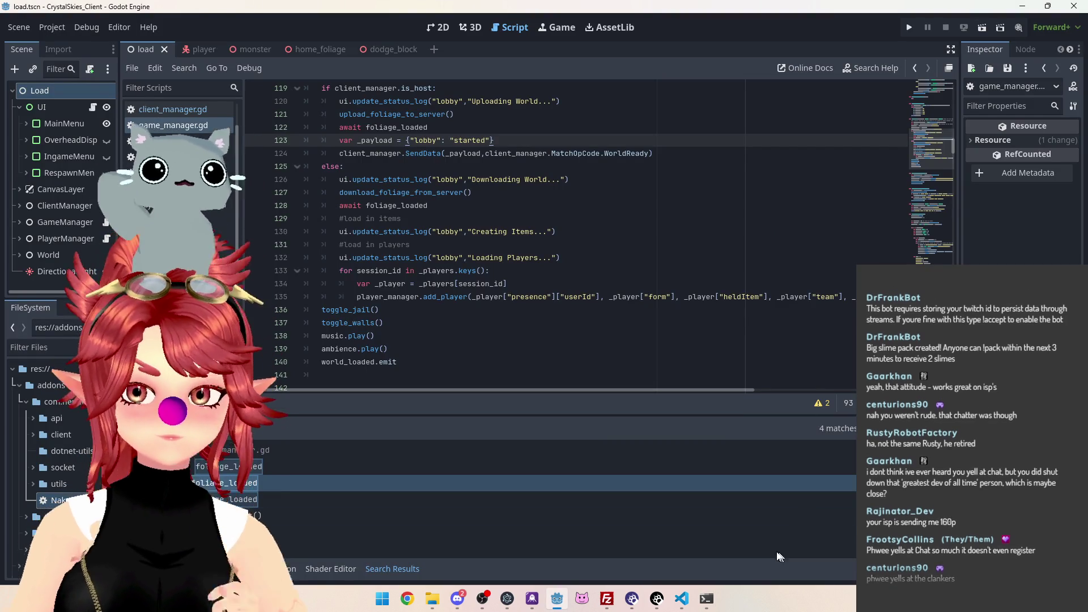
mouse_move(708, 600)
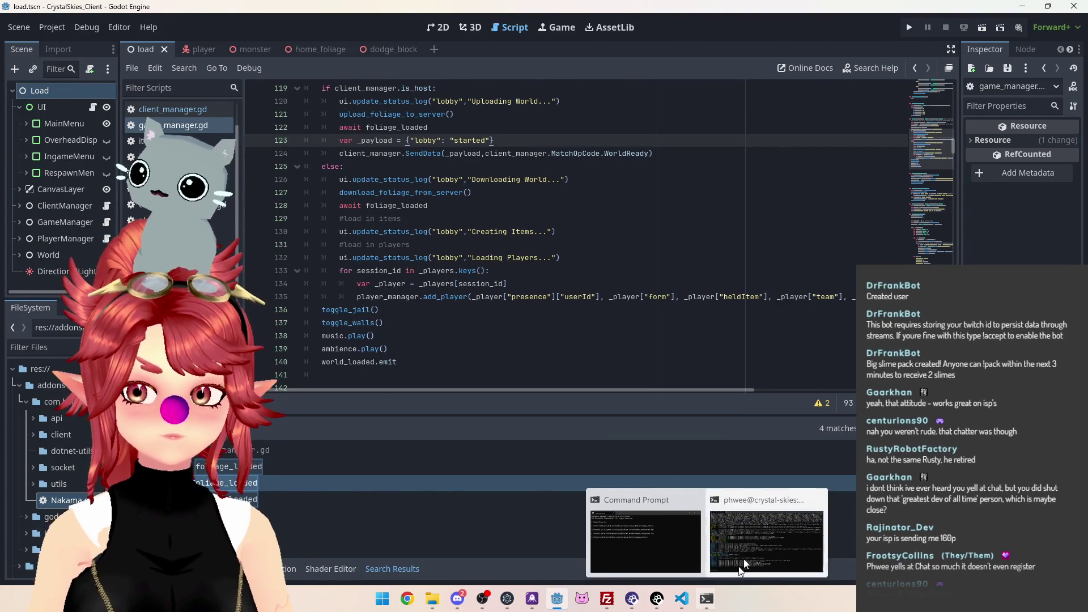
click(747, 551)
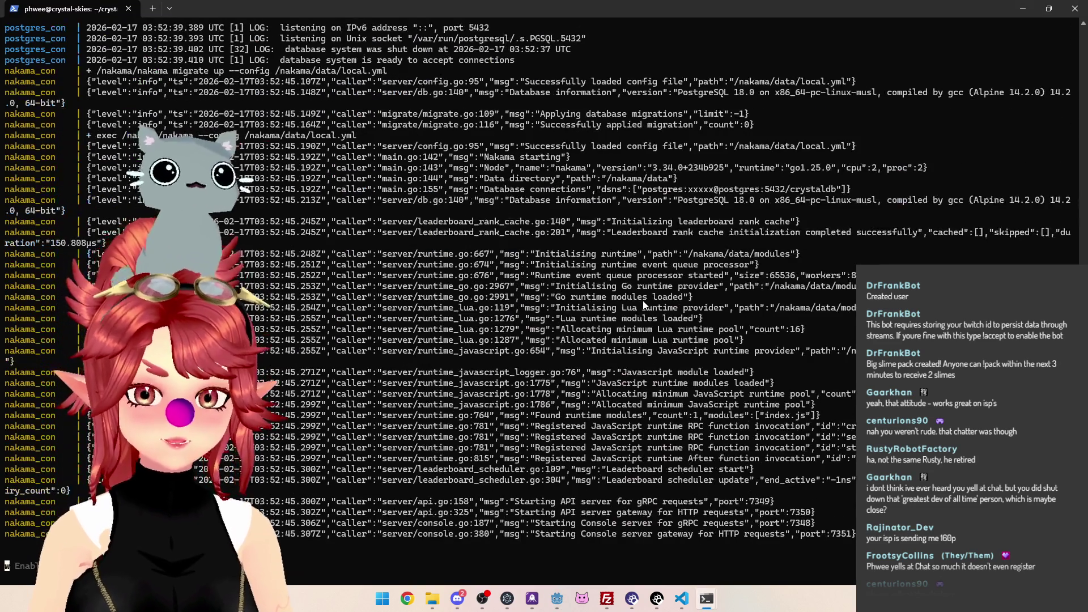
click(557, 599)
click(909, 29)
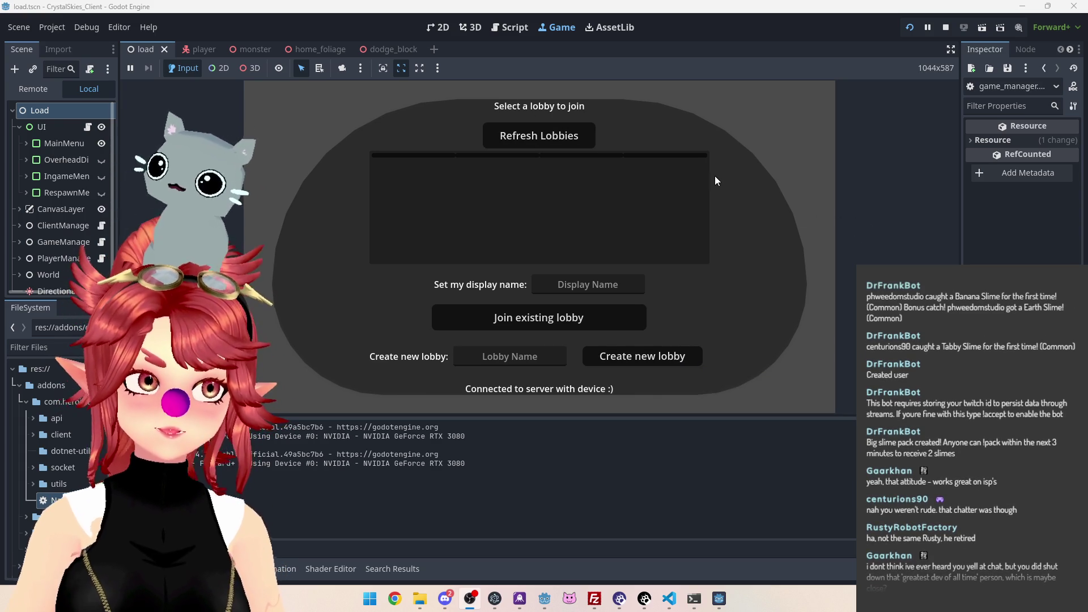
Enter a display name and the lobby name 'asdd', then create the new lobby
click(594, 285)
text(Phwee)
click(511, 356)
text(asdd)
click(648, 359)
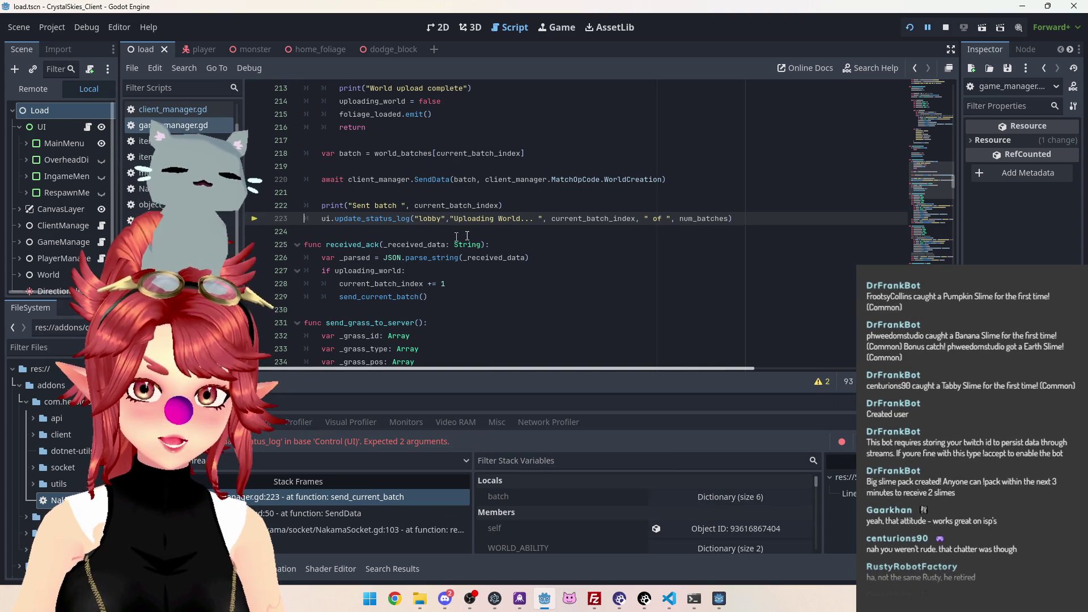
Replace the three commas in the Uploading World status-log call with + operators
double_click(543, 221)
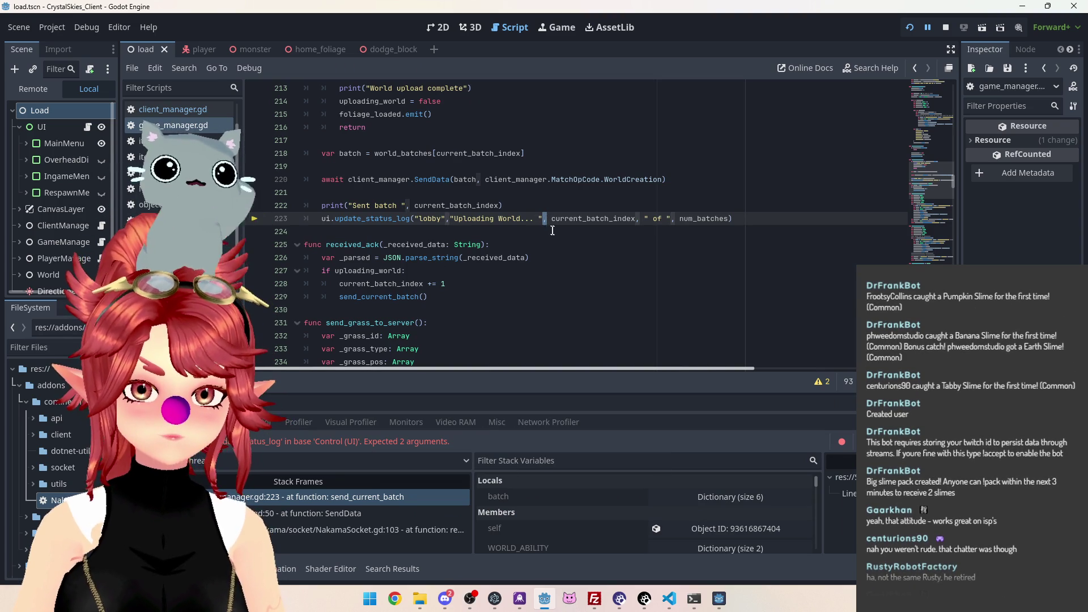
text(+)
double_click(637, 220)
text(+)
double_click(673, 219)
text(+)
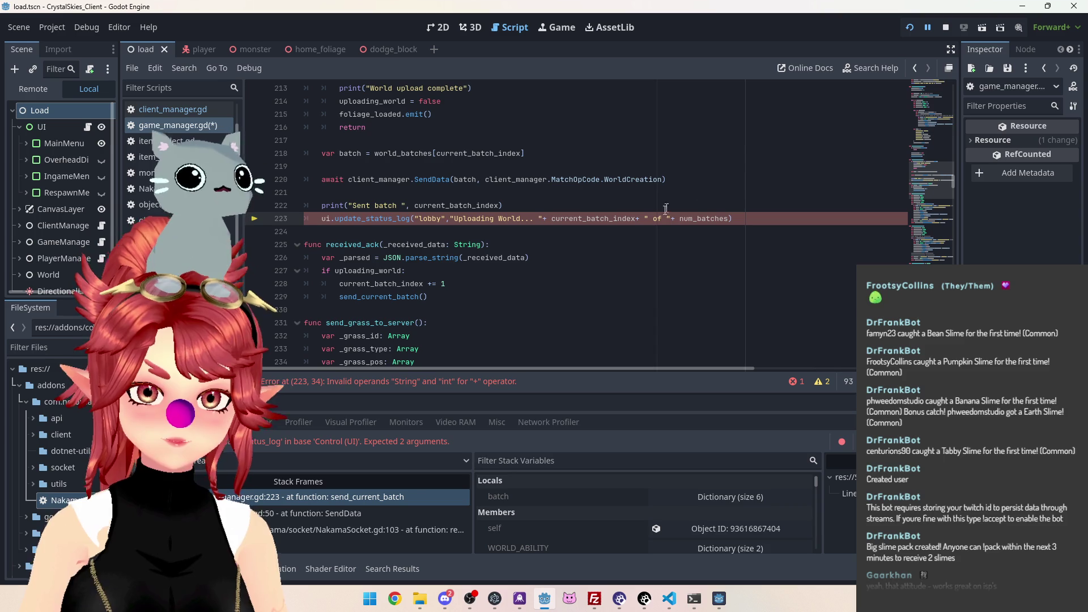
Stop the running game and insert a blank line above the status-log call
click(946, 27)
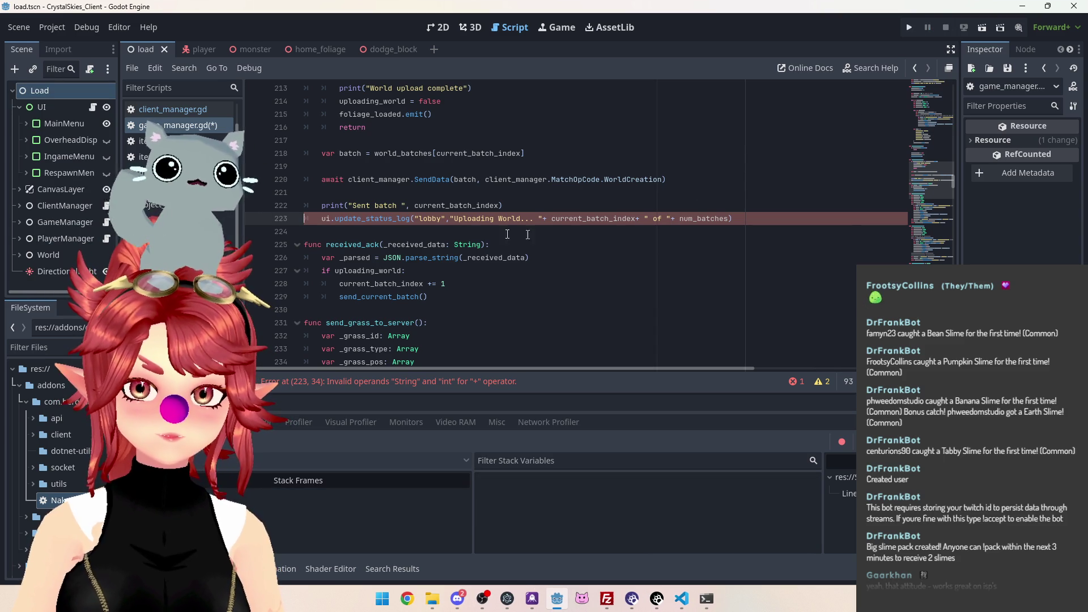
click(467, 244)
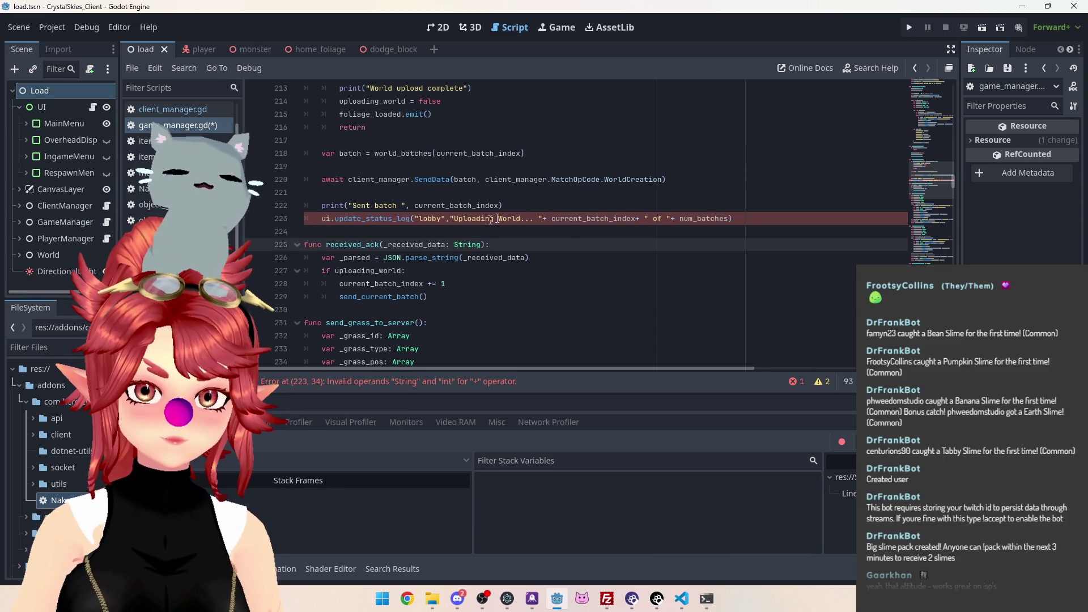
click(553, 219)
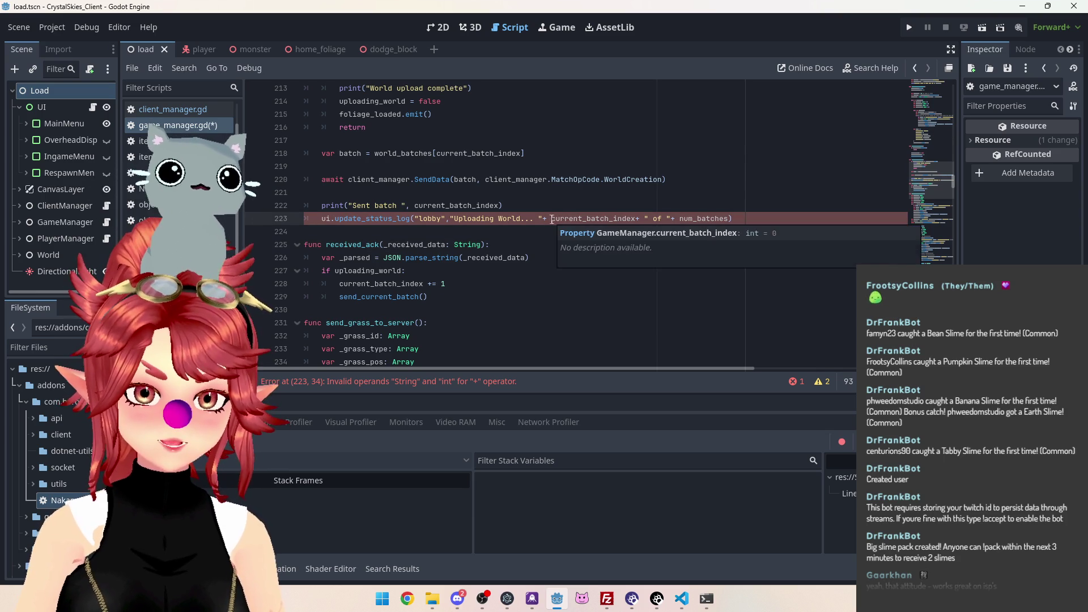
key(ctrl+shift+Return)
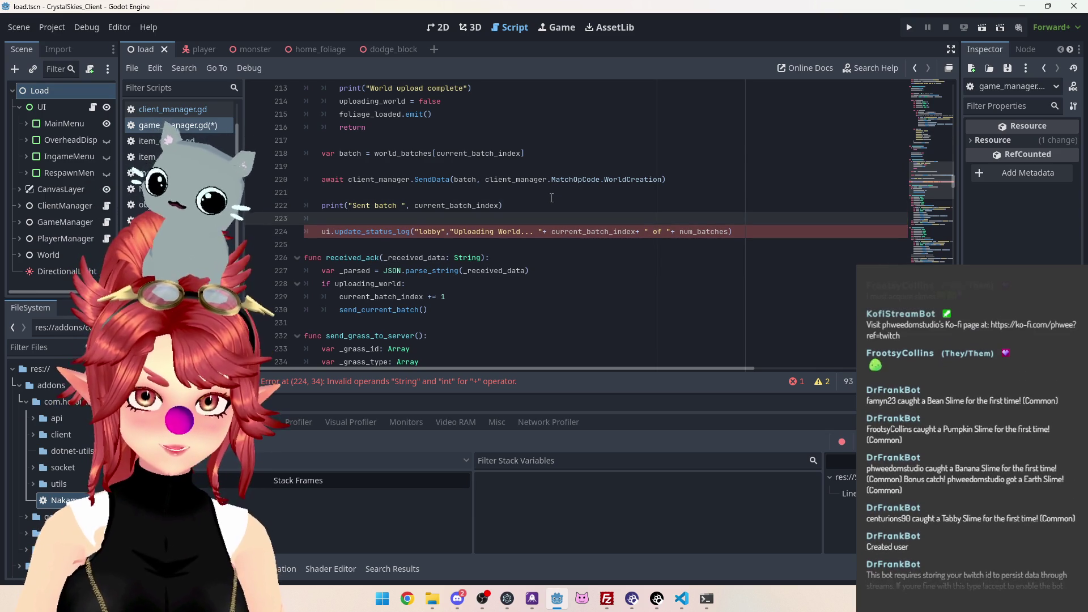
Start the new line 223 with 'var display_message = String('
text(message)
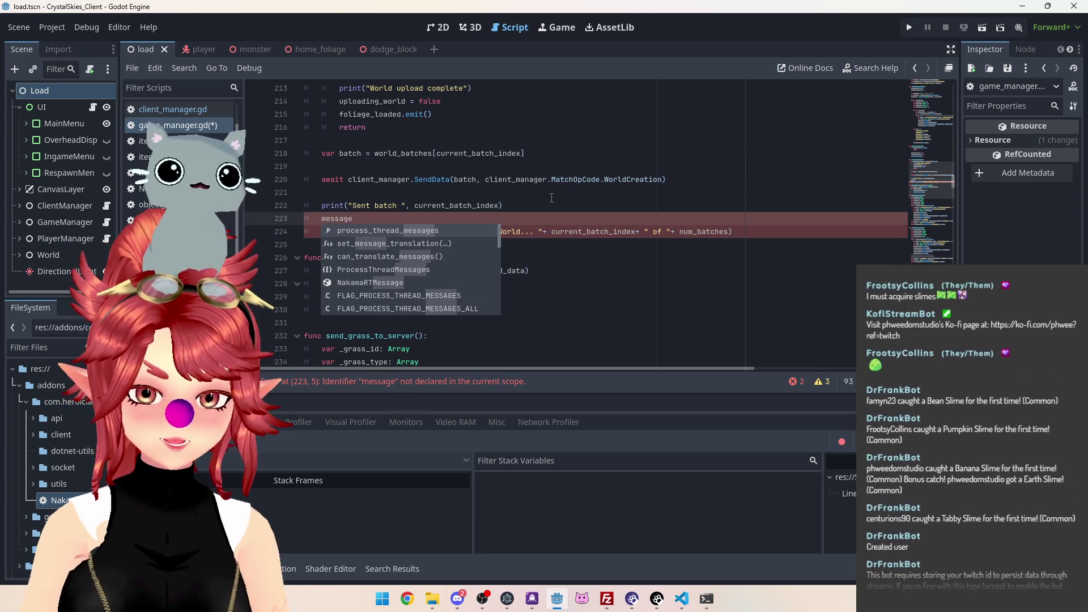
key(ctrl+BackSpace)
text(va)
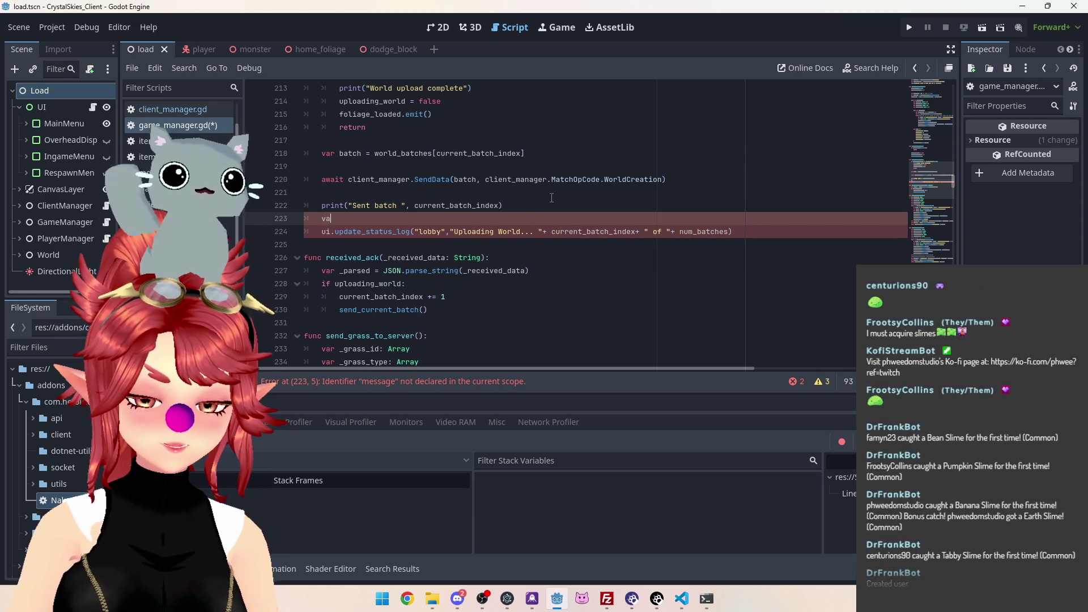
text(r display_mes)
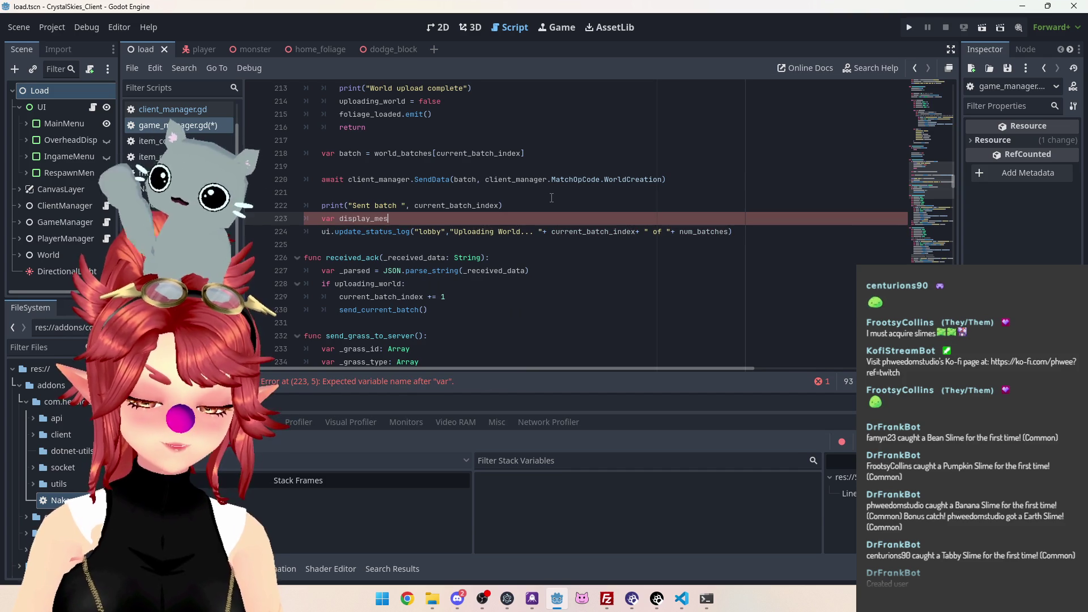
text(sage =)
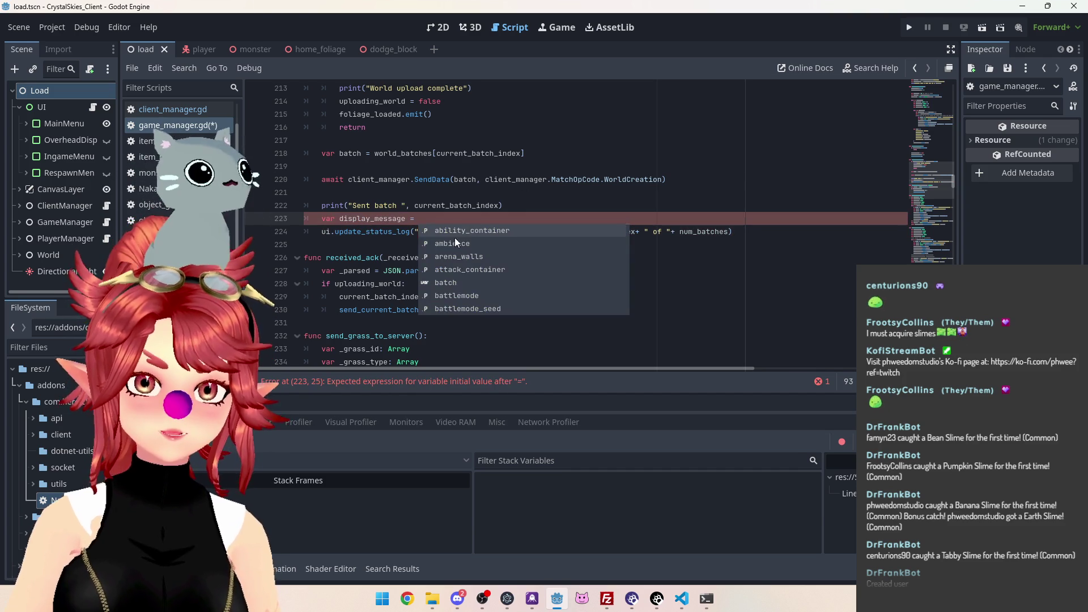
click(512, 190)
click(528, 216)
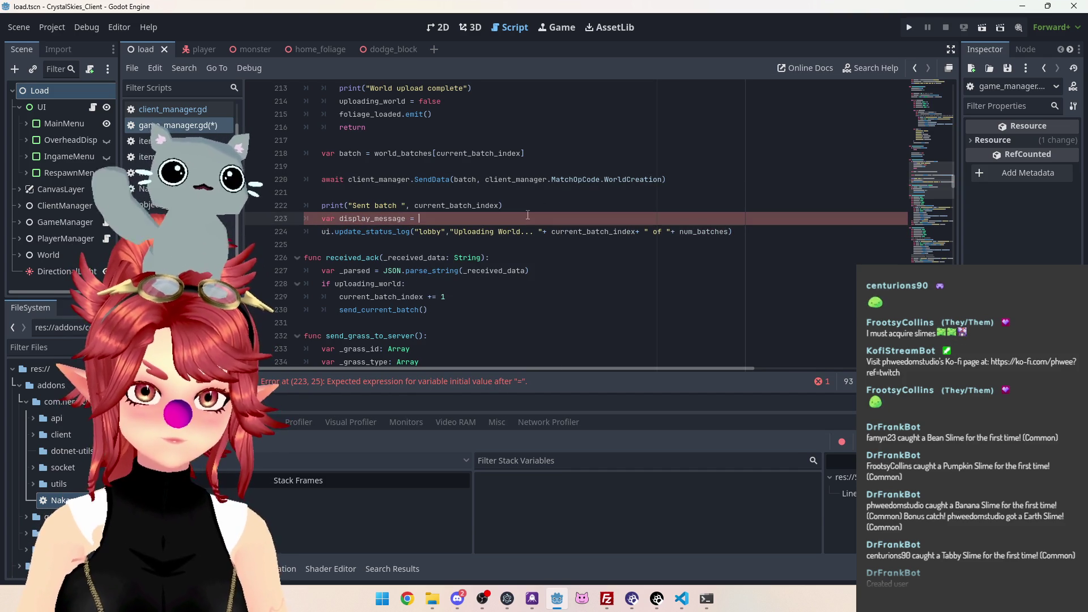
text(String9)
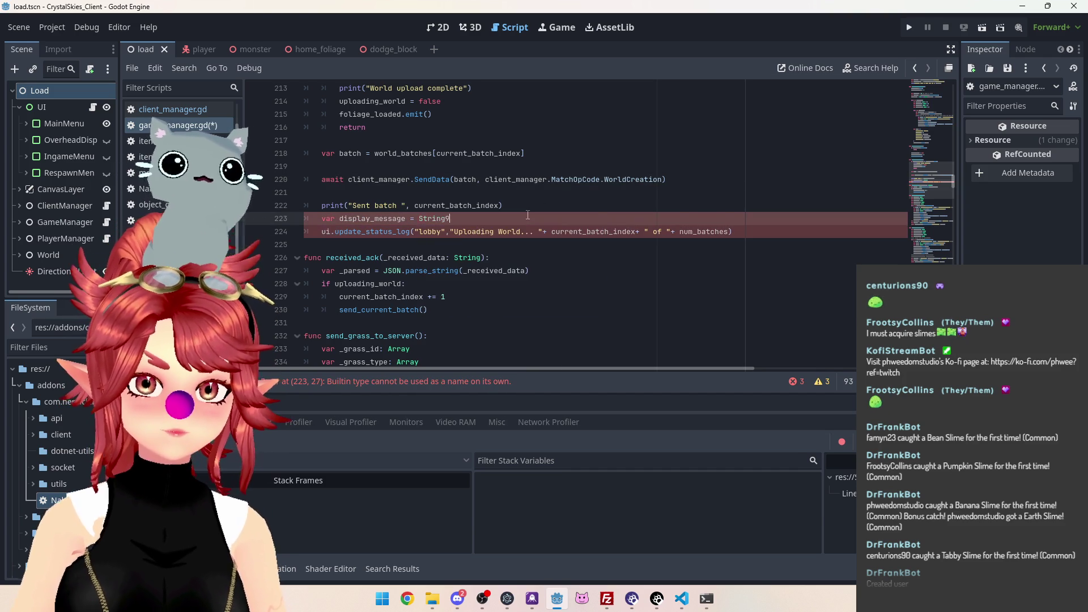
key(BackSpace)
text(()
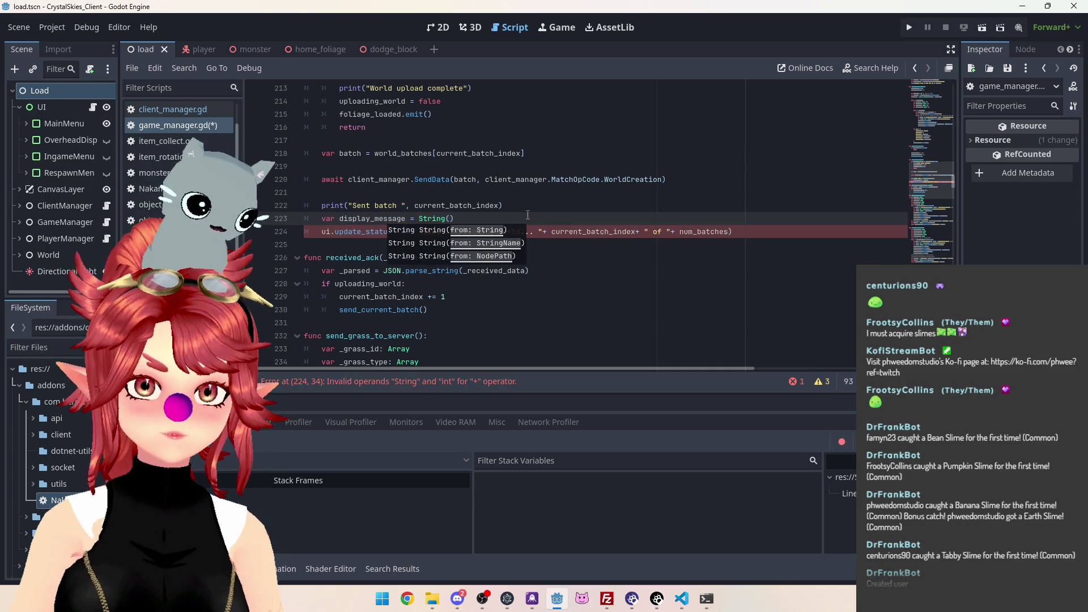
Move the message expression into String() and pass display_message to update_status_log
drag(729, 231, 450, 233)
key(ctrl+x)
click(451, 219)
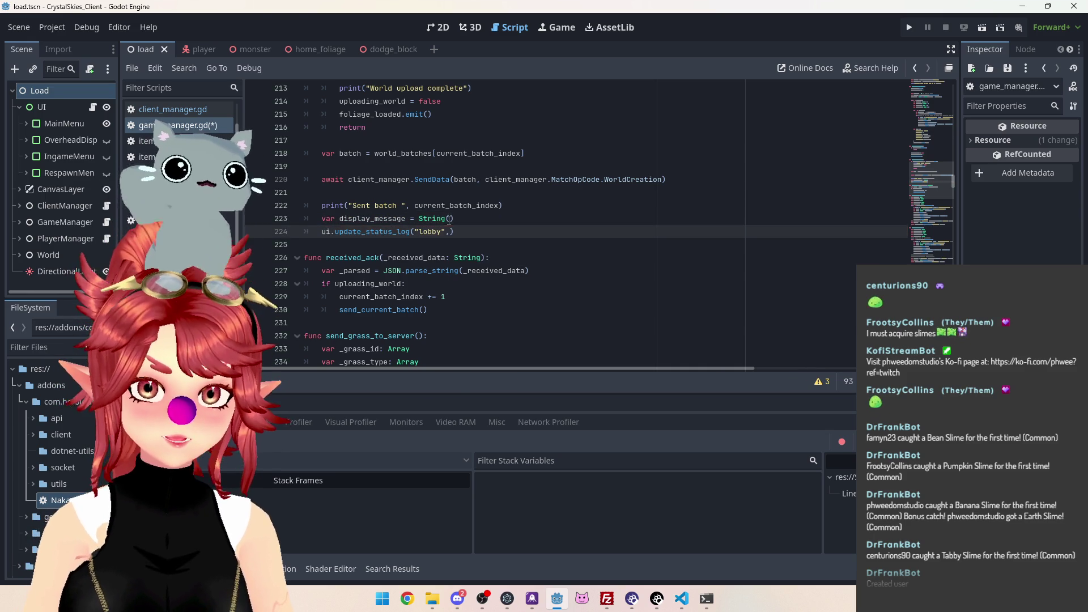
key(ctrl+v)
drag(340, 219, 405, 219)
key(ctrl+c)
click(452, 231)
key(ctrl+v)
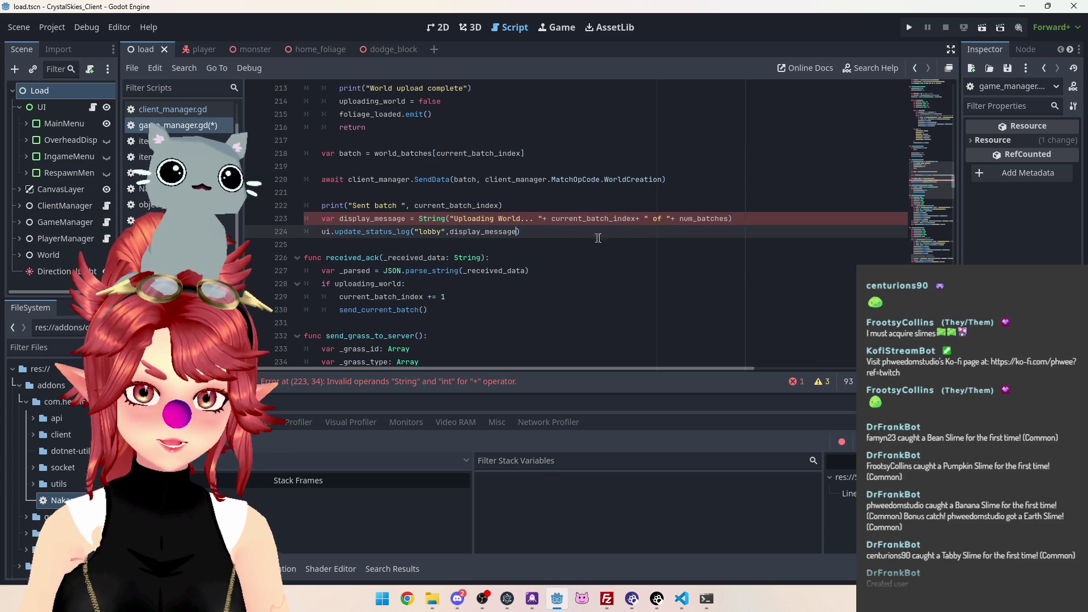
click(483, 270)
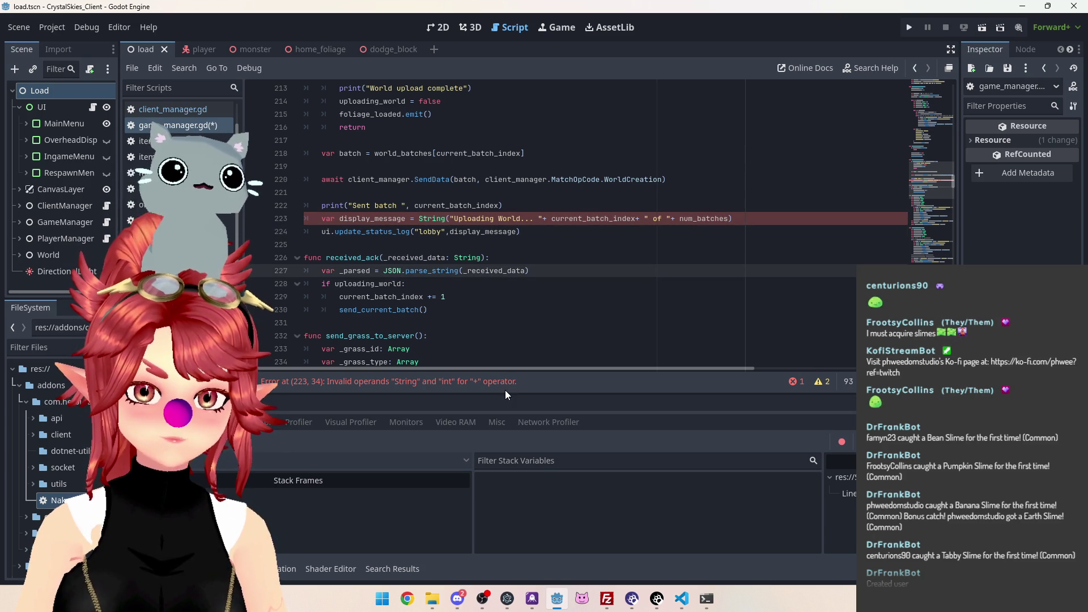
click(553, 219)
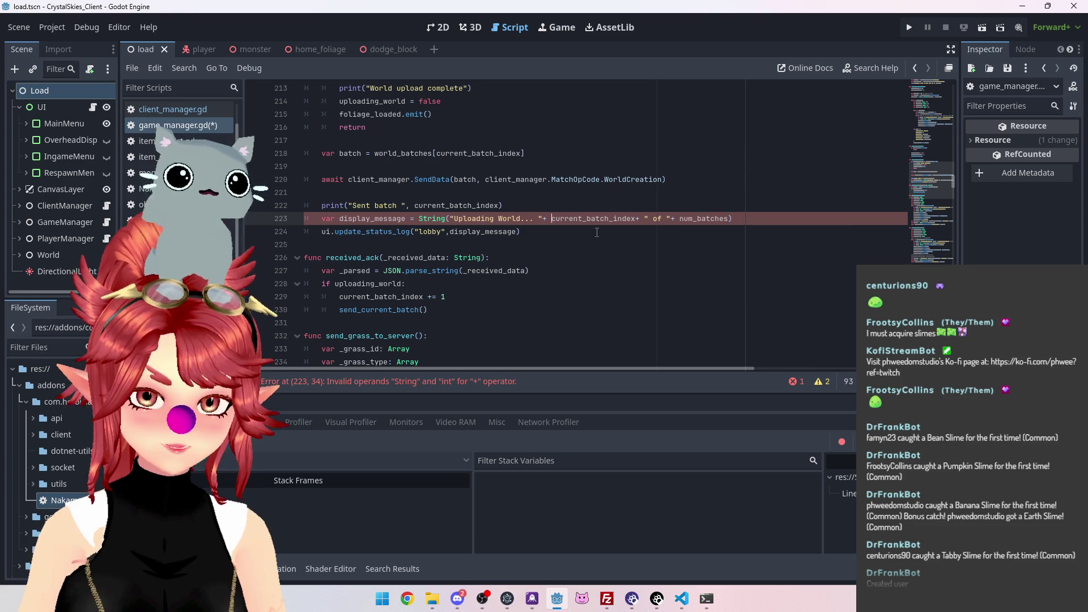
Try commas instead of the pluses around current_batch_index and num_batches, then undo
key(BackSpace)
key(BackSpace)
text(,)
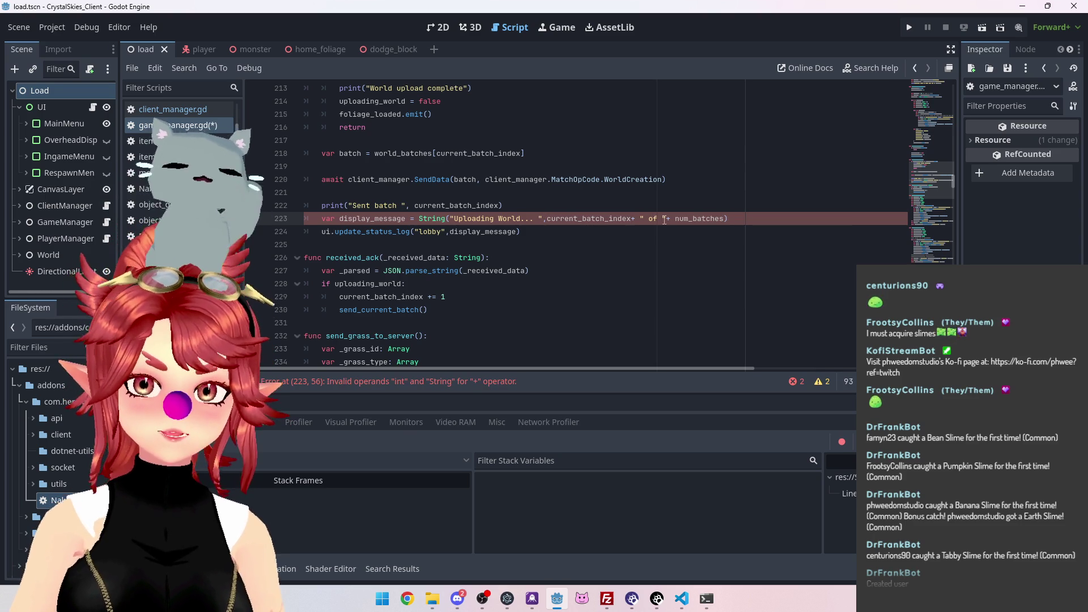
click(633, 218)
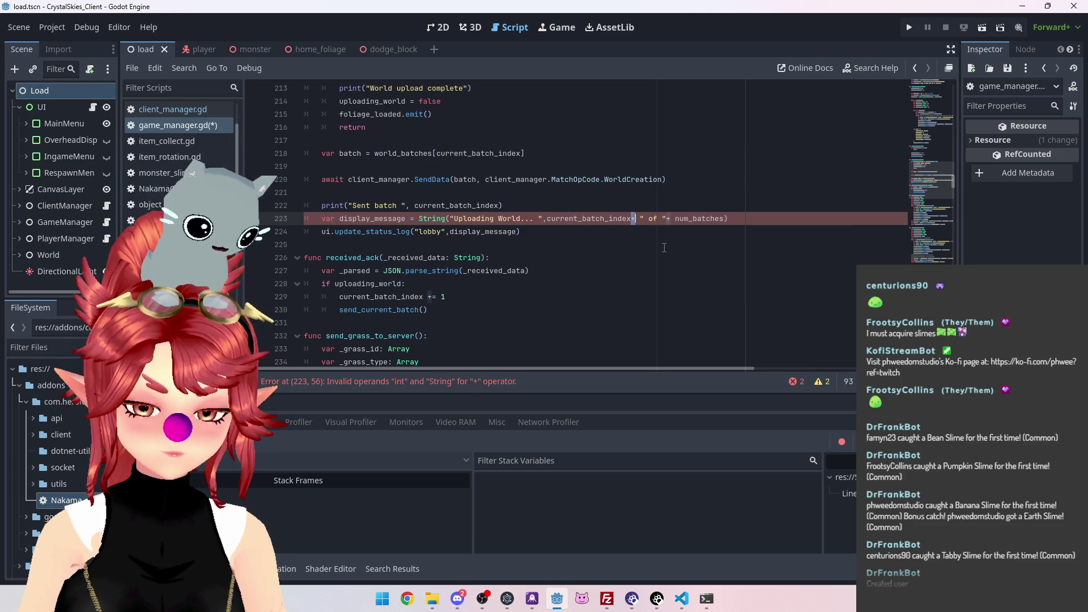
key(Delete)
text(,)
click(672, 219)
key(BackSpace)
text(,)
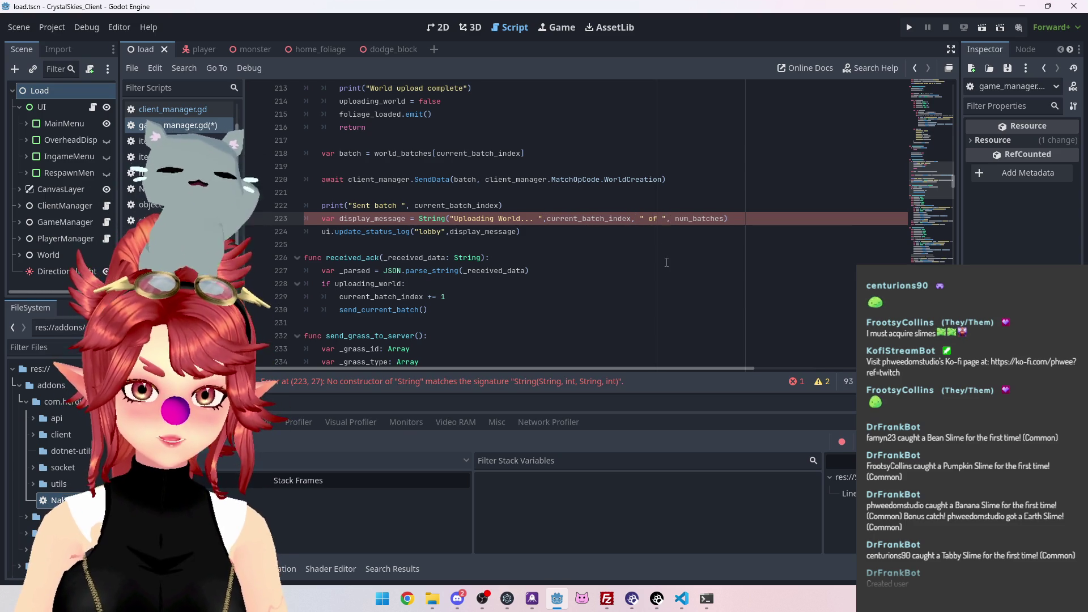
click(667, 262)
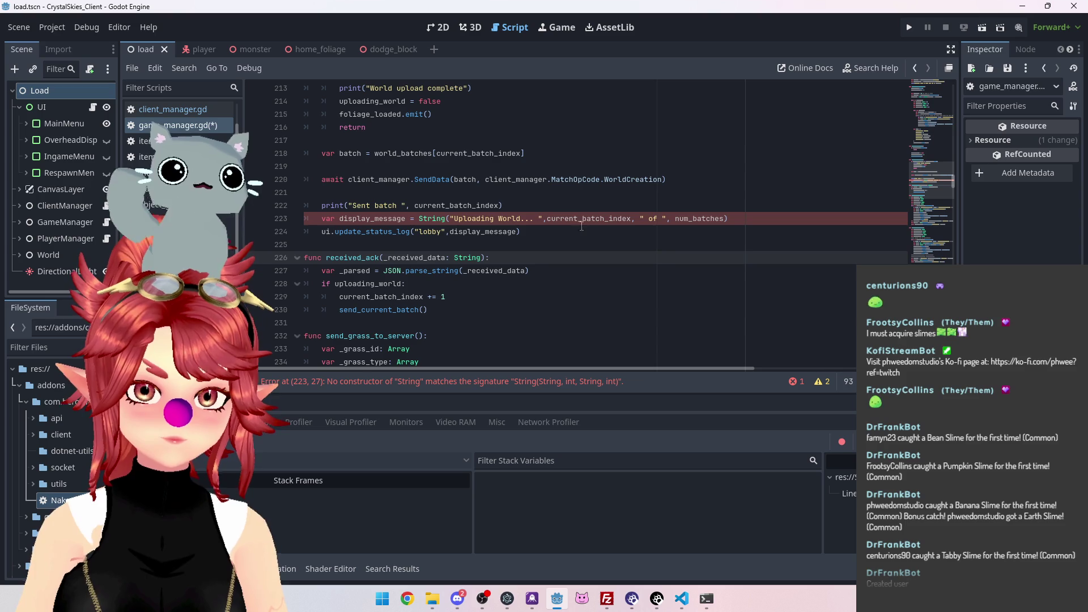
key(ctrl+z)
key(ctrl+z)
key(ctrl+z)
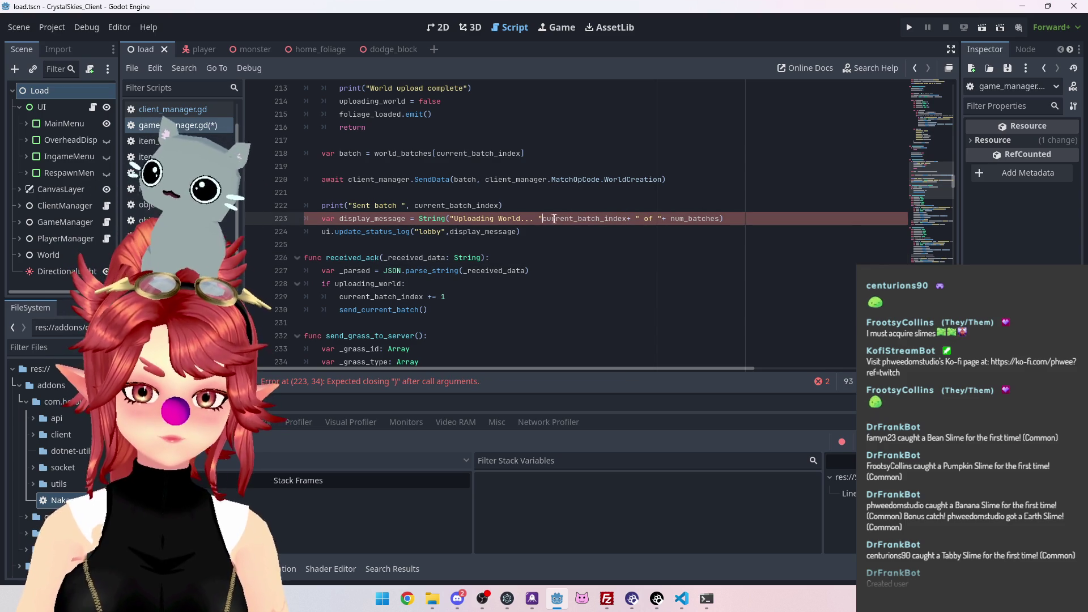
Briefly try str() on current_batch_index, then replace String with str on line 223
text(+ str)
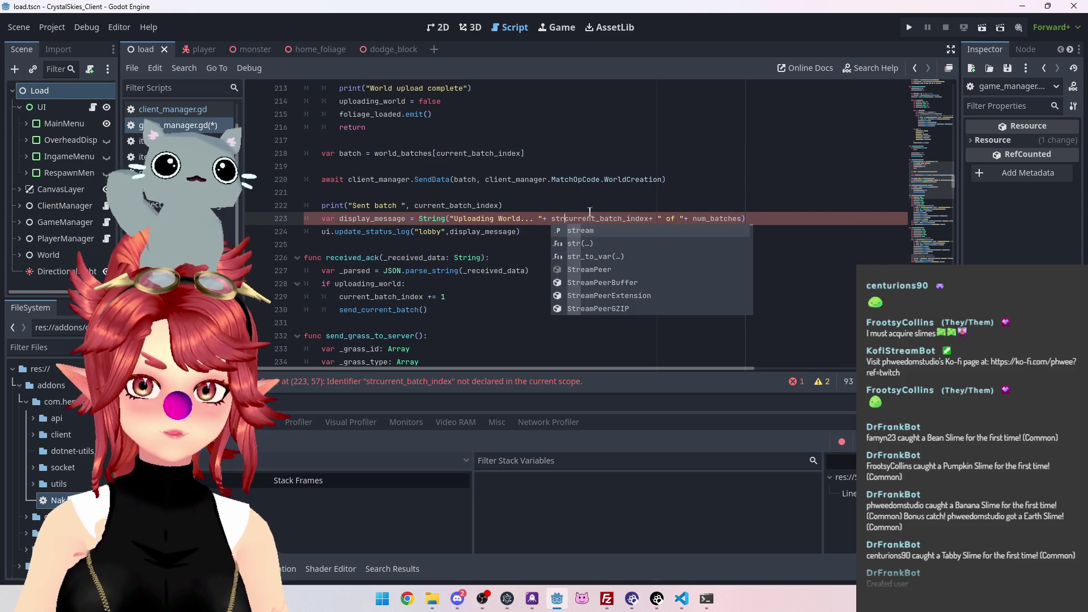
click(581, 242)
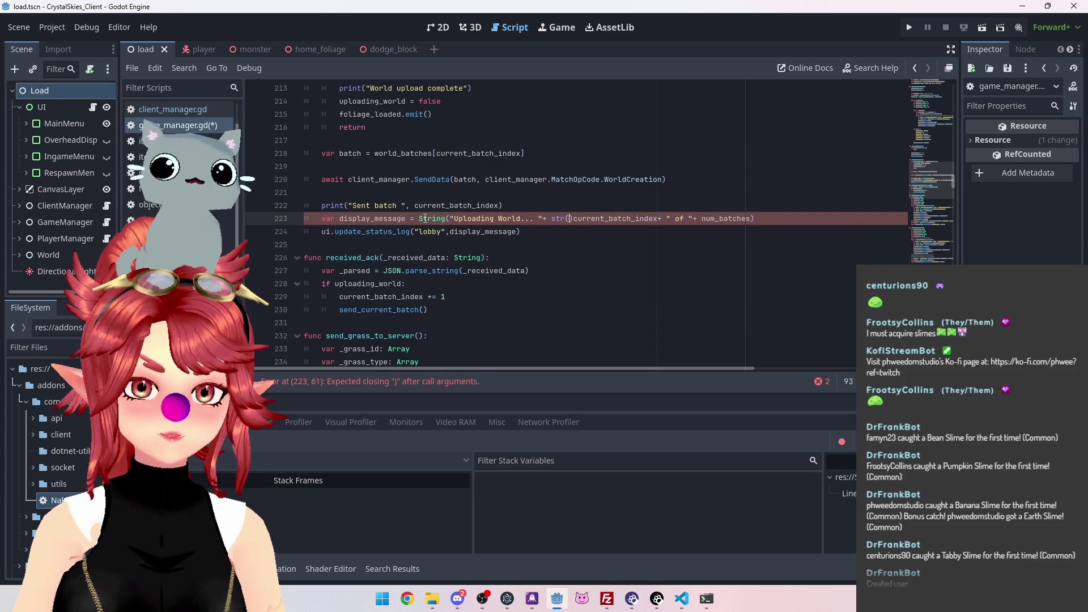
key(BackSpace)
key(BackSpace)
key(BackSpace)
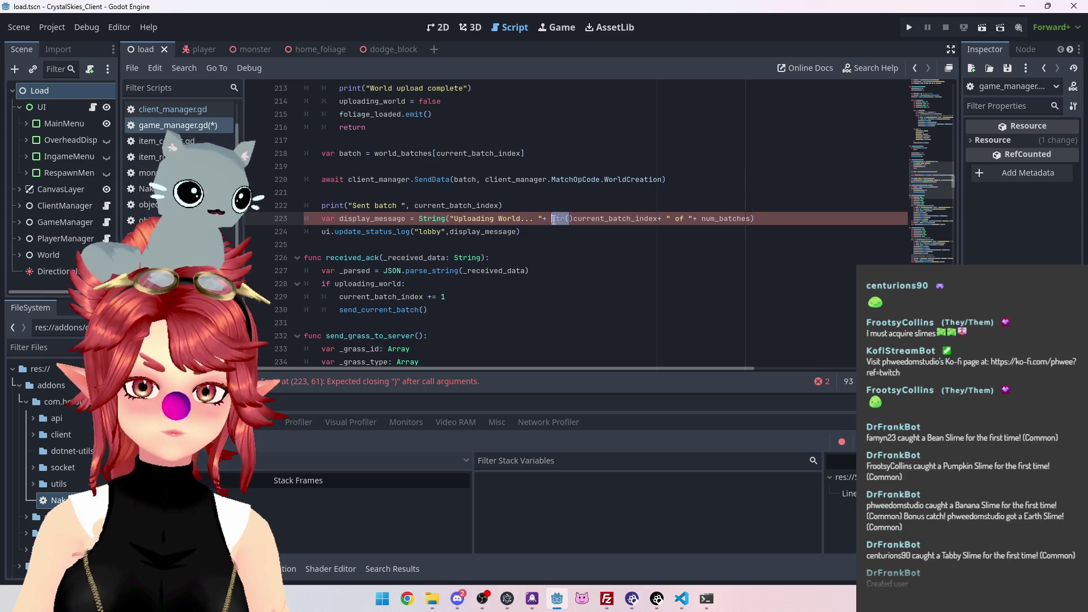
double_click(432, 219)
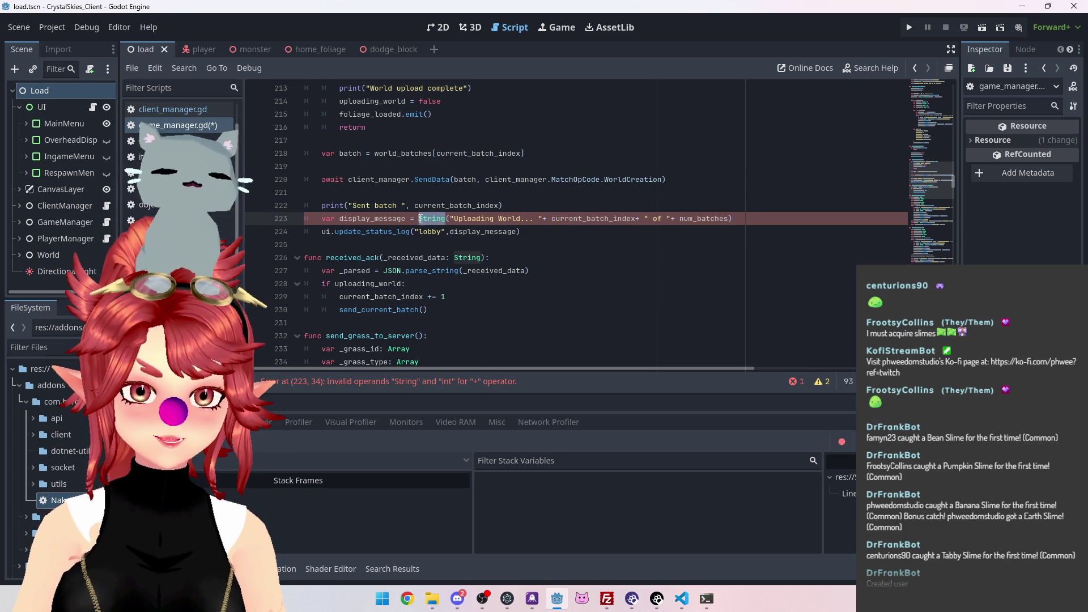
text(str()
key(Escape)
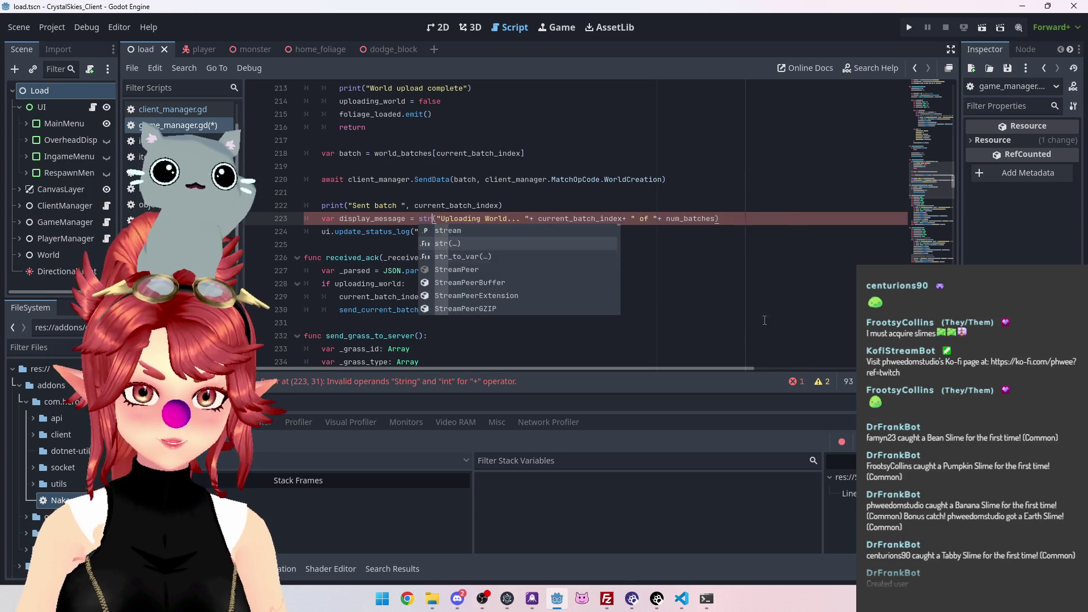
key(ctrl+Right)
key(ctrl+Right)
key(ctrl+Right)
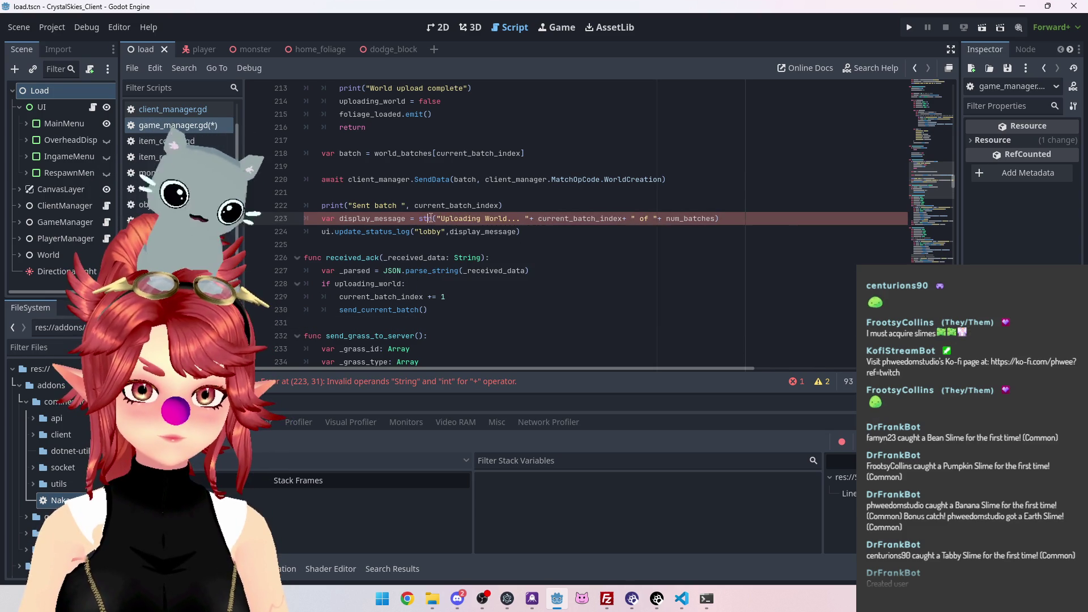
mouse_move(429, 219)
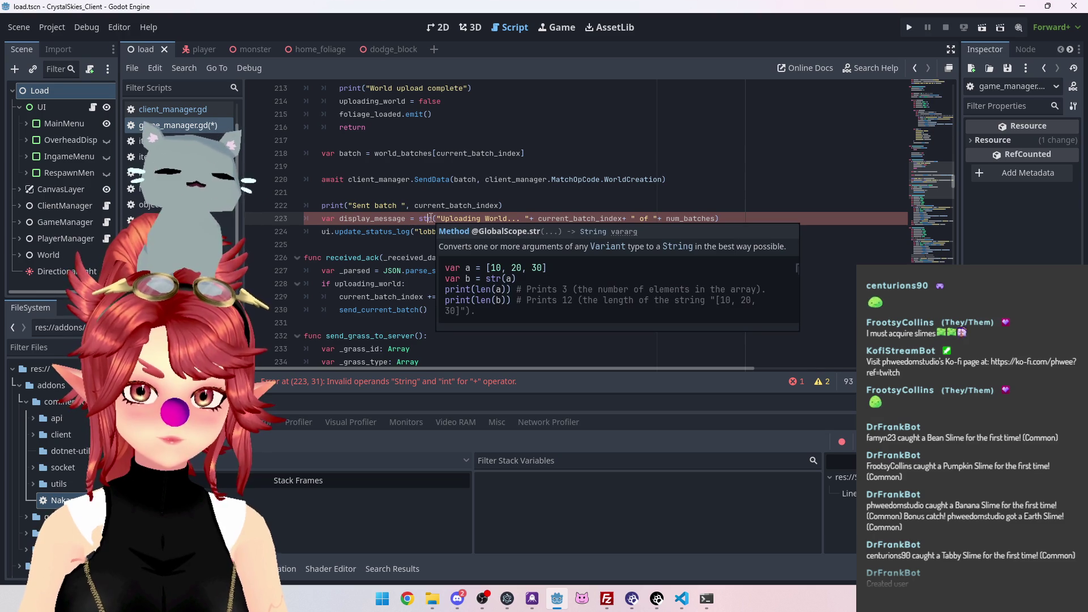
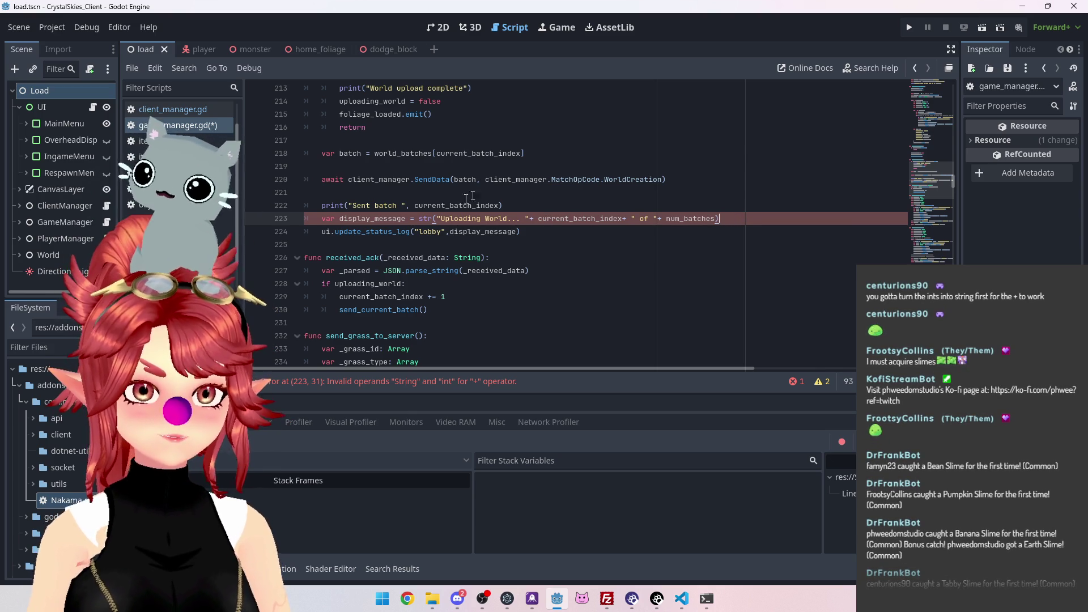
On line 223, remove the misplaced str call and wrap current_batch_index in str()
double_click(434, 219)
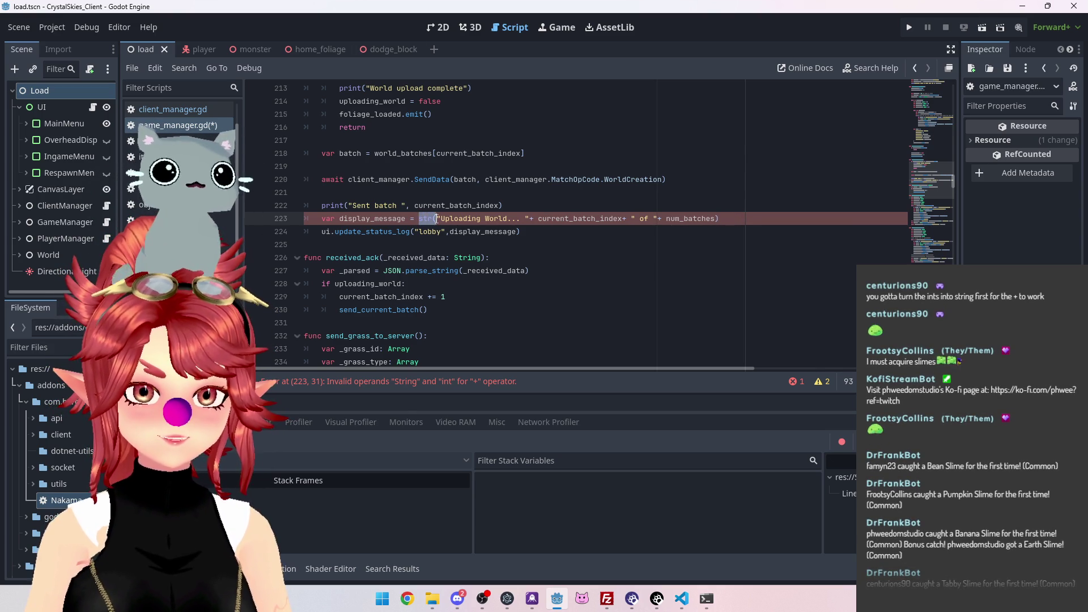
key(Delete)
key(Delete)
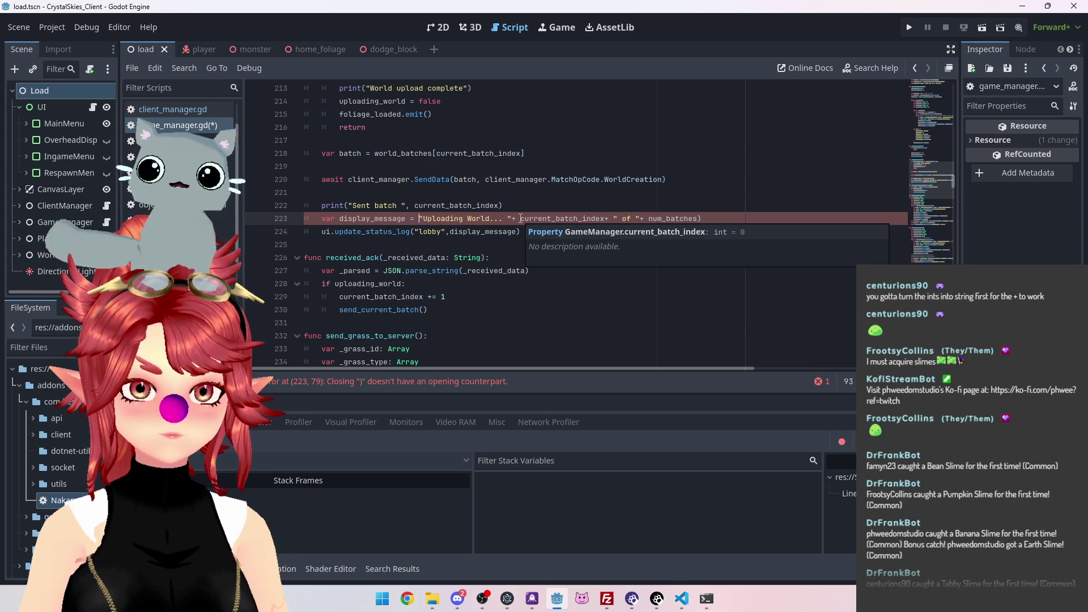
click(520, 218)
text(str()
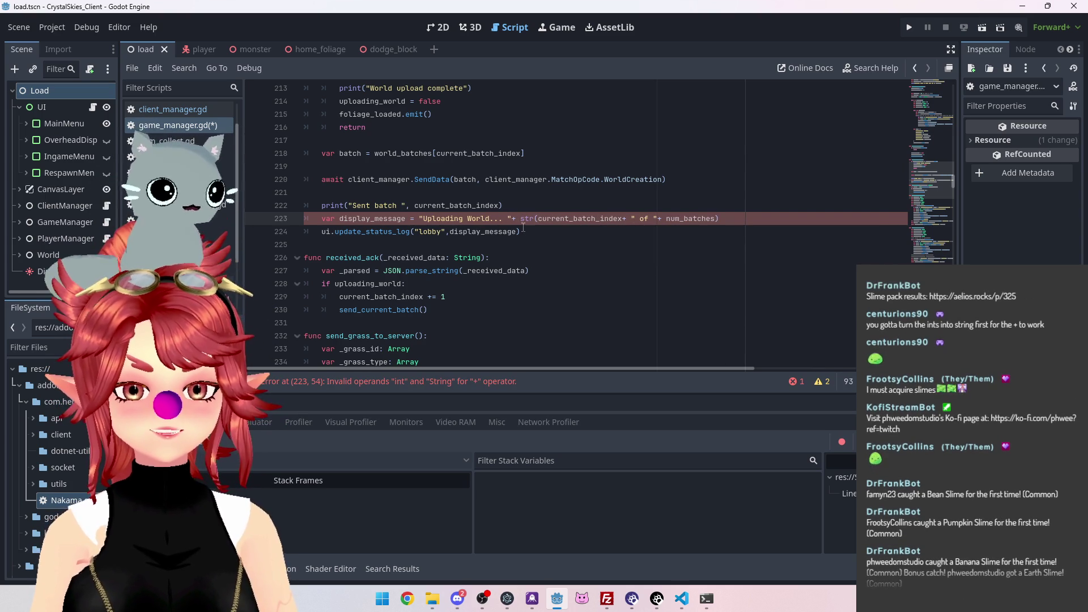
click(624, 219)
text()+)
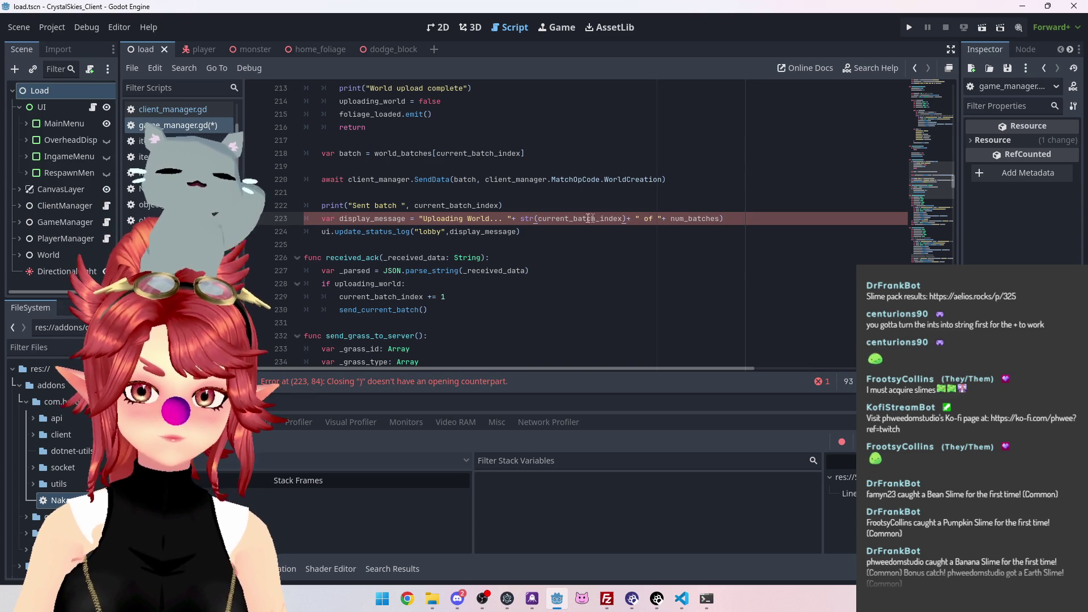
Wrap num_batches in str() in the same Uploading World message
double_click(528, 219)
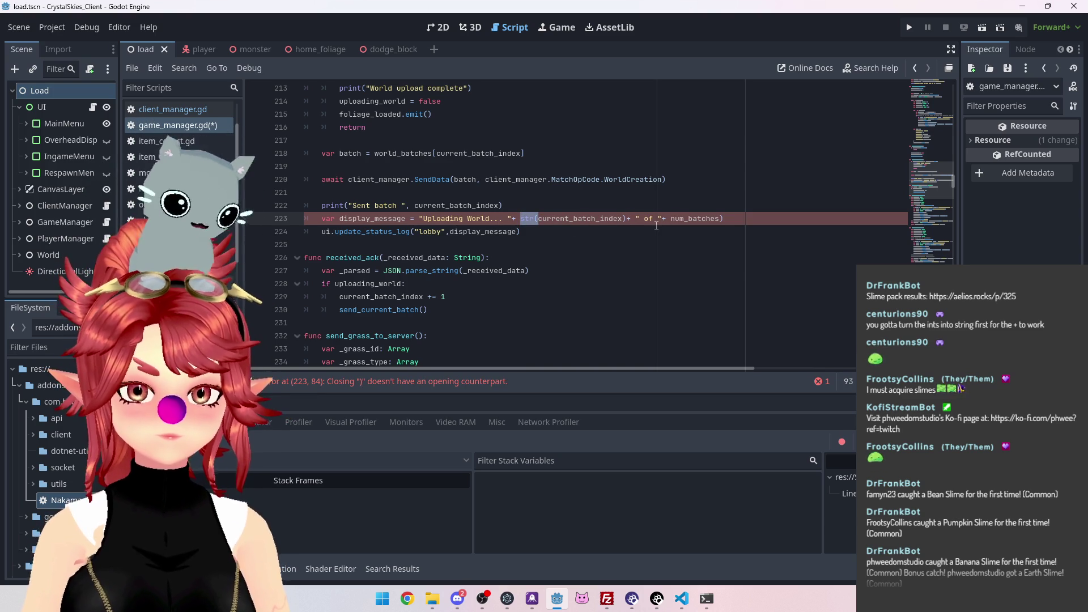
click(669, 219)
text(str()
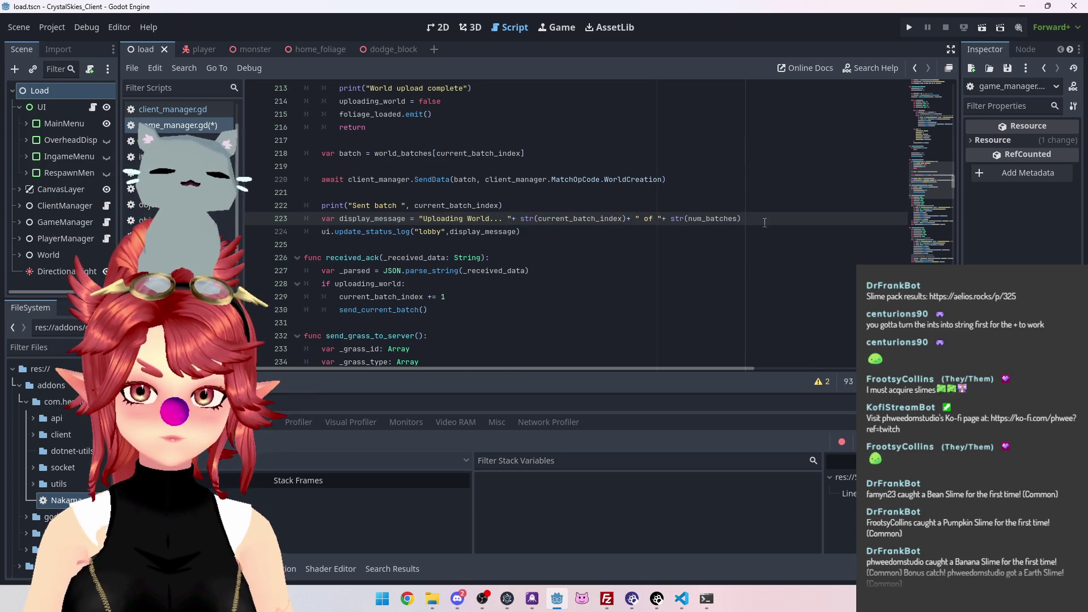
key(Down)
key(Down)
key(Down)
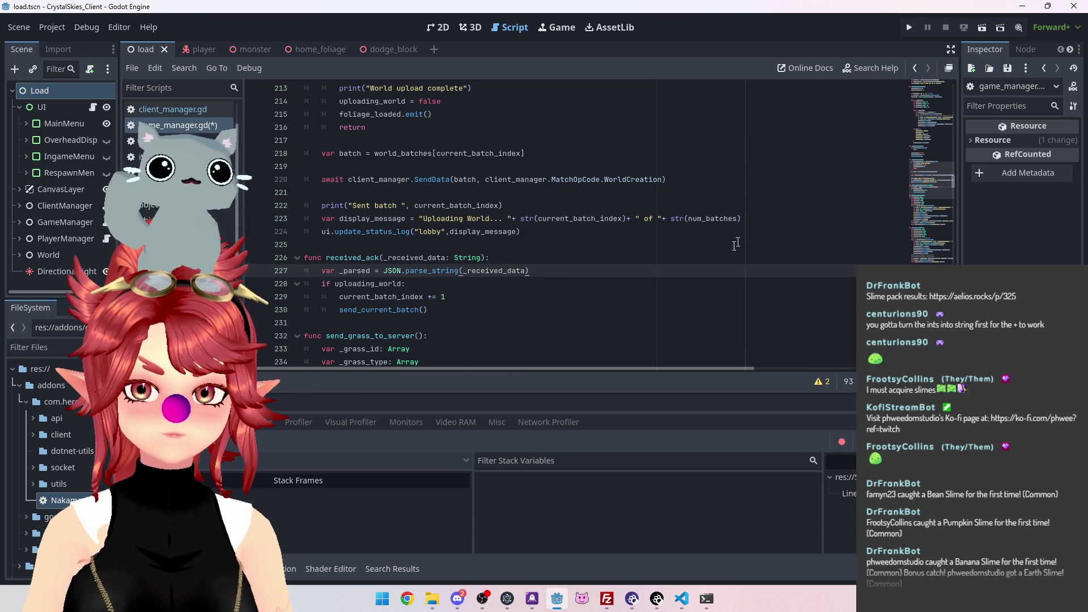
key(Up)
key(Up)
key(Up)
Save game_manager.gd and run the project with F5
key(ctrl+s)
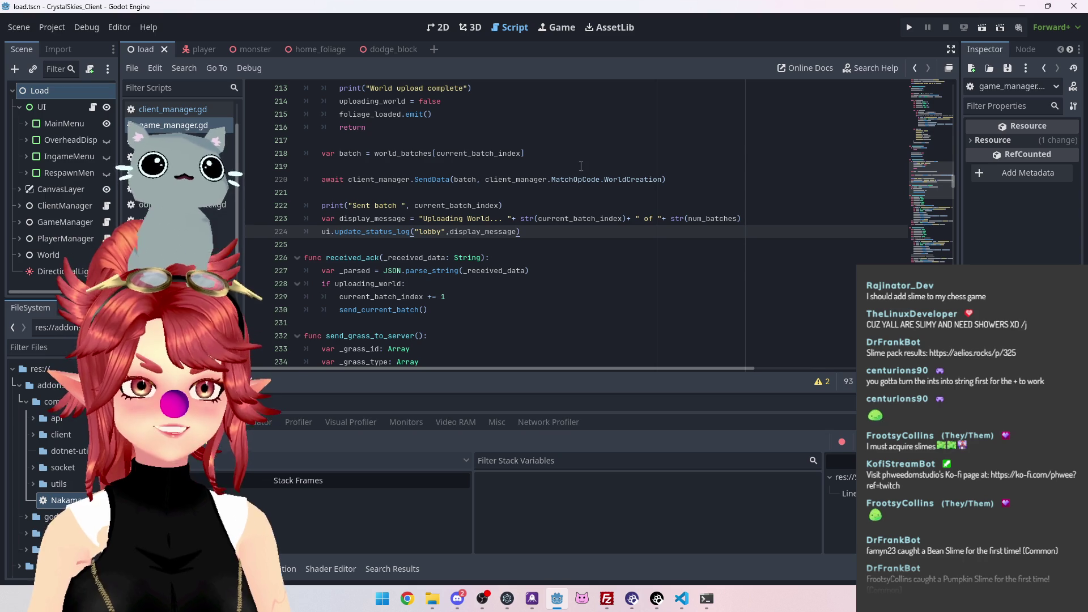
click(632, 218)
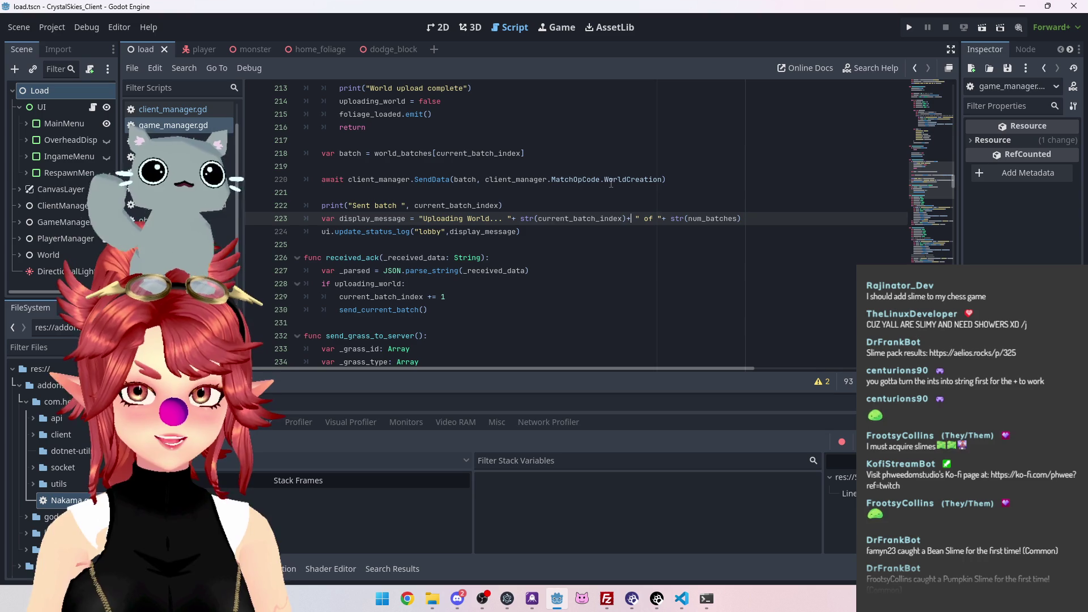
click(608, 191)
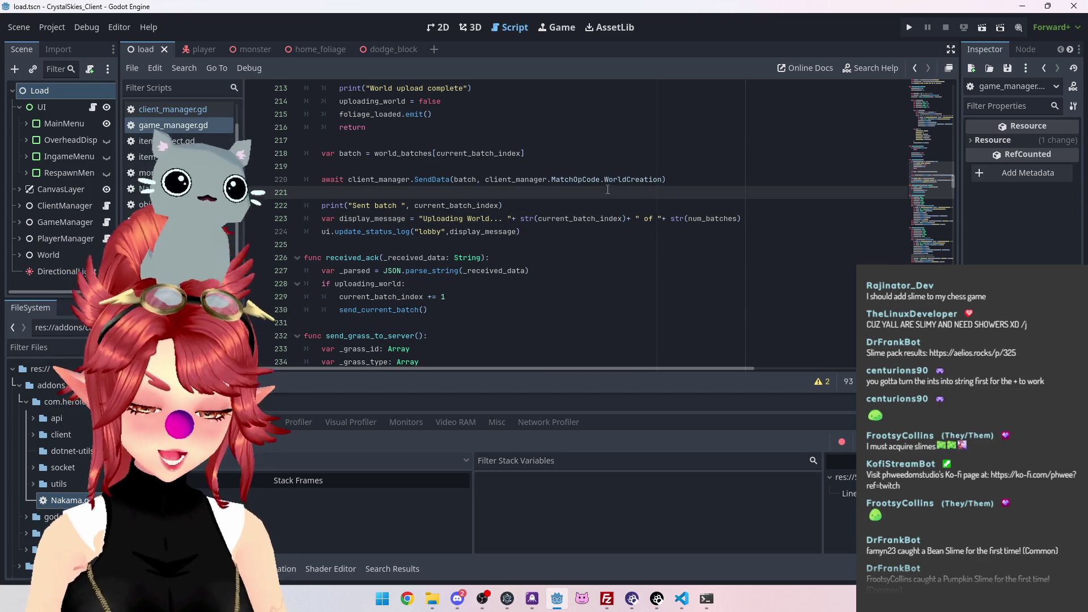
key(ctrl+s)
key(F5)
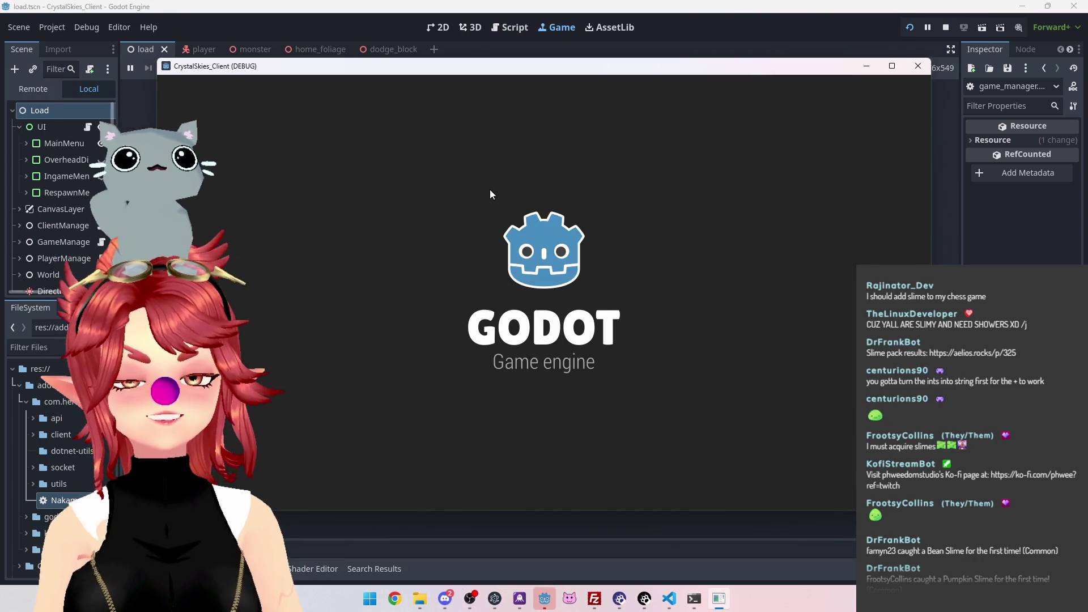
Enter a display name, create lobby 'asddd', watch the upload reach 39 of 40, then stop the game
click(586, 328)
text(Phwee)
key(Tab)
key(Tab)
text(asddd)
click(634, 393)
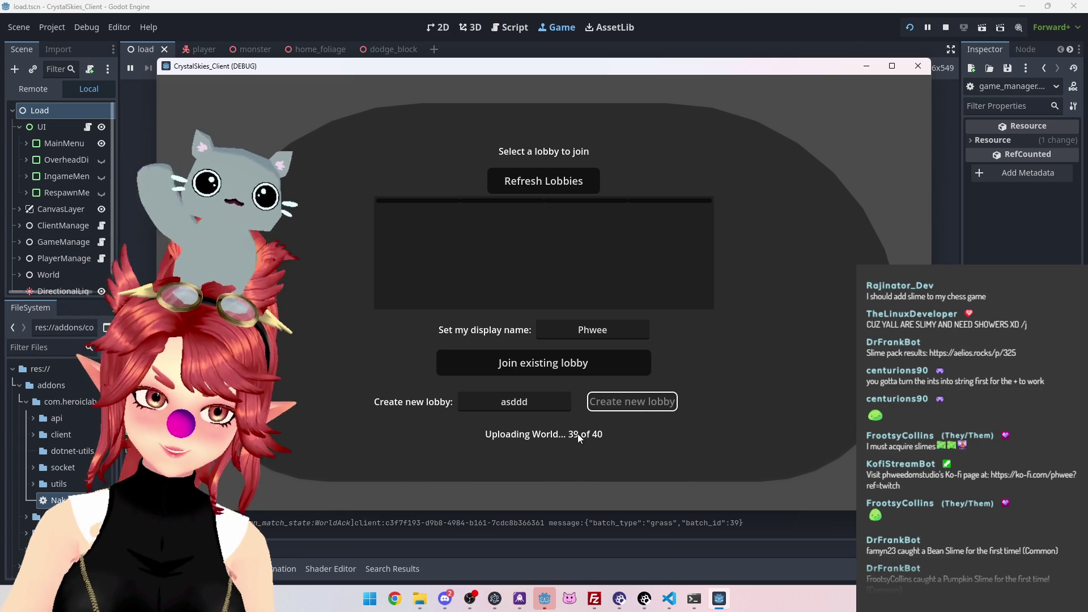
click(946, 27)
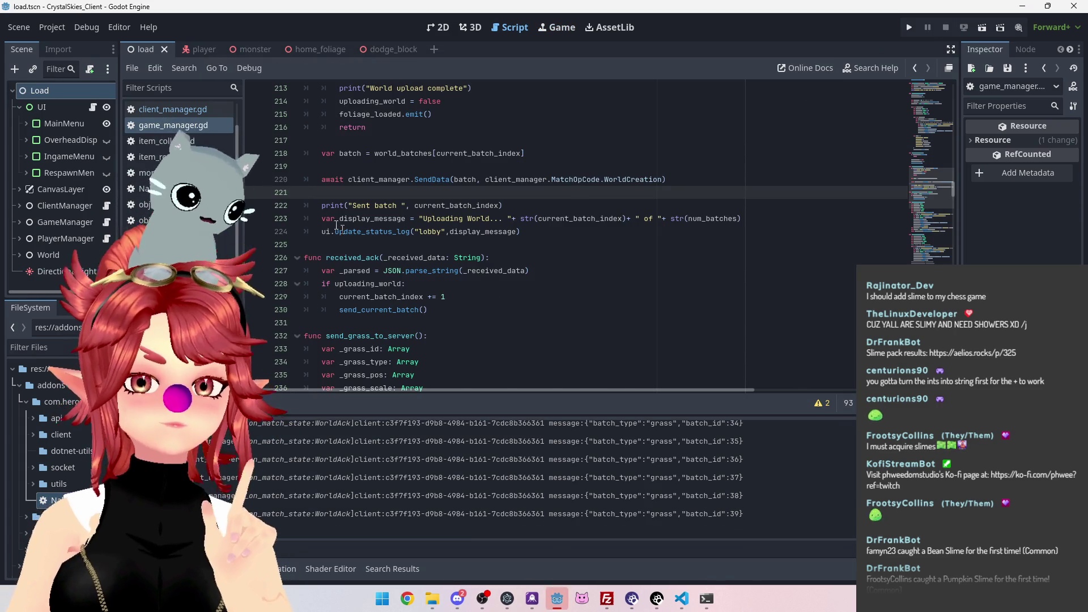
Copy line 224's ui.update_status_log call onto a new line below the World upload complete print
scroll(412, 233, up, 2)
scroll(412, 233, down, 1)
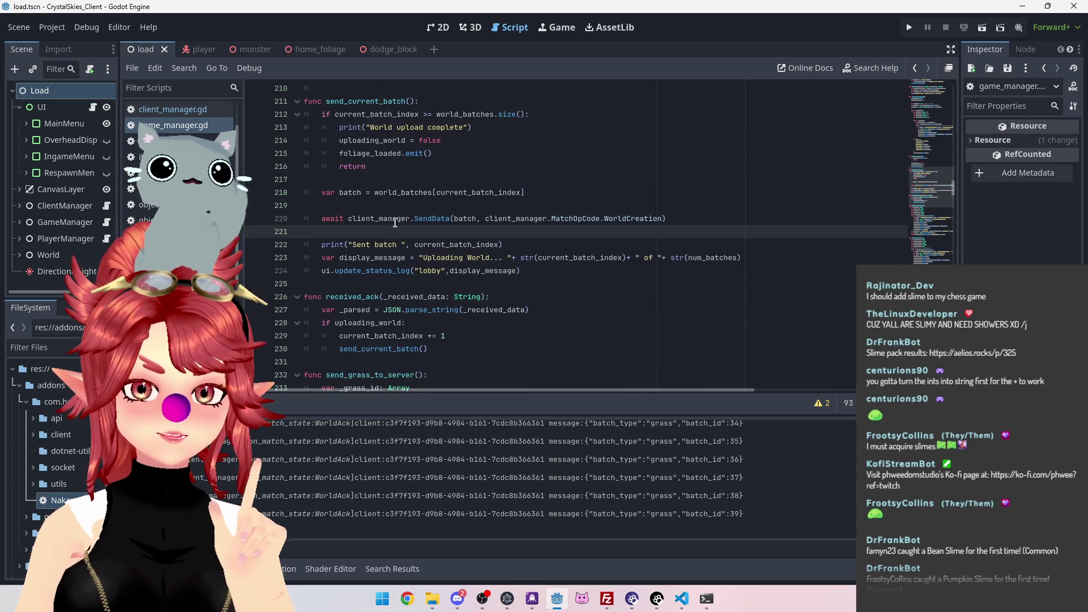
scroll(391, 241, down, 3)
scroll(387, 243, up, 4)
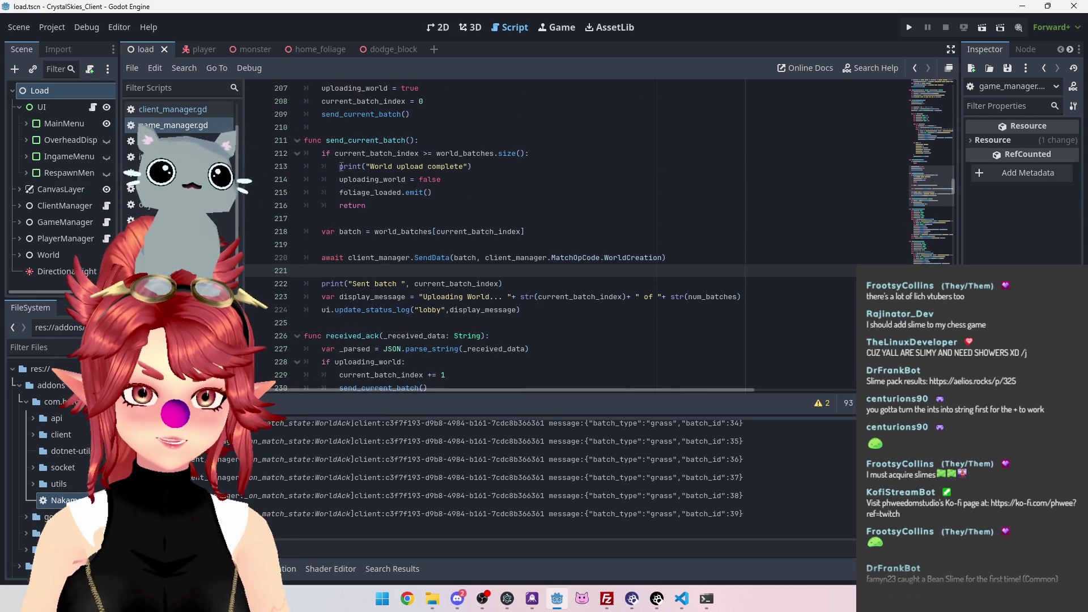
click(403, 166)
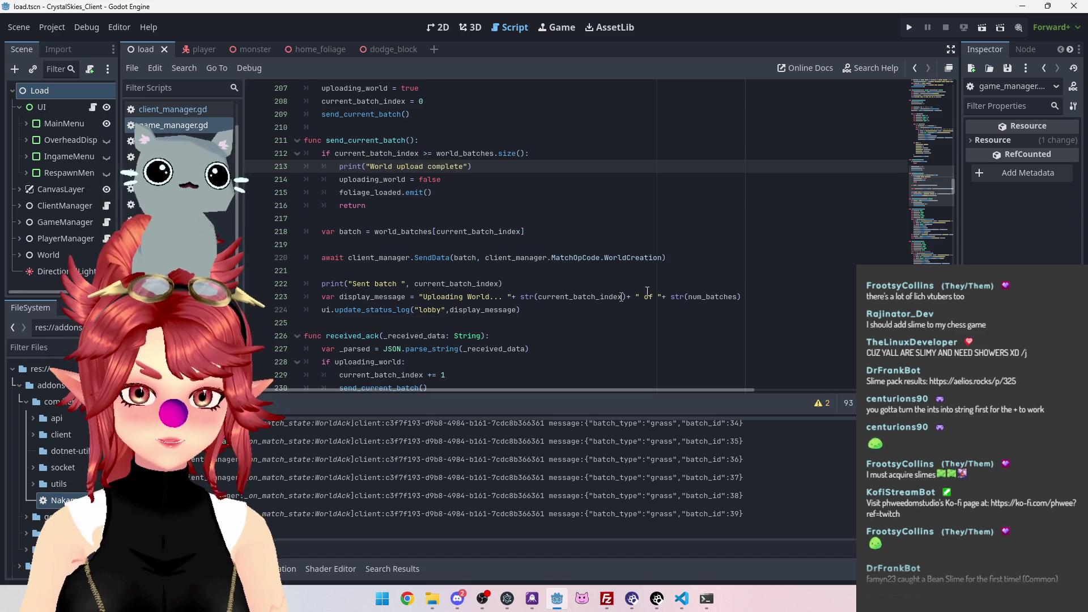
drag(520, 310, 321, 310)
key(ctrl+c)
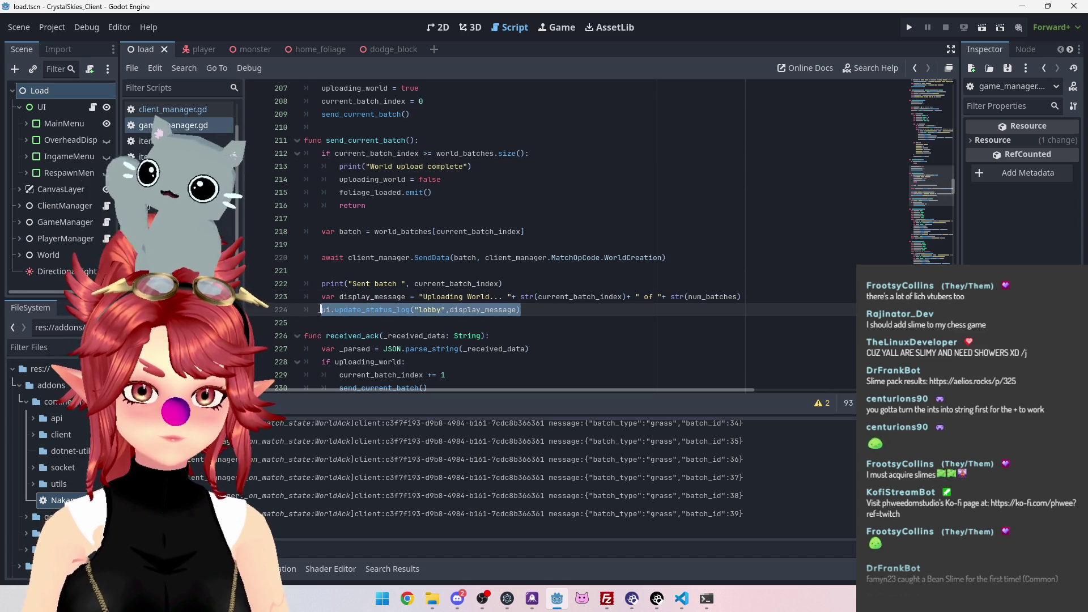
click(488, 166)
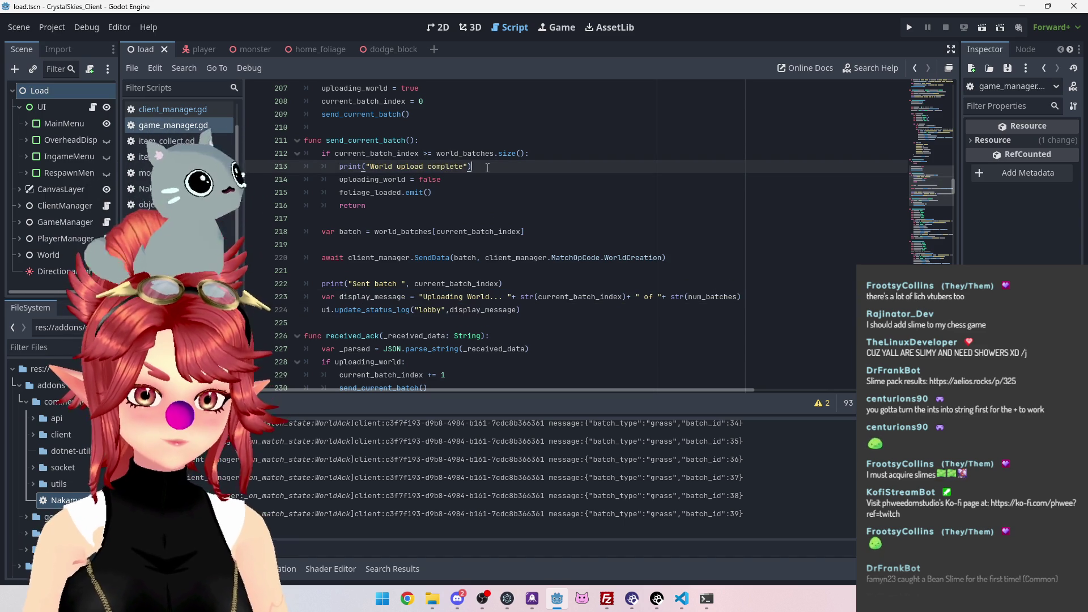
key(Return)
key(ctrl+v)
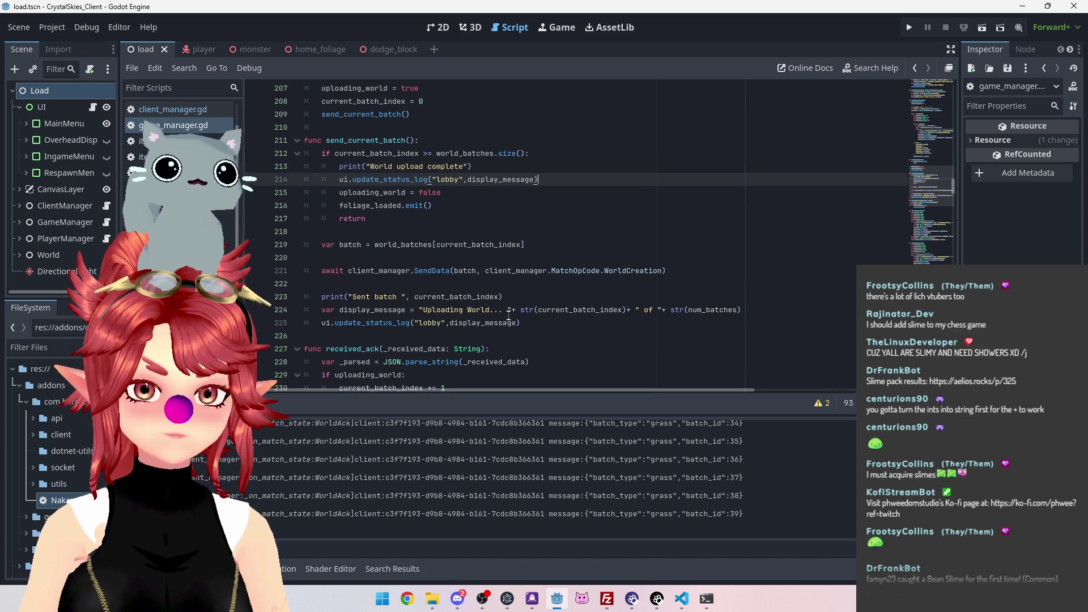
Delete the Sent batch print line and its leftover empty line
click(506, 298)
key(shift+Home)
key(shift+Home)
key(BackSpace)
key(BackSpace)
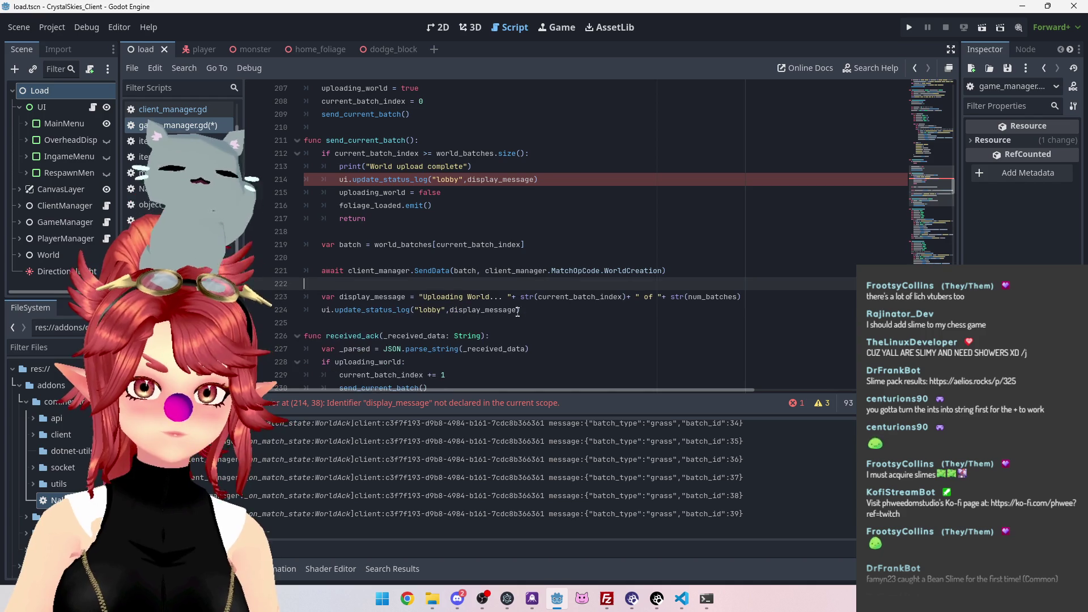
key(BackSpace)
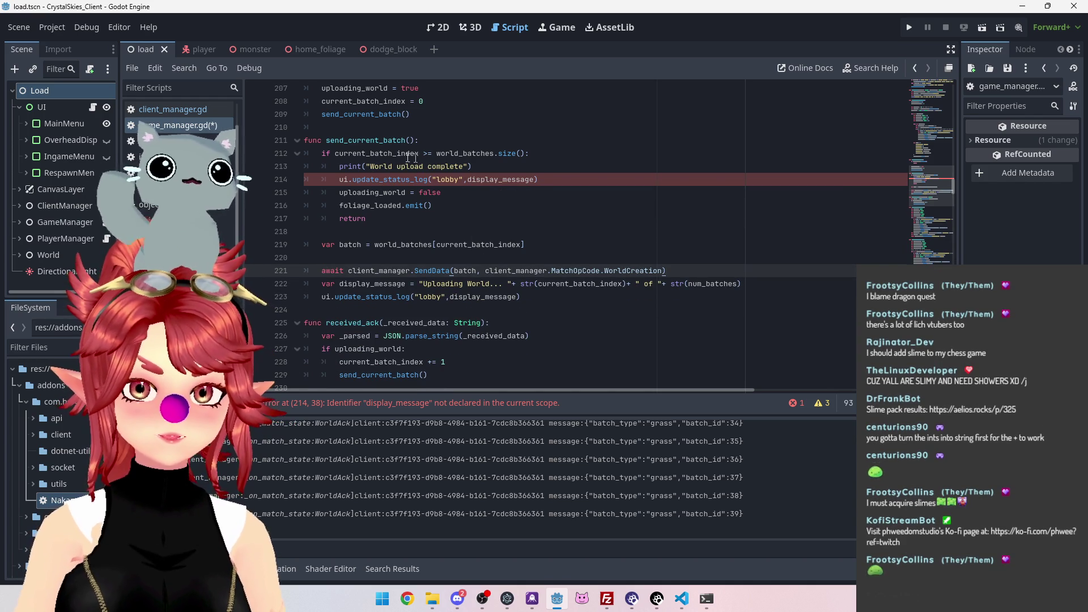
Make the new status log call show 'World Upload Complete', delete the old print line, and save
drag(367, 166, 467, 166)
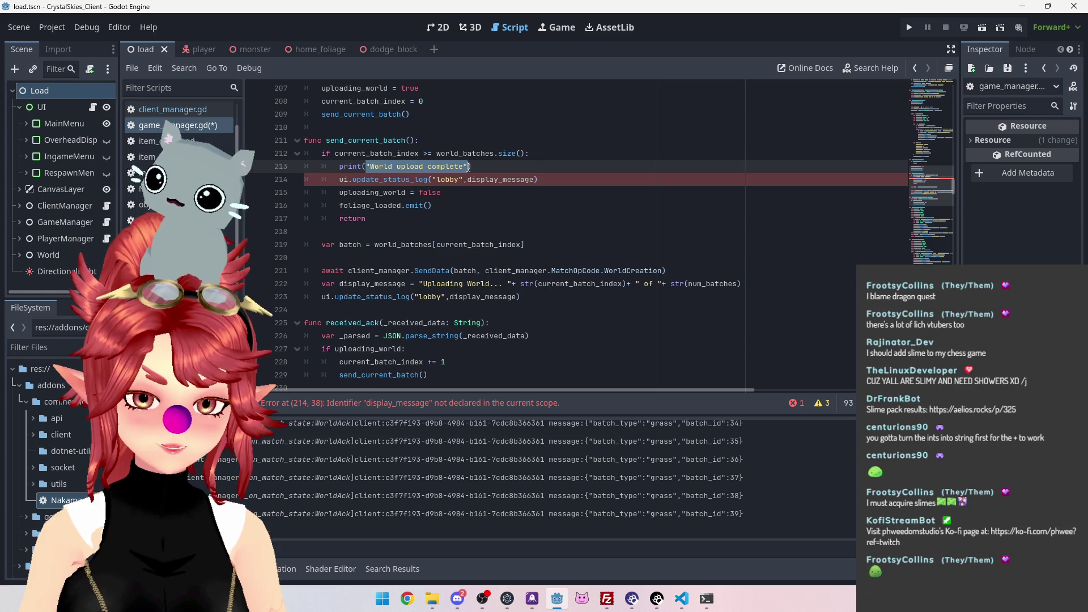
key(ctrl+c)
double_click(479, 179)
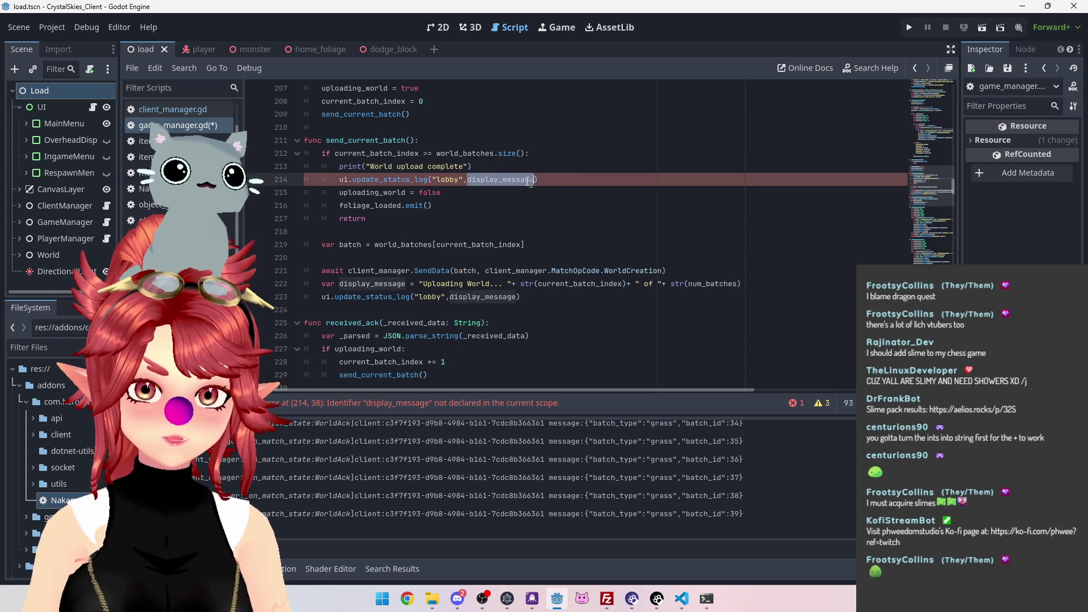
key(ctrl+v)
key(ctrl+shift+k)
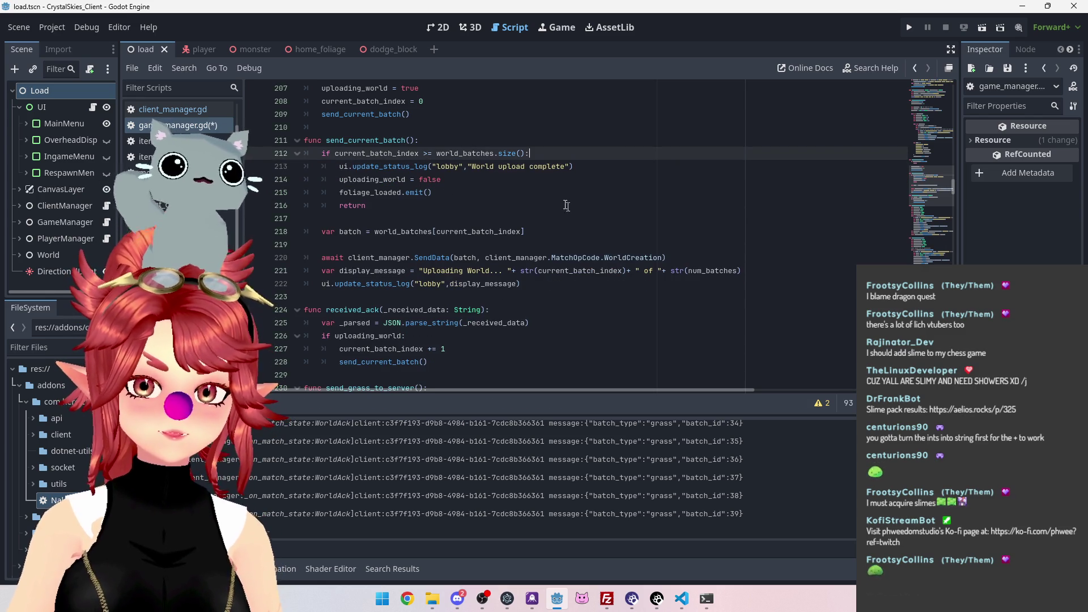
click(548, 166)
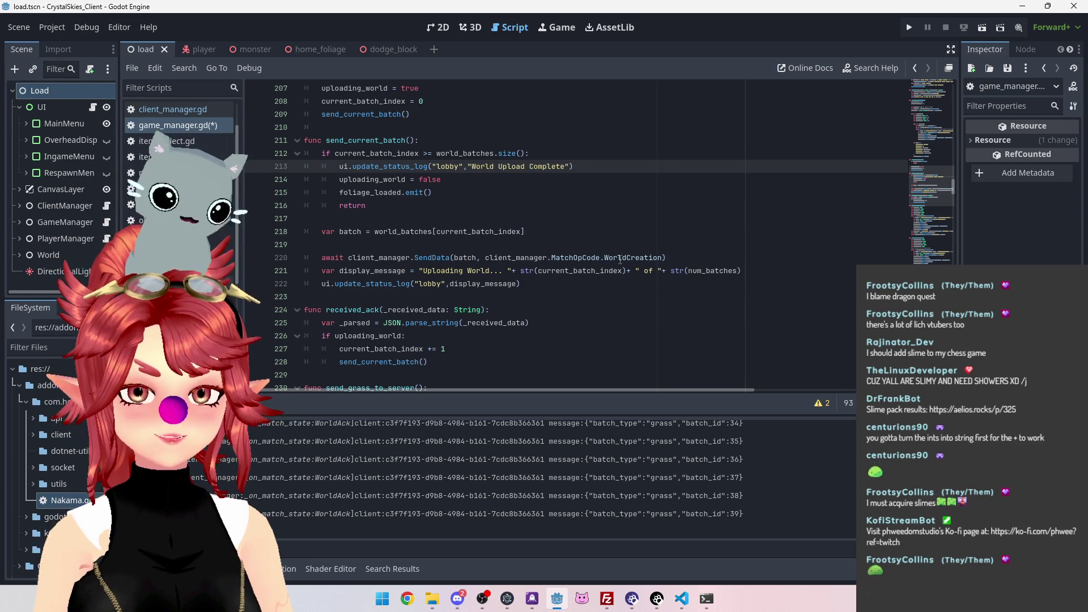
click(515, 179)
key(ctrl+s)
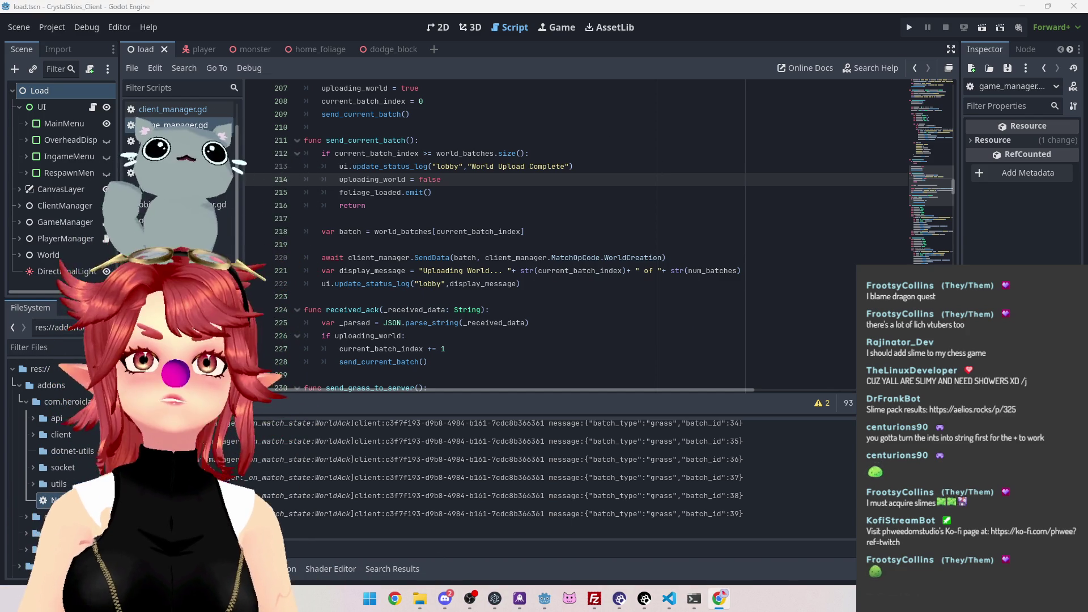
key(super+shift+Left)
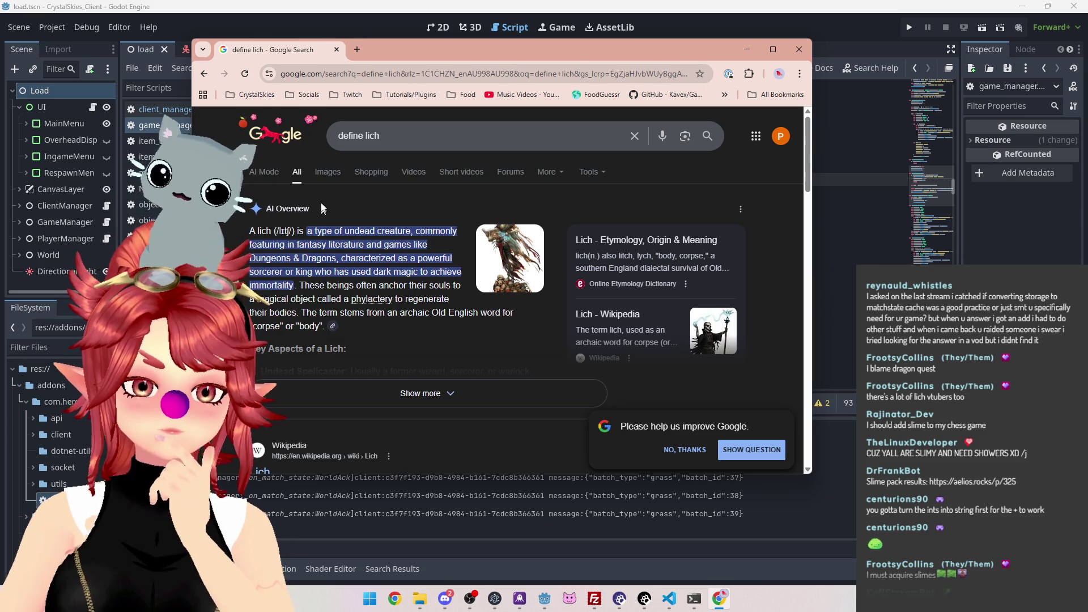
Browse image results for the lich search, then close Chrome to return to Godot
click(540, 288)
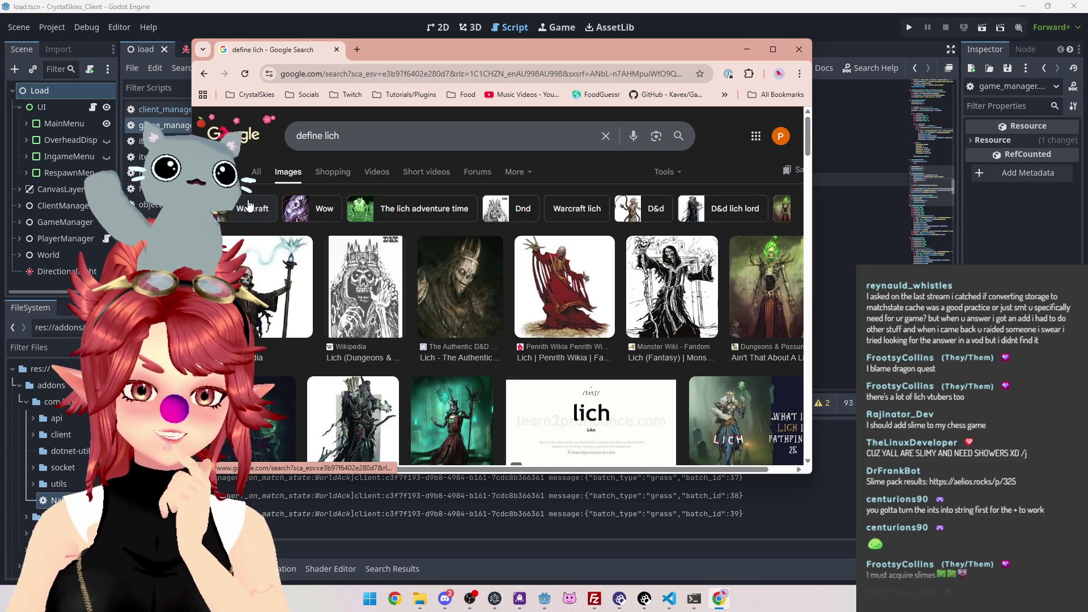
scroll(250, 205, down, 1)
scroll(249, 205, up, 1)
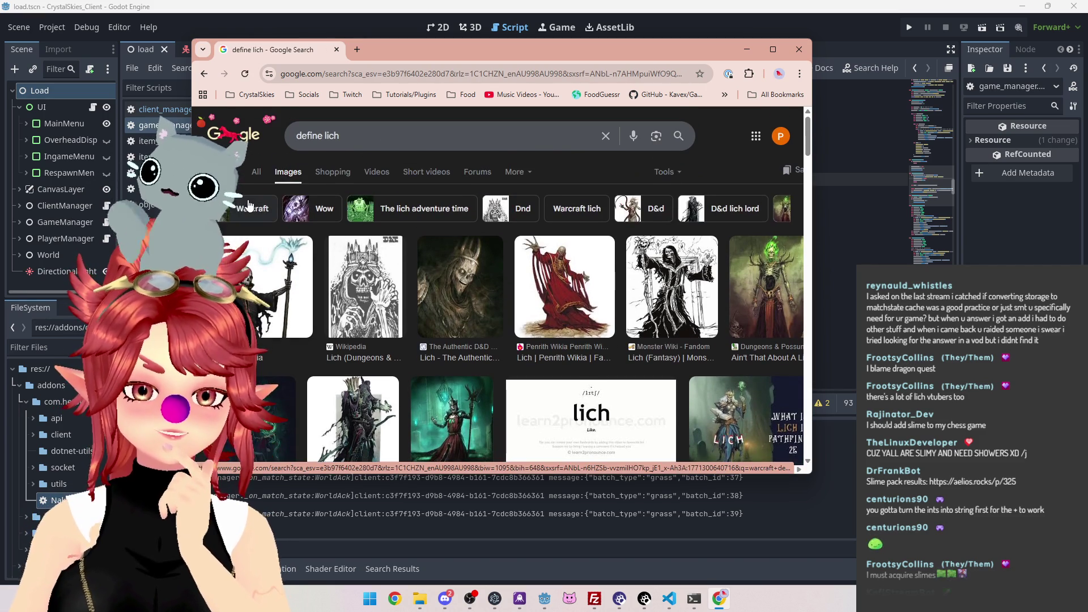
click(338, 50)
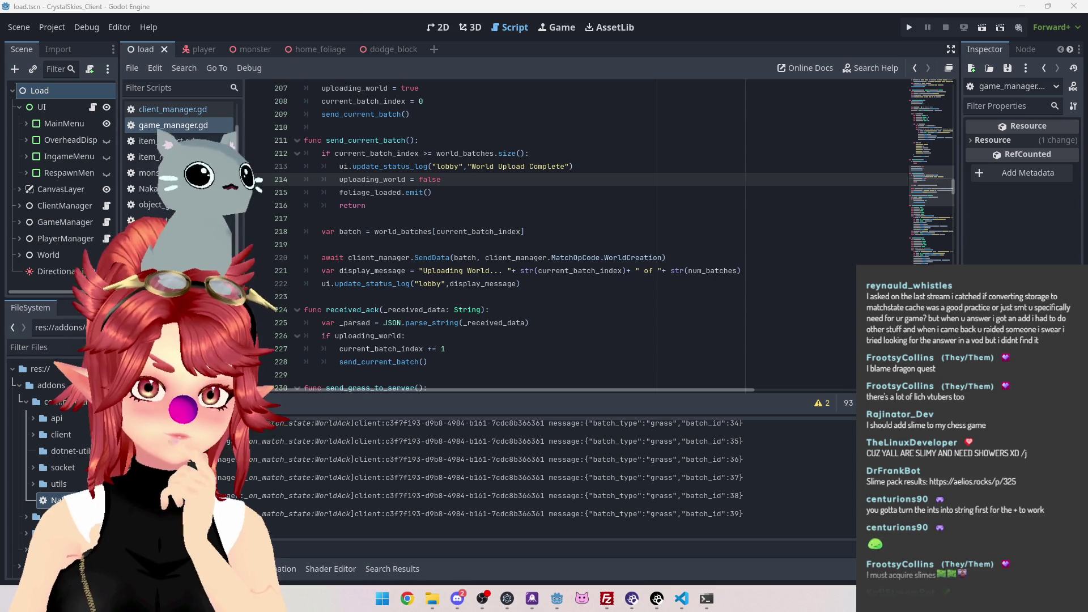